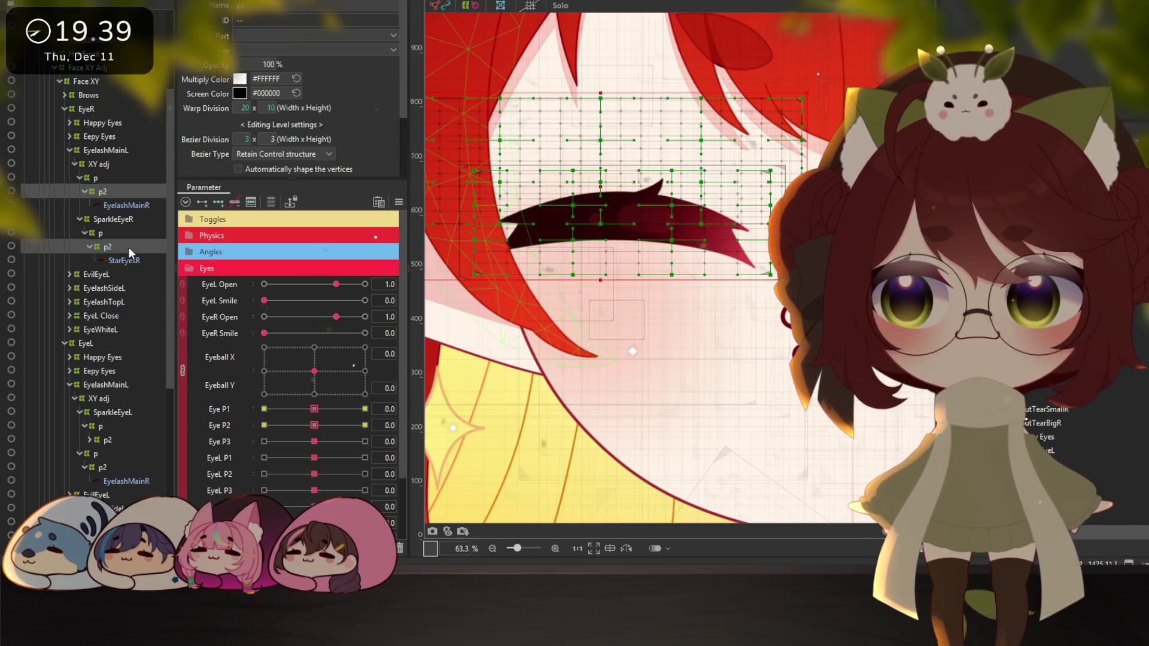
# Select the p2 warp under SparkleEyeR and brush-deform it at the Eye P2 -30 key
pyautogui.click(110, 246)
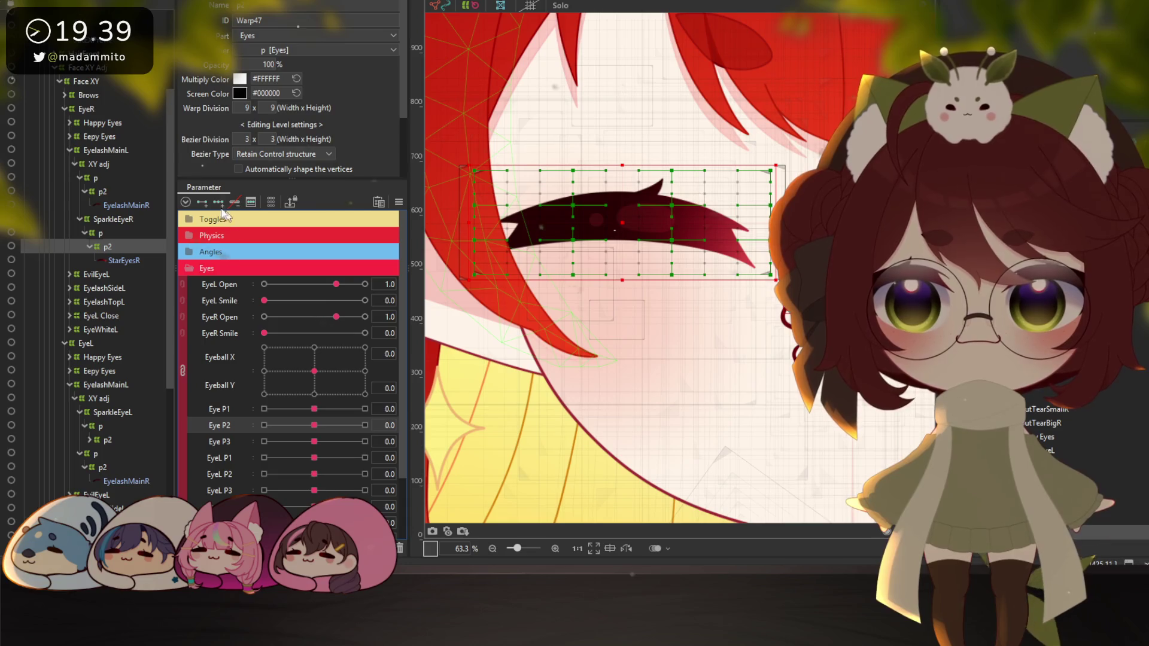
pyautogui.click(264, 425)
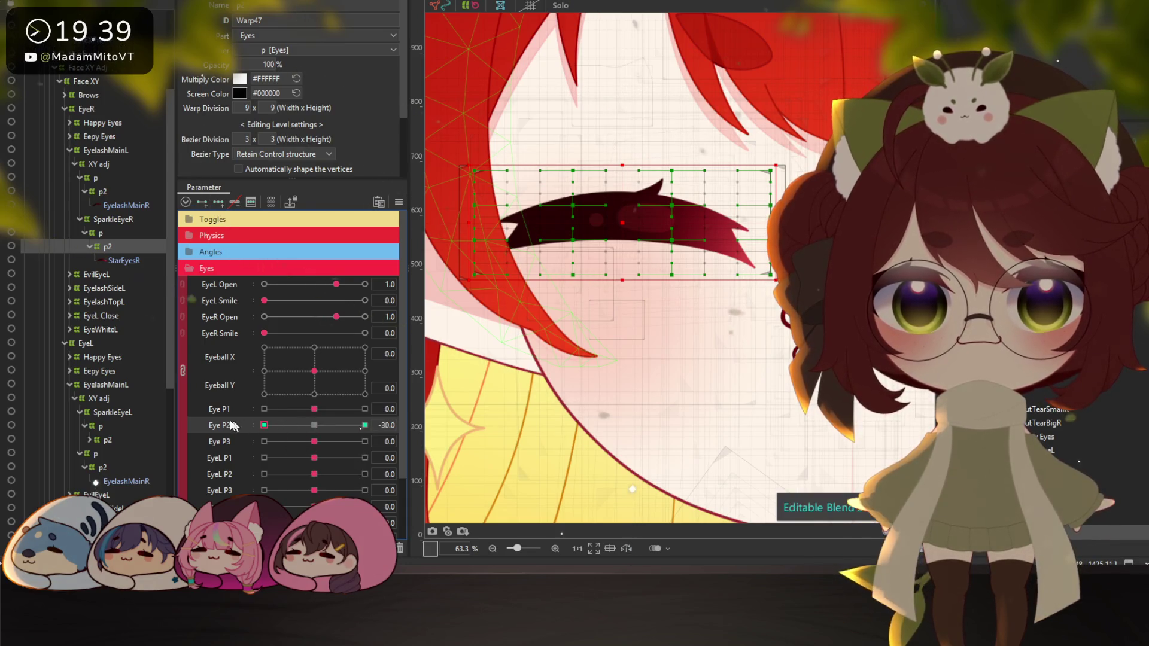
pyautogui.press('b')
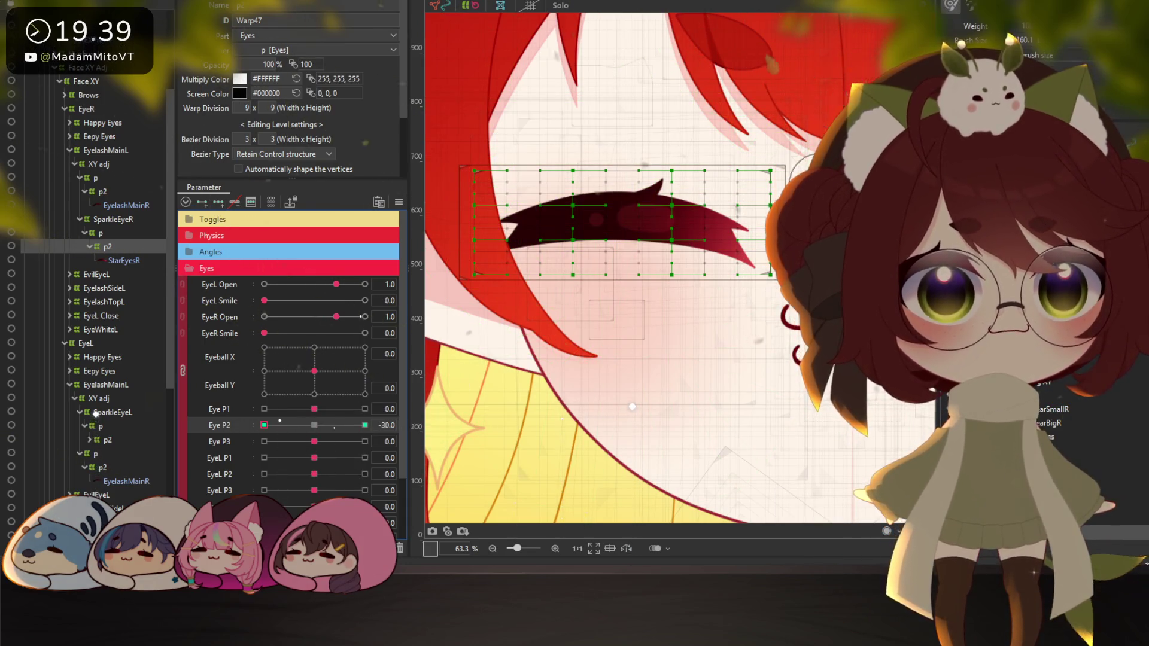
pyautogui.moveTo(763, 278)
pyautogui.mouseDown()
pyautogui.moveTo(742, 265)
pyautogui.moveTo(769, 263)
pyautogui.mouseUp()
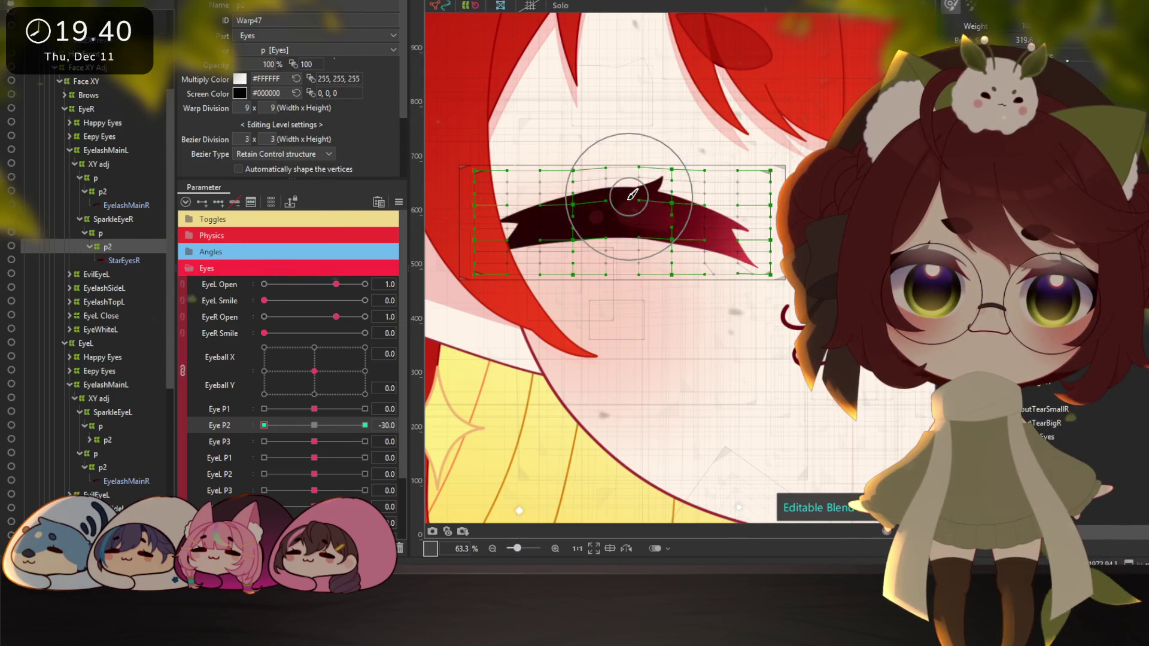
pyautogui.press('v')
pyautogui.moveTo(621, 326)
pyautogui.mouseDown()
pyautogui.moveTo(634, 197)
pyautogui.moveTo(634, 268)
pyautogui.moveTo(640, 214)
pyautogui.mouseUp()
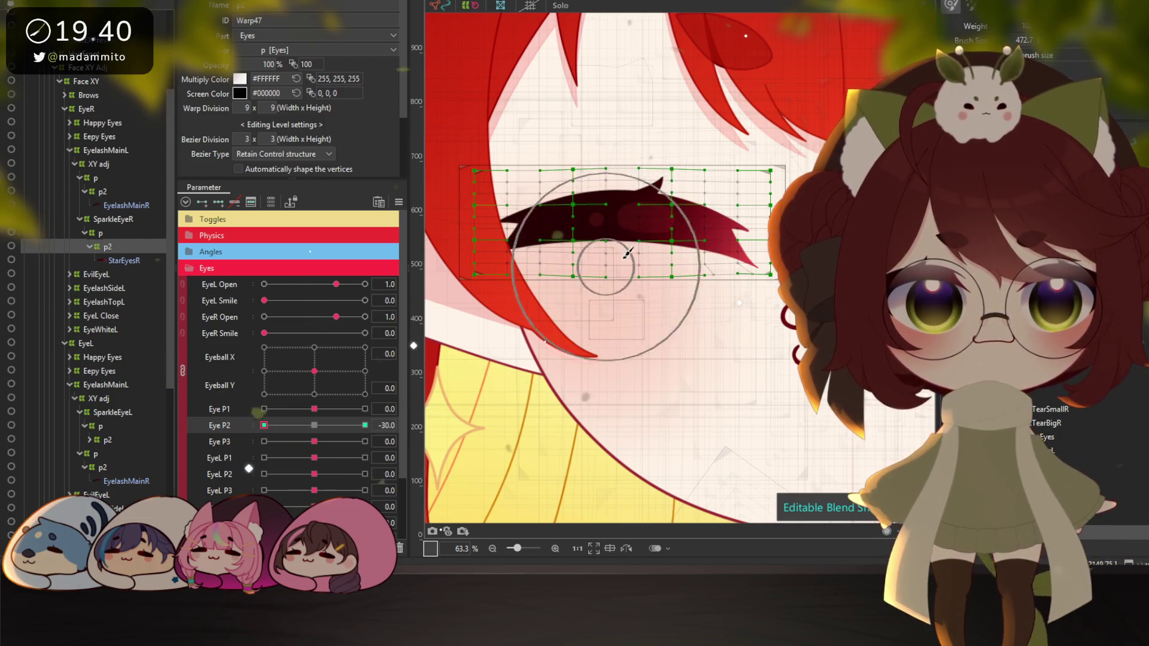
# Push the eyelash mesh upward at Eye P2 30, then scrub Eye P2 to check the in-between shape
pyautogui.click(365, 425)
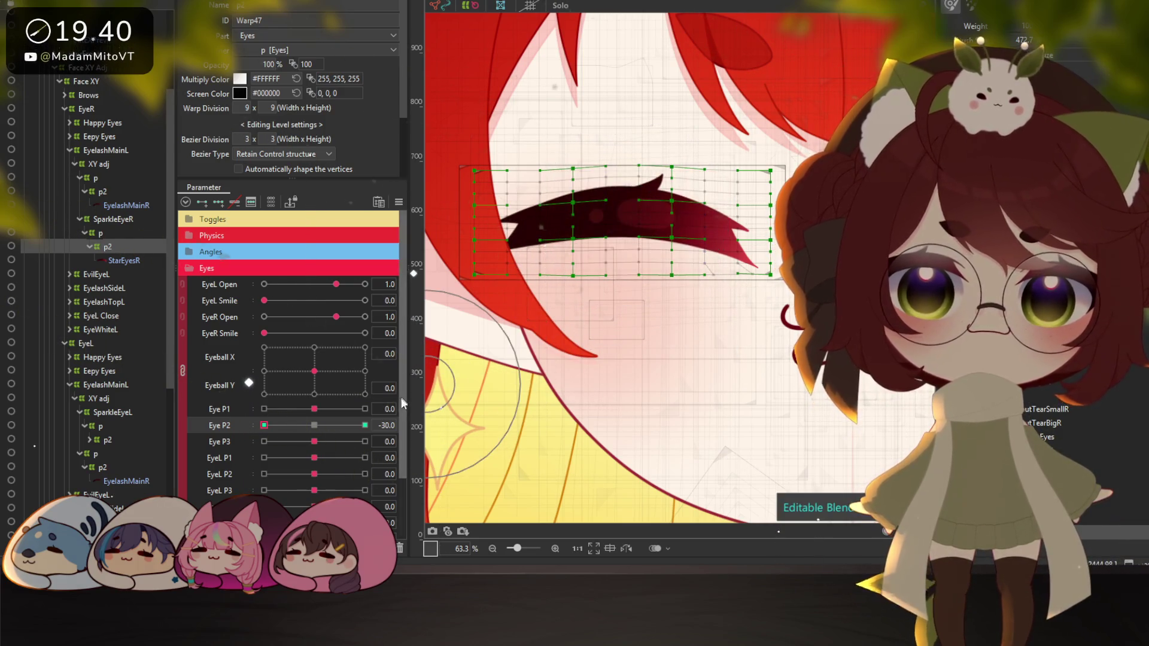
pyautogui.moveTo(614, 246)
pyautogui.mouseDown()
pyautogui.moveTo(634, 184)
pyautogui.moveTo(628, 251)
pyautogui.mouseUp()
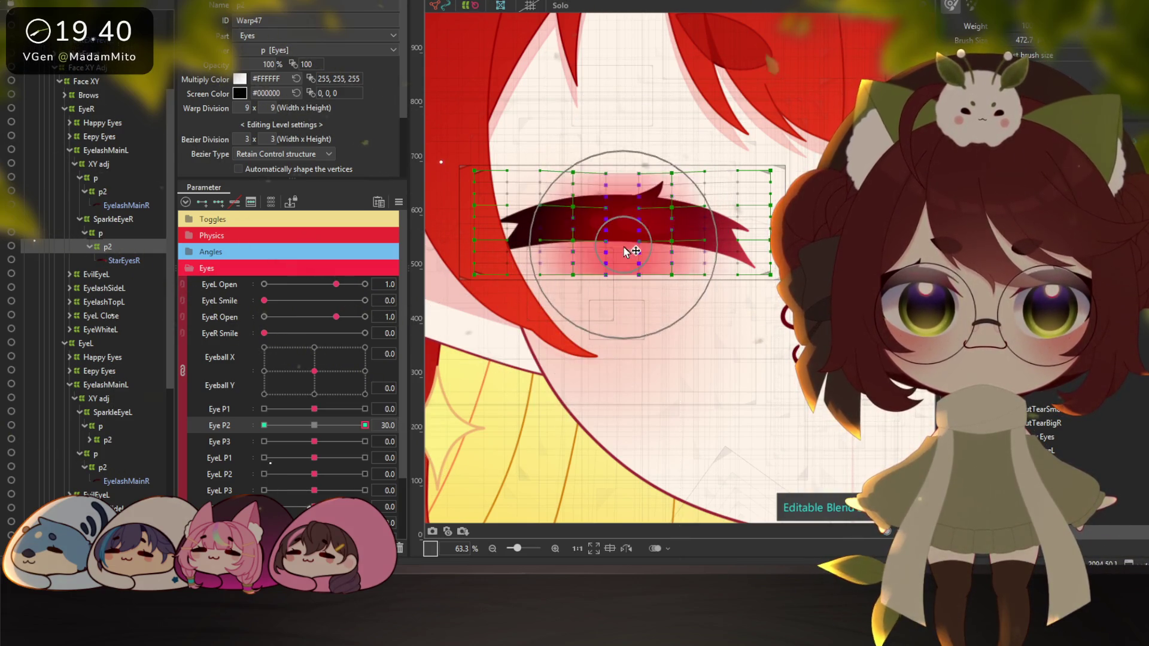
pyautogui.moveTo(353, 426); pyautogui.dragTo(263, 424)
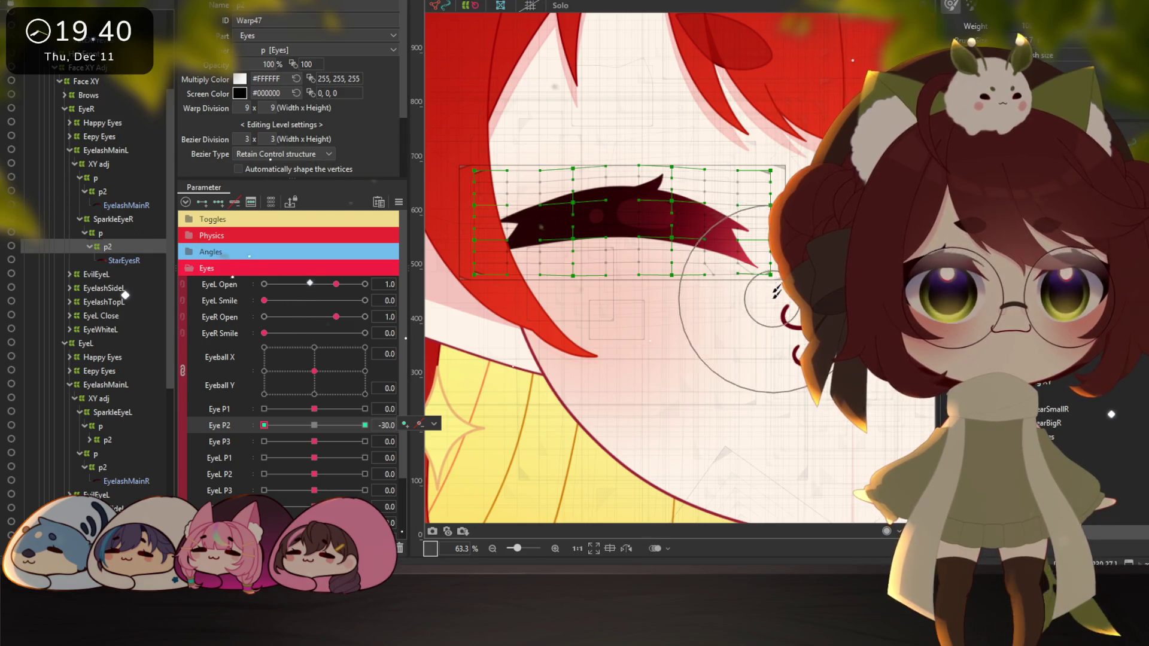
pyautogui.click(125, 248)
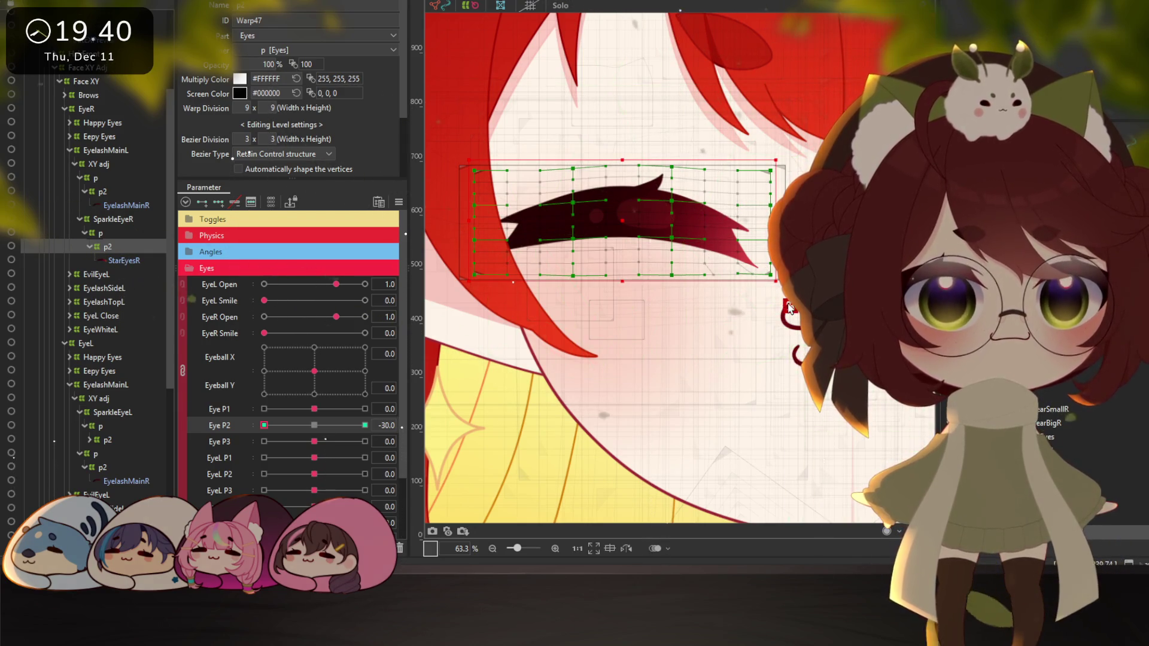
# Bend the p2 warp along a four-point path at Eye P2 -30, pulling its left end down
pyautogui.press('q')
pyautogui.press('p')
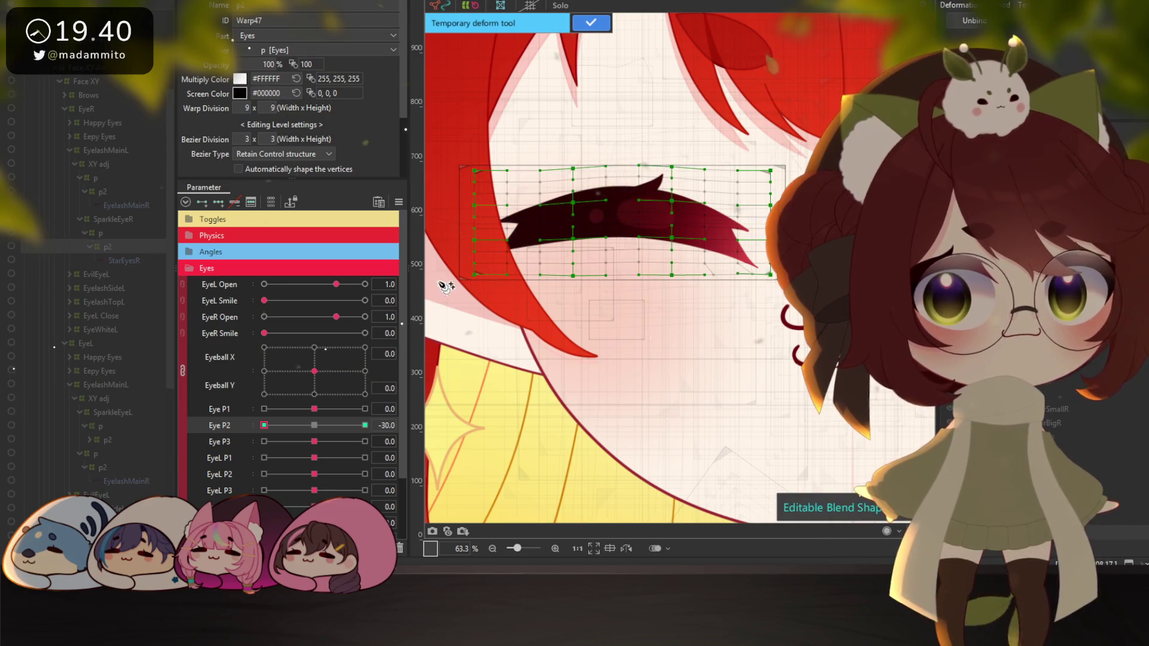
pyautogui.click(447, 260)
pyautogui.click(515, 232)
pyautogui.click(577, 219)
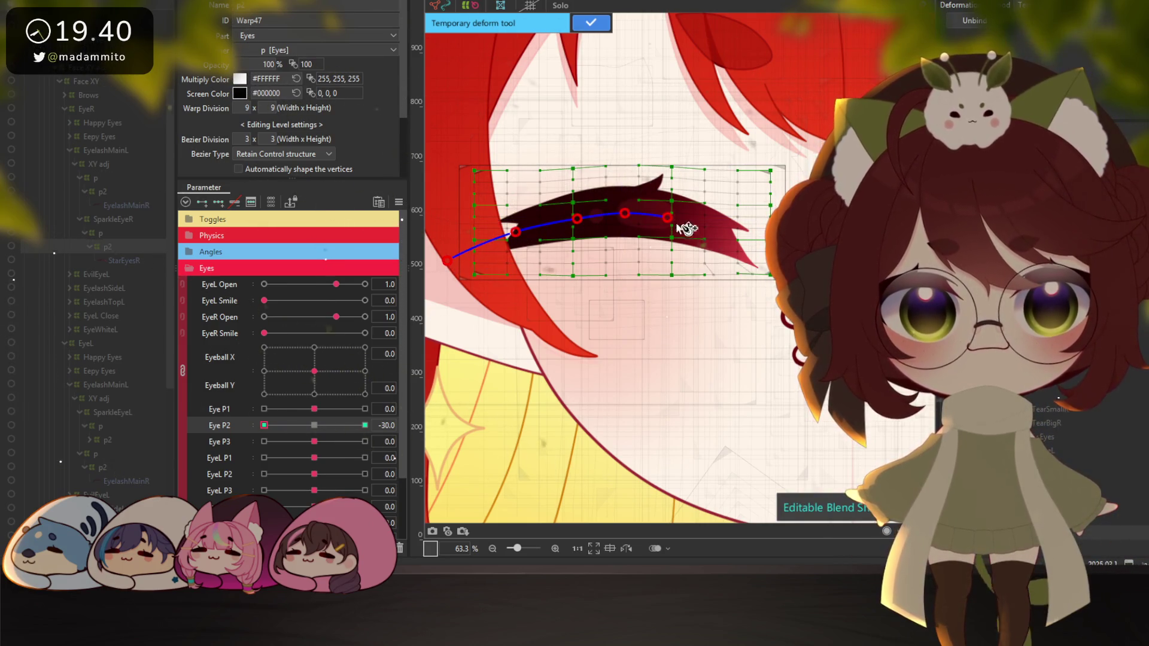
pyautogui.click(770, 238)
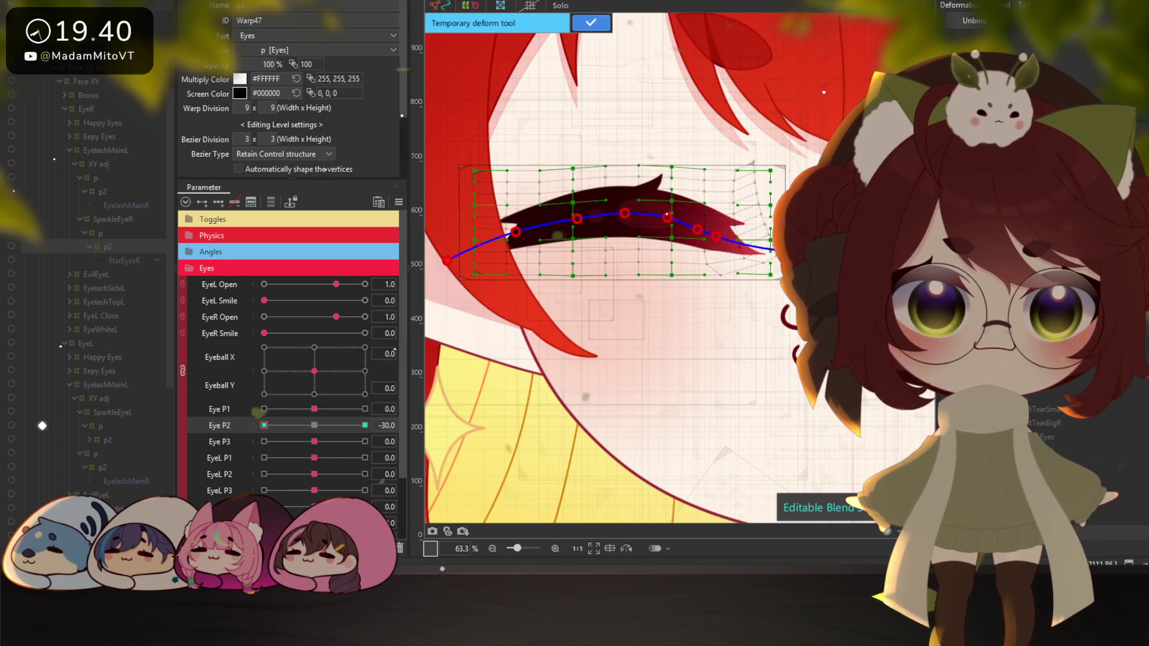
pyautogui.moveTo(447, 260); pyautogui.dragTo(467, 305)
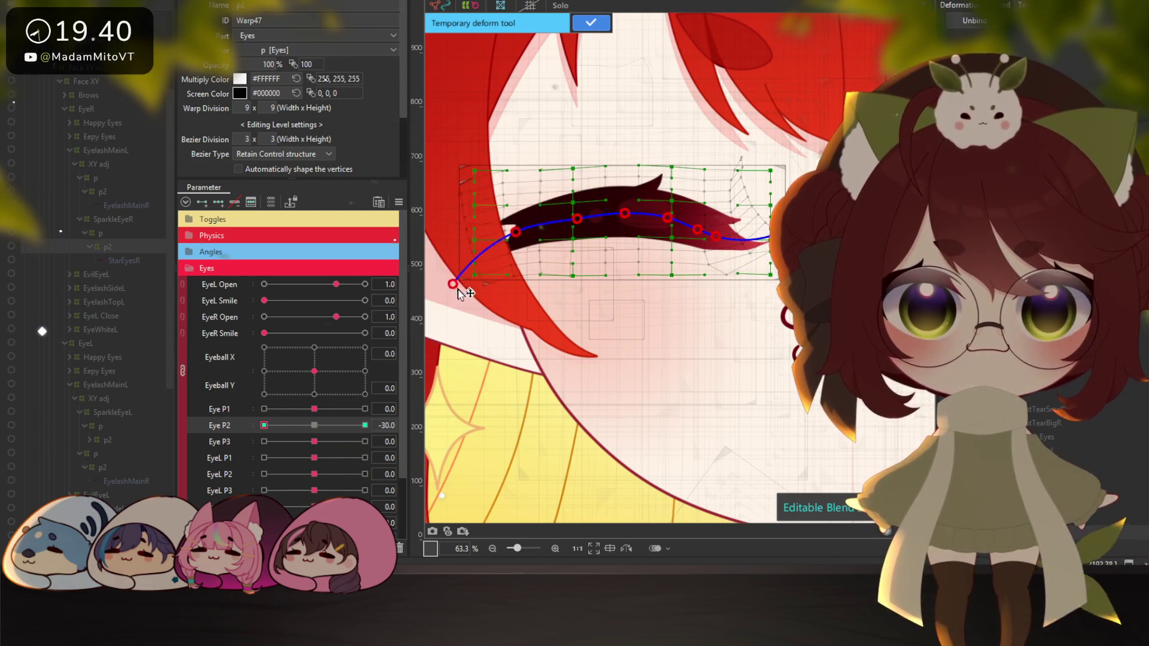
pyautogui.click(591, 22)
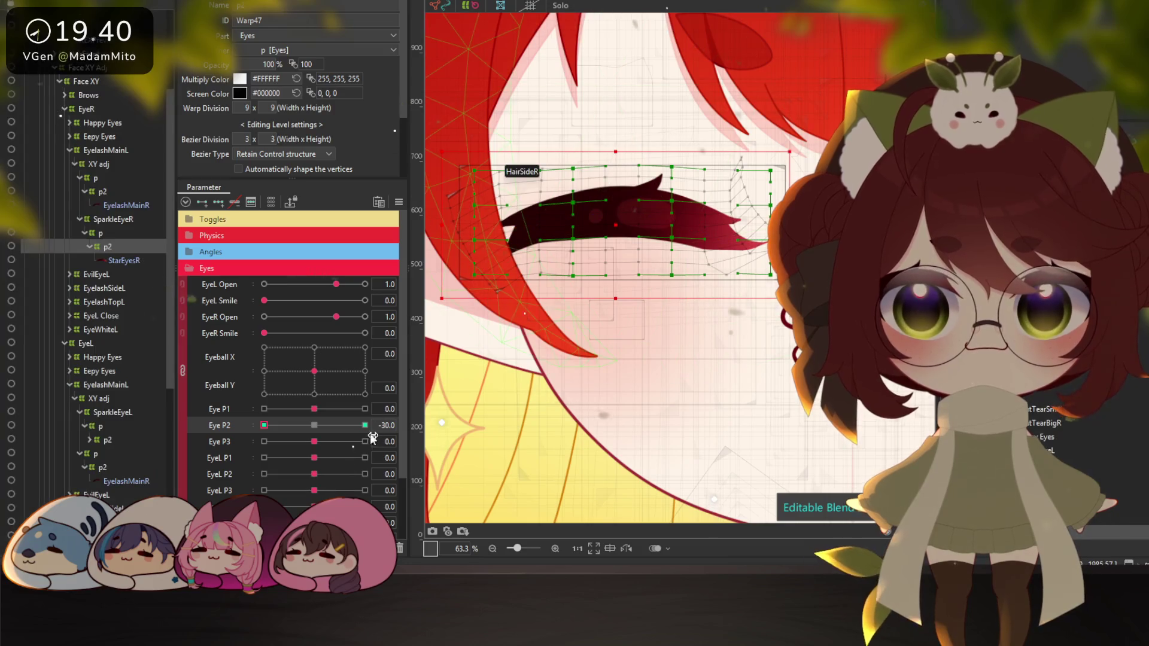
# Bend the eyelash warp along a new path at Eye P2 30, lifting its left side up
pyautogui.click(364, 425)
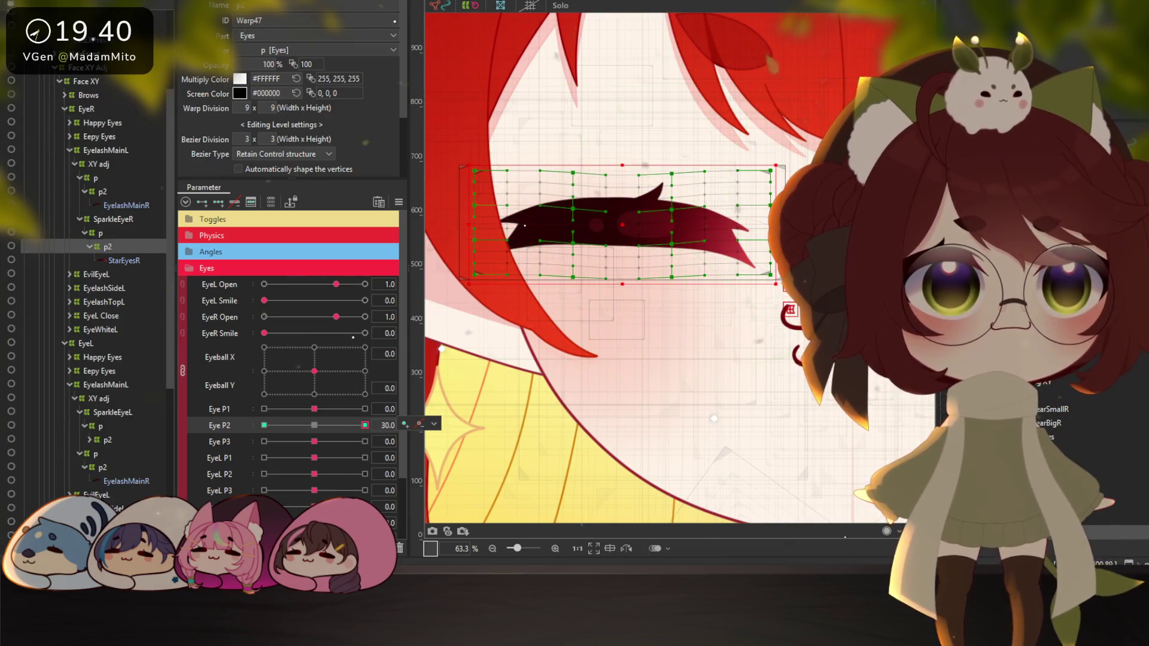
pyautogui.click(791, 312)
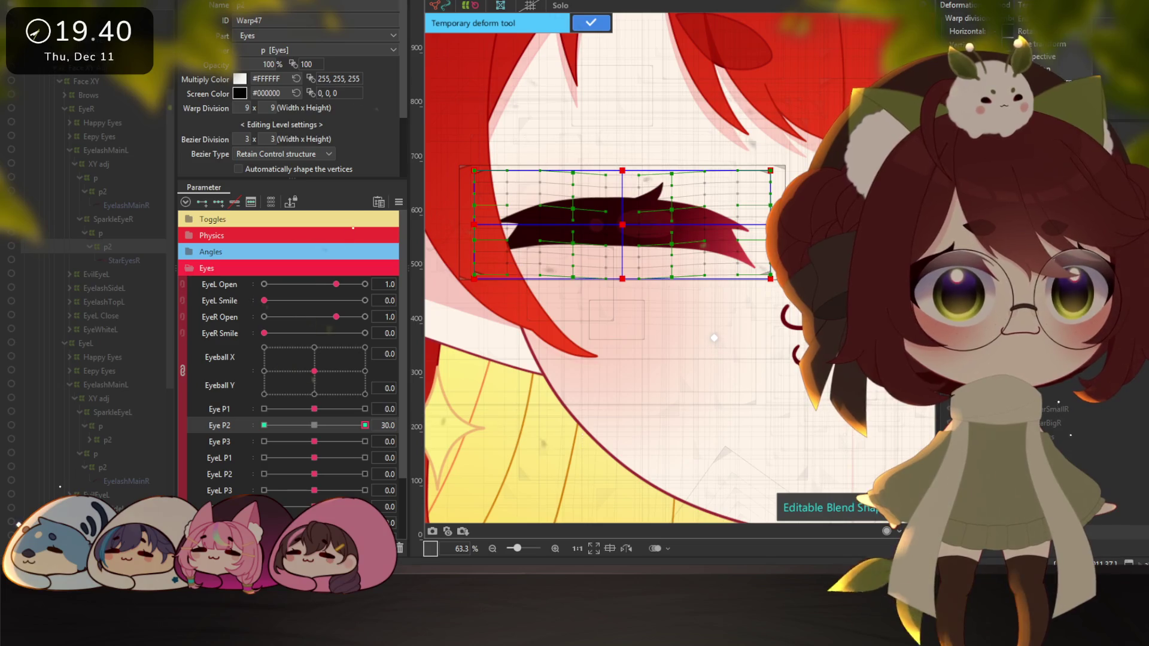
pyautogui.click(460, 249)
pyautogui.click(641, 232)
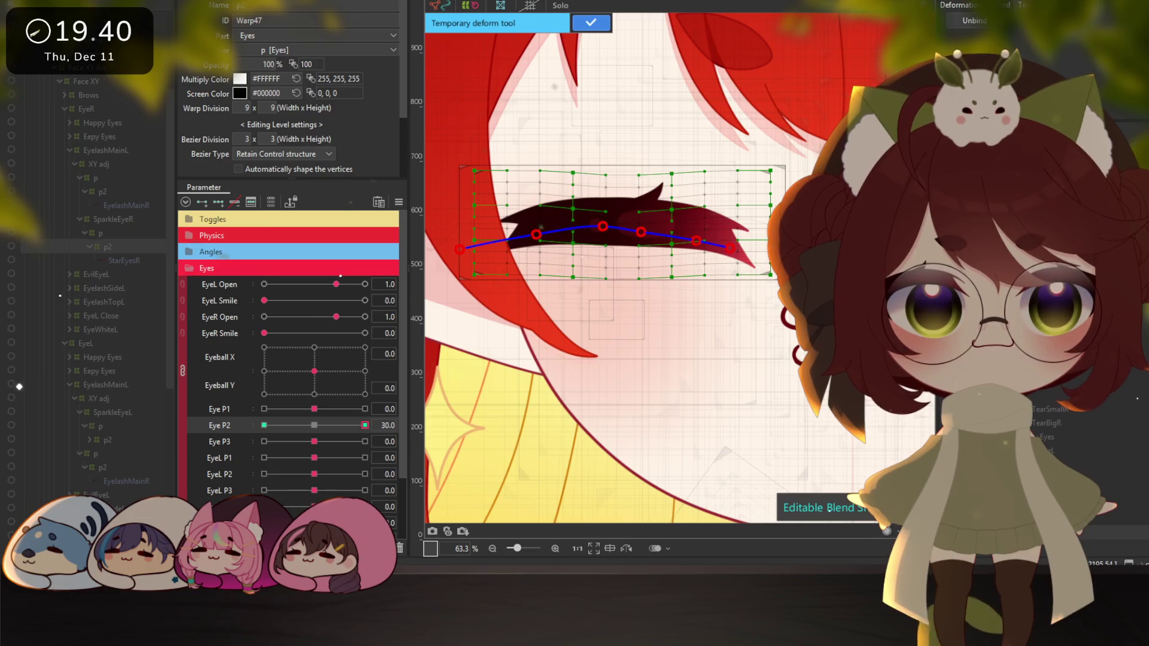
pyautogui.click(769, 327)
pyautogui.moveTo(749, 311); pyautogui.dragTo(740, 257)
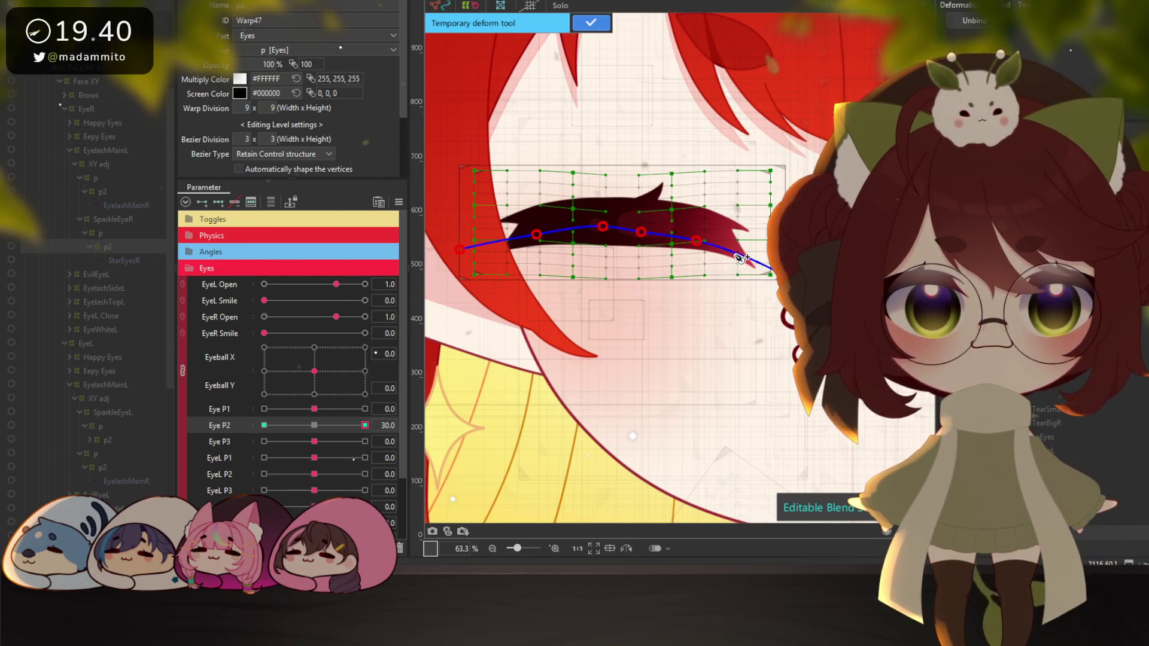
pyautogui.hotkey('ctrl', 'z')
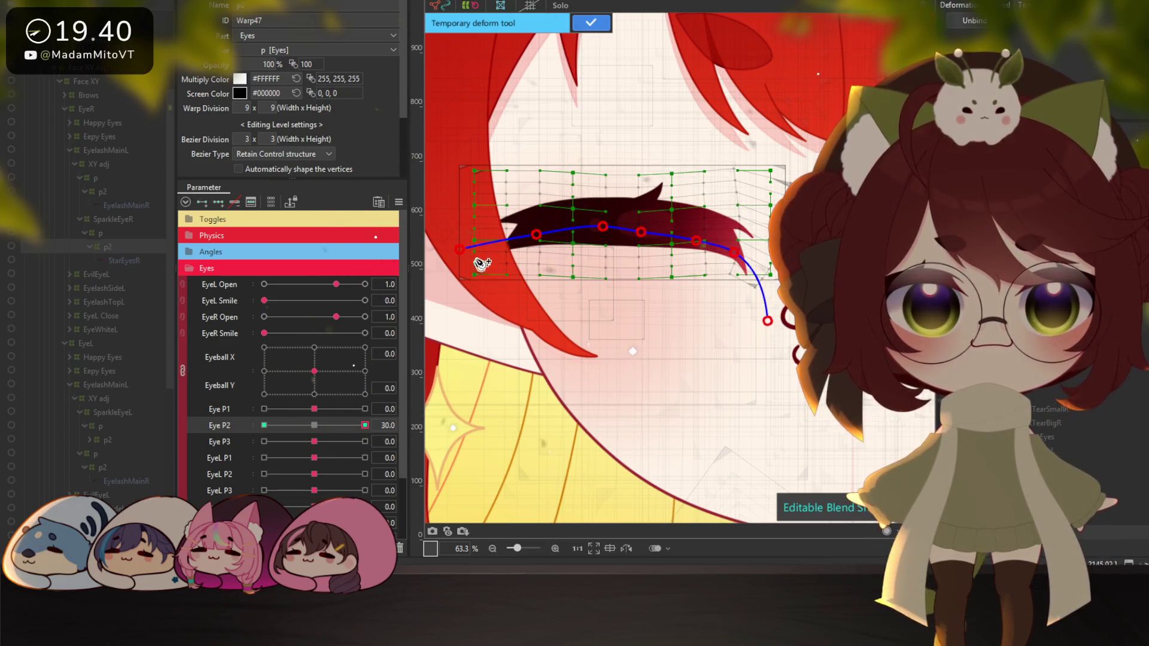
pyautogui.moveTo(462, 256); pyautogui.dragTo(473, 192)
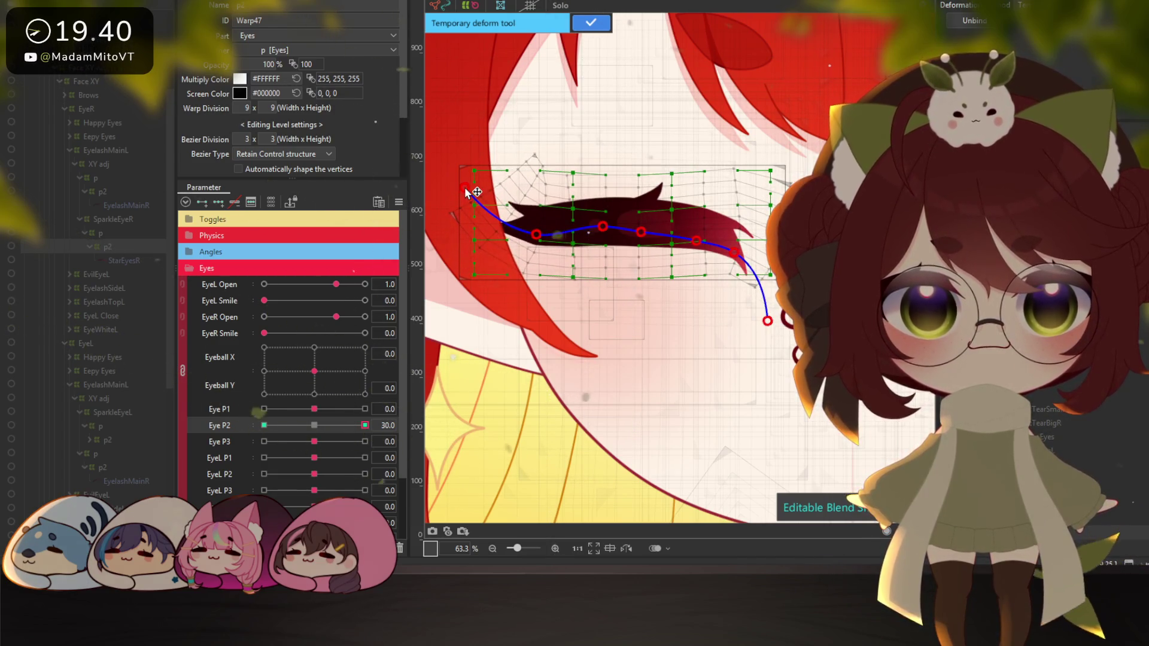
pyautogui.press('Return')
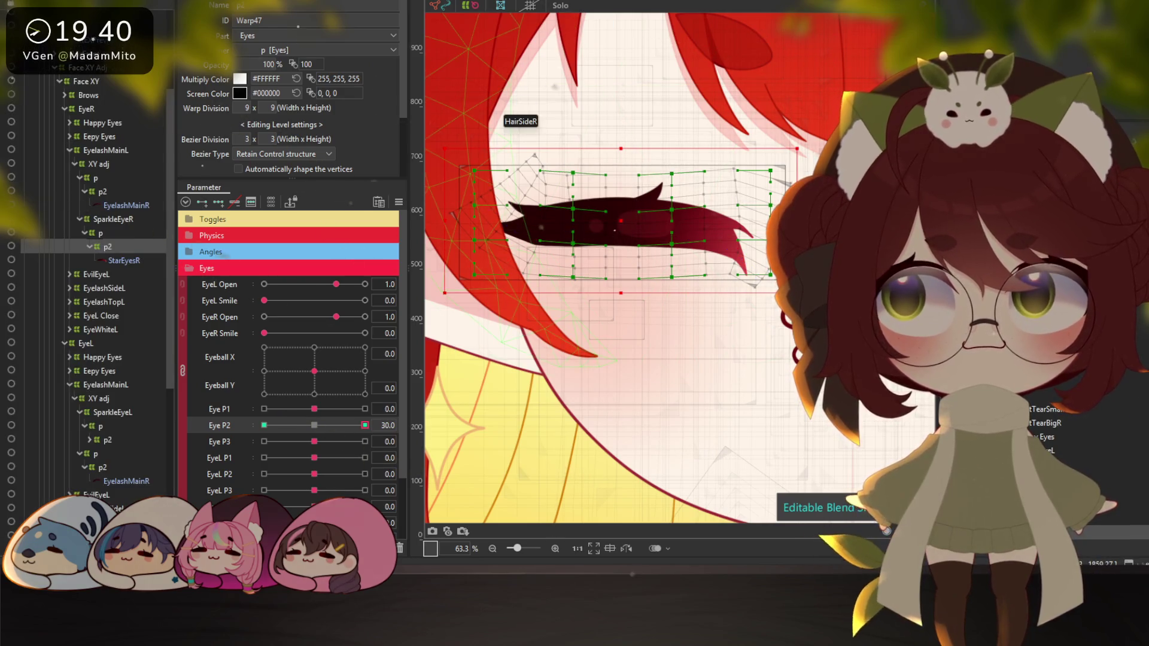
pyautogui.click(113, 1)
pyautogui.click(104, 223)
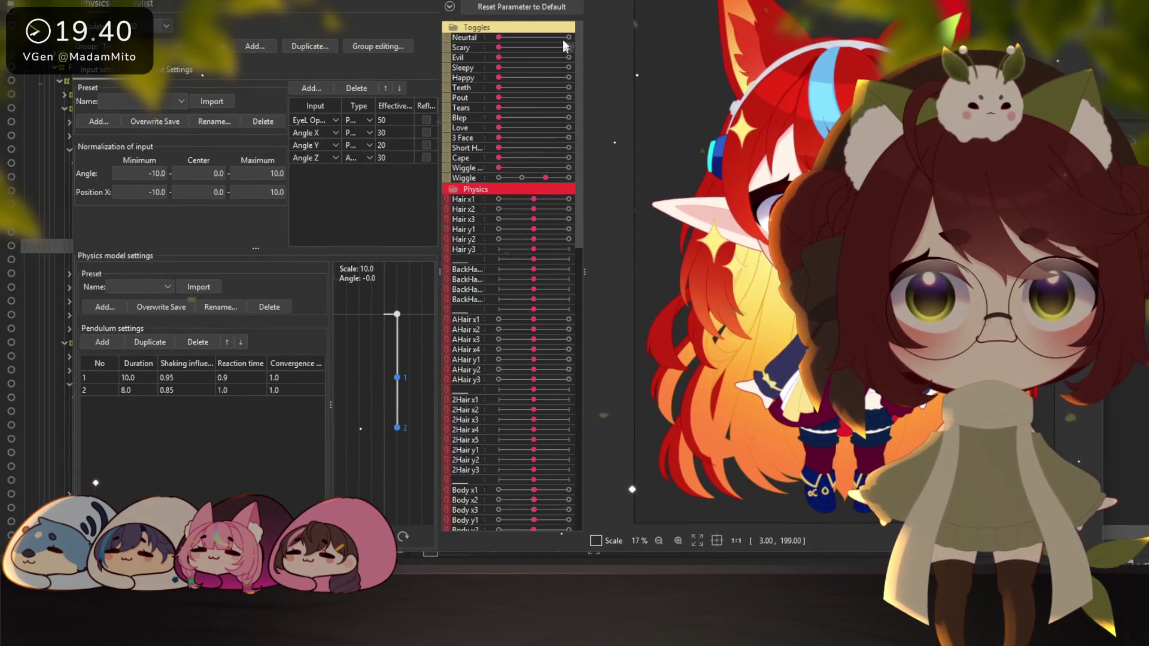
# Swing the preview model back and forth to test the hair and sparkle physics
pyautogui.scroll(5, 801, 216)
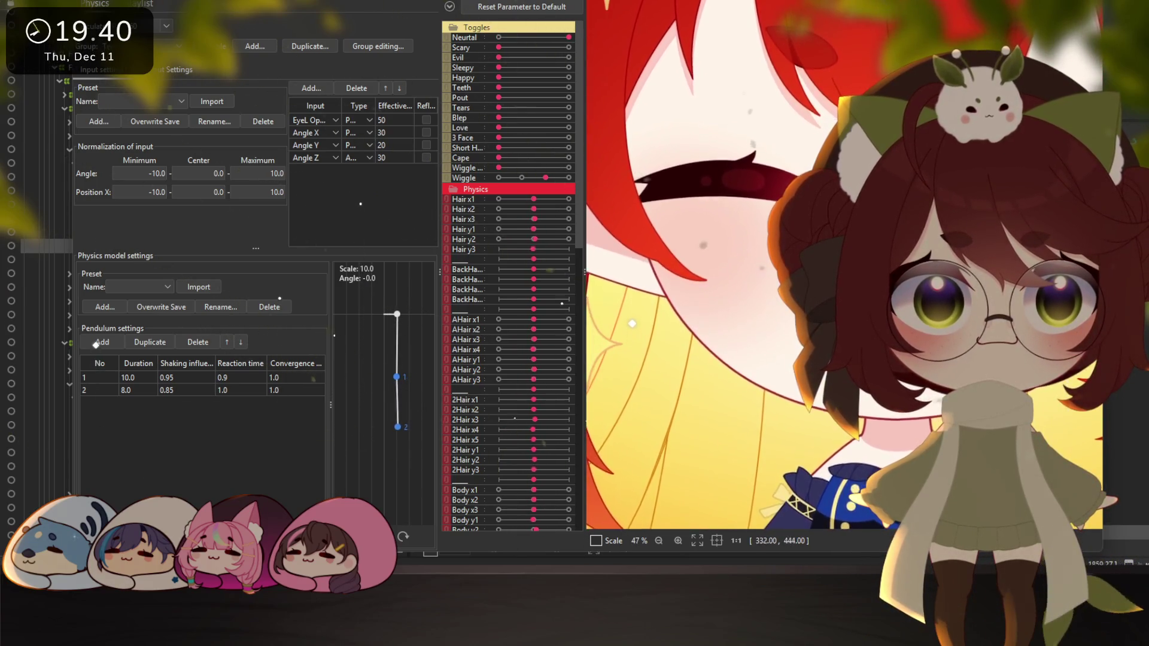
pyautogui.scroll(-3, 735, 261)
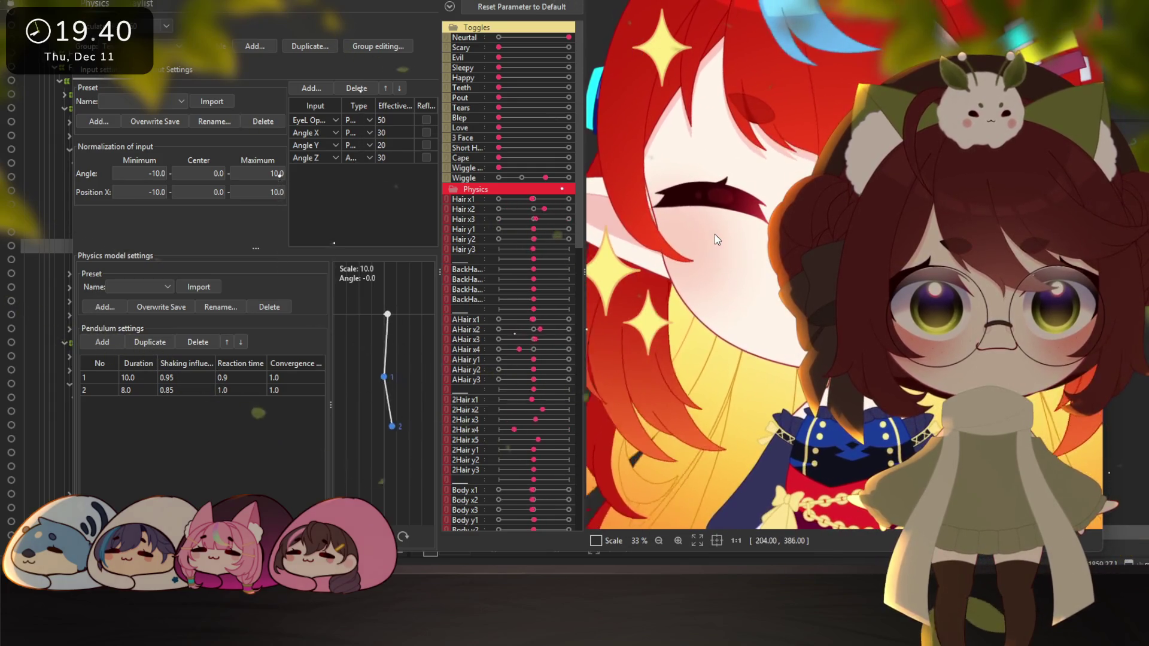
pyautogui.moveTo(716, 239)
pyautogui.mouseDown()
pyautogui.moveTo(750, 304)
pyautogui.moveTo(655, 220)
pyautogui.moveTo(660, 197)
pyautogui.moveTo(748, 199)
pyautogui.moveTo(826, 222)
pyautogui.mouseUp()
pyautogui.scroll(-2, 751, 304)
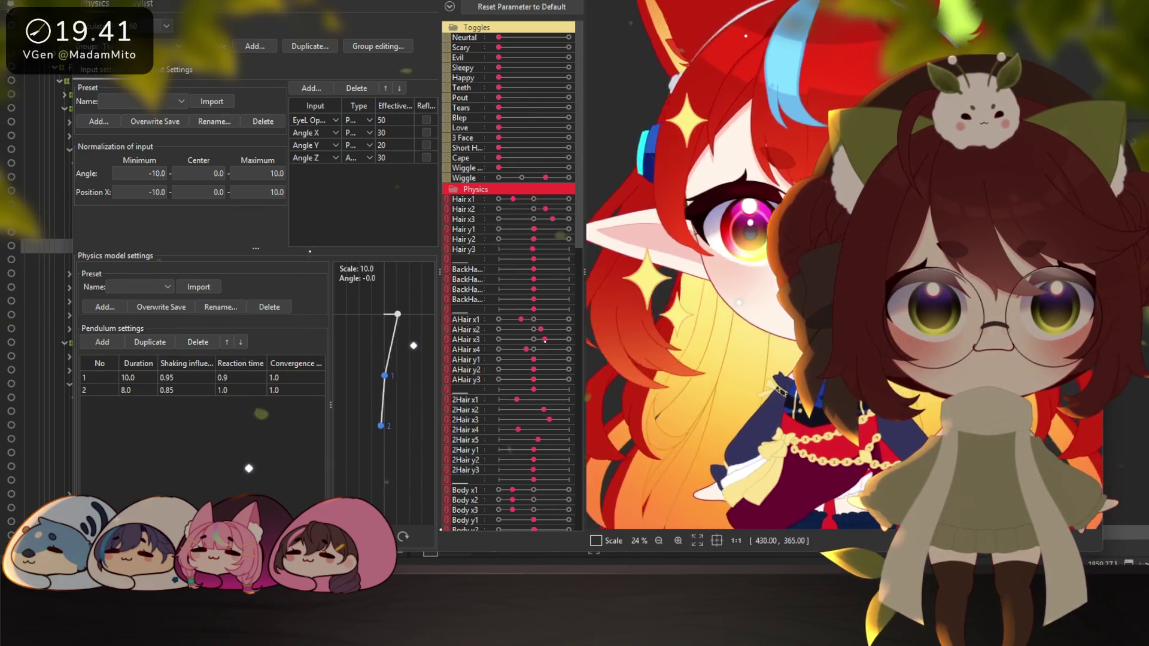
pyautogui.moveTo(826, 221)
pyautogui.mouseDown()
pyautogui.moveTo(819, 248)
pyautogui.moveTo(566, 248)
pyautogui.moveTo(727, 147)
pyautogui.moveTo(770, 299)
pyautogui.mouseUp()
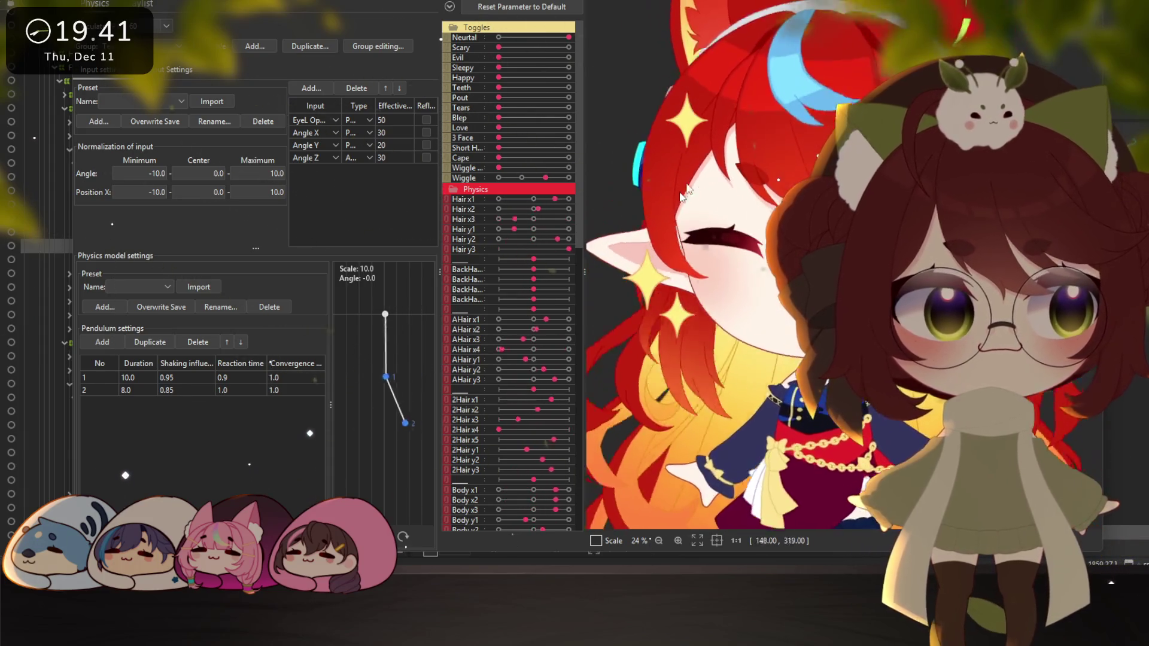
pyautogui.scroll(2, 770, 299)
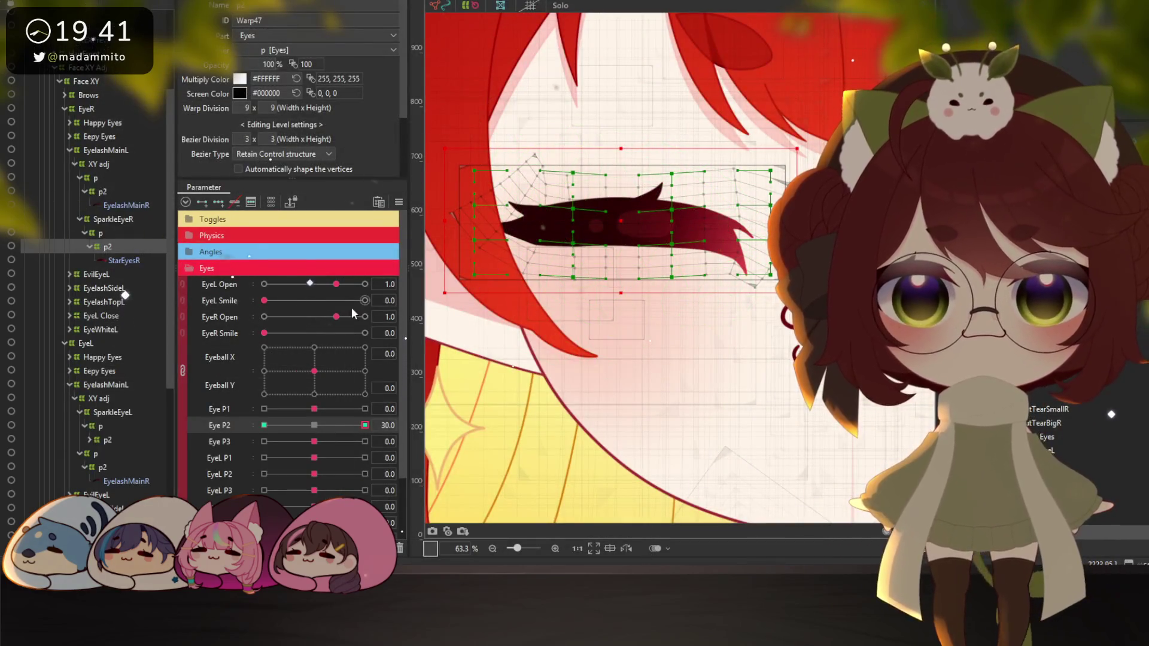
# Reset Eye P2 to 0 and select SparkleEyeR together with all its children
pyautogui.click(323, 425)
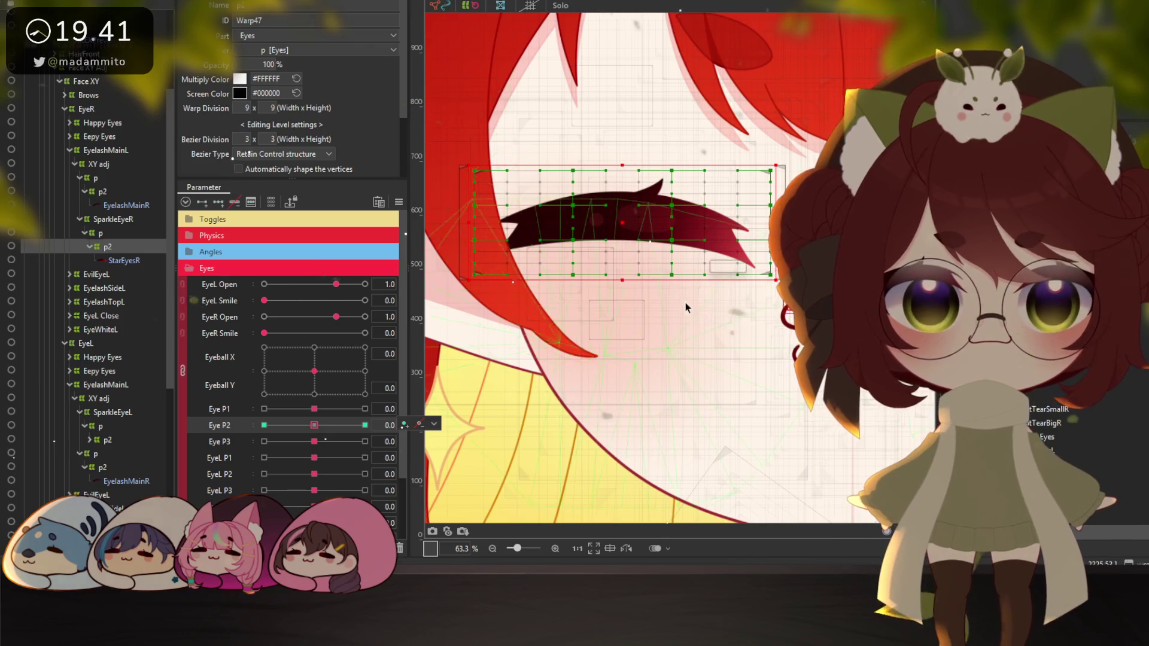
pyautogui.scroll(-2, 609, 359)
pyautogui.moveTo(609, 359); pyautogui.dragTo(610, 297)
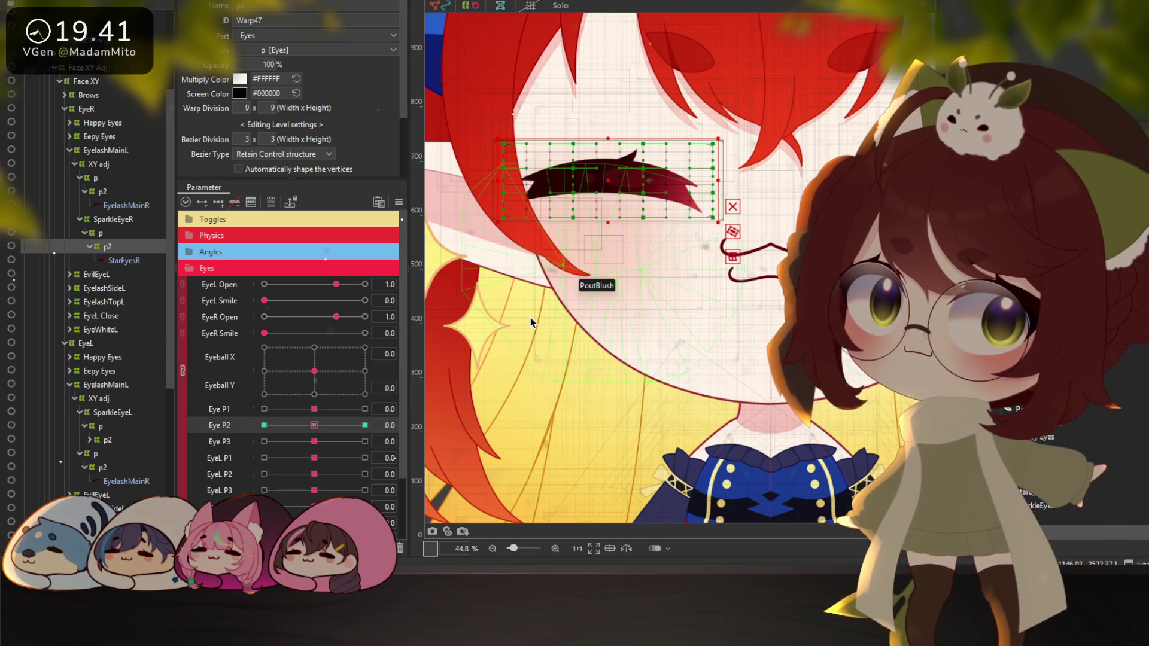
pyautogui.click(103, 220)
pyautogui.rightClick(102, 219)
pyautogui.click(130, 226)
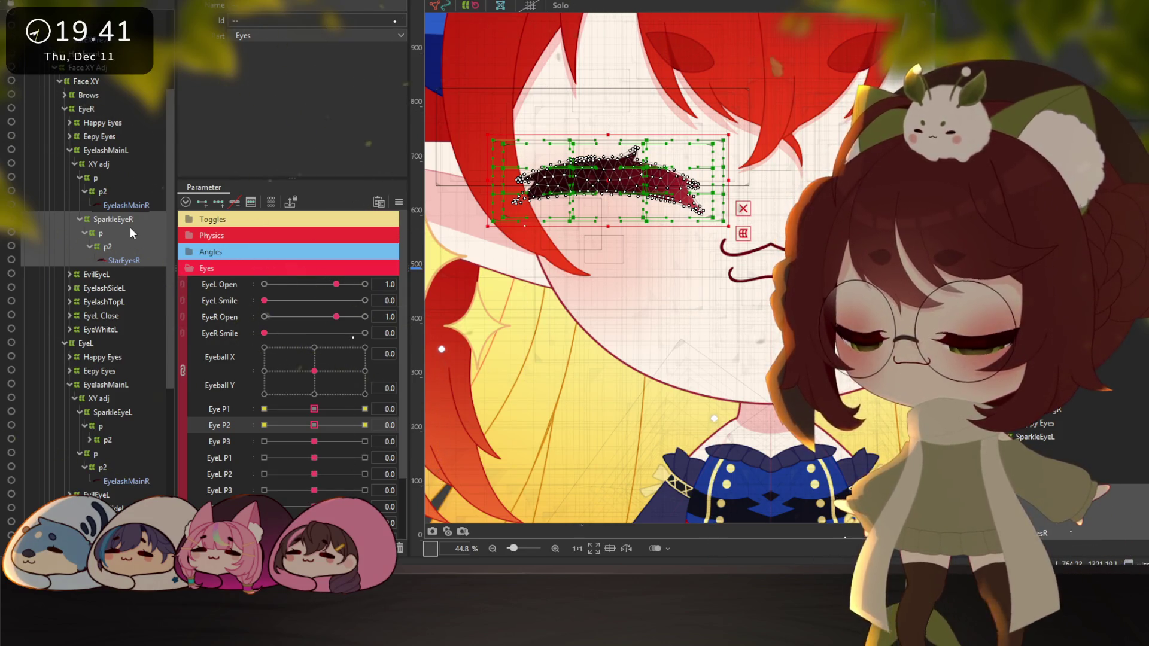
# Paste a copy of the sparkle group and flip it horizontally onto the left eye
pyautogui.hotkey('ctrl', 'v')
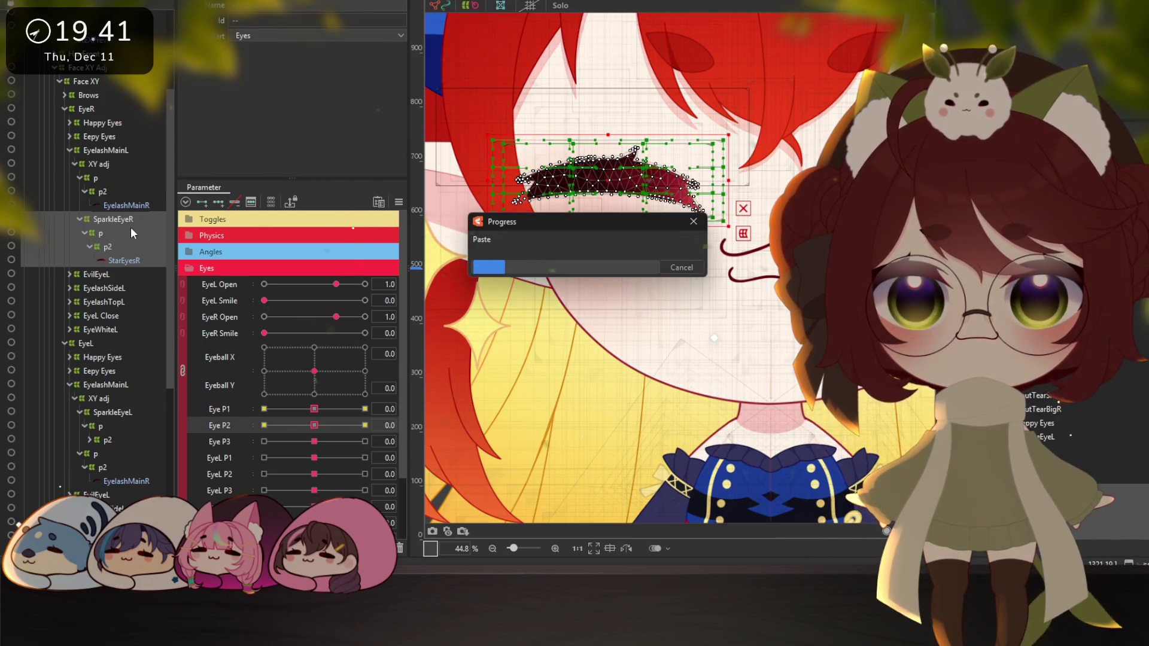
pyautogui.rightClick(113, 220)
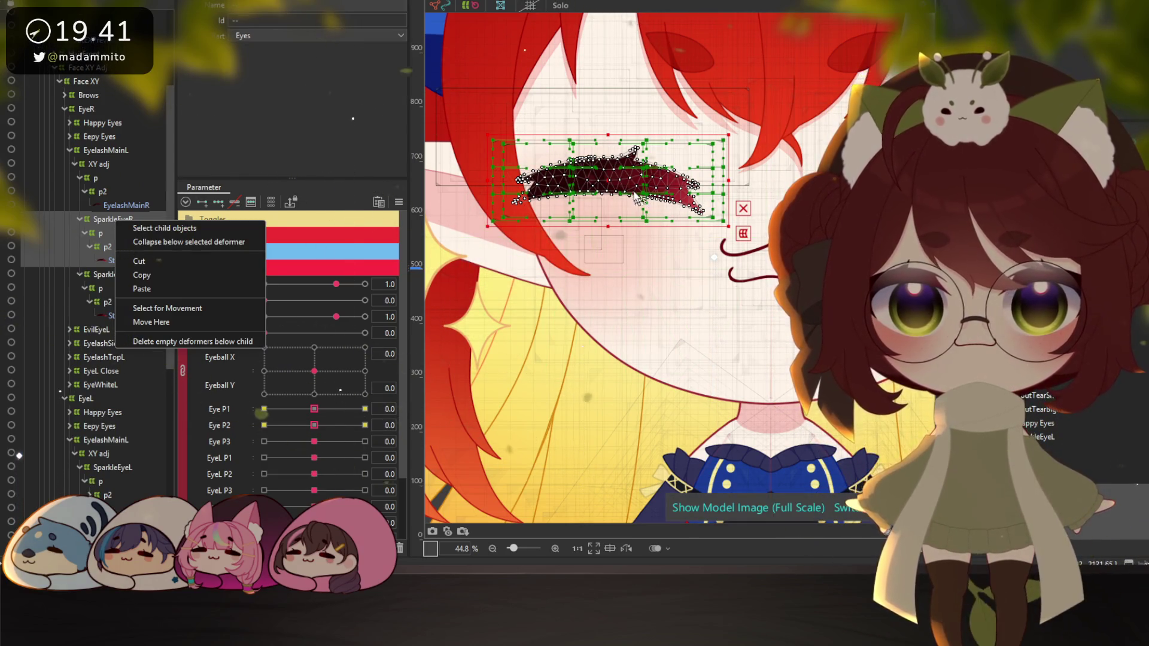
pyautogui.rightClick(622, 273)
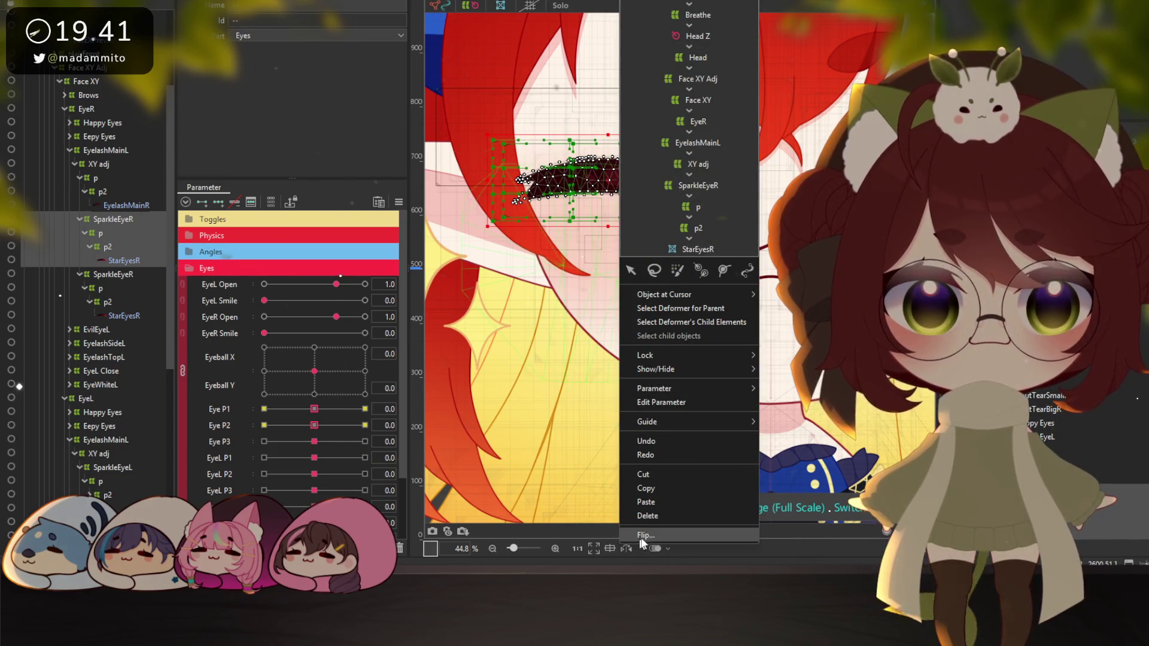
pyautogui.click(645, 535)
pyautogui.click(561, 362)
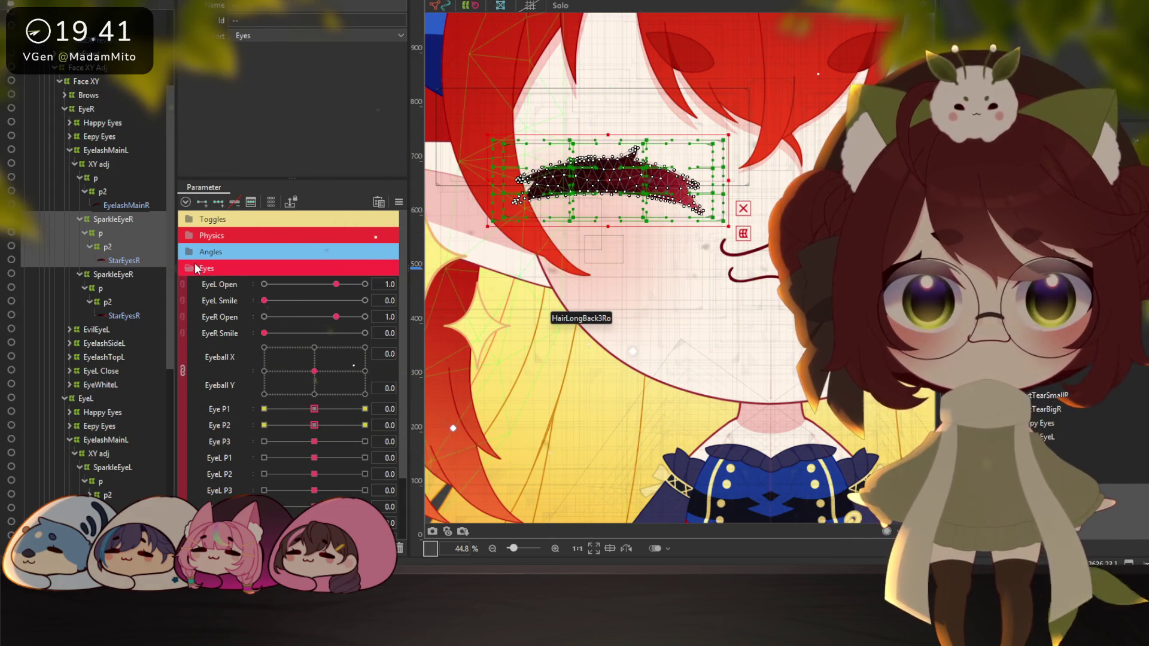
pyautogui.click(103, 220)
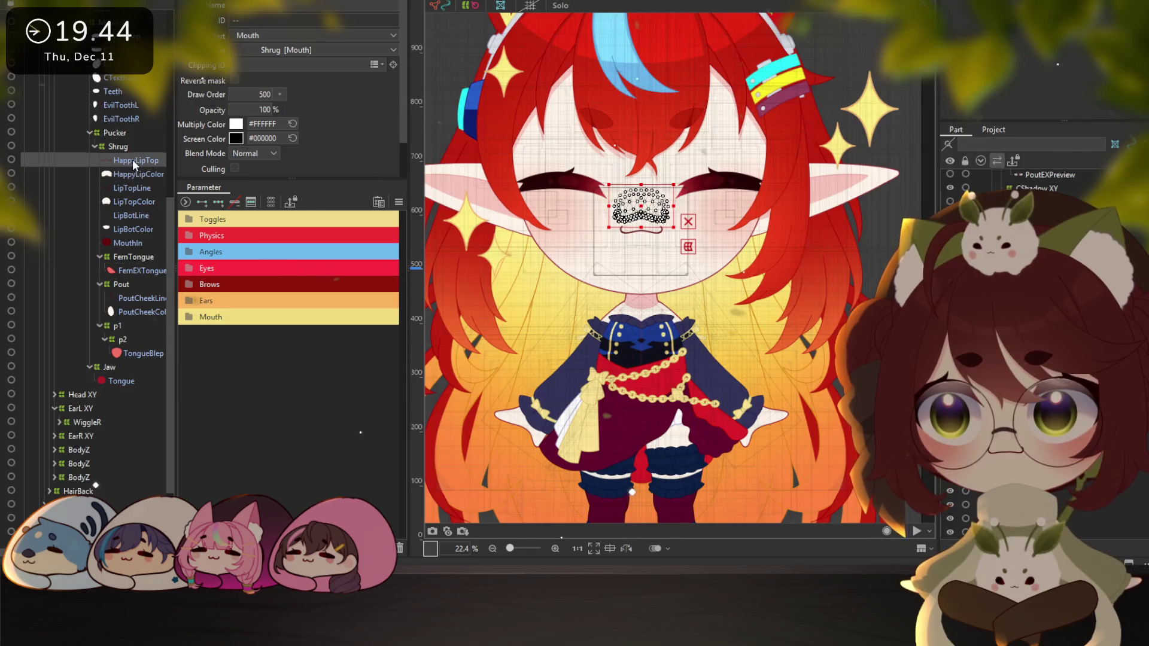
# Select all vertices of the HappyLipTop mesh in mesh editing, then exit without changes
pyautogui.scroll(3, 722, 276)
pyautogui.scroll(2, 723, 276)
pyautogui.scroll(2, 722, 277)
pyautogui.scroll(3, 658, 257)
pyautogui.scroll(3, 658, 257)
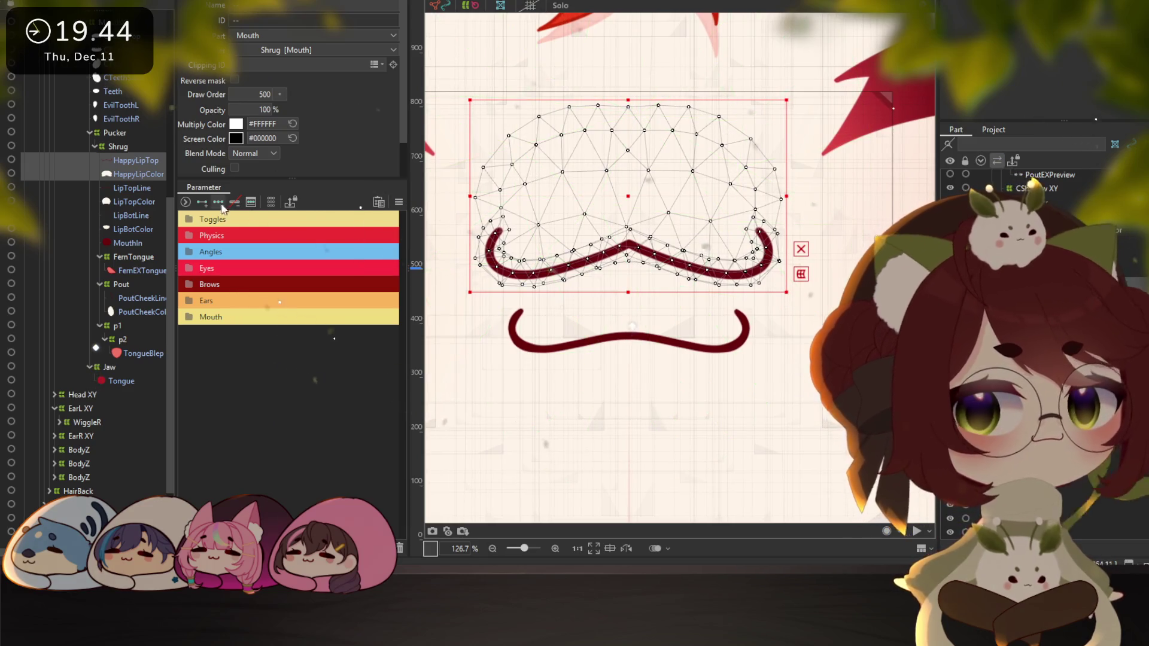
pyautogui.click(131, 160)
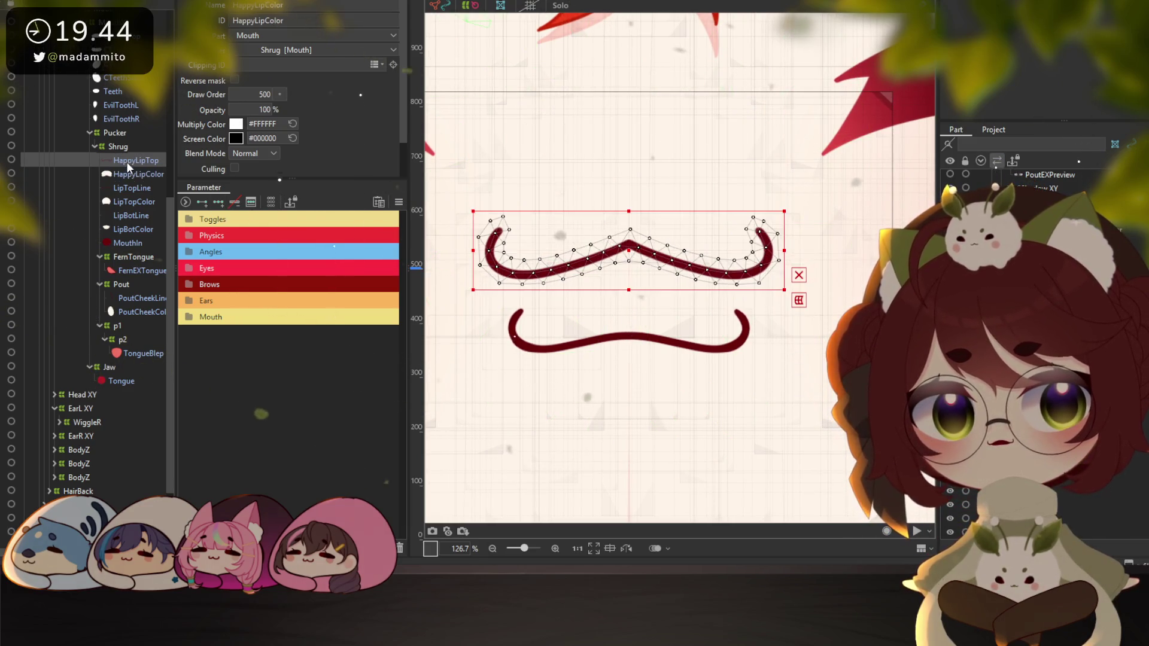
pyautogui.click(799, 300)
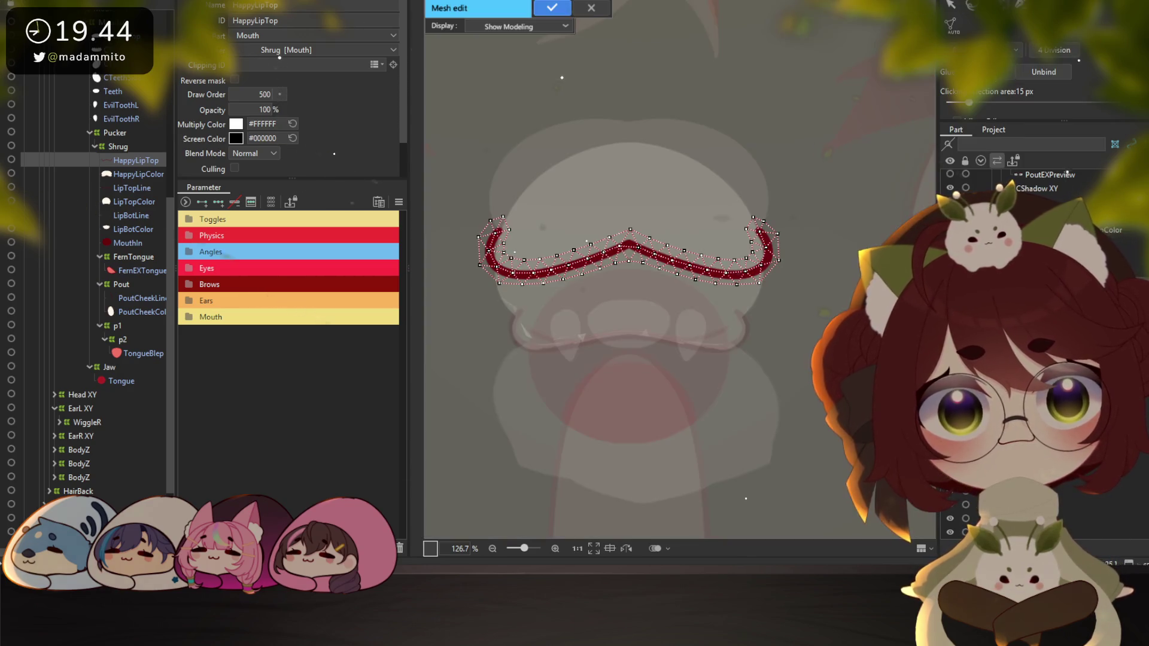
pyautogui.moveTo(435, 325); pyautogui.dragTo(840, 190)
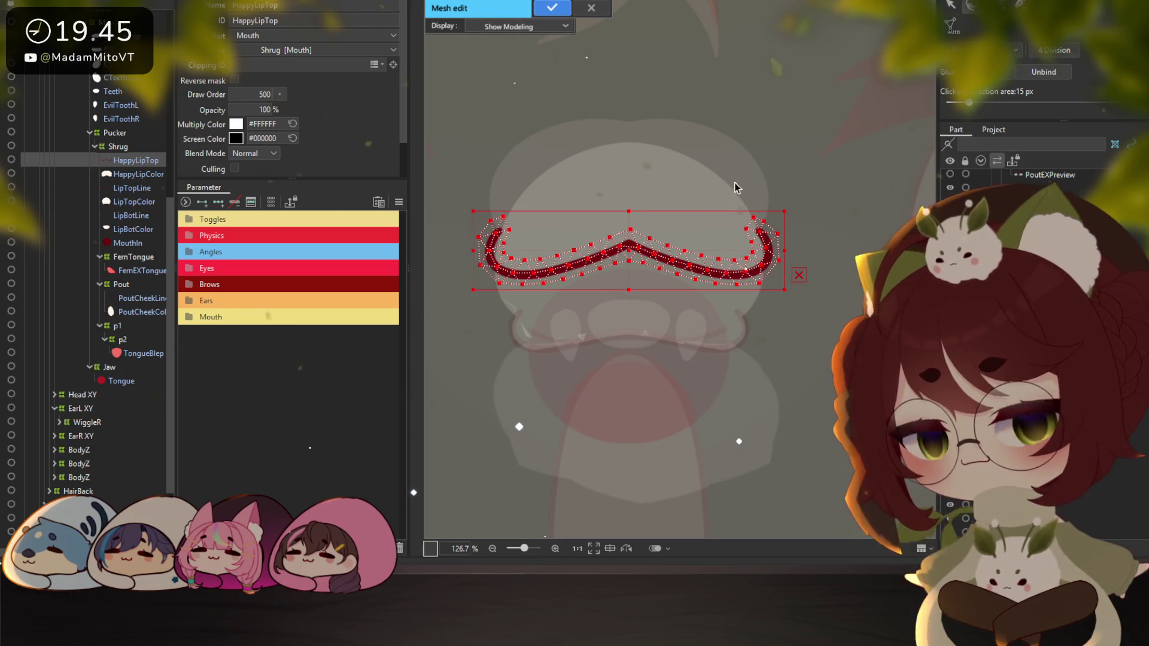
pyautogui.press('Return')
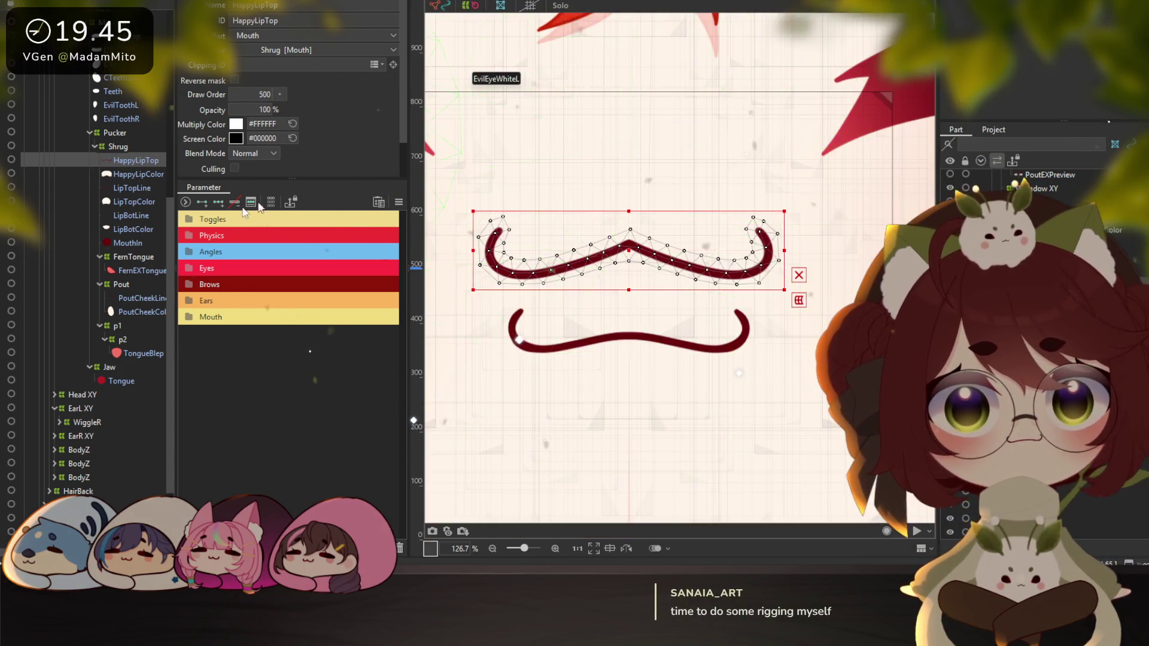
# Auto-generate the HappyLipColor mesh and add a new vertex above the lip
pyautogui.click(137, 177)
pyautogui.hotkey('ctrl', 'e')
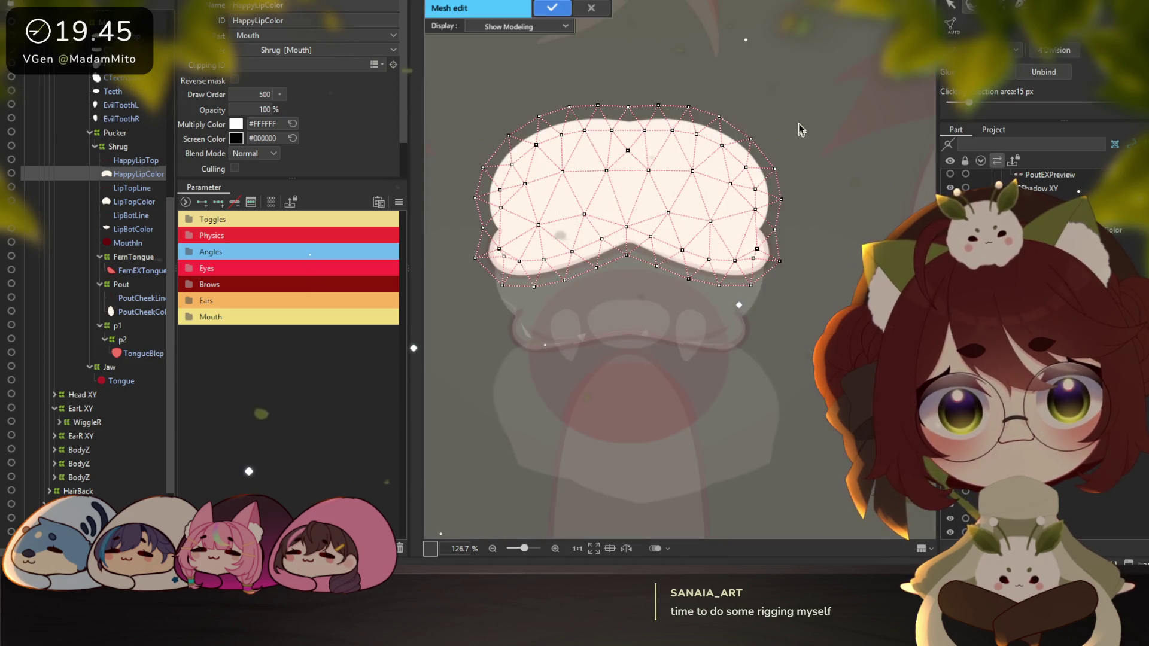
pyautogui.moveTo(569, 396); pyautogui.dragTo(858, 195)
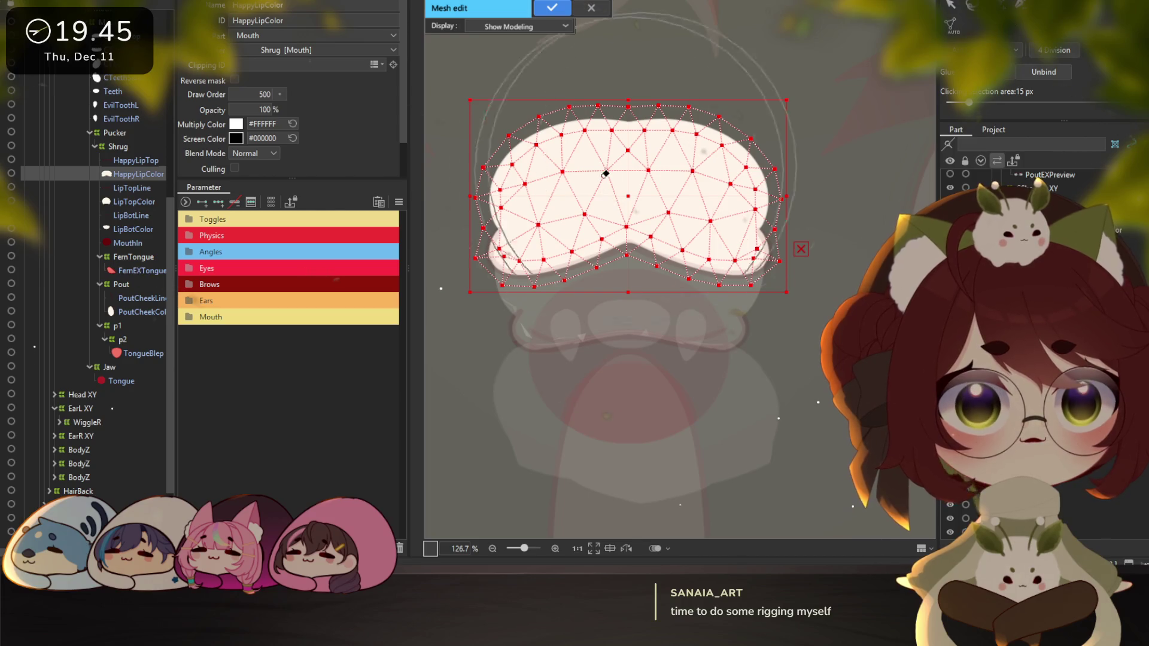
pyautogui.click(728, 277)
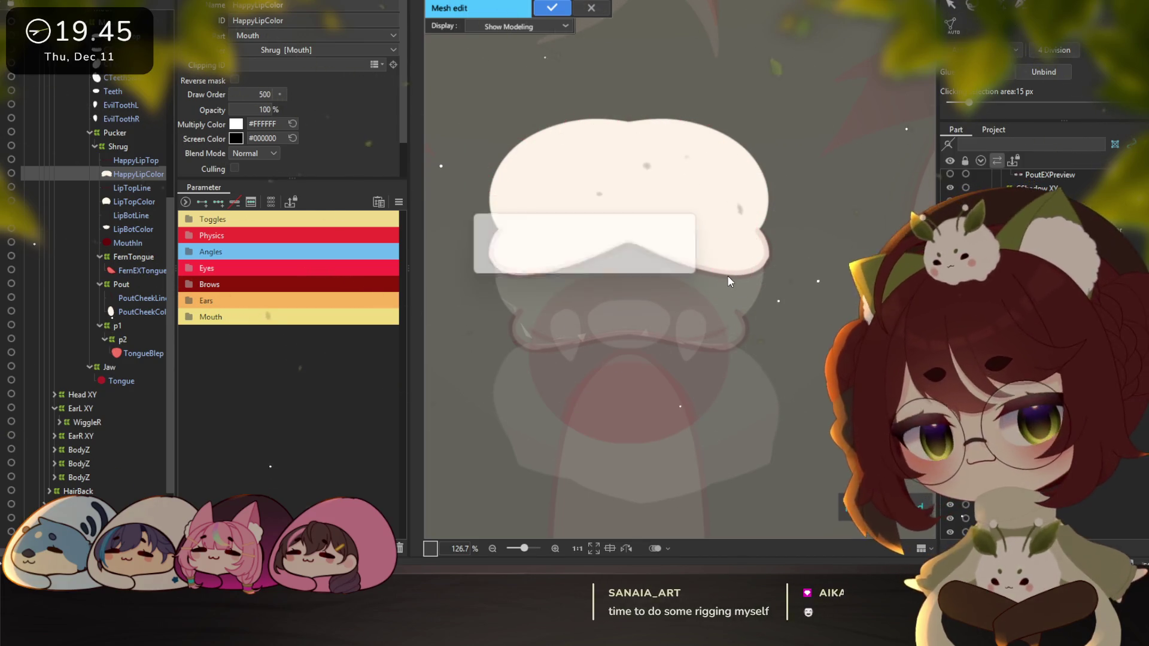
pyautogui.scroll(2, 616, 268)
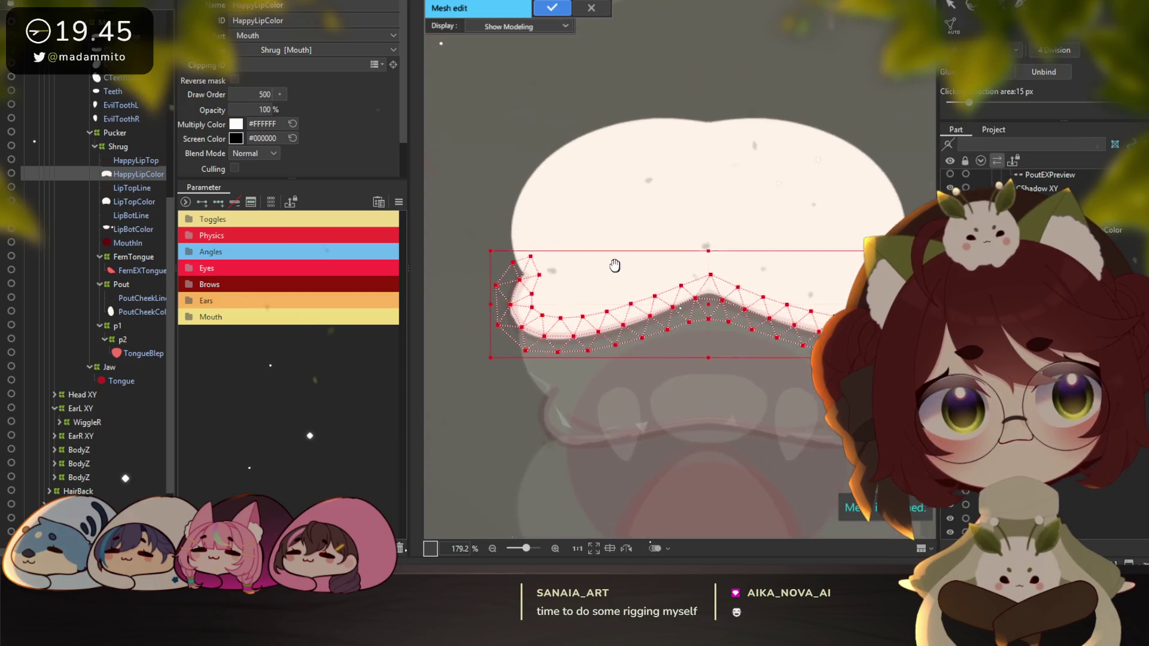
pyautogui.moveTo(616, 269); pyautogui.dragTo(603, 251)
pyautogui.moveTo(903, 117); pyautogui.dragTo(870, 111)
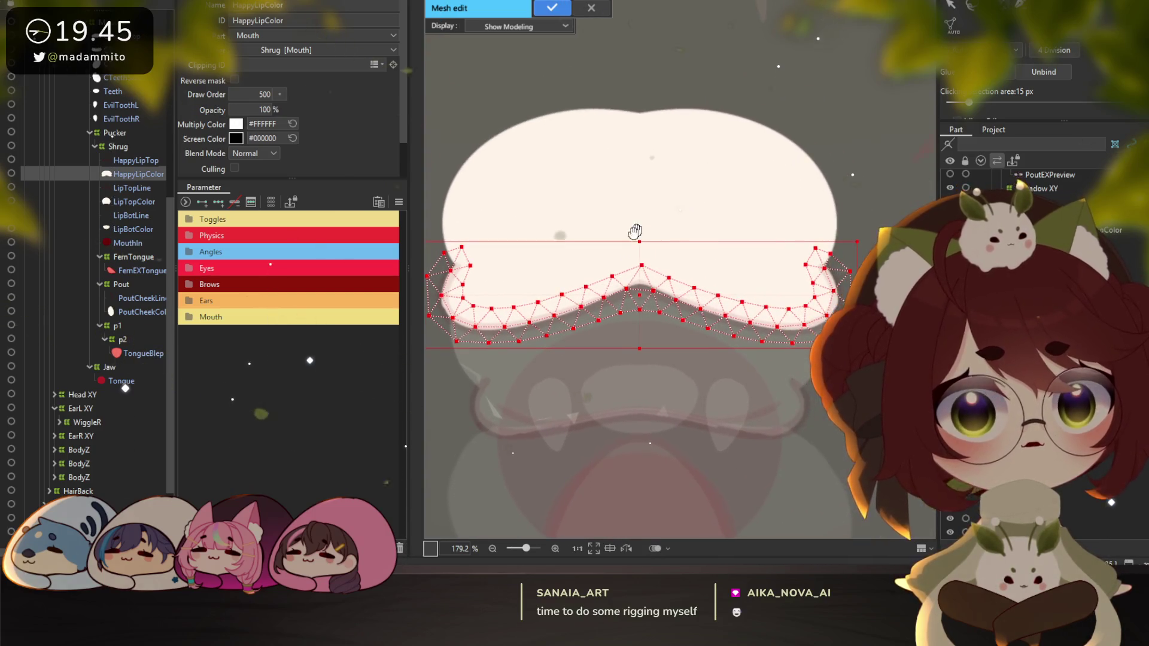
pyautogui.click(669, 49)
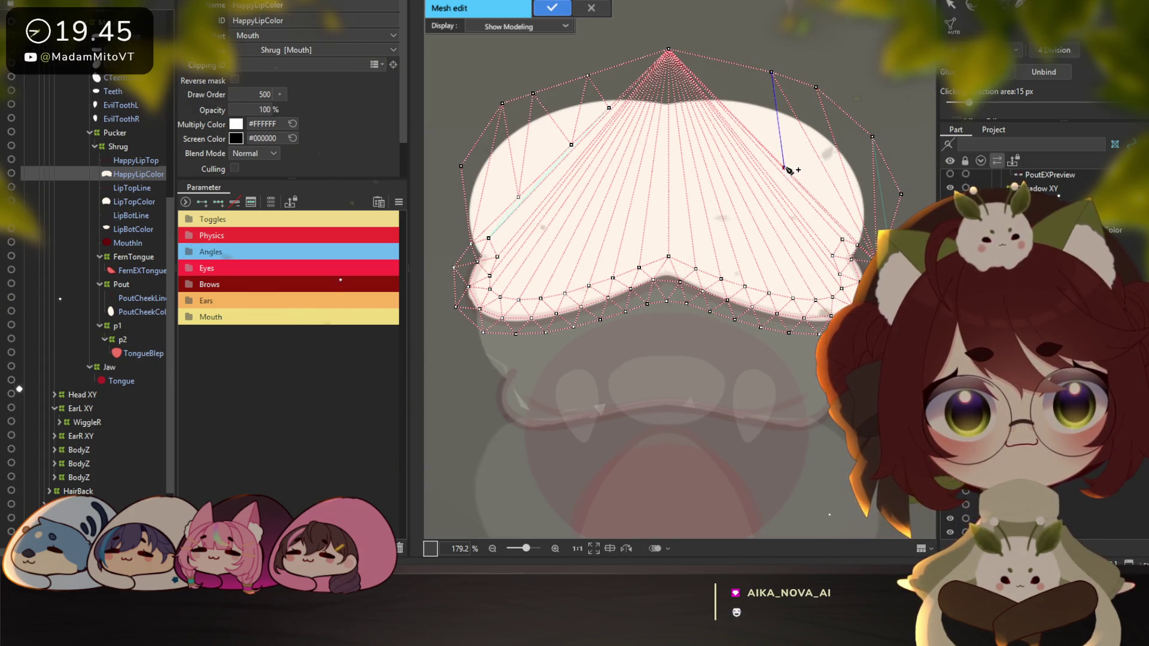
# Confirm the HappyLipColor mesh edits and compare it against LipTopColor and LipTopLine
pyautogui.click(552, 7)
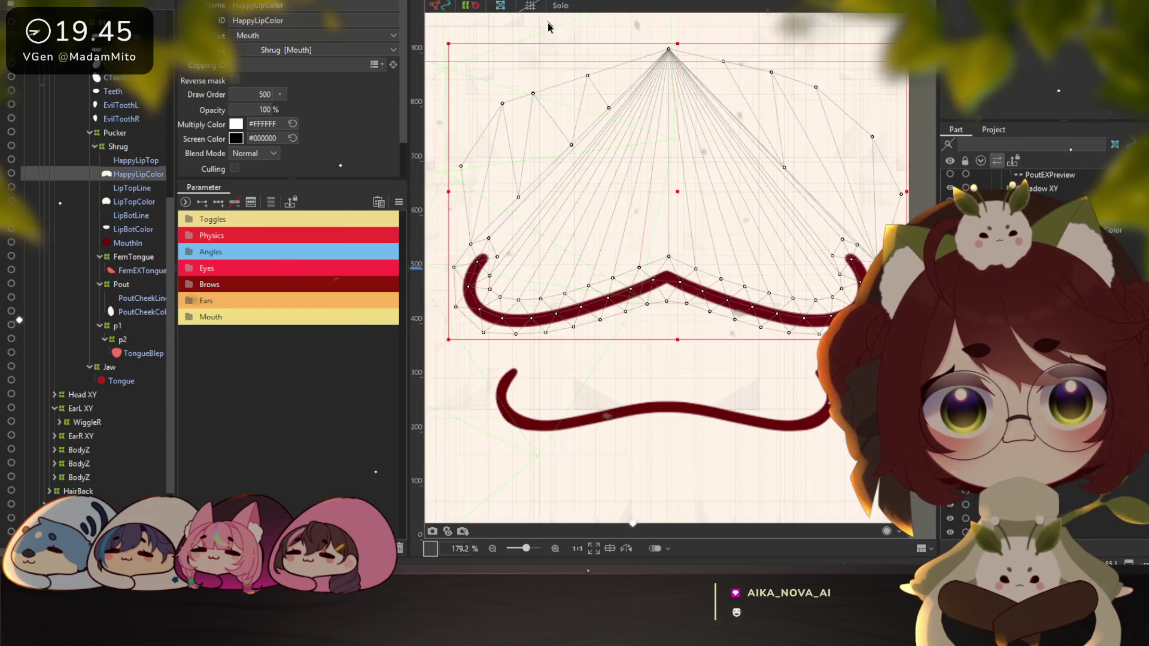
pyautogui.moveTo(634, 214); pyautogui.dragTo(641, 190)
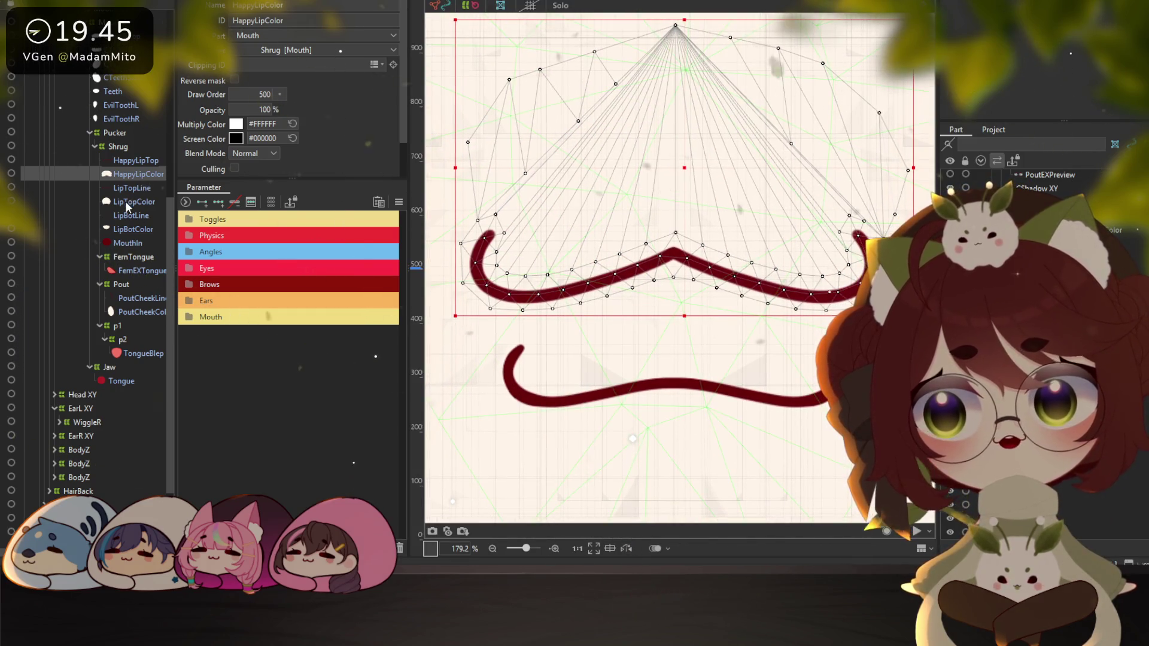
pyautogui.click(124, 201)
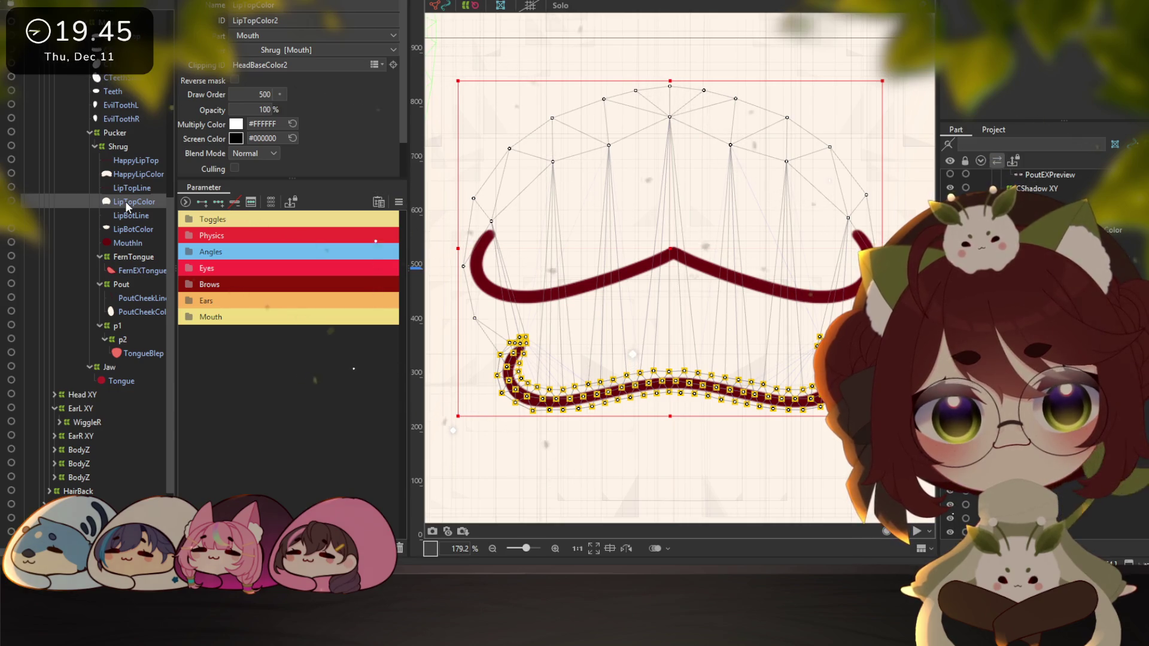
pyautogui.click(125, 175)
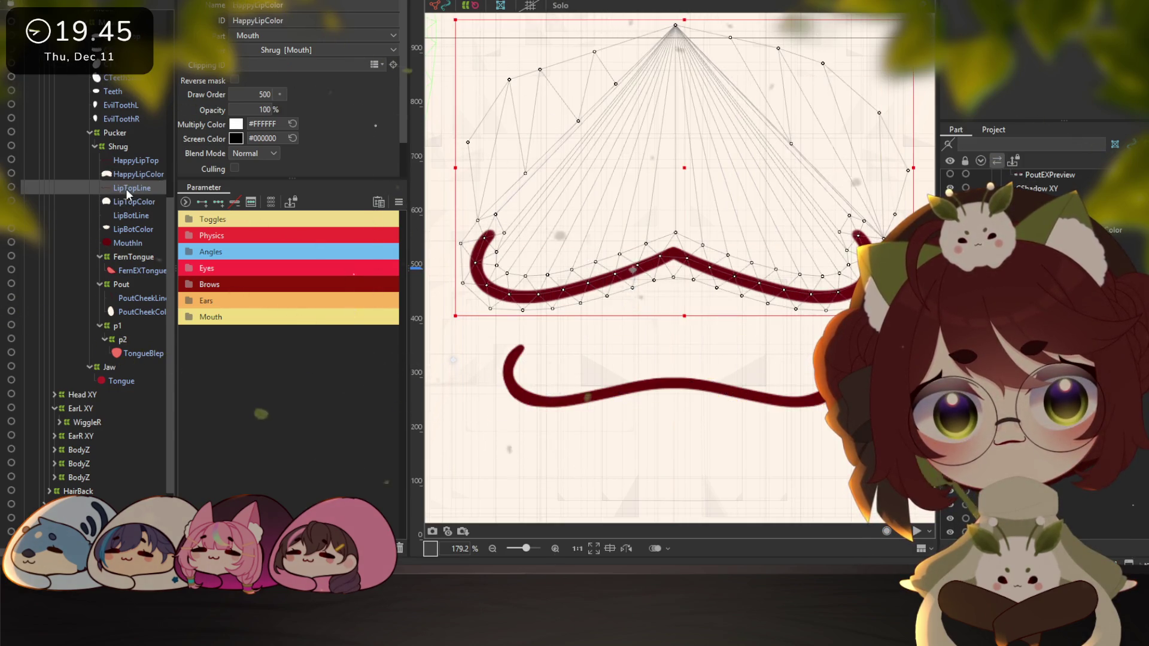
pyautogui.click(126, 188)
pyautogui.click(127, 172)
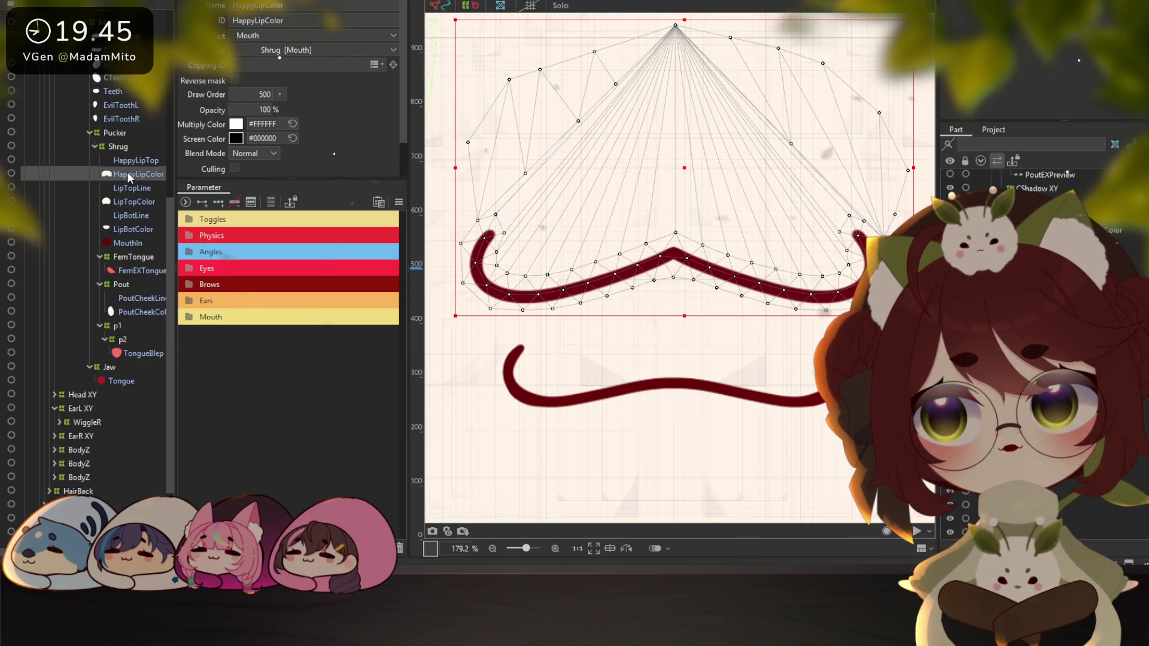
# Delete the HappyLipTop and HappyLipColor meshes from the Shrug group
pyautogui.scroll(-2, 636, 258)
pyautogui.moveTo(652, 276); pyautogui.dragTo(638, 219)
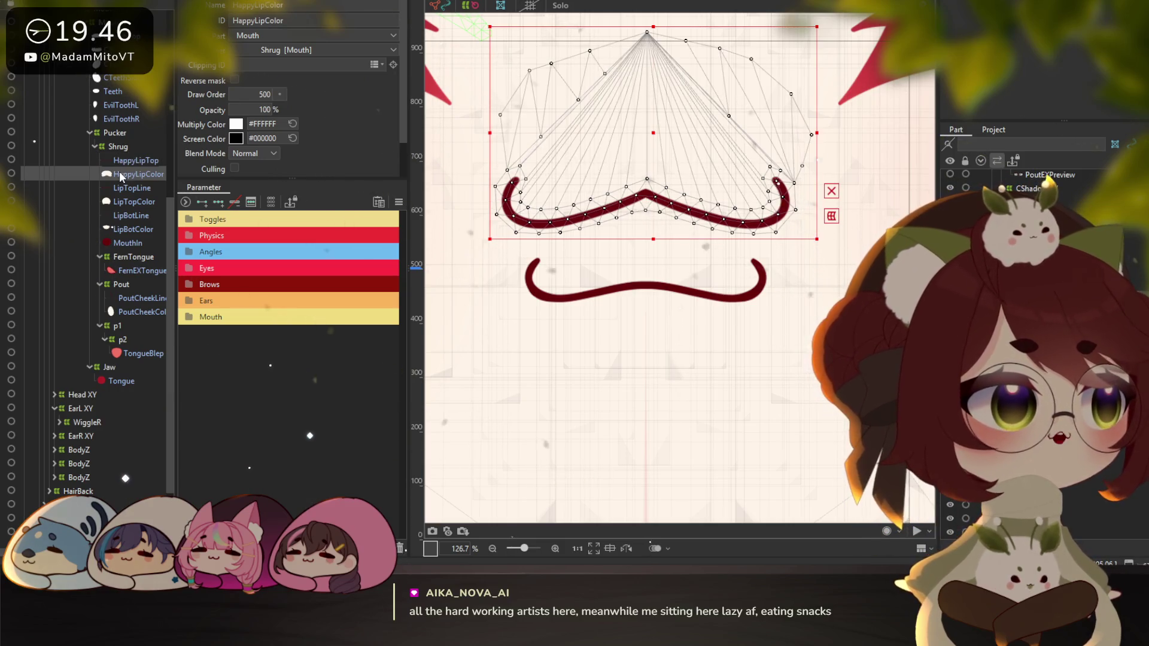
pyautogui.click(132, 188)
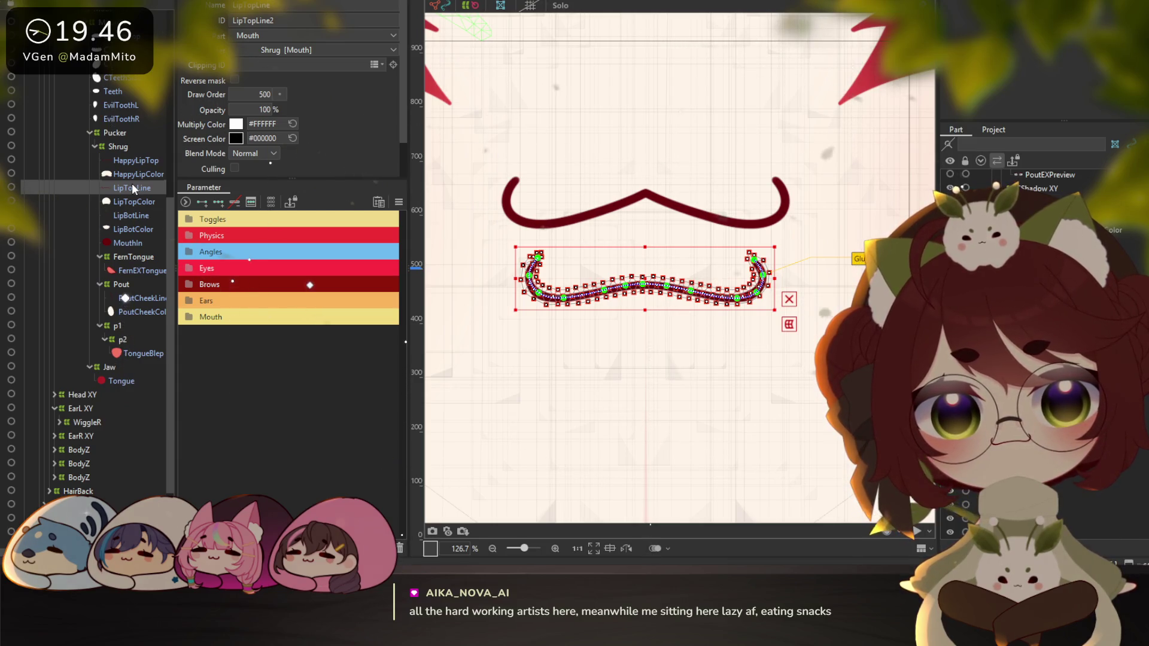
pyautogui.click(130, 174)
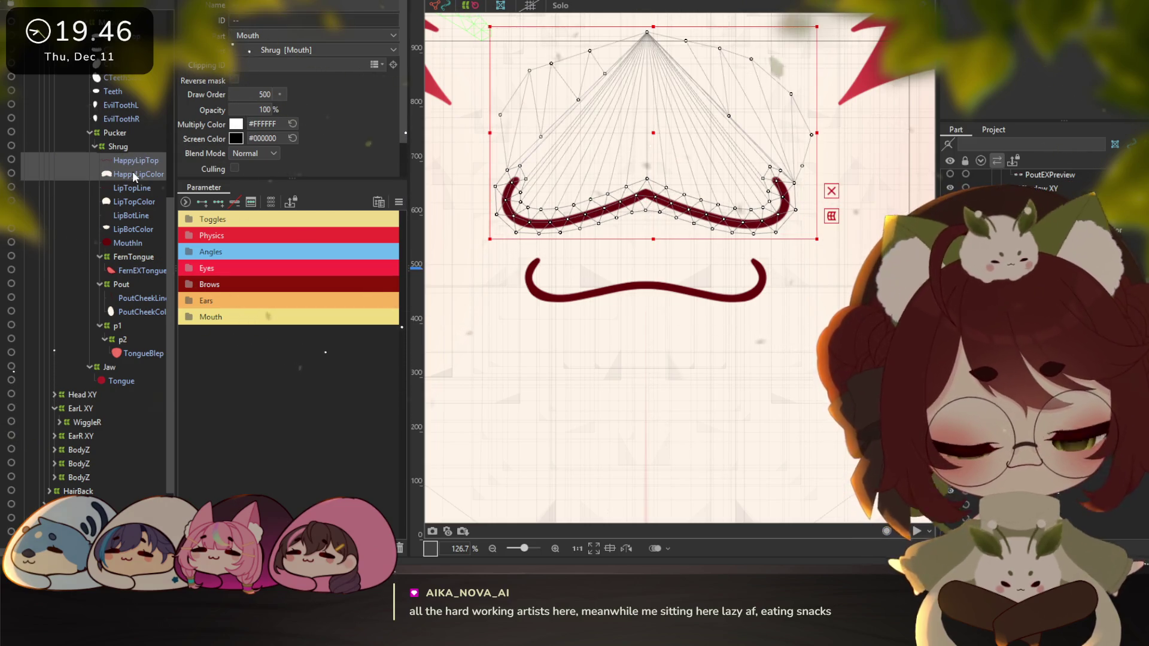
pyautogui.press('Delete')
# Select LipTopColor, then pick the HappyStarPreview layer in the parts list
pyautogui.click(133, 174)
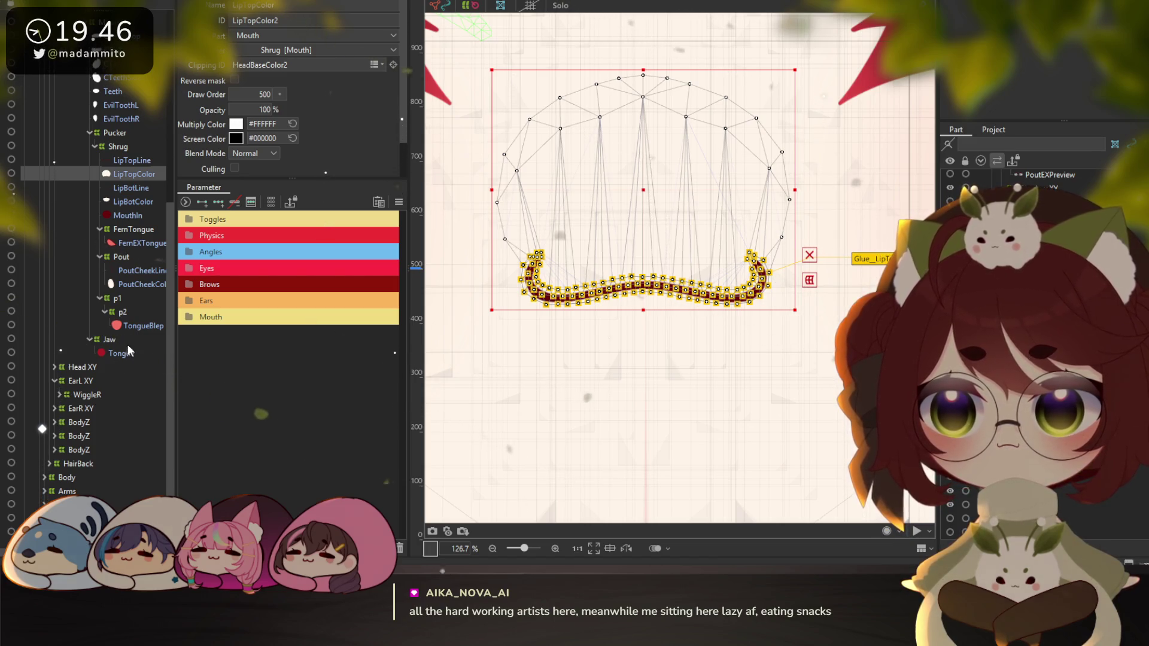
pyautogui.scroll(-3, 128, 359)
pyautogui.scroll(-1, 128, 363)
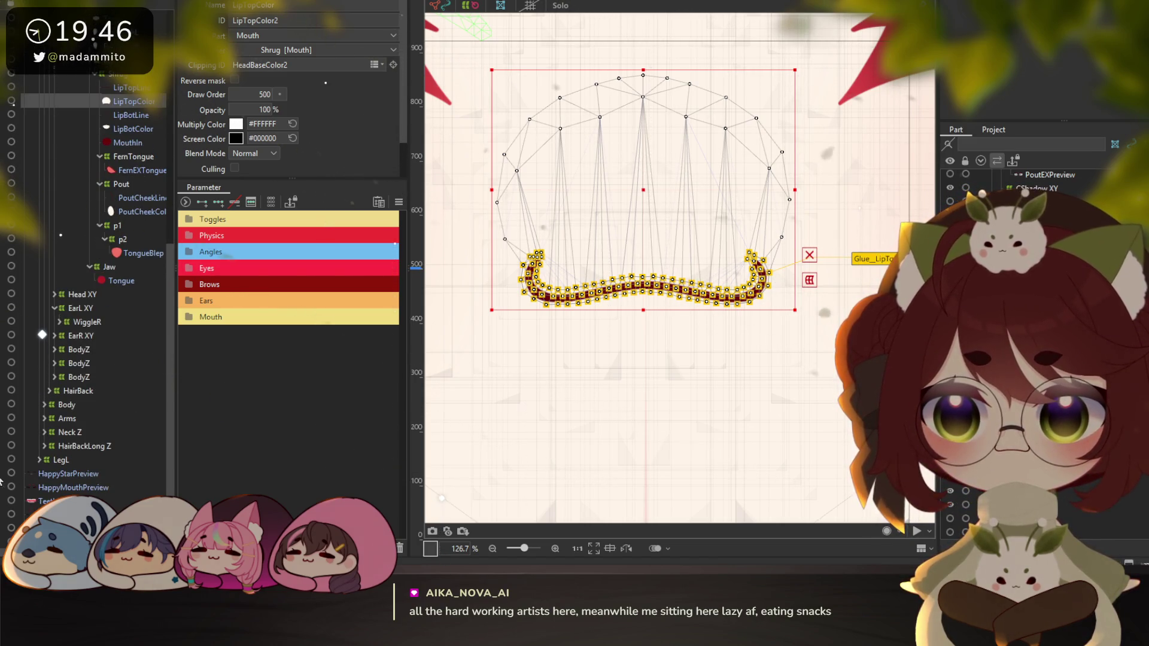
pyautogui.click(66, 474)
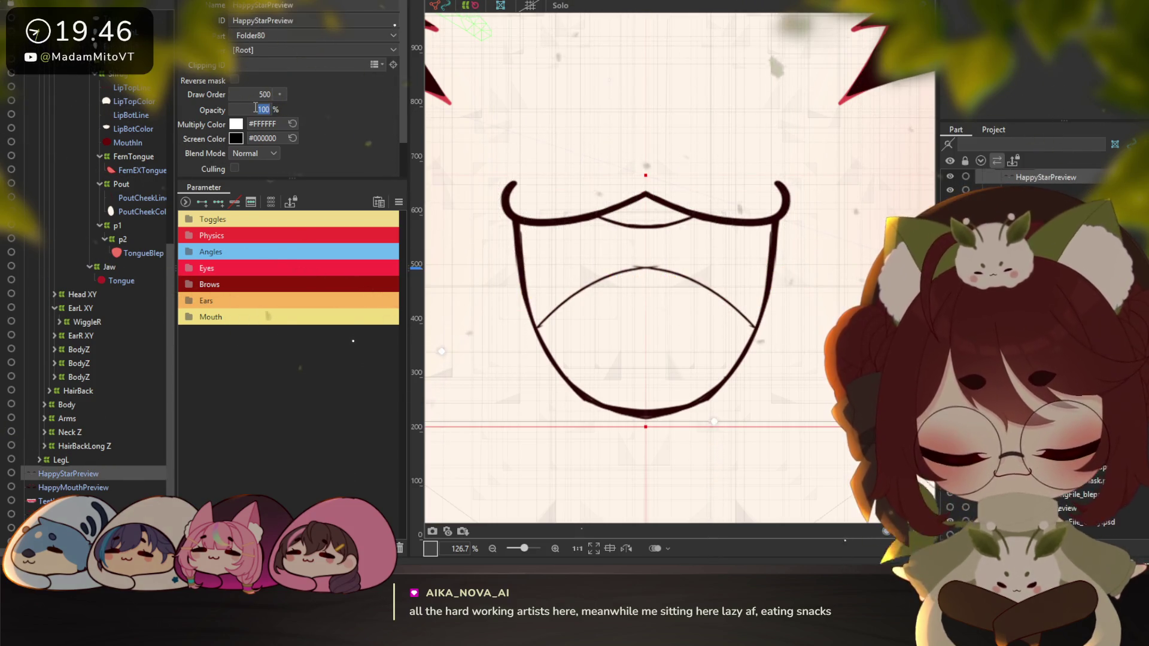
# Lower the HappyStarPreview opacity to 40% and select the LipTopLine mesh
pyautogui.write('60')
pyautogui.press('Return')
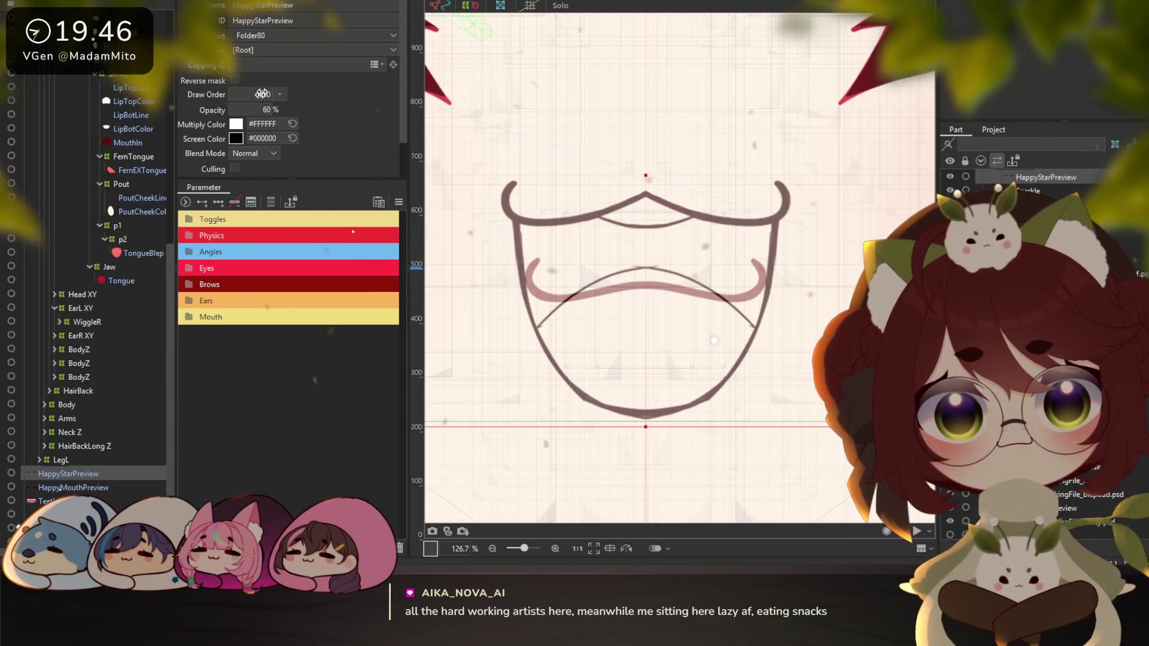
pyautogui.doubleClick(266, 110)
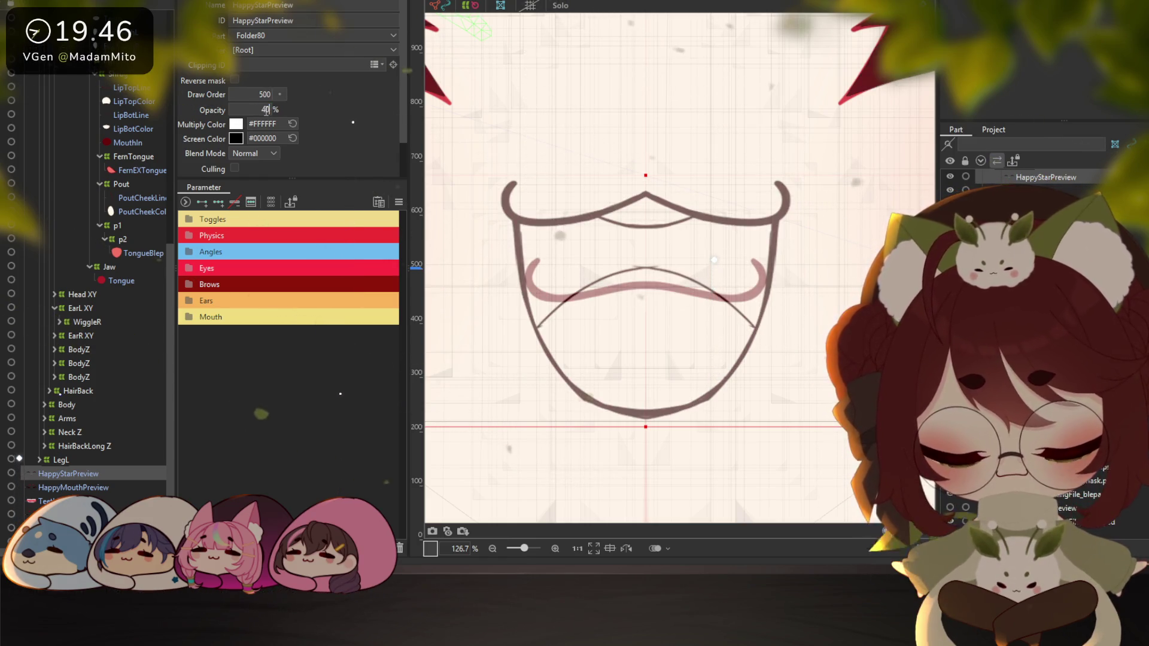
pyautogui.write('40')
pyautogui.press('Return')
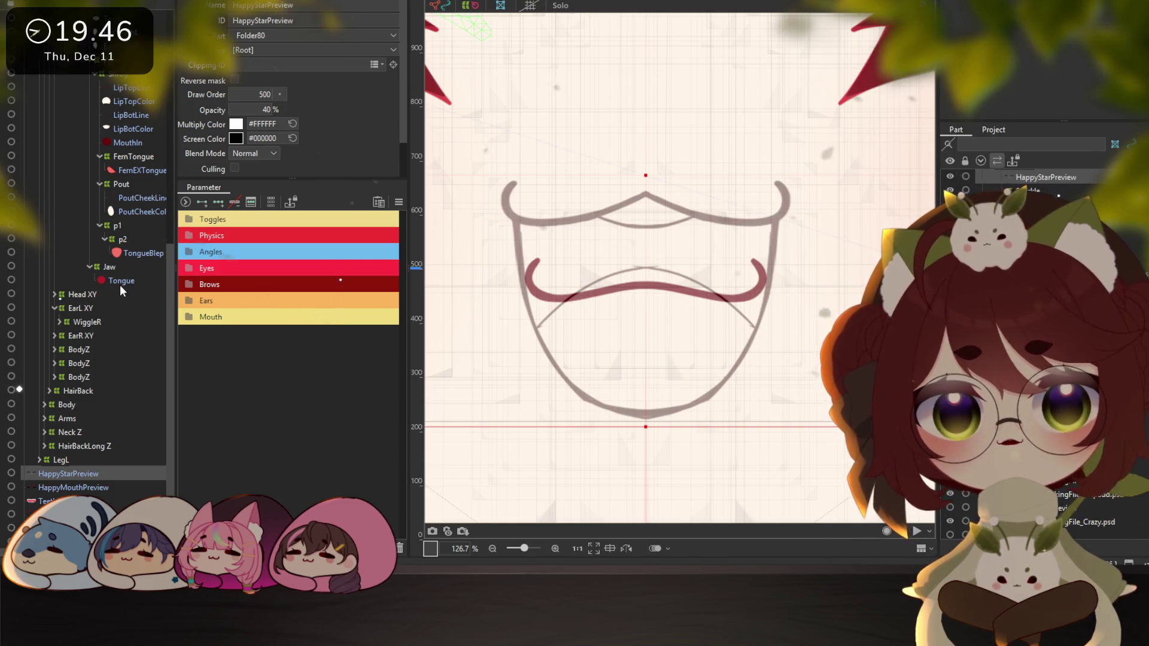
pyautogui.scroll(3, 137, 277)
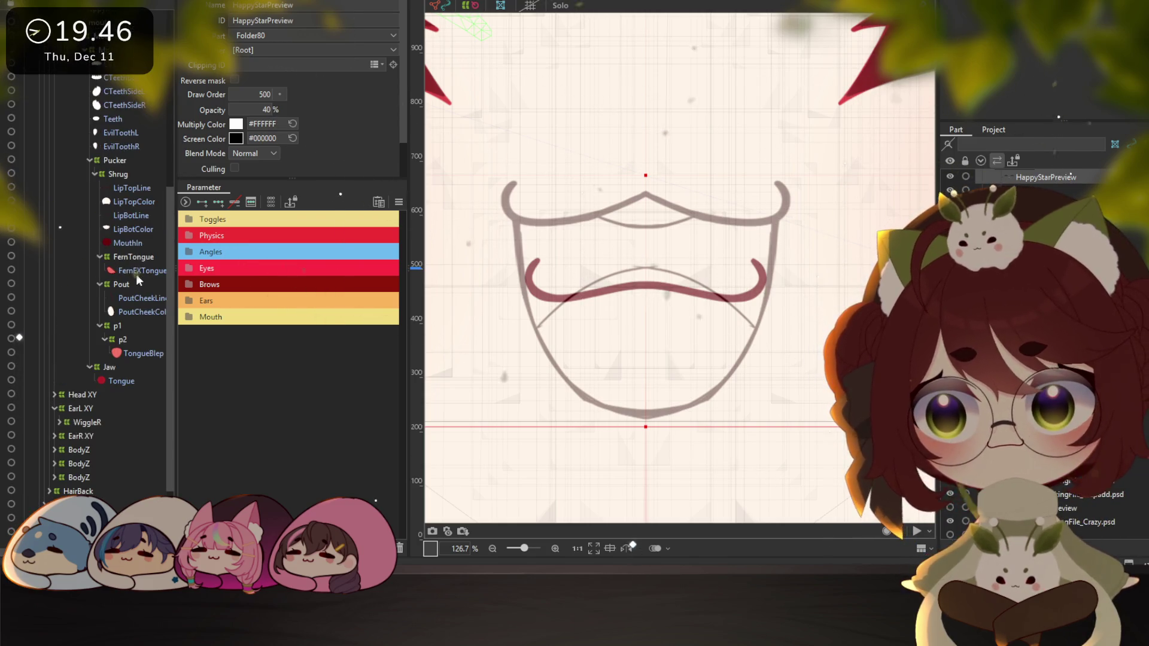
pyautogui.click(133, 186)
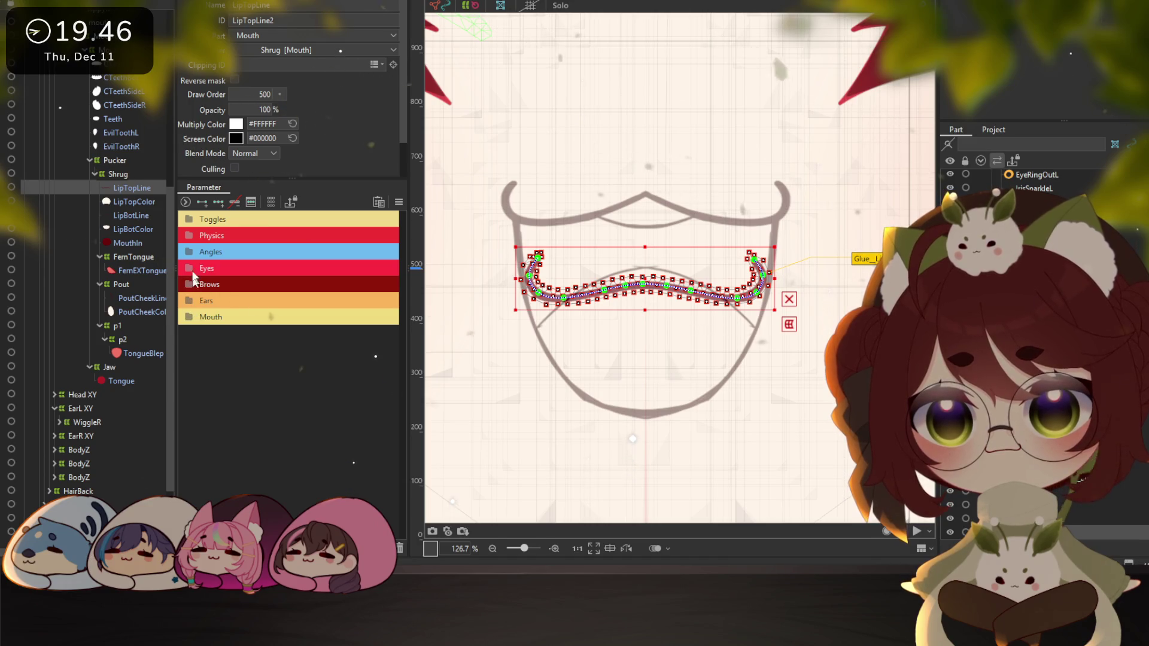
# Duplicate the Cape parameter in Toggles and rename the copy SparkleHappy
pyautogui.click(204, 219)
pyautogui.scroll(-1, 207, 395)
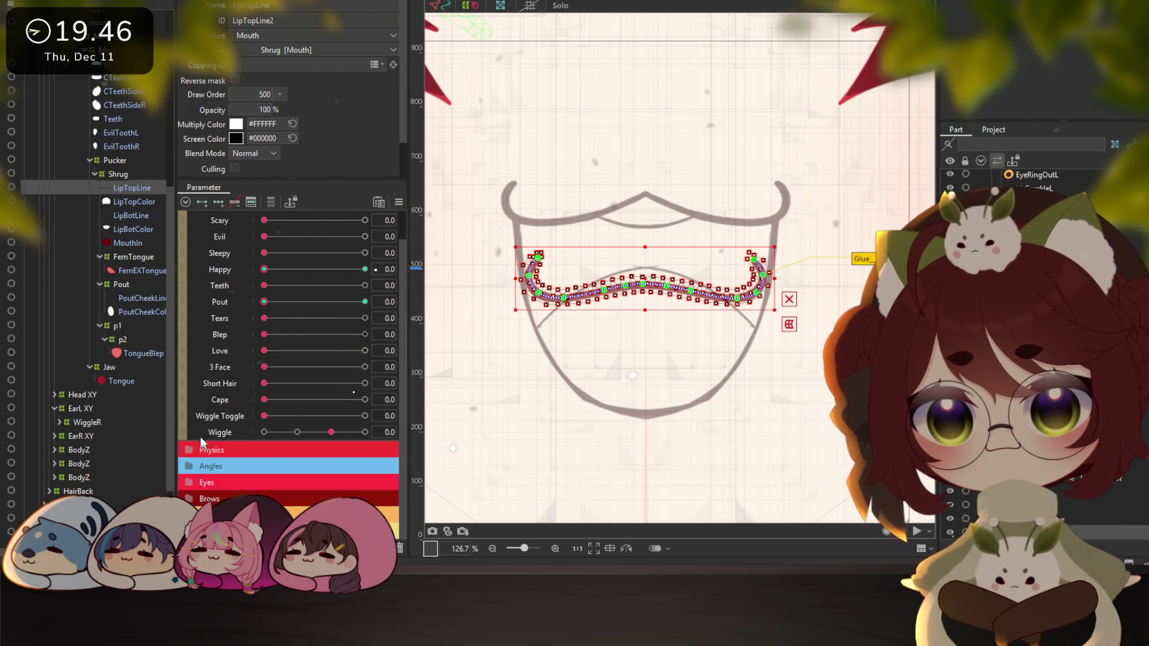
pyautogui.rightClick(221, 407)
pyautogui.click(257, 433)
pyautogui.rightClick(225, 418)
pyautogui.click(257, 419)
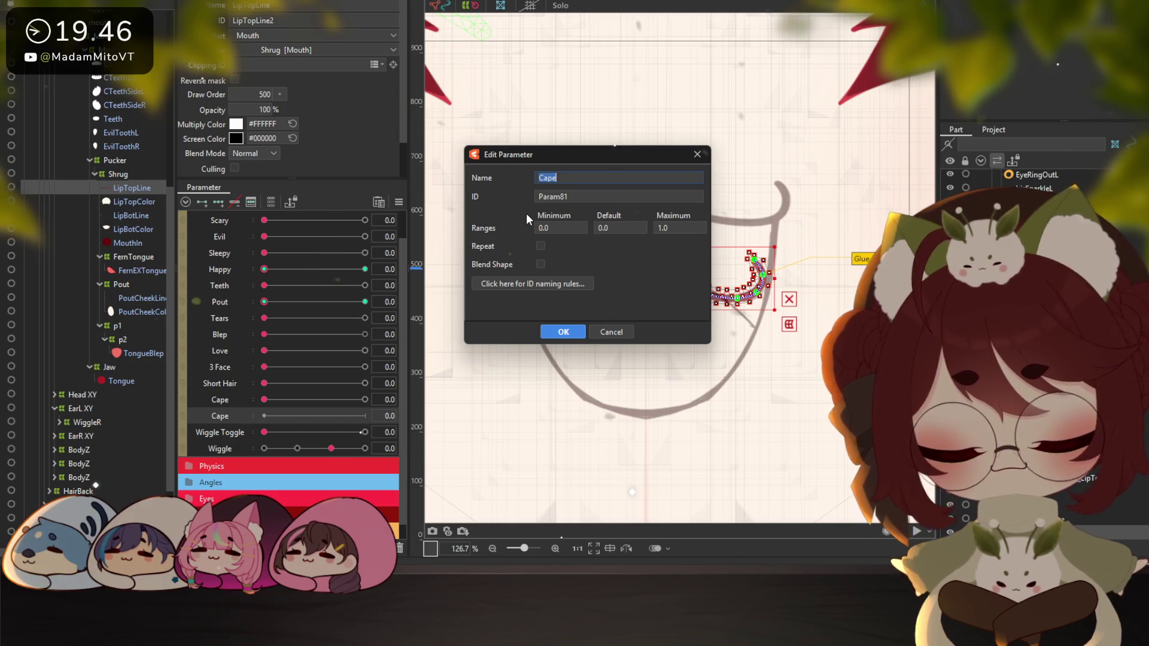
pyautogui.write('SparkleHappy')
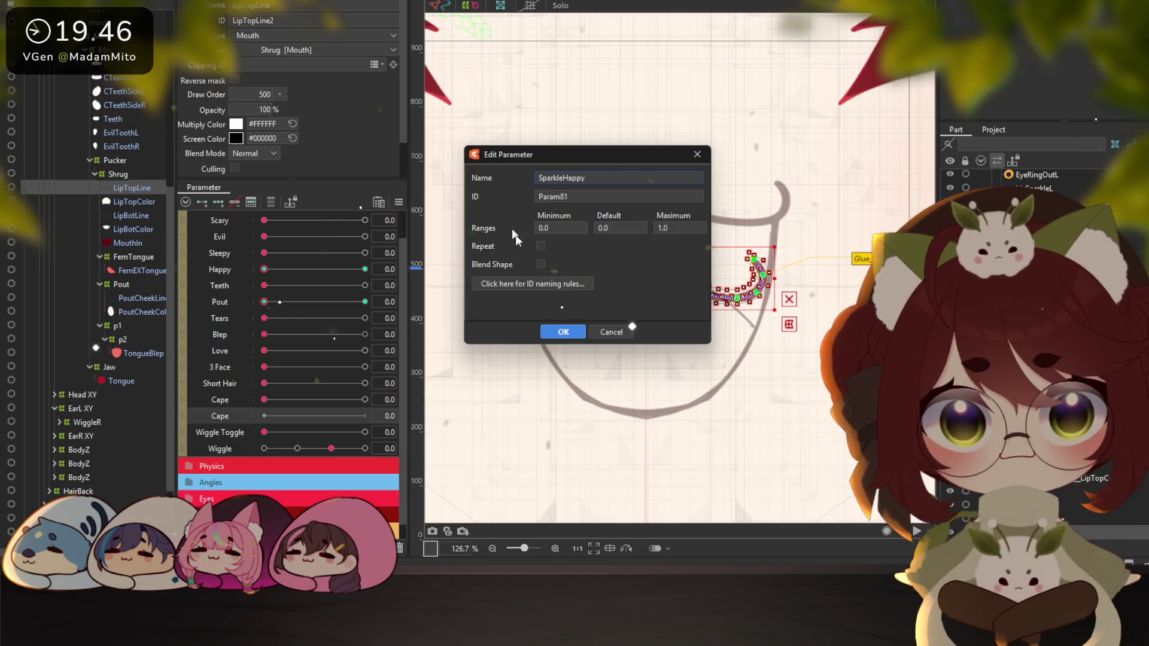
pyautogui.click(566, 332)
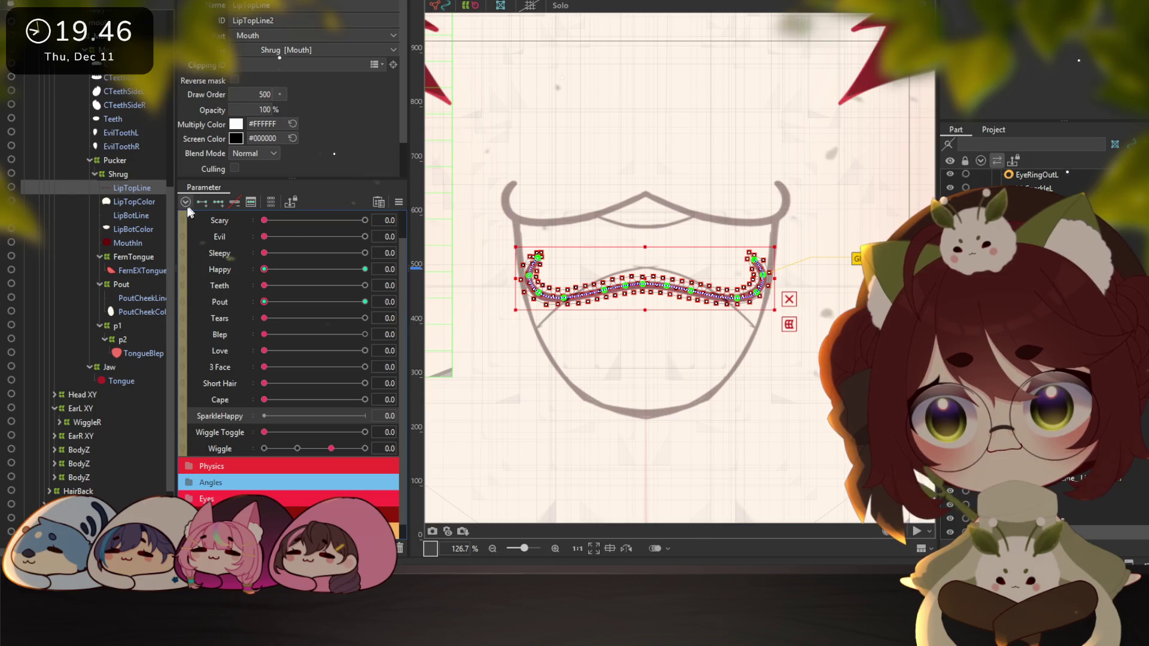
pyautogui.keyDown('ctrl'); pyautogui.click(137, 203); pyautogui.keyUp('ctrl')
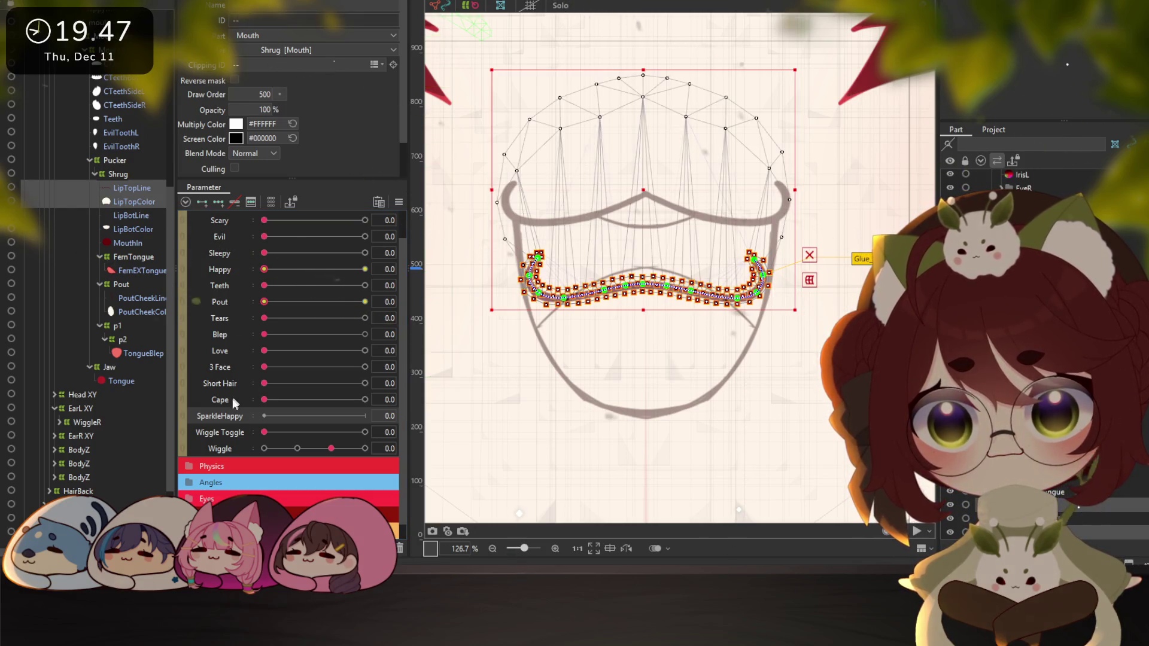
# Add SparkleHappy keyforms to the upper-lip meshes
pyautogui.click(202, 205)
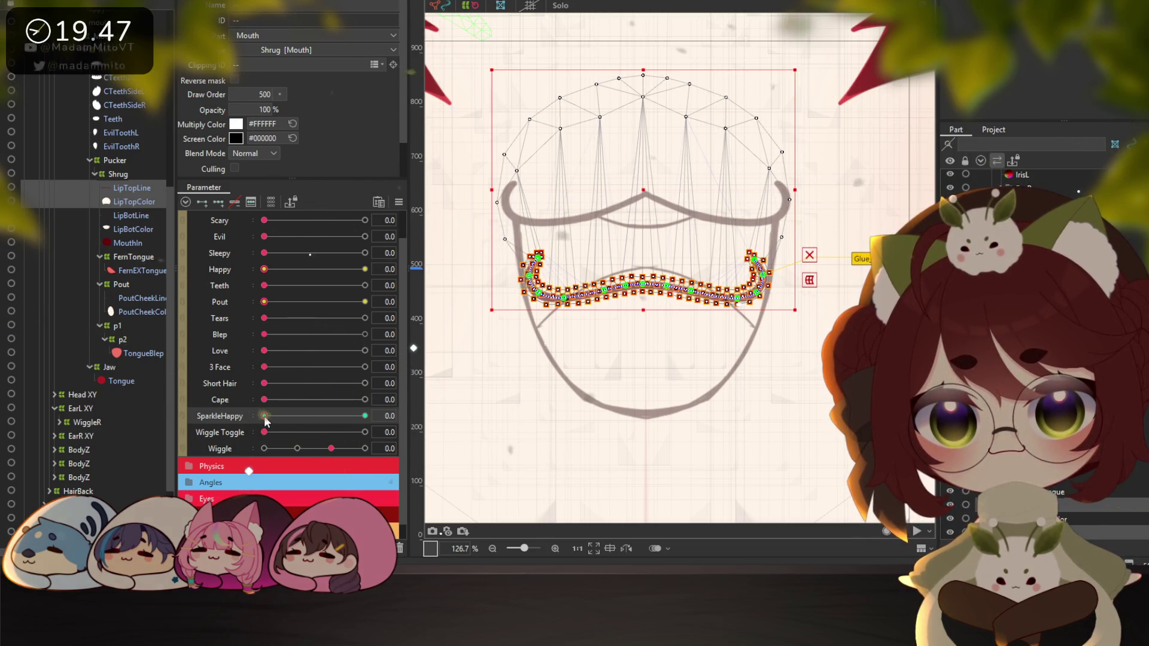
pyautogui.scroll(-1, 225, 477)
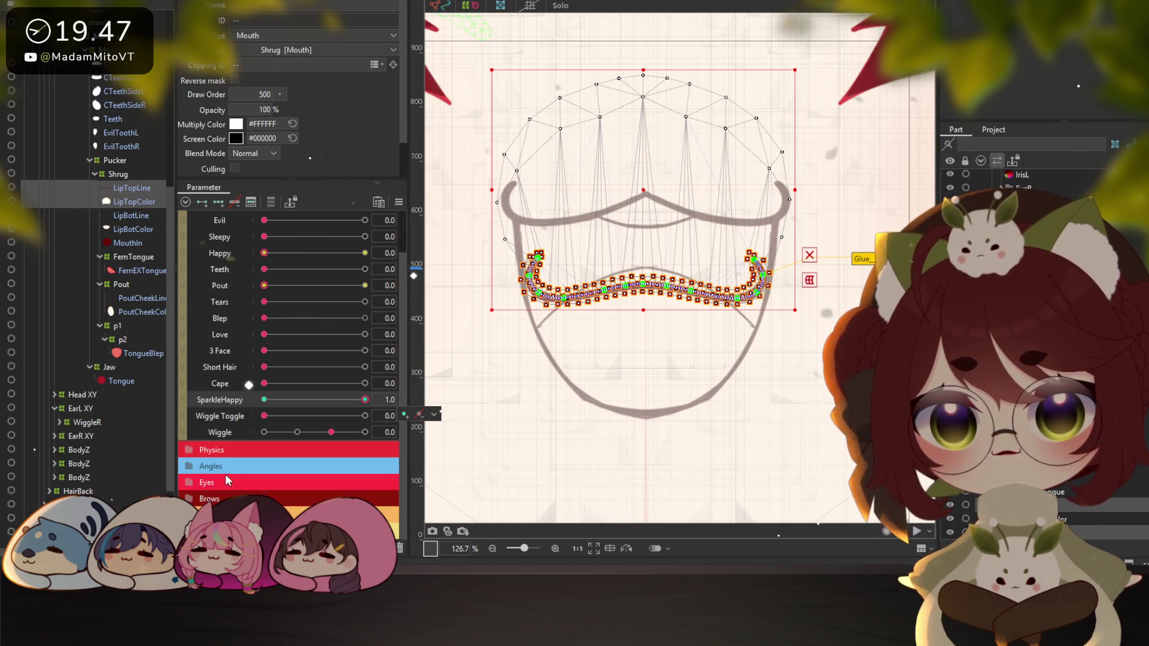
pyautogui.scroll(-6, 238, 457)
pyautogui.scroll(-6, 238, 456)
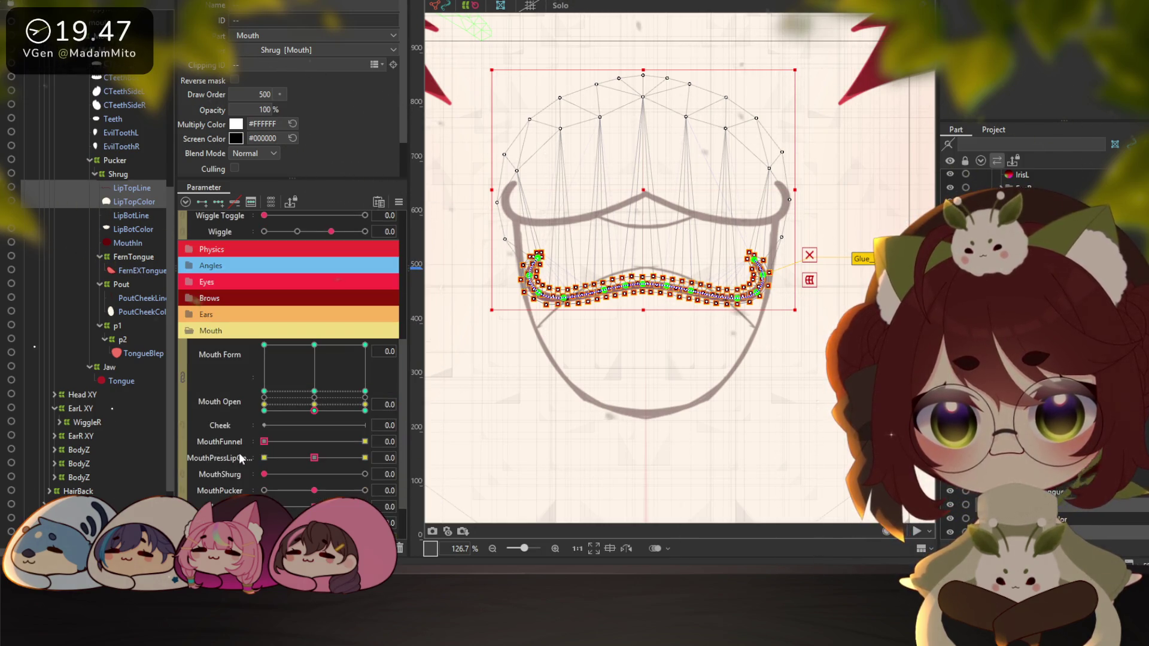
# Set Mouth Open and Mouth Form to 1.0 and raise the upper lip above the mouth
pyautogui.click(364, 349)
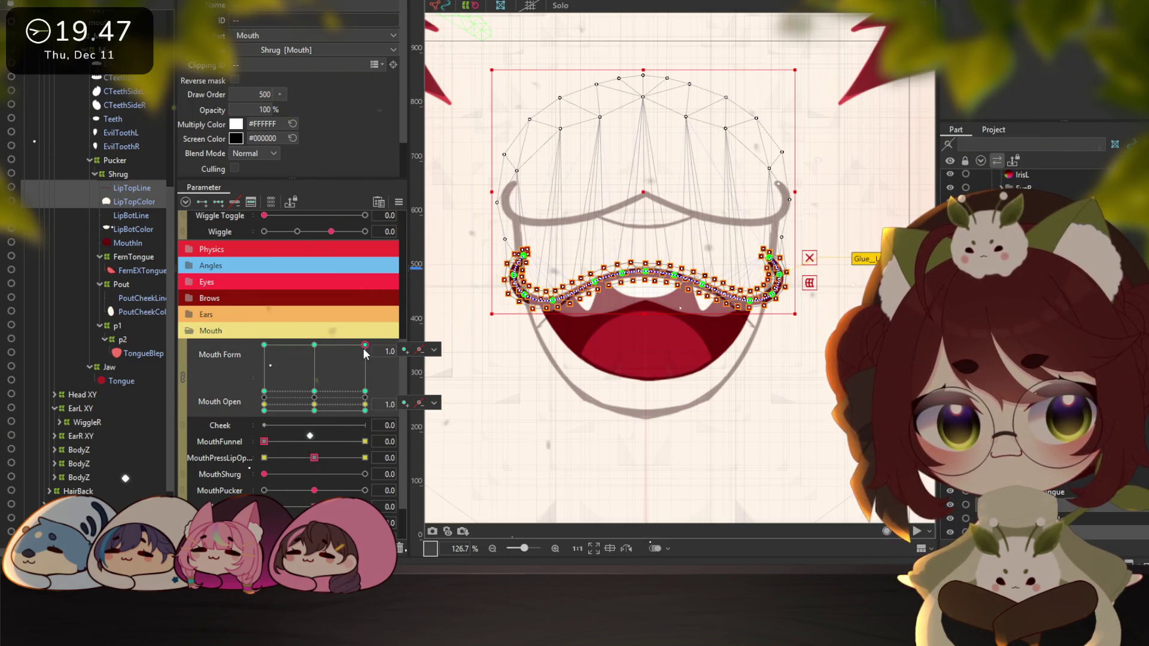
pyautogui.click(325, 353)
pyautogui.click(263, 346)
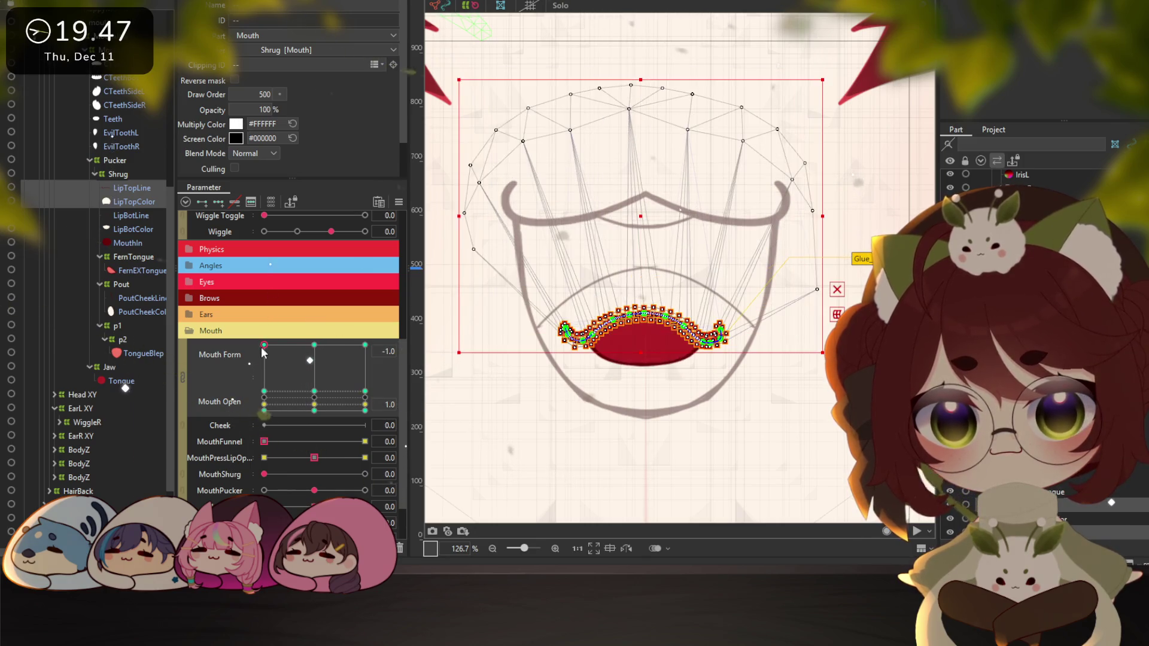
pyautogui.click(365, 346)
pyautogui.click(434, 350)
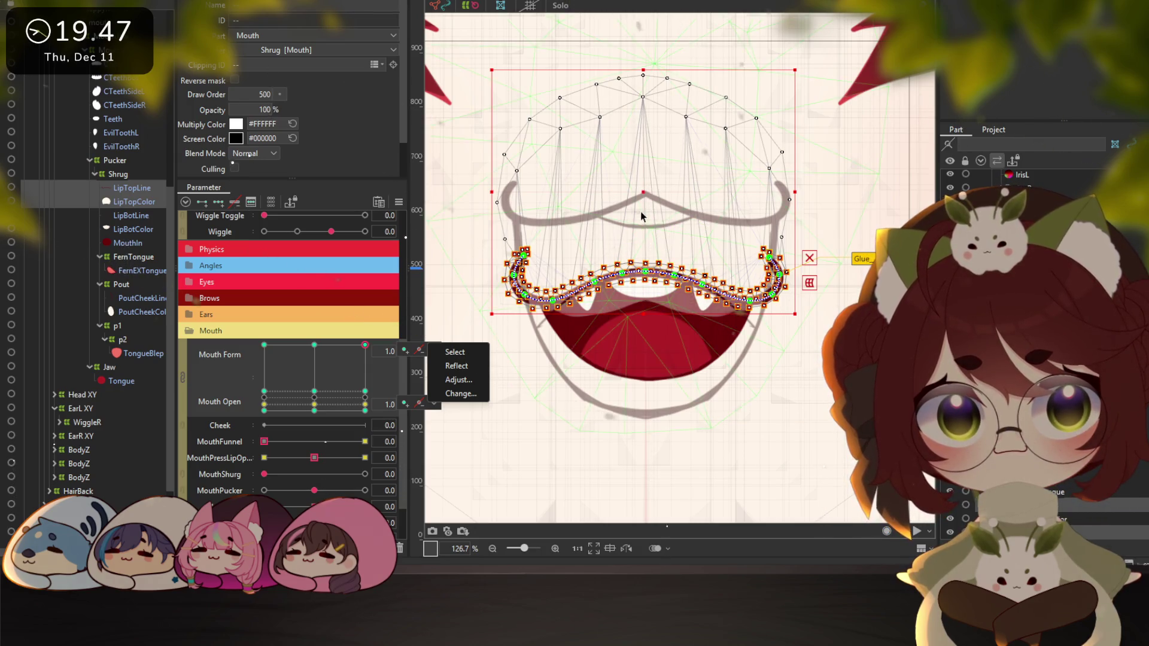
pyautogui.scroll(2, 299, 362)
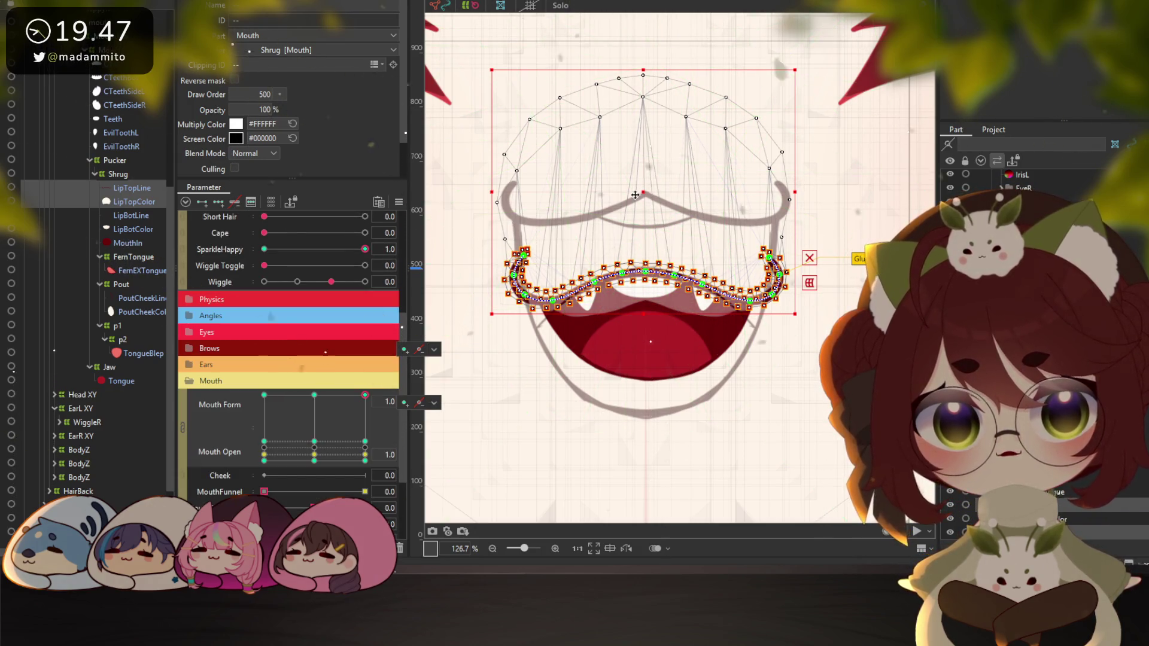
pyautogui.moveTo(635, 195); pyautogui.dragTo(641, 122)
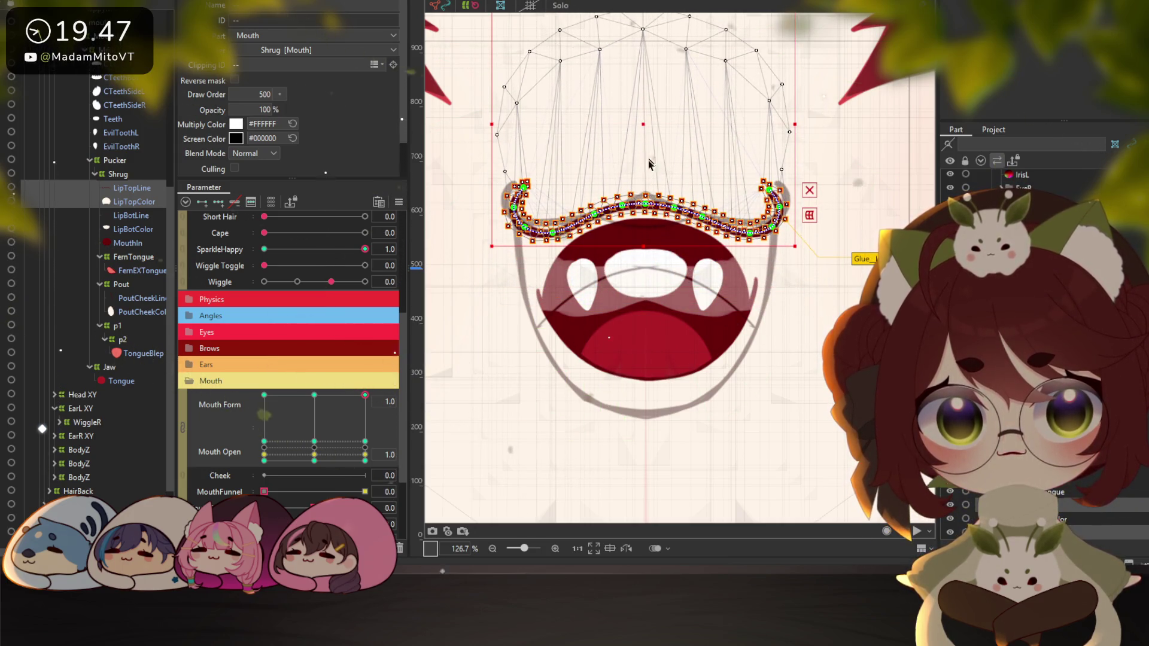
# Brush the LipTopLine curve into a wavy arc over the smile, comparing at SparkleHappy 0
pyautogui.press('b')
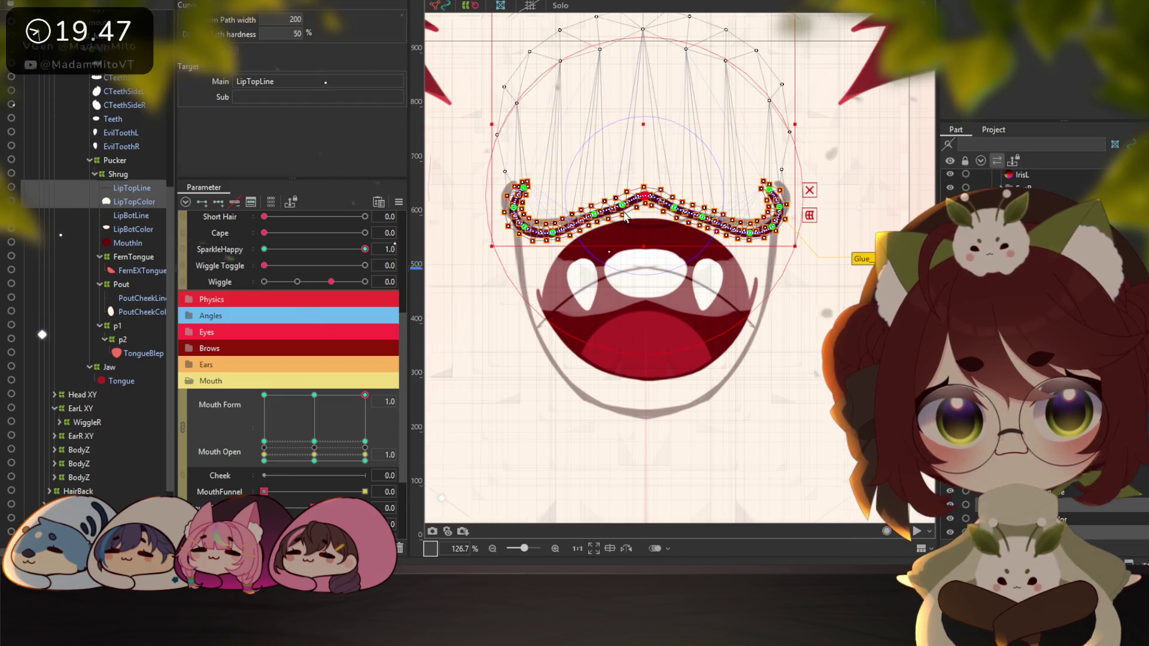
pyautogui.scroll(2, 628, 213)
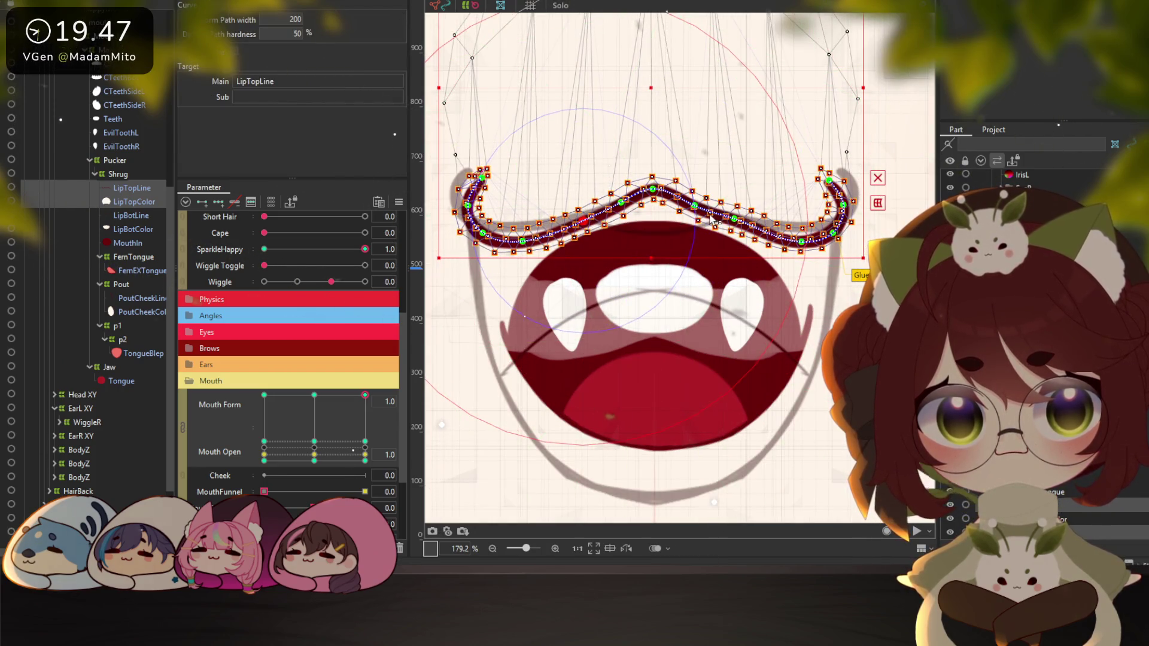
pyautogui.moveTo(733, 220); pyautogui.dragTo(731, 224)
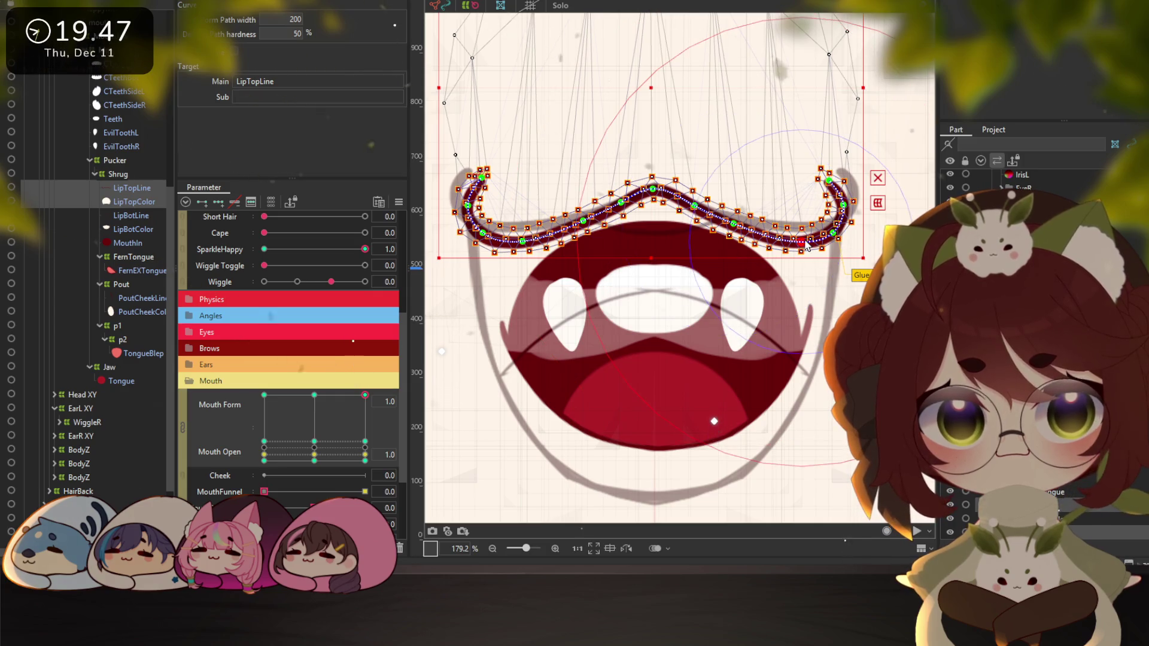
pyautogui.moveTo(806, 245); pyautogui.dragTo(807, 244)
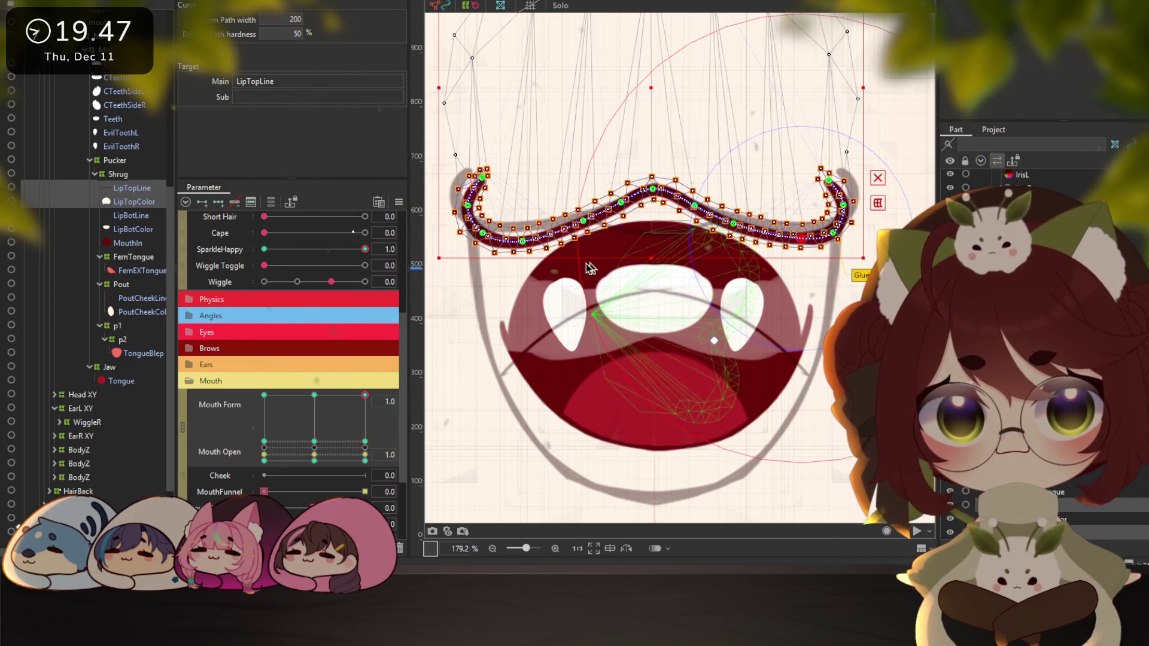
pyautogui.moveTo(695, 218); pyautogui.dragTo(739, 229)
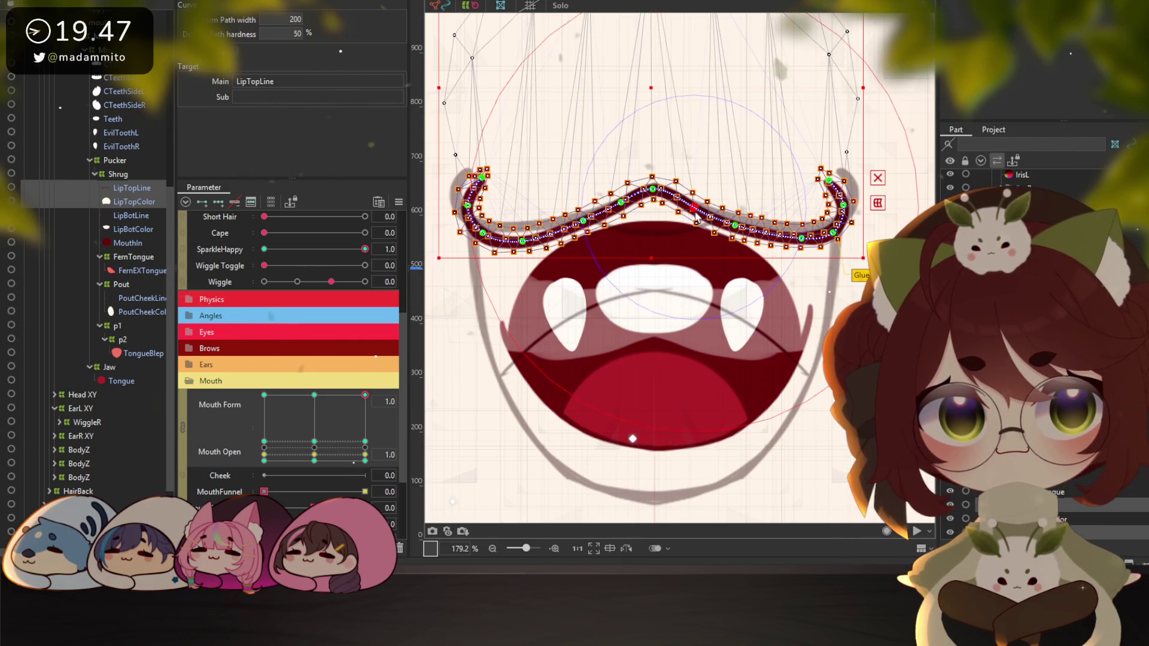
pyautogui.scroll(-2, 649, 281)
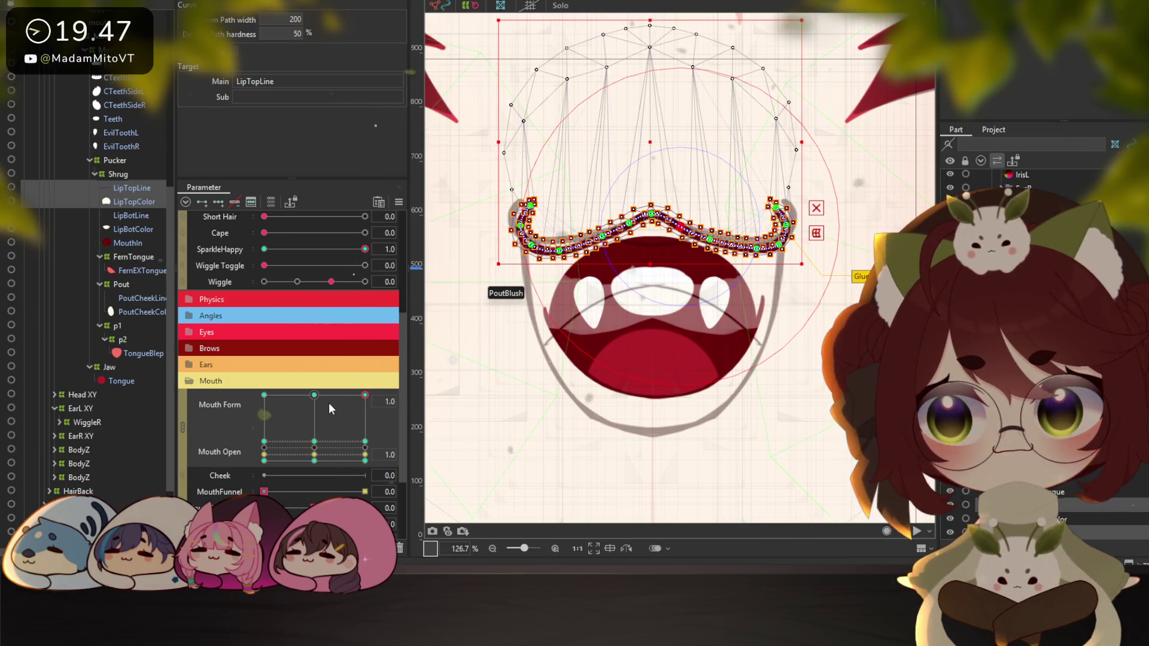
pyautogui.moveTo(364, 249)
pyautogui.mouseDown()
pyautogui.moveTo(246, 254)
pyautogui.moveTo(366, 250)
pyautogui.mouseUp()
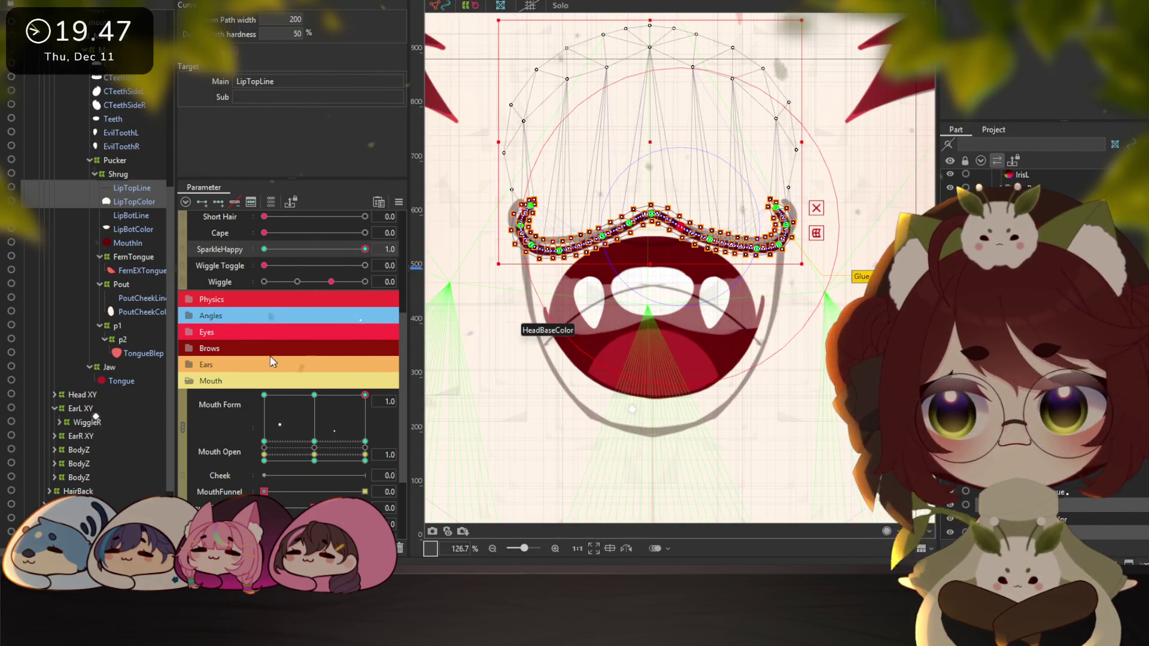
pyautogui.click(130, 216)
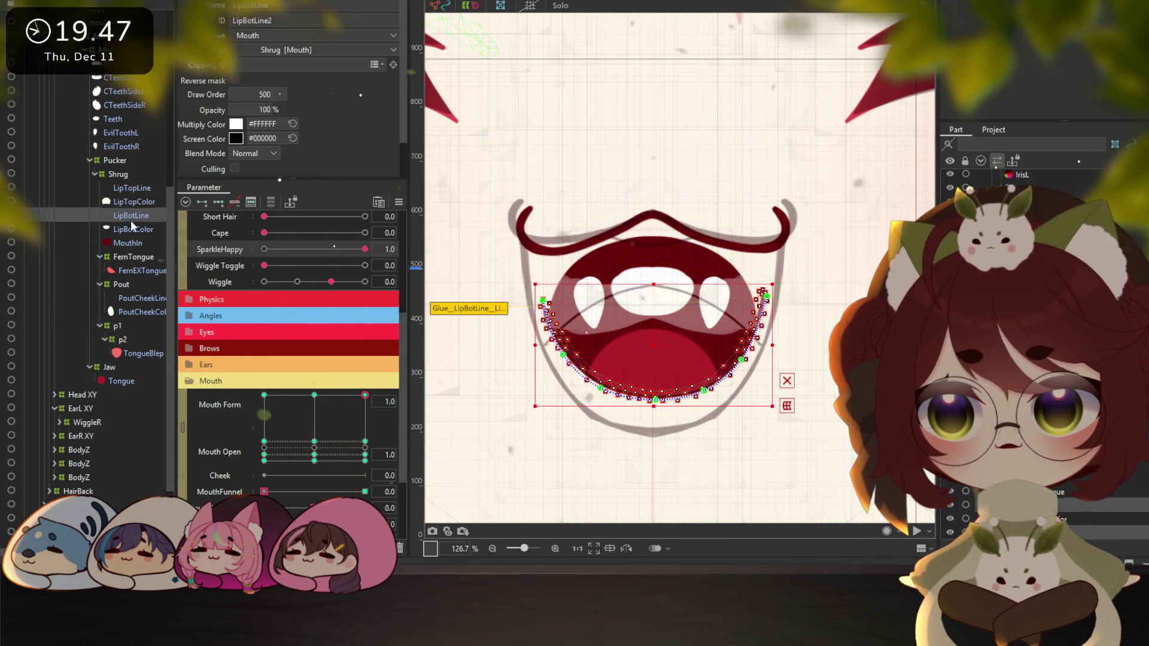
# Select the Tongue mesh, preview SparkleHappy at 0, and remove the Tongue's SparkleHappy keys
pyautogui.keyDown('shift'); pyautogui.click(134, 242); pyautogui.keyUp('shift')
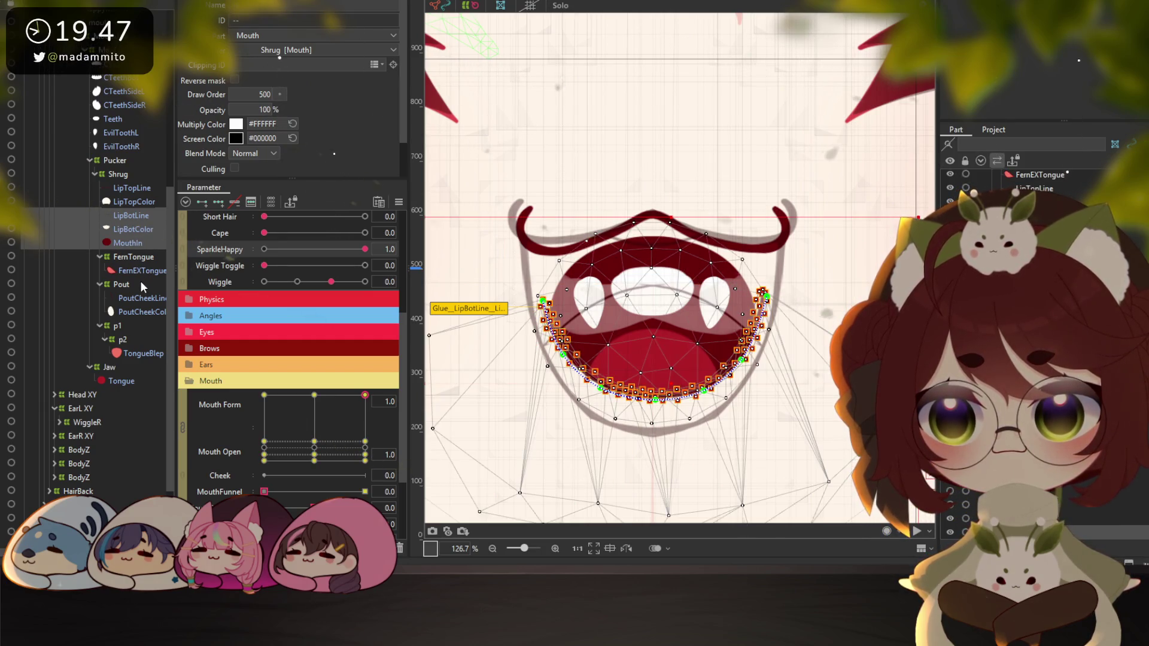
pyautogui.keyDown('ctrl'); pyautogui.click(120, 381); pyautogui.keyUp('ctrl')
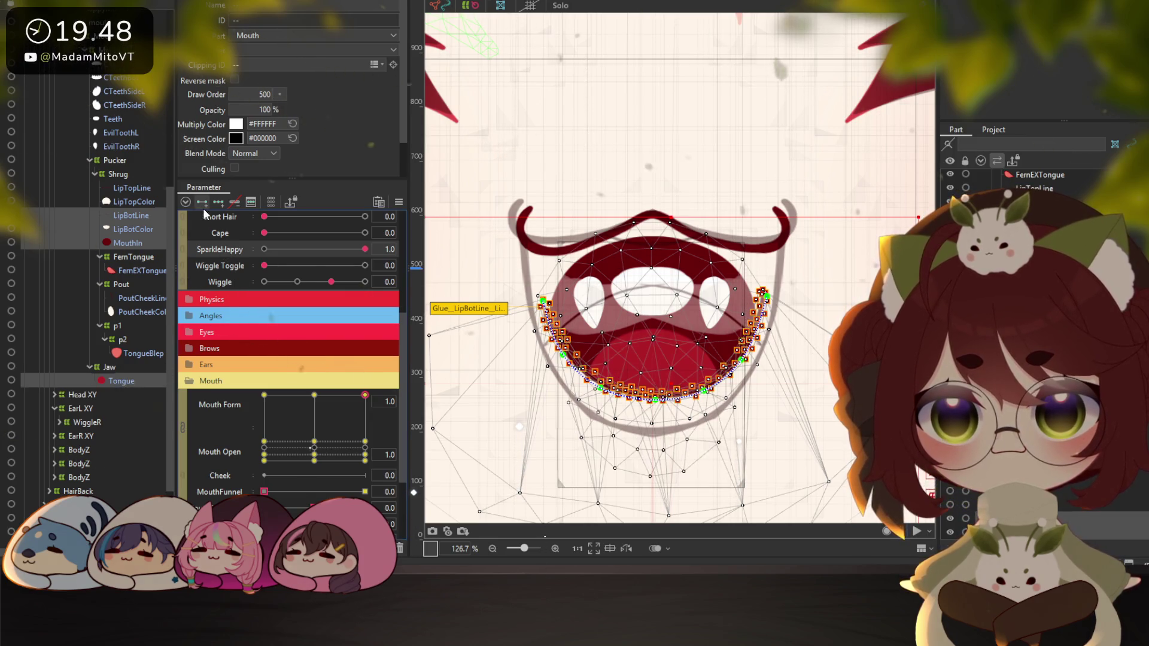
pyautogui.moveTo(365, 249)
pyautogui.mouseDown()
pyautogui.moveTo(255, 250)
pyautogui.moveTo(347, 250)
pyautogui.mouseUp()
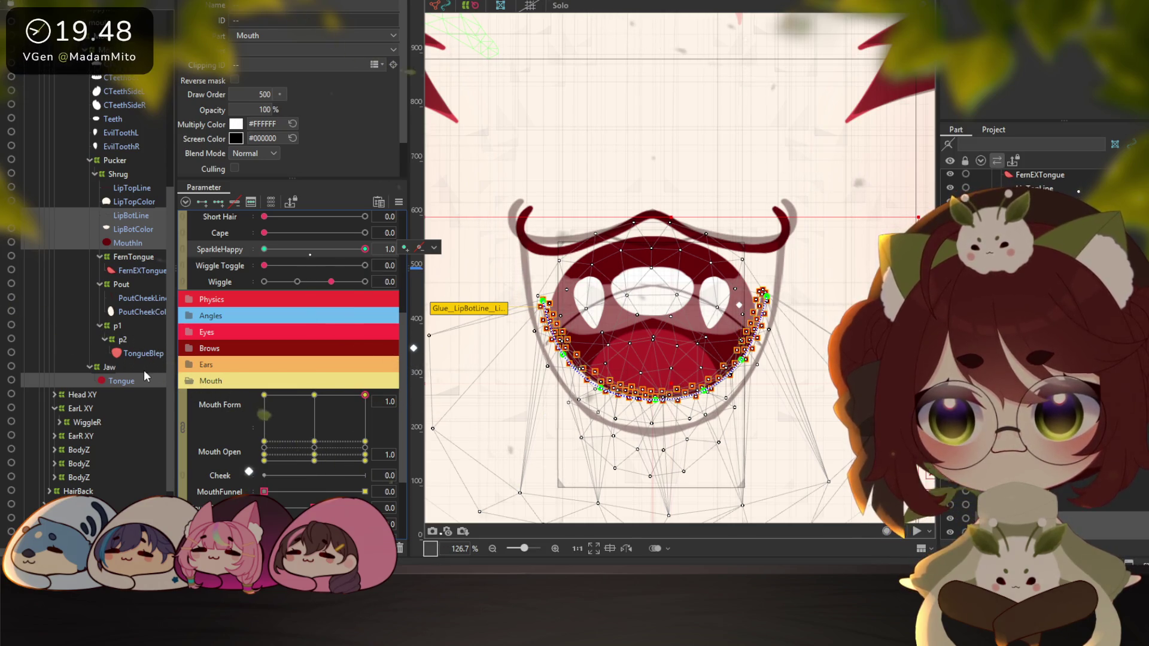
pyautogui.click(122, 381)
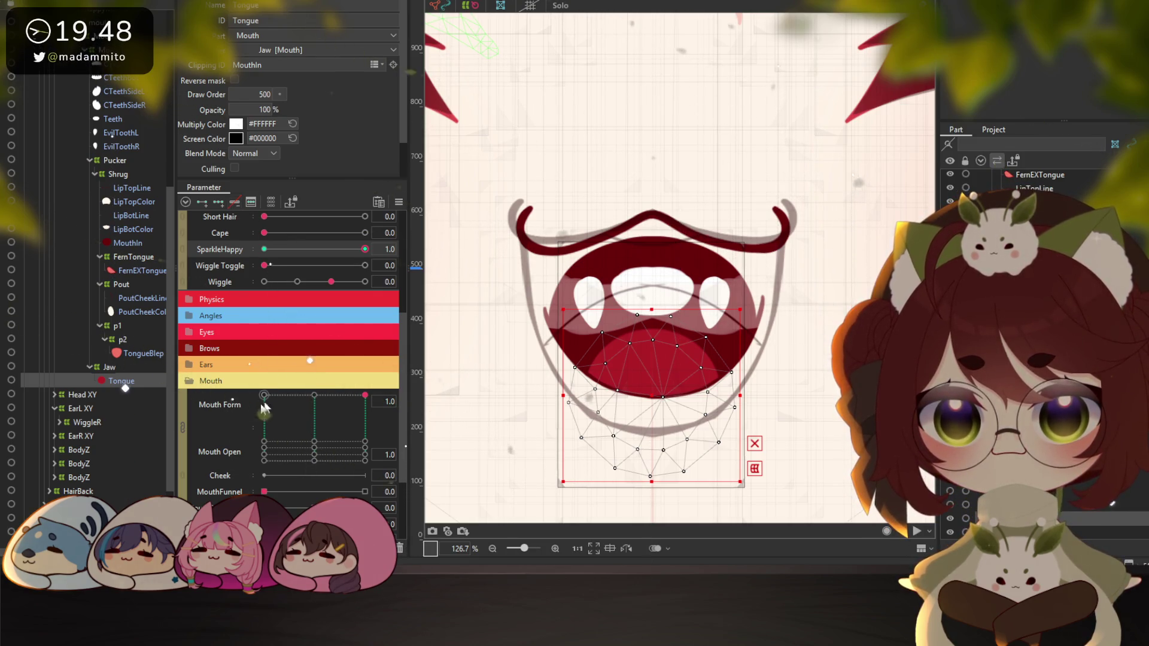
pyautogui.click(236, 202)
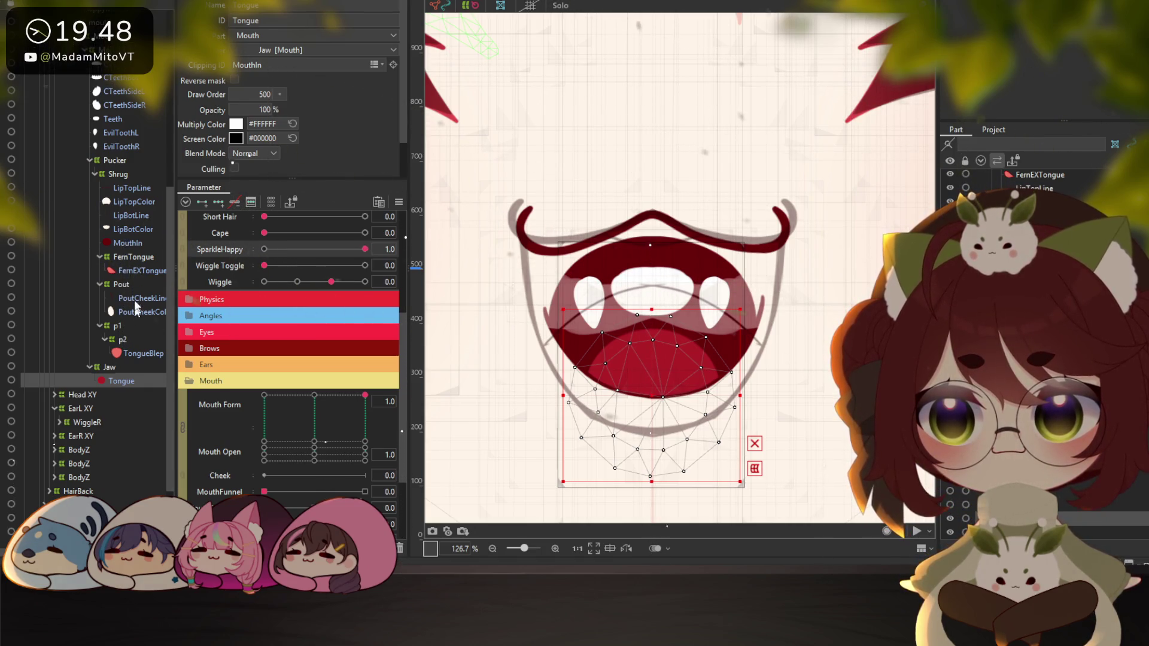
# Compare LipBotColor and LipBotLine, select LipBotLine with MouthIn, and pull the lip's left end outward
pyautogui.click(123, 243)
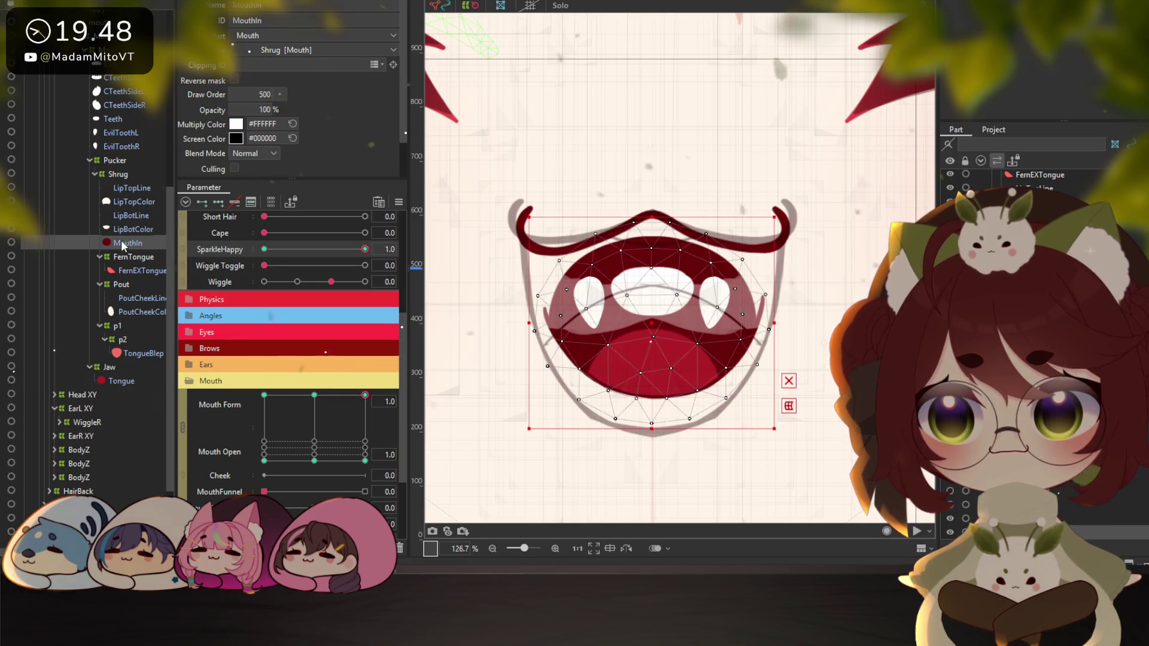
pyautogui.click(127, 229)
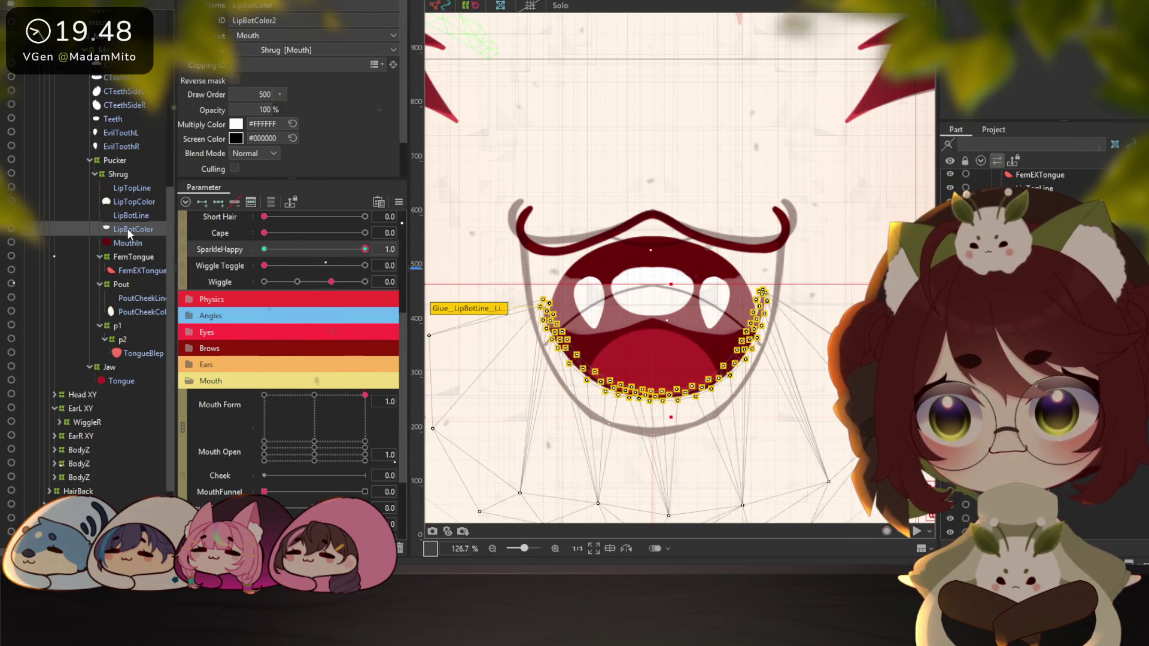
pyautogui.click(130, 215)
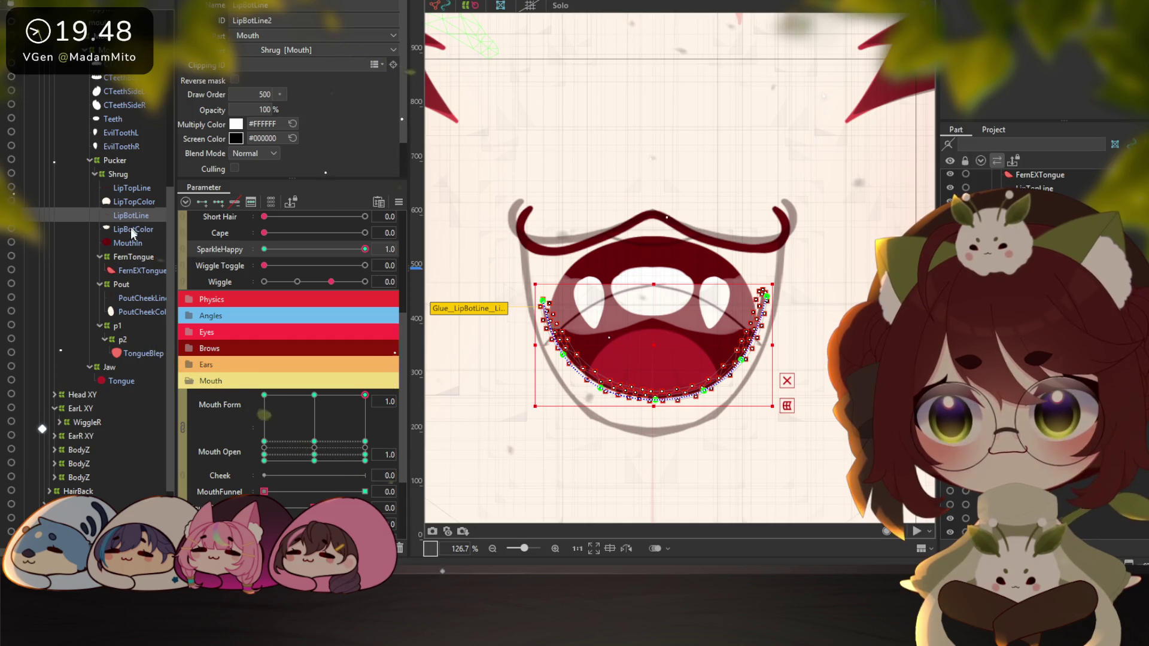
pyautogui.click(131, 230)
pyautogui.click(128, 243)
pyautogui.click(132, 229)
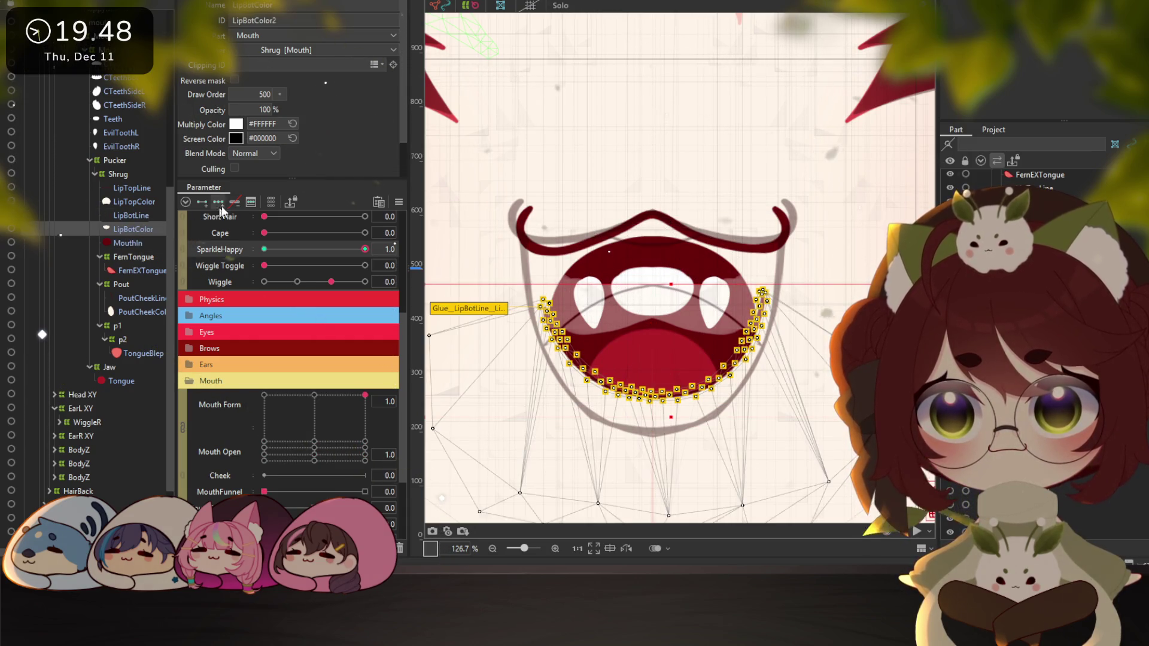
pyautogui.click(131, 215)
pyautogui.keyDown('ctrl'); pyautogui.click(133, 243); pyautogui.keyUp('ctrl')
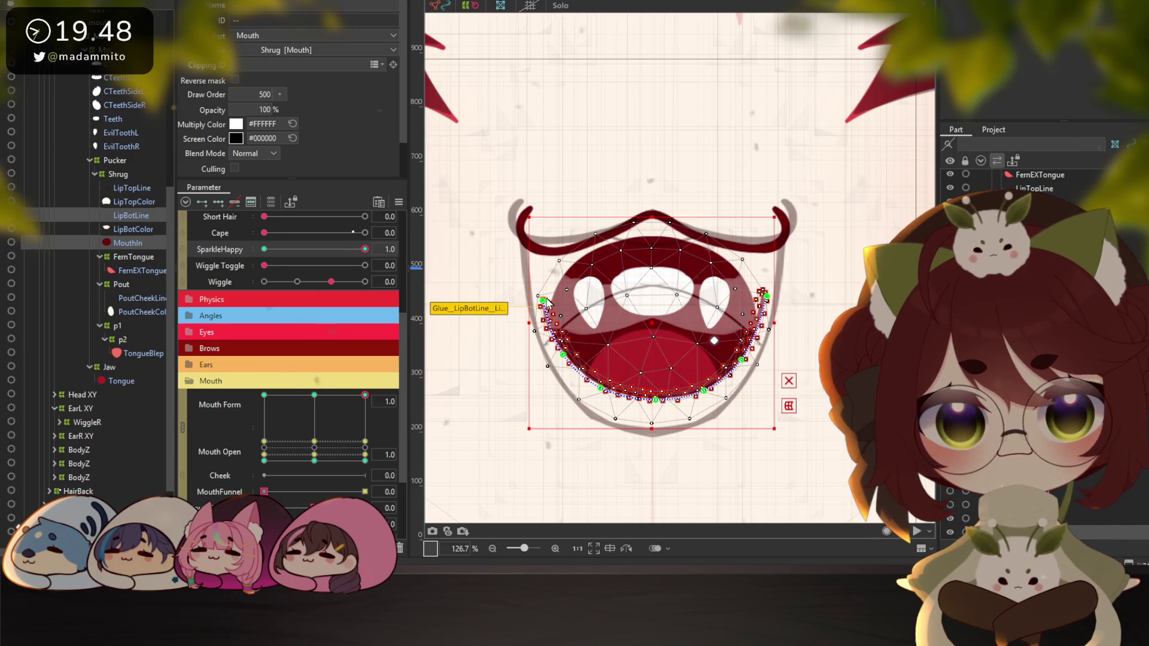
pyautogui.moveTo(542, 299)
pyautogui.mouseDown()
pyautogui.moveTo(516, 305)
pyautogui.moveTo(532, 227)
pyautogui.mouseUp()
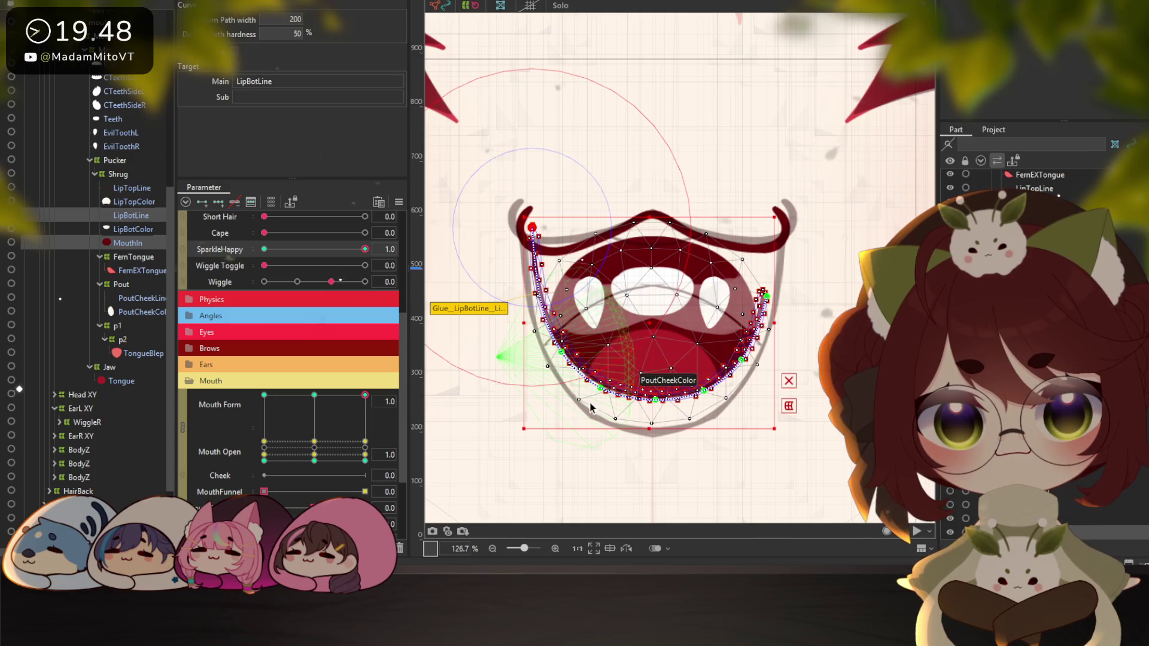
# Bend LipBotLine into a wide U, pushing both sides outward and pulling the bottom down
pyautogui.moveTo(601, 393); pyautogui.dragTo(548, 363)
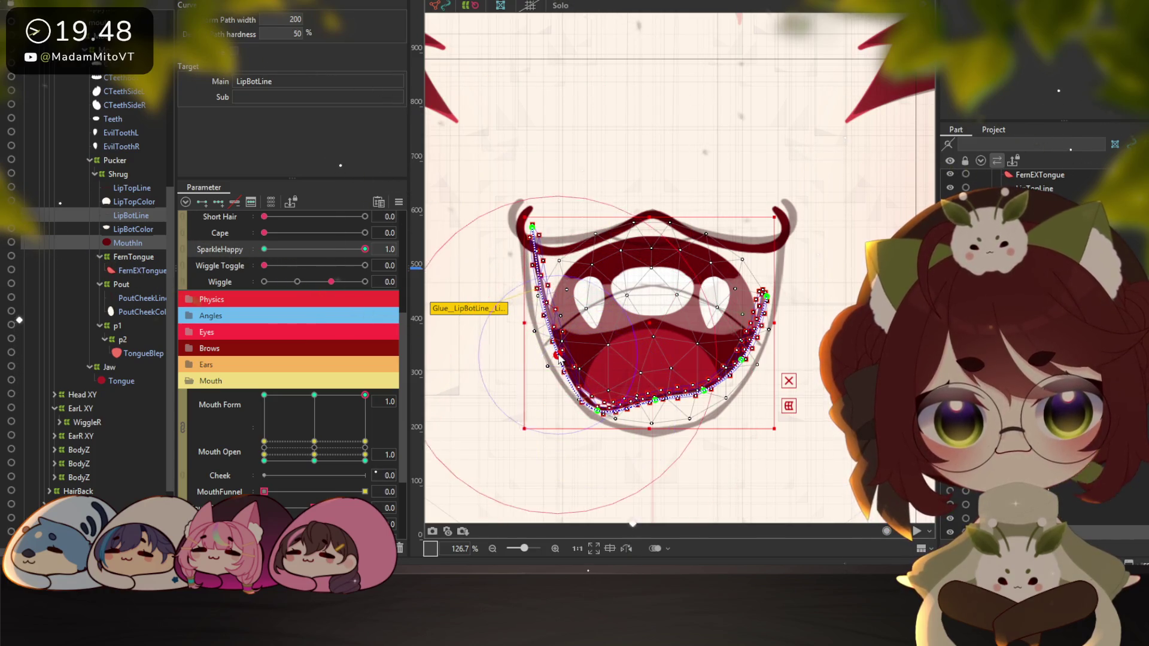
pyautogui.moveTo(542, 311); pyautogui.dragTo(528, 234)
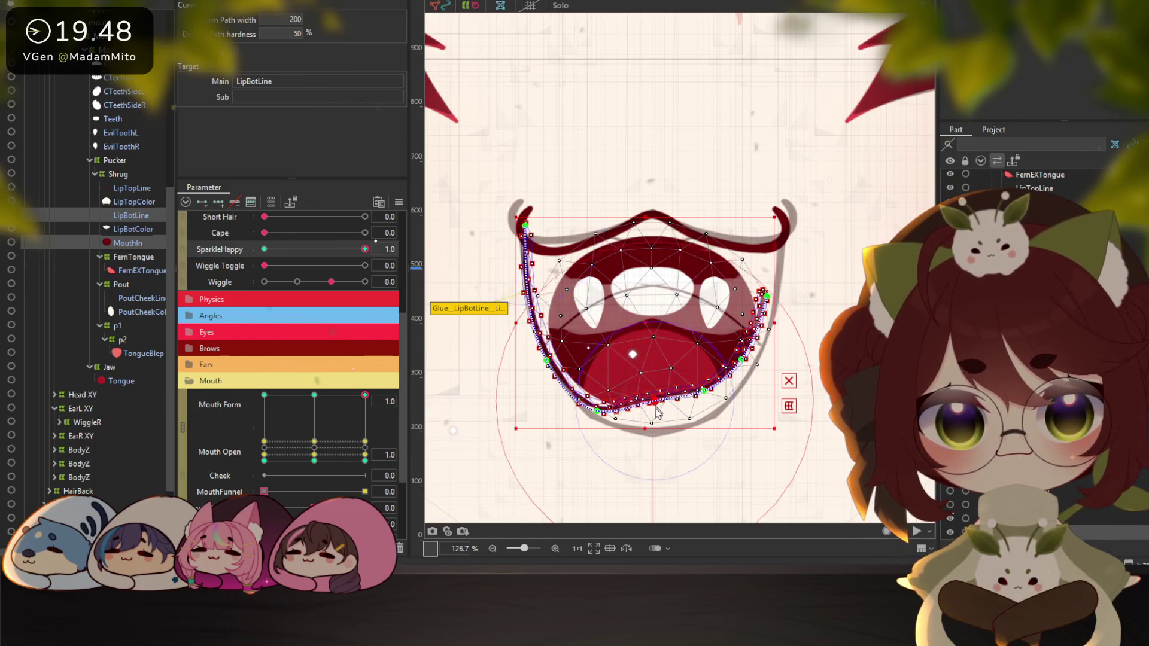
pyautogui.moveTo(646, 411); pyautogui.dragTo(598, 422)
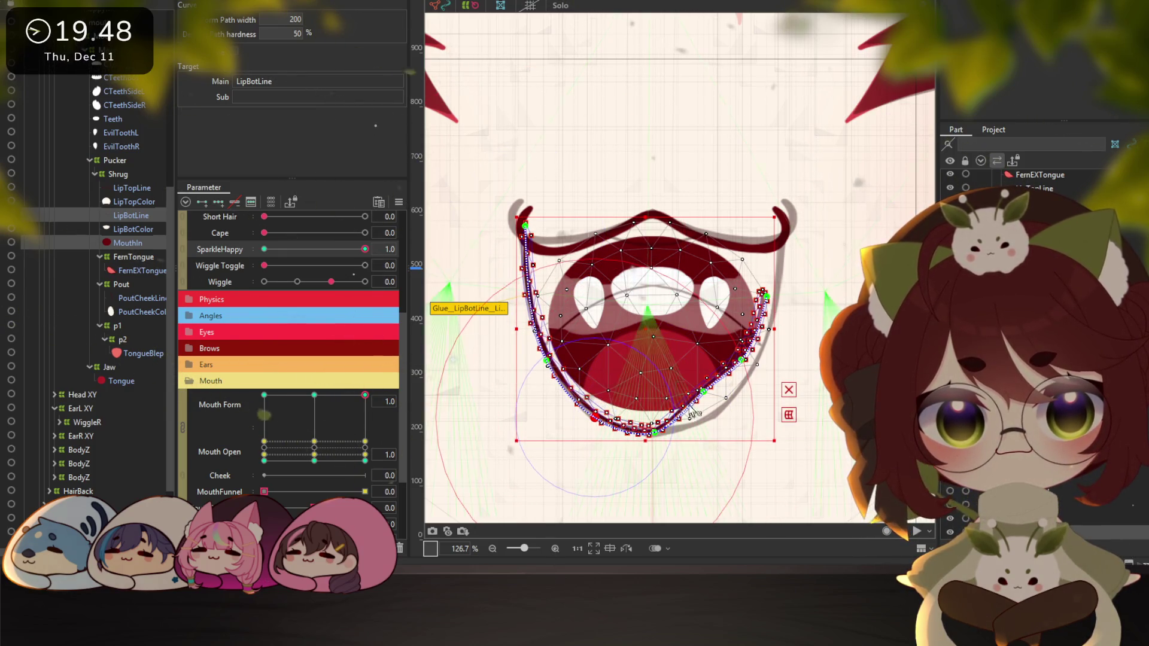
pyautogui.moveTo(703, 400)
pyautogui.mouseDown()
pyautogui.moveTo(748, 362)
pyautogui.moveTo(772, 227)
pyautogui.moveTo(769, 355)
pyautogui.moveTo(730, 413)
pyautogui.mouseUp()
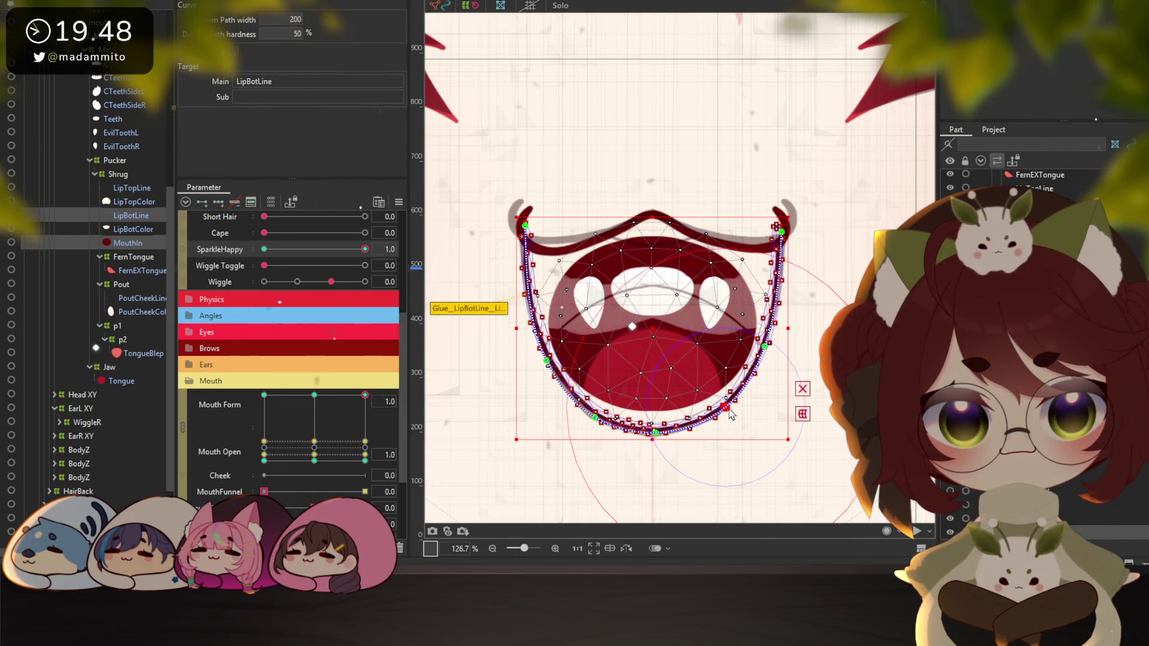
pyautogui.moveTo(655, 432); pyautogui.dragTo(594, 426)
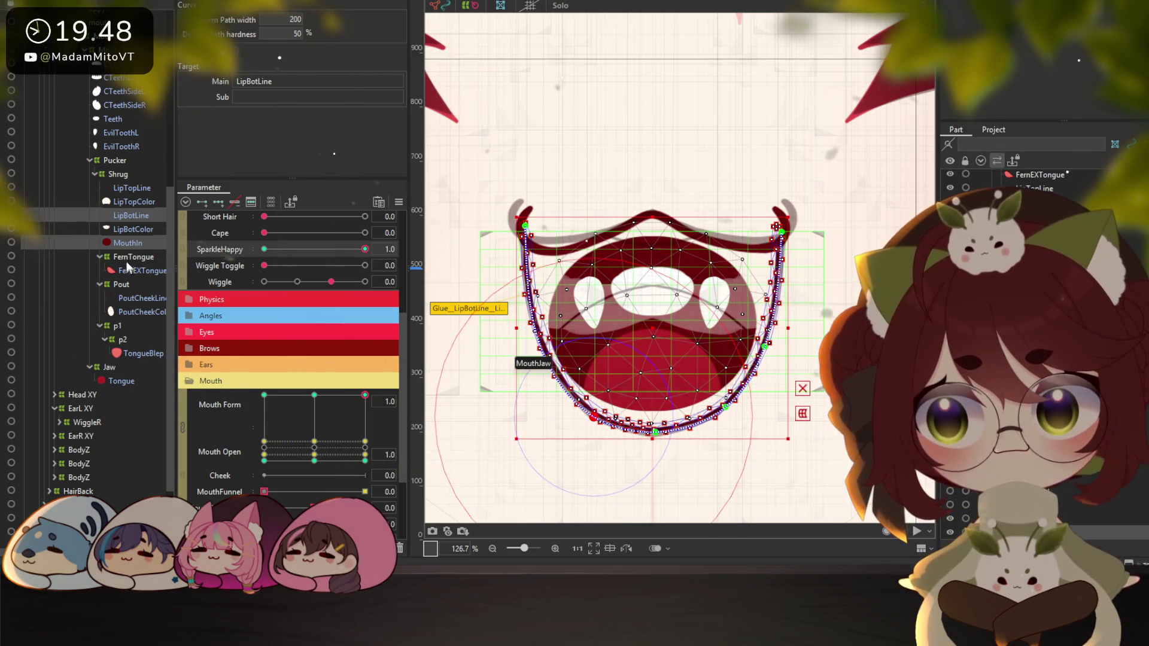
pyautogui.click(121, 241)
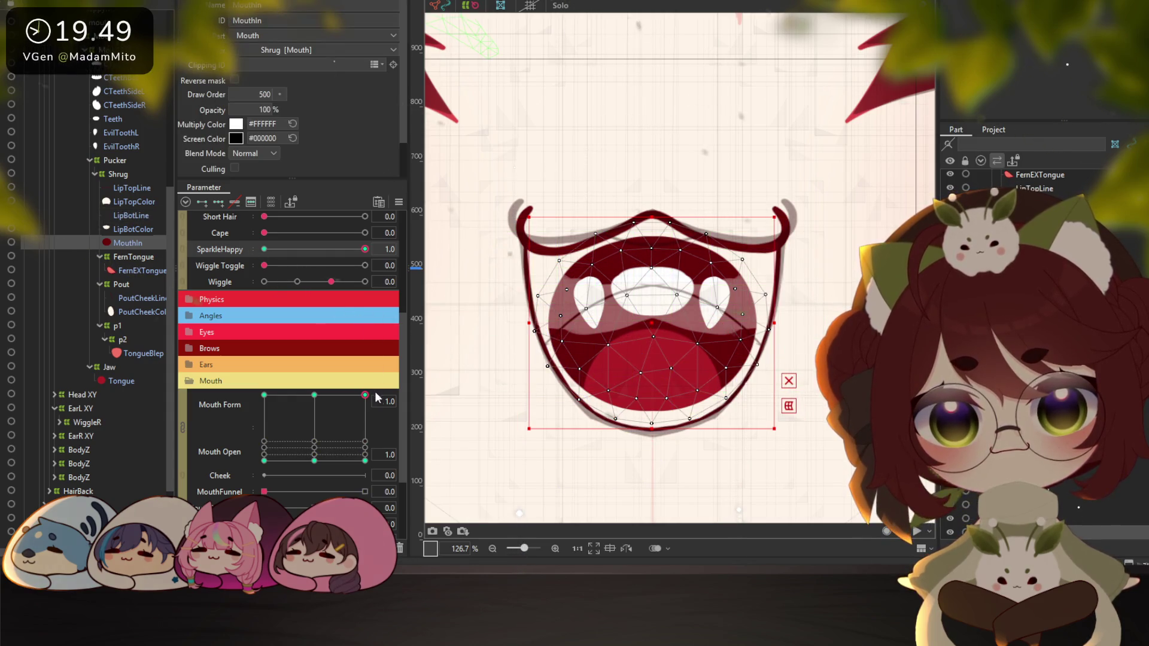
# Scale up the MouthIn mesh and stretch its top upward to fill the widened lips
pyautogui.moveTo(775, 216); pyautogui.dragTo(819, 196)
pyautogui.moveTo(651, 183); pyautogui.dragTo(646, 136)
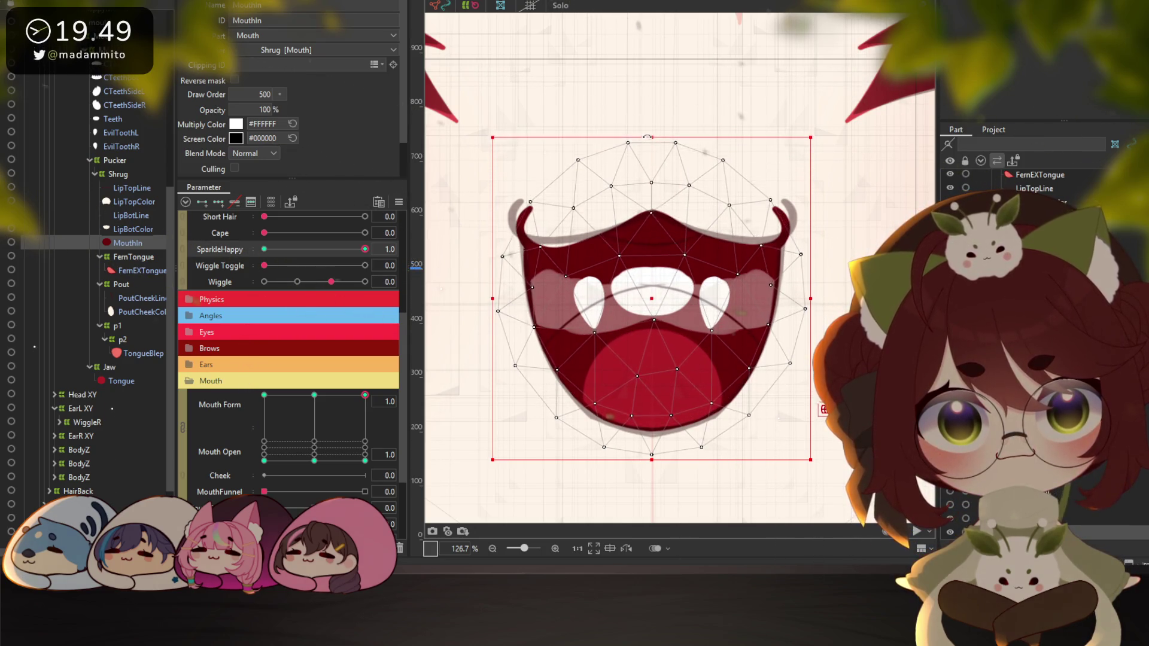
pyautogui.scroll(-2, 694, 329)
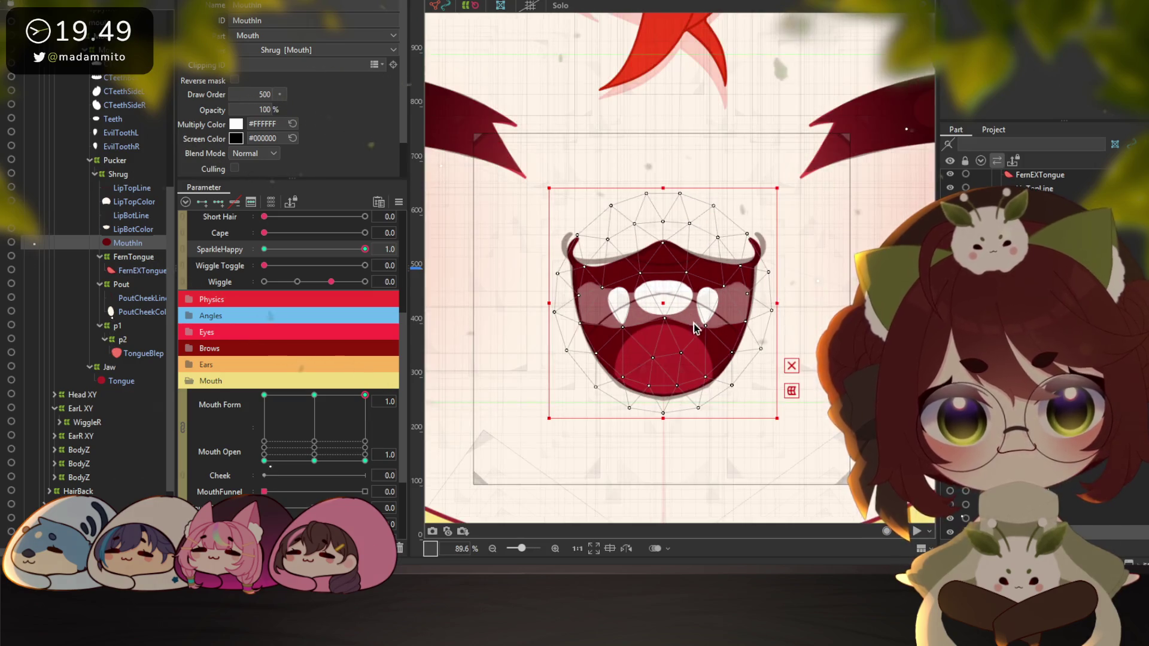
pyautogui.scroll(-4, 712, 336)
pyautogui.scroll(4, 716, 338)
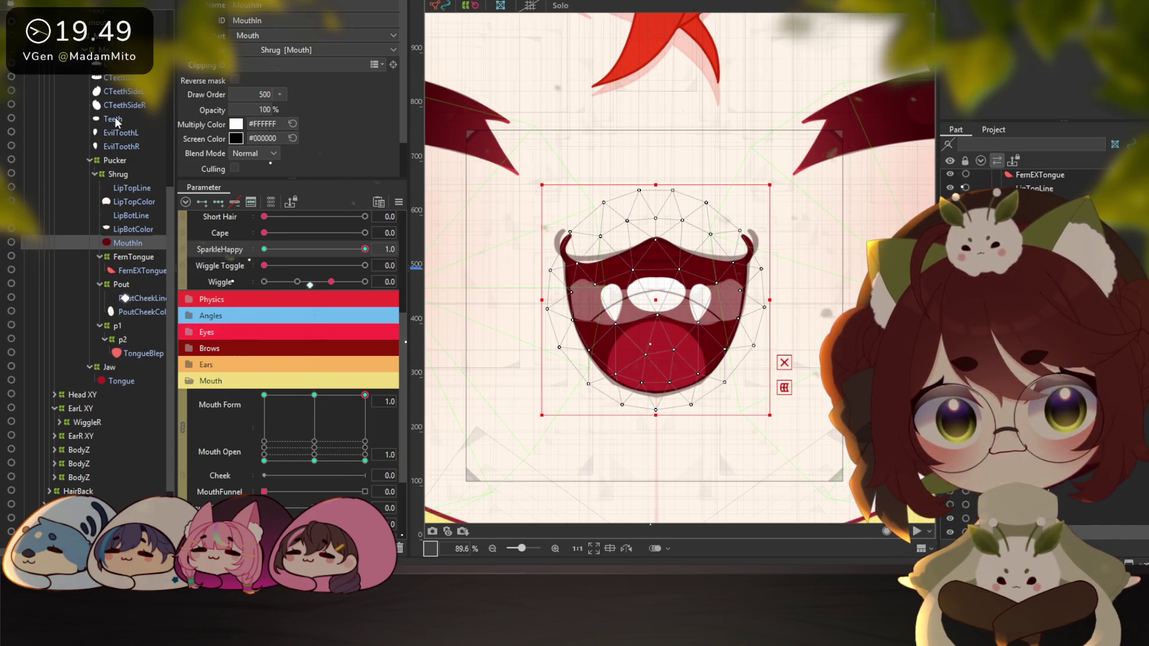
# Select Teeth and the fangs, and split Mouth Form and Mouth Open into separate sliders
pyautogui.click(114, 118)
pyautogui.keyDown('ctrl'); pyautogui.click(114, 145); pyautogui.keyUp('ctrl')
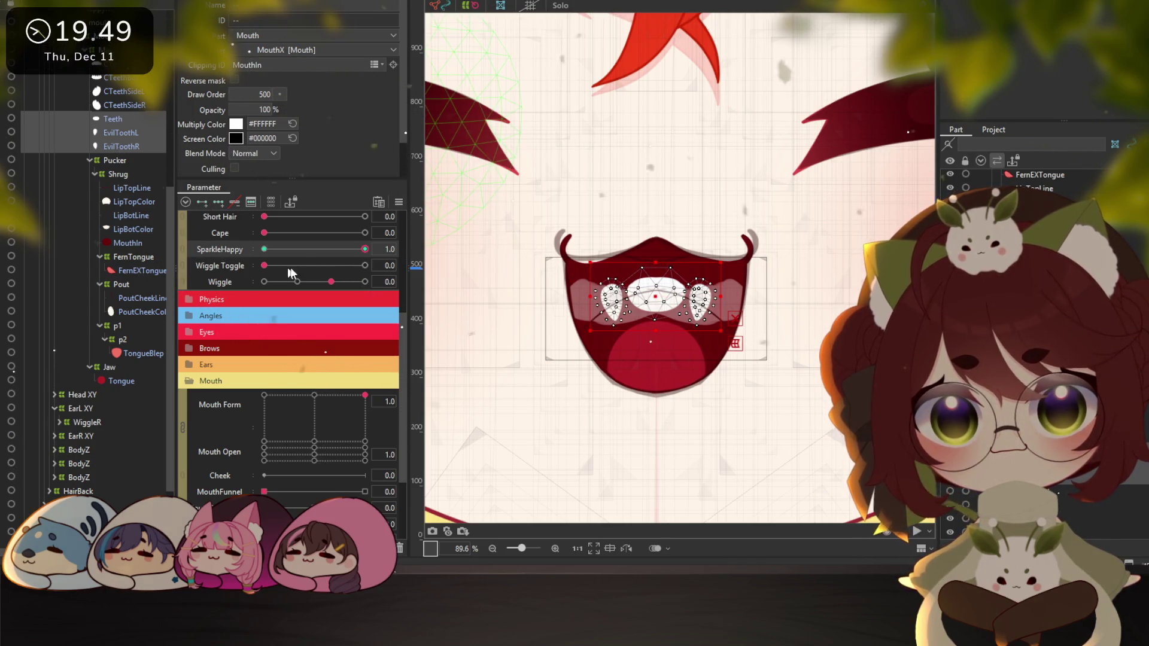
pyautogui.click(182, 429)
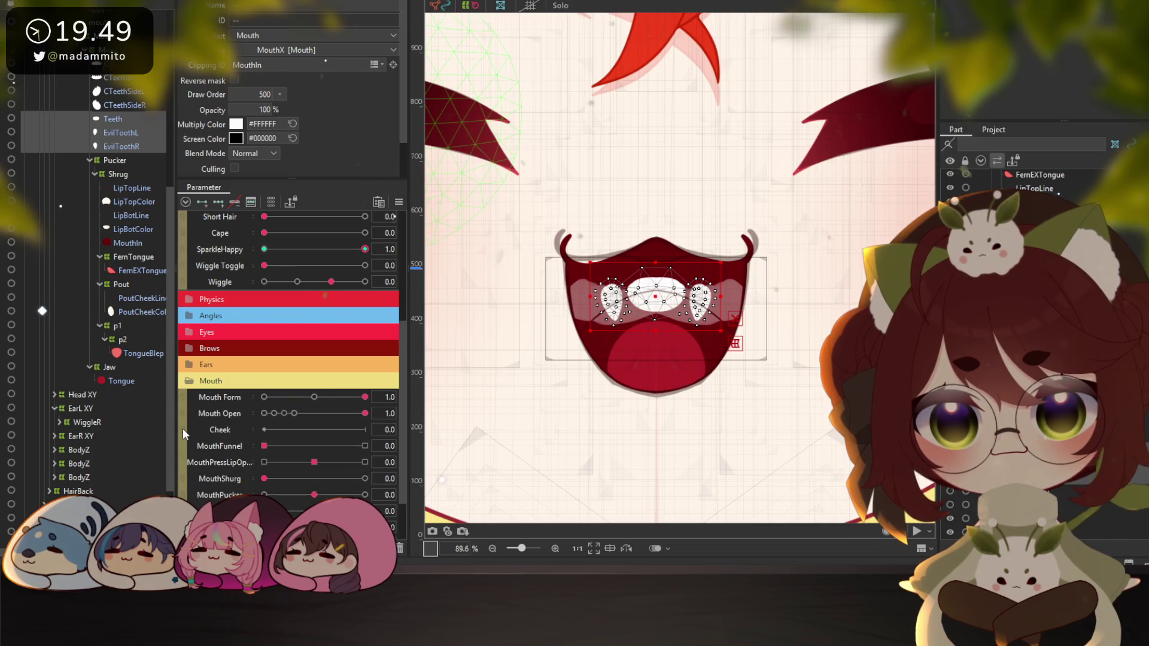
pyautogui.click(182, 396)
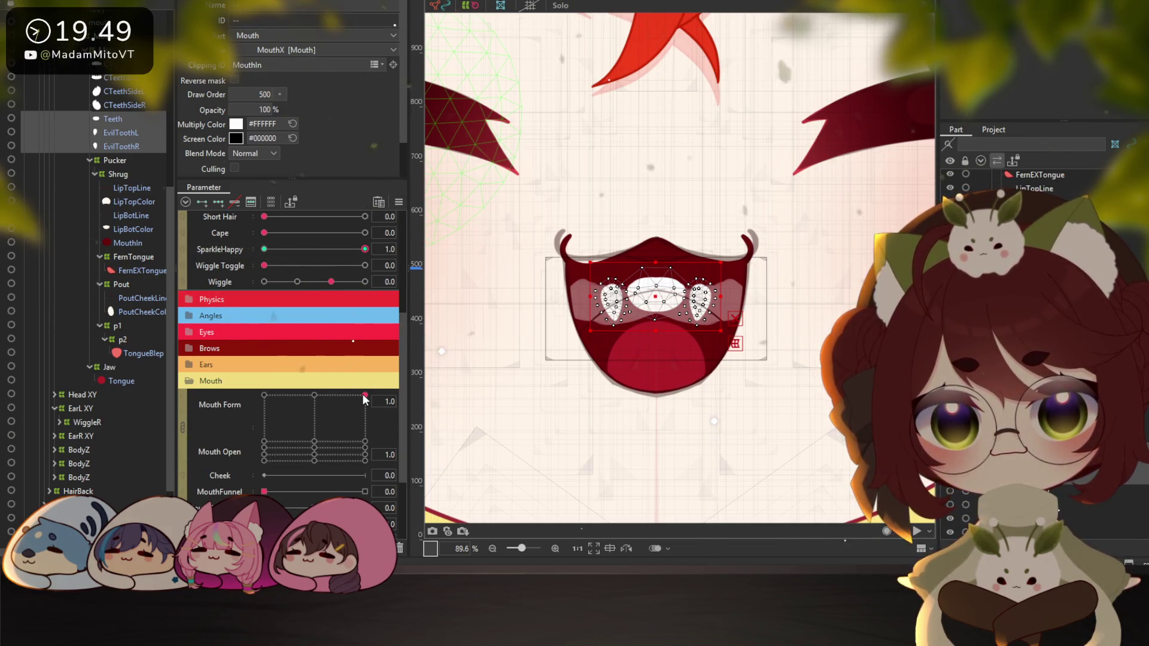
pyautogui.click(182, 425)
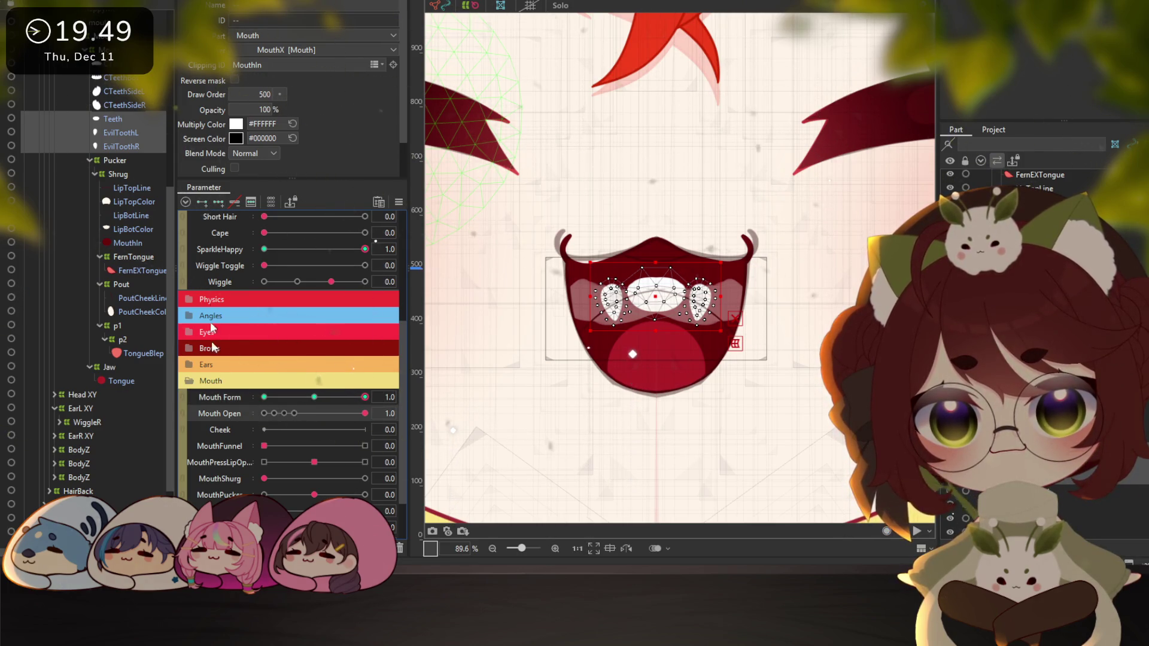
# Check Mouth Open at 0.3, 0.2 and 0.1, then return to the combined grid fully open
pyautogui.click(294, 413)
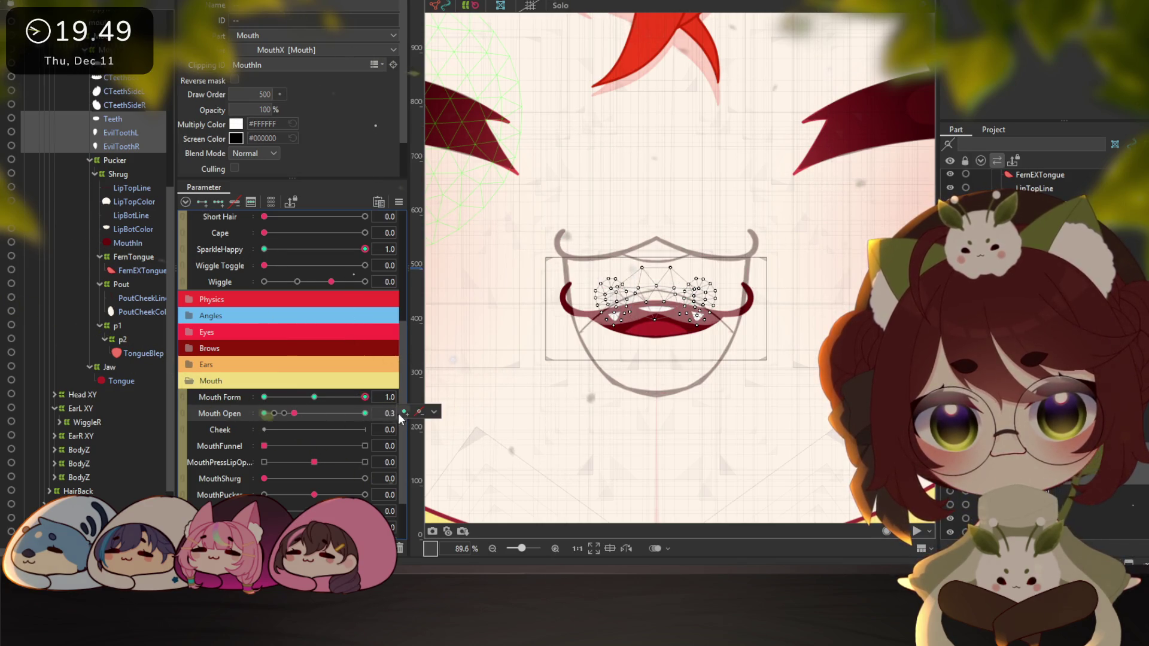
pyautogui.moveTo(390, 414); pyautogui.dragTo(386, 418)
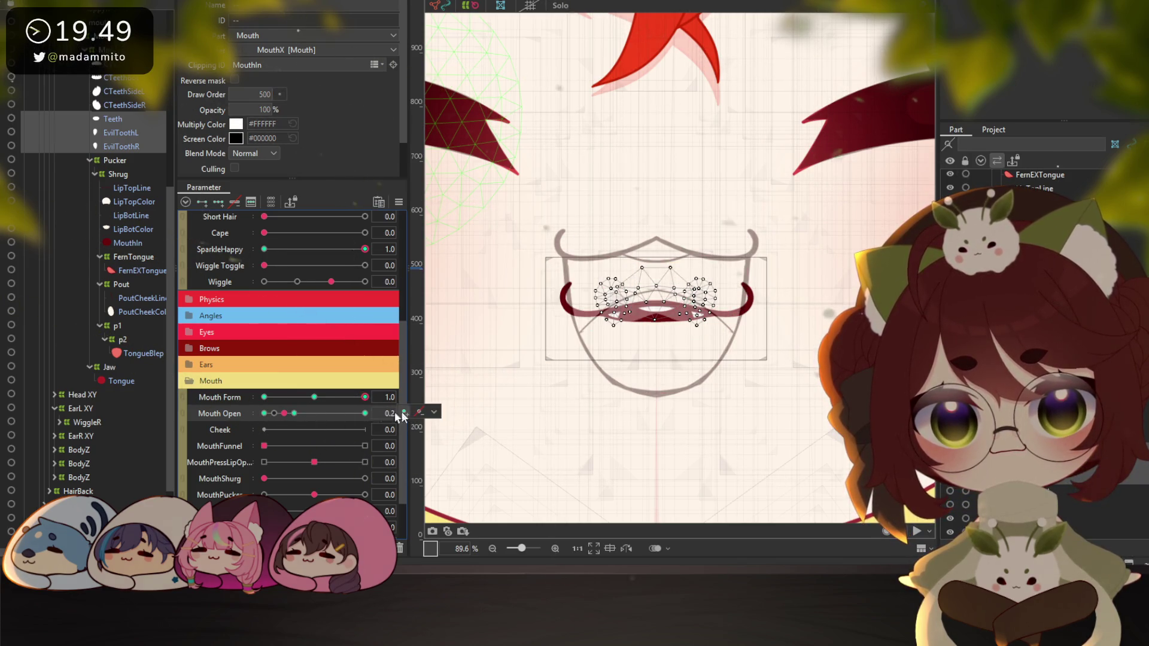
pyautogui.click(275, 413)
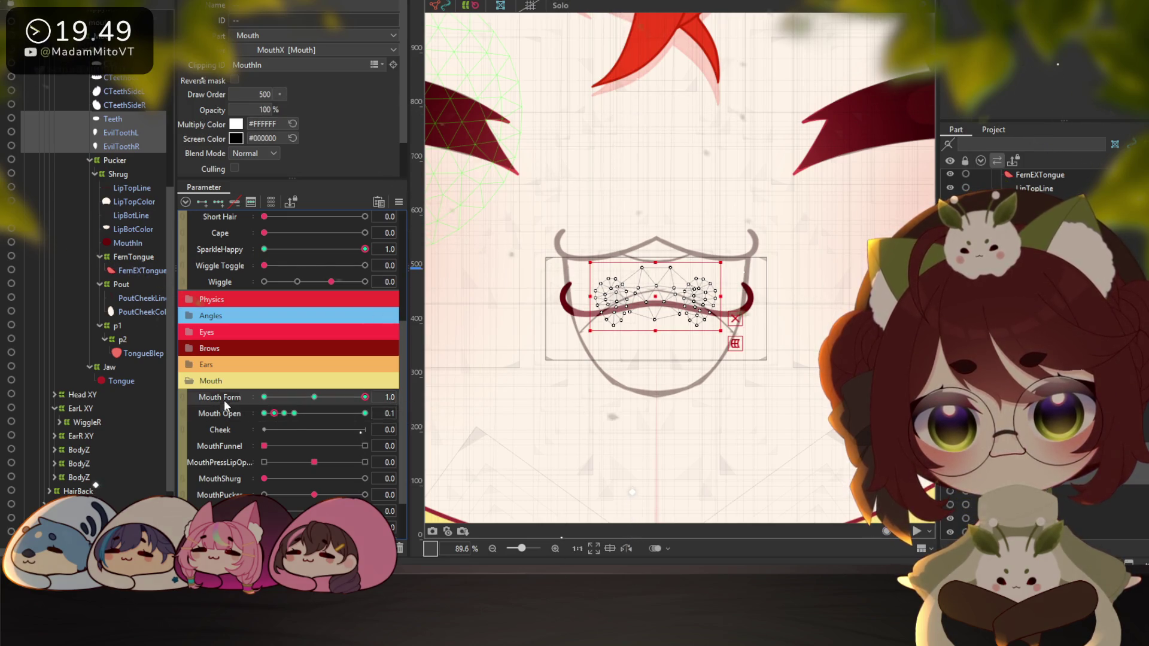
pyautogui.click(181, 397)
pyautogui.click(360, 400)
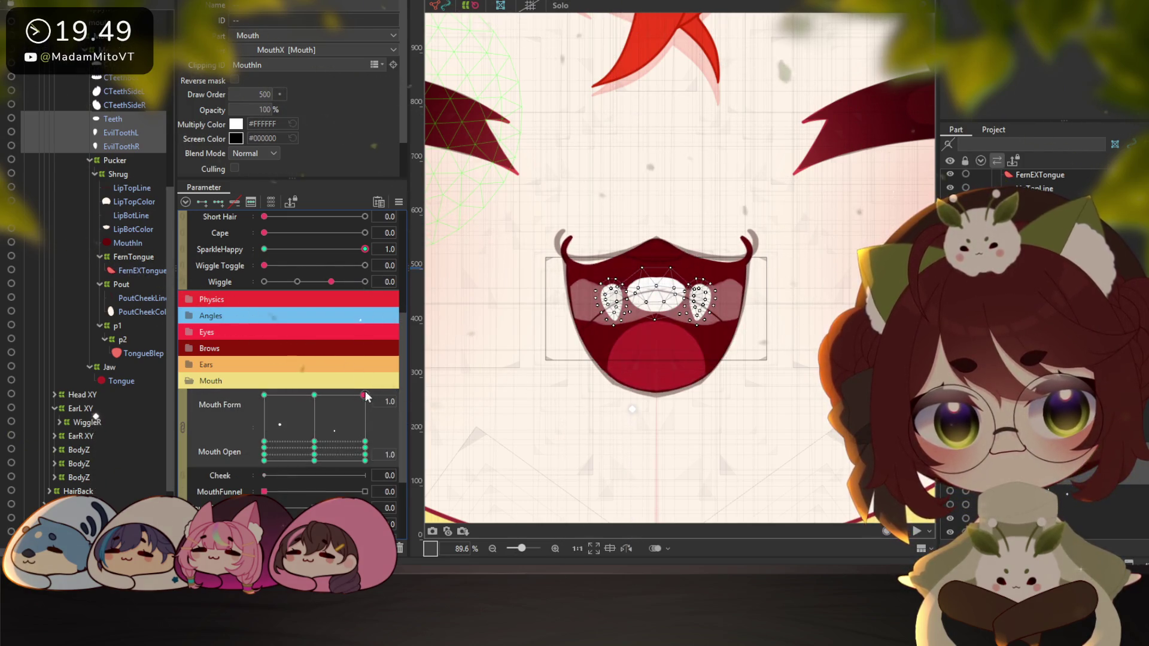
# Raise the teeth against the upper lip and test the mouth across different forms
pyautogui.moveTo(656, 296); pyautogui.dragTo(659, 246)
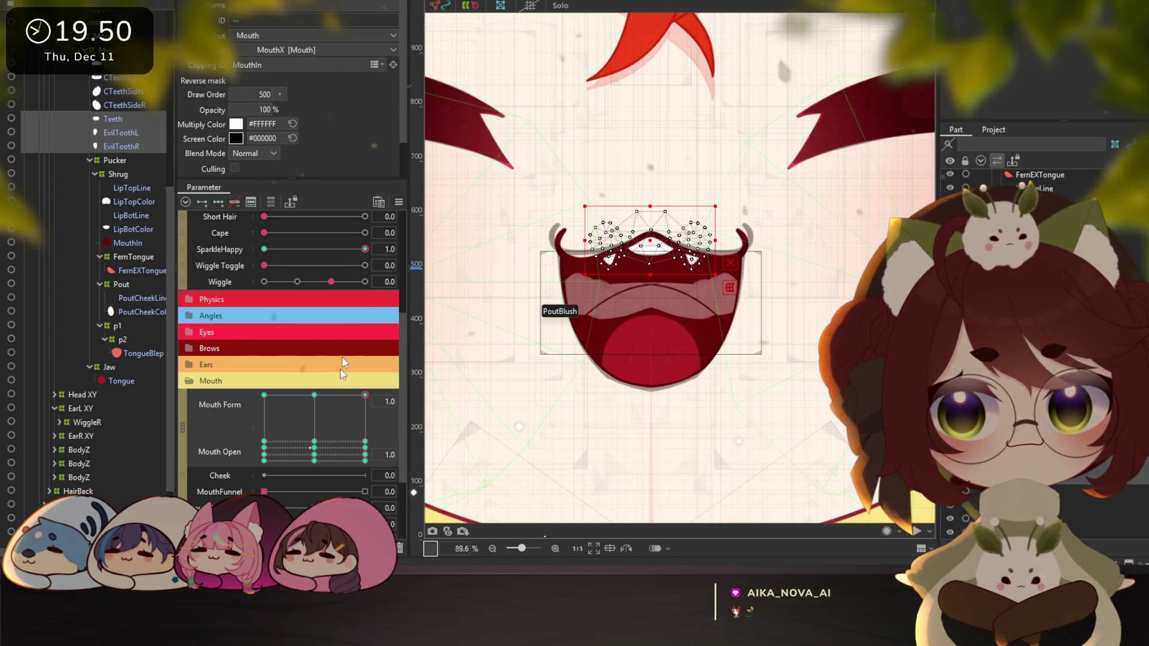
pyautogui.moveTo(363, 248); pyautogui.dragTo(365, 249)
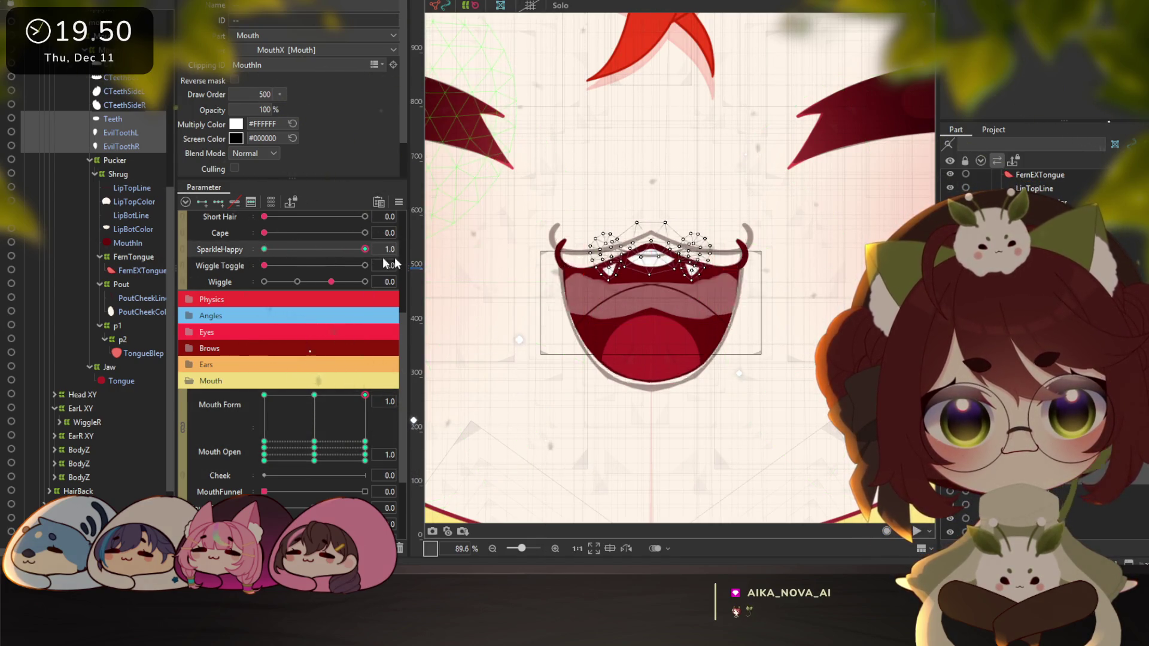
pyautogui.moveTo(365, 395); pyautogui.dragTo(359, 392)
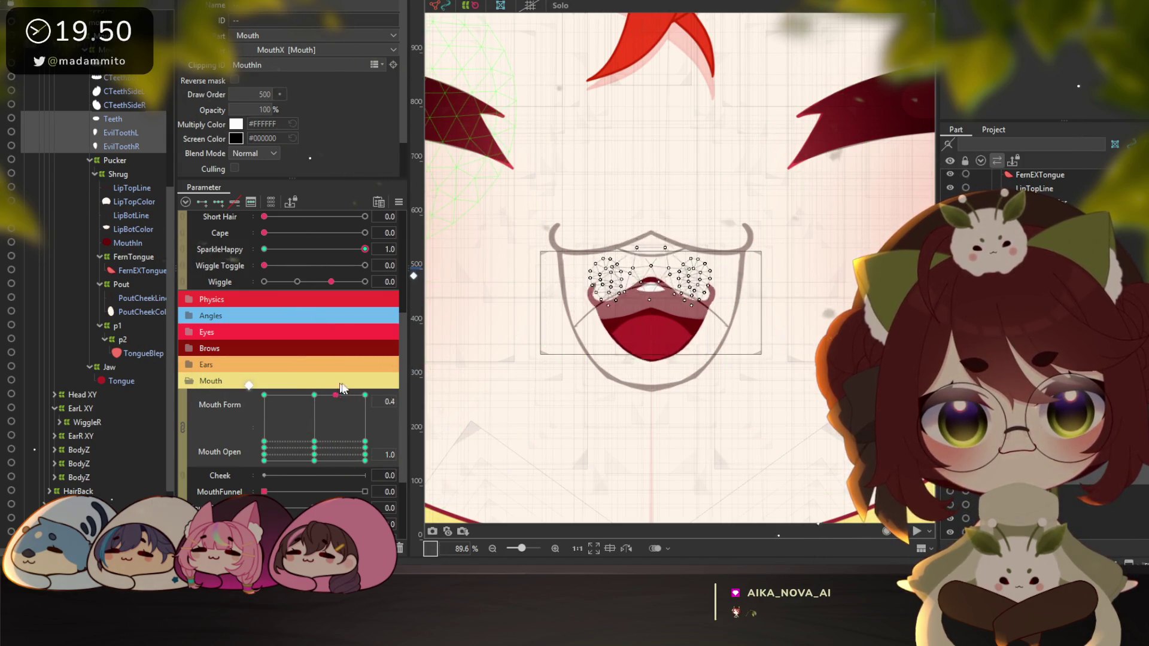
pyautogui.moveTo(360, 392); pyautogui.dragTo(365, 394)
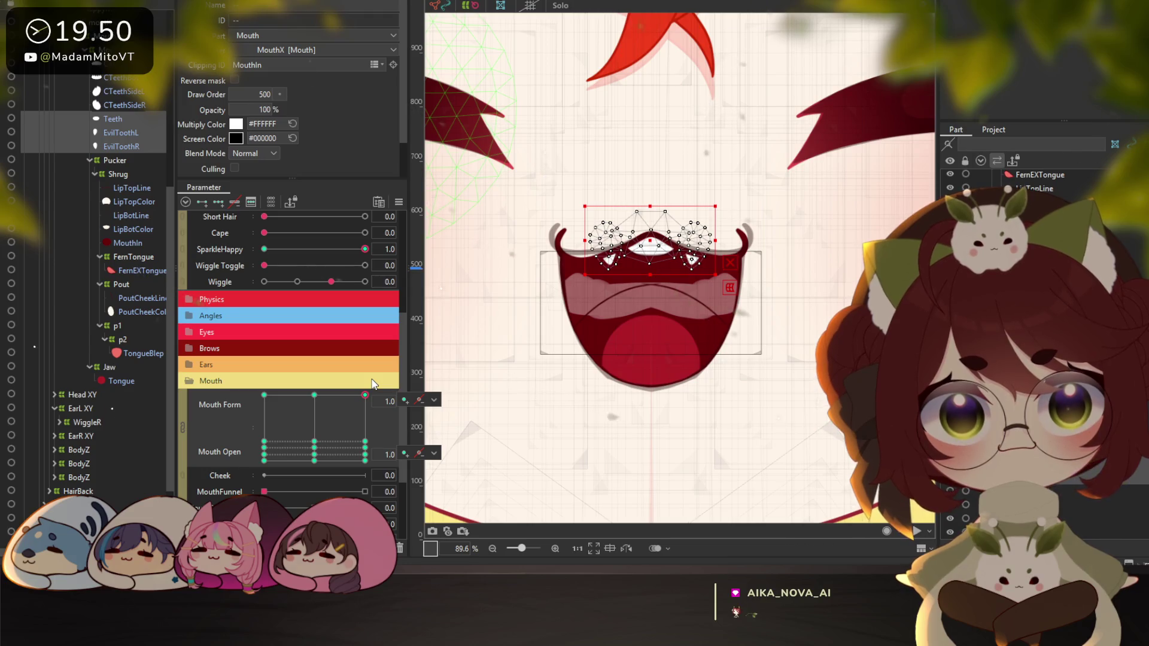
pyautogui.click(130, 380)
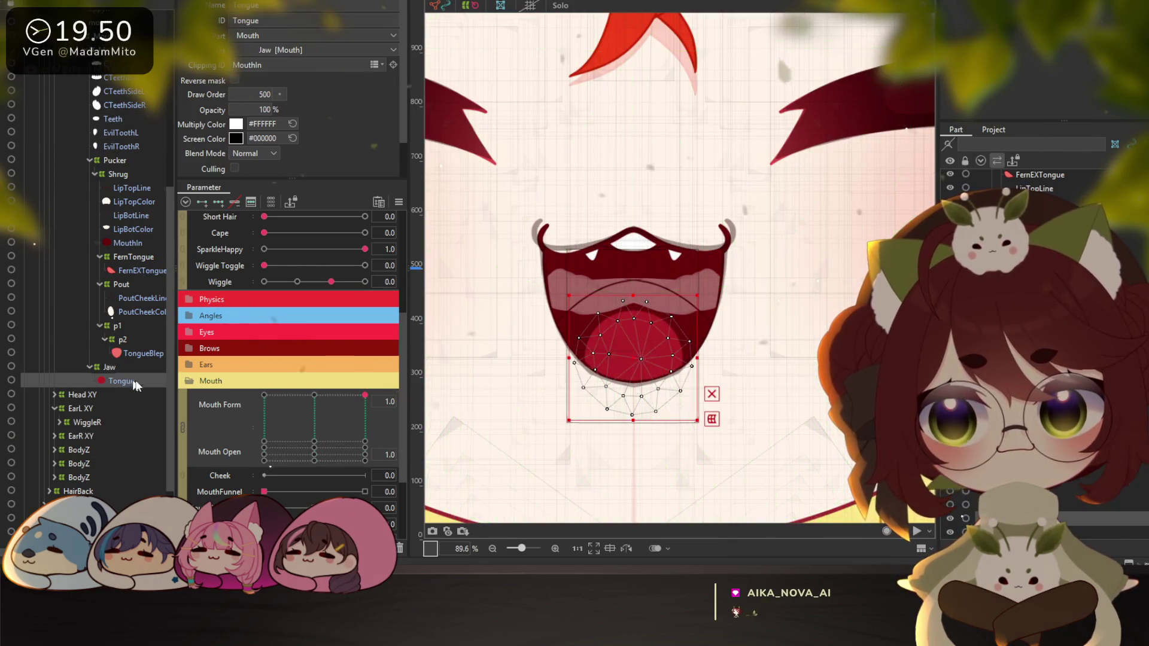
# Check Mouth Open at 0.3 and 0.1, then enlarge the tongue on the fully open keyform
pyautogui.click(183, 422)
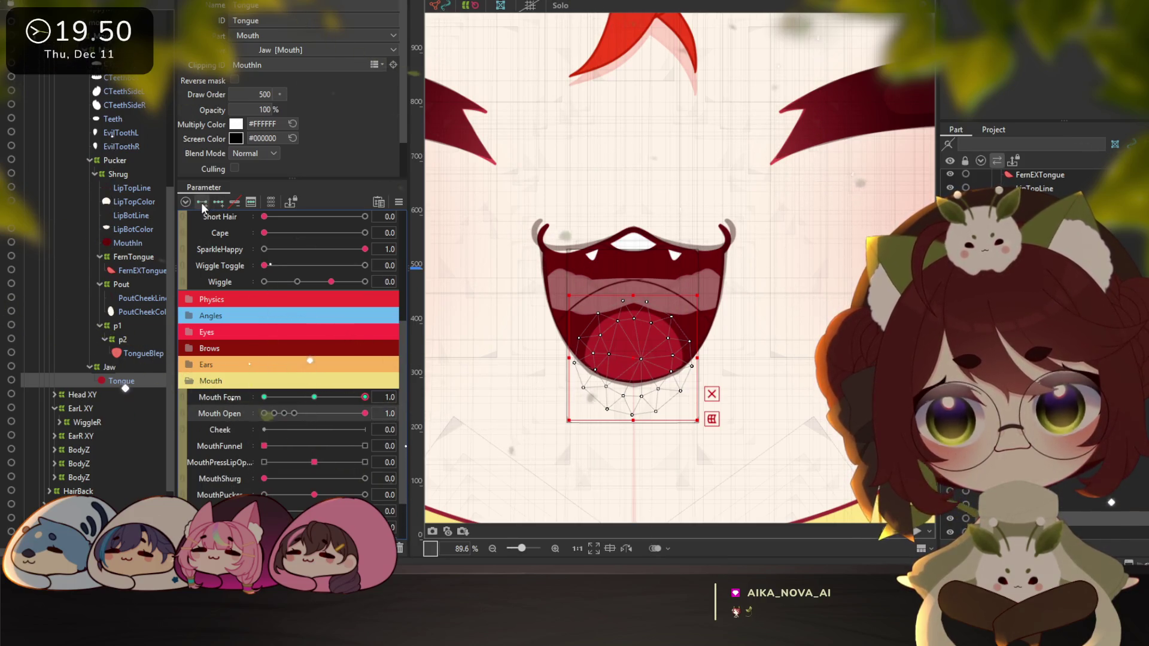
pyautogui.click(293, 413)
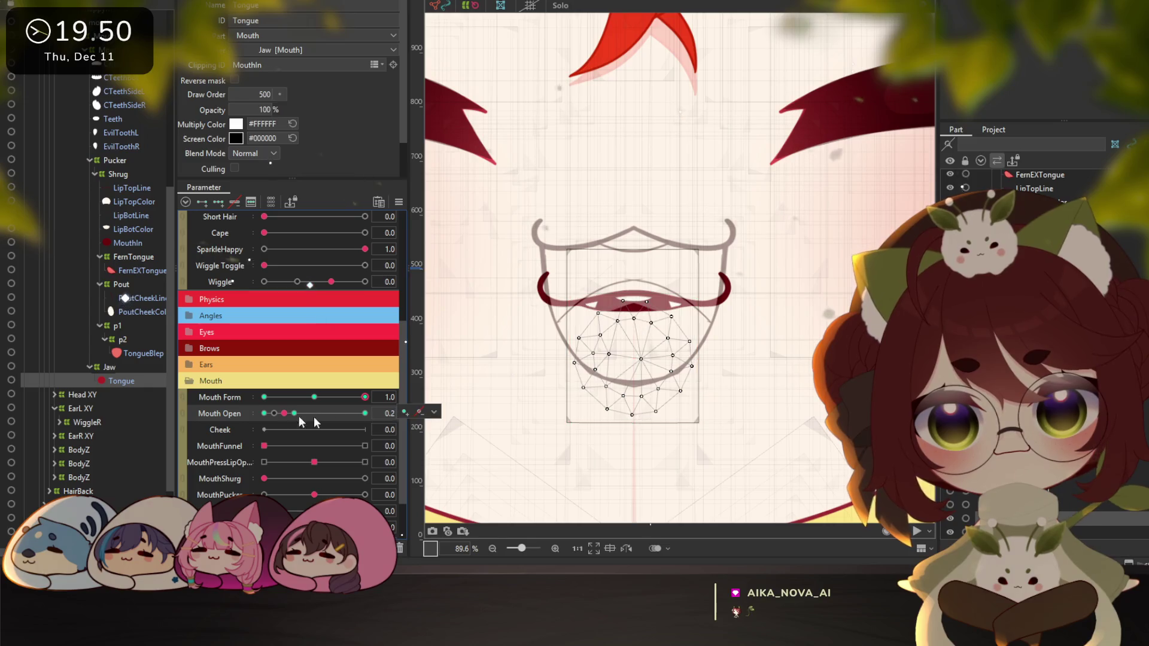
pyautogui.click(274, 413)
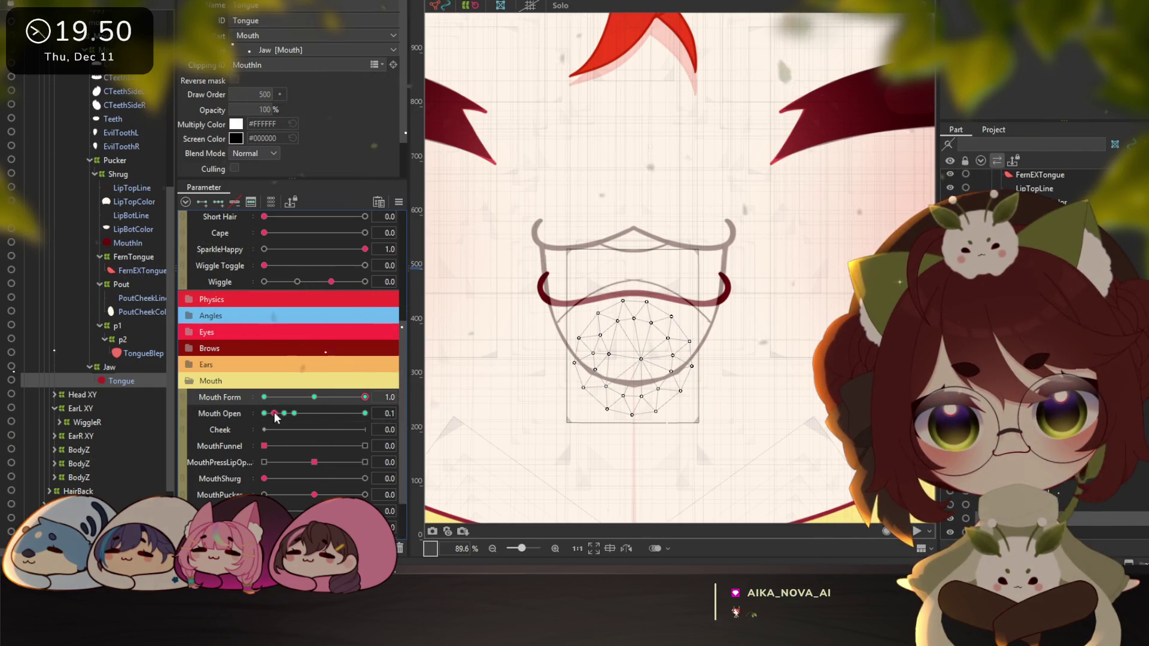
pyautogui.click(365, 395)
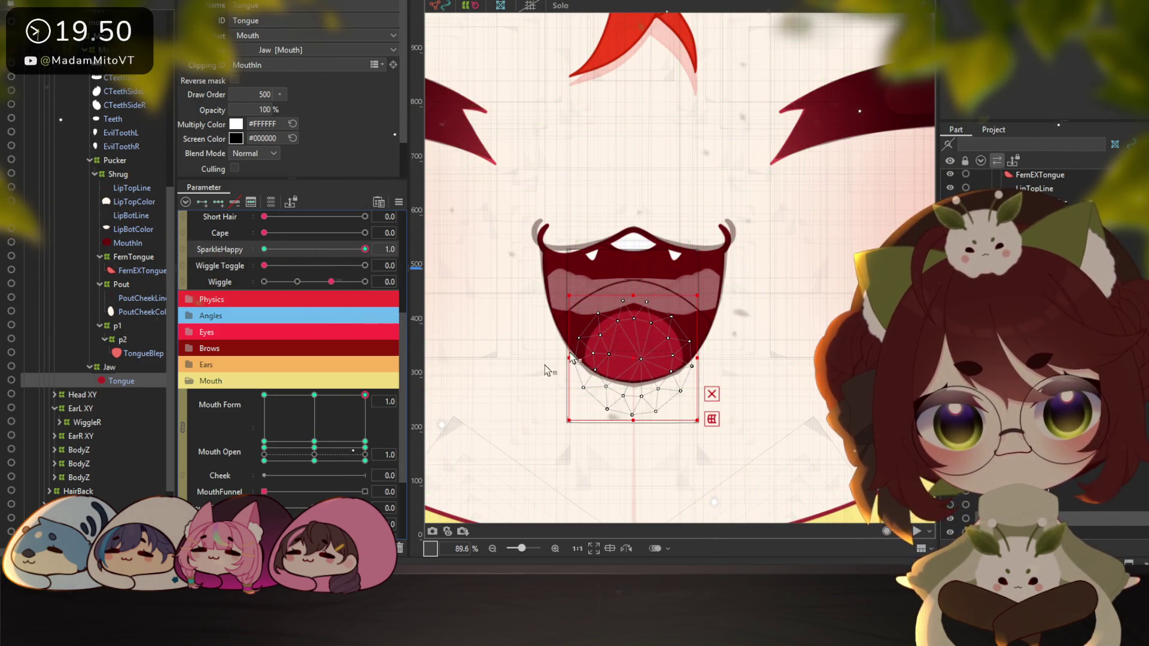
pyautogui.click(363, 395)
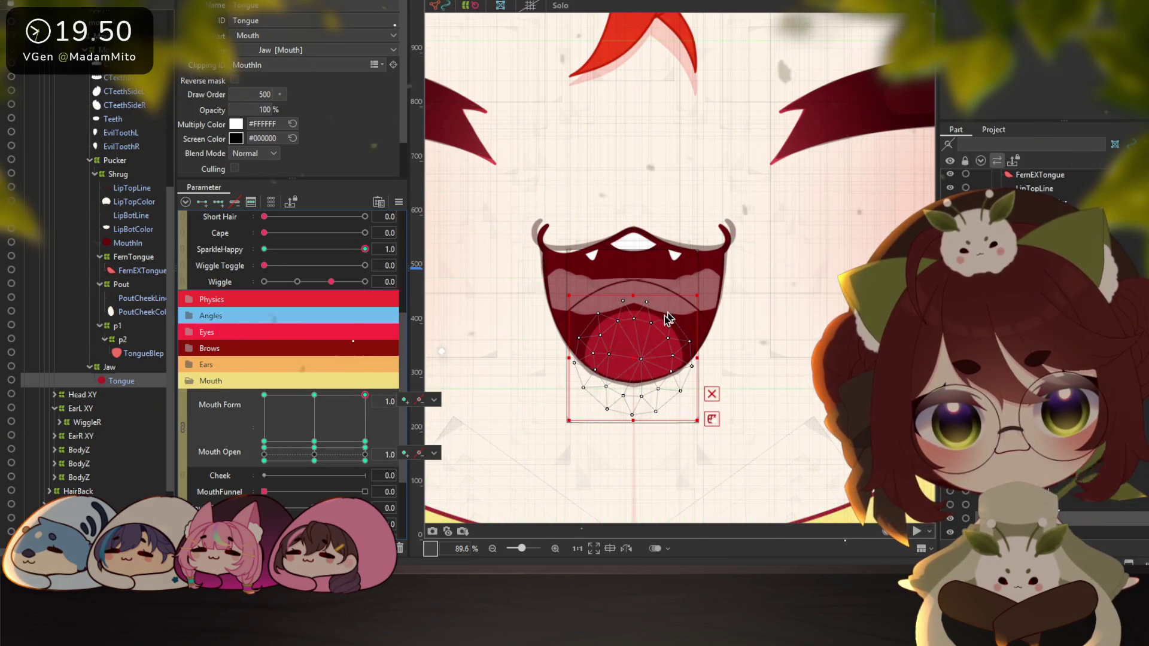
pyautogui.moveTo(694, 294); pyautogui.dragTo(728, 259)
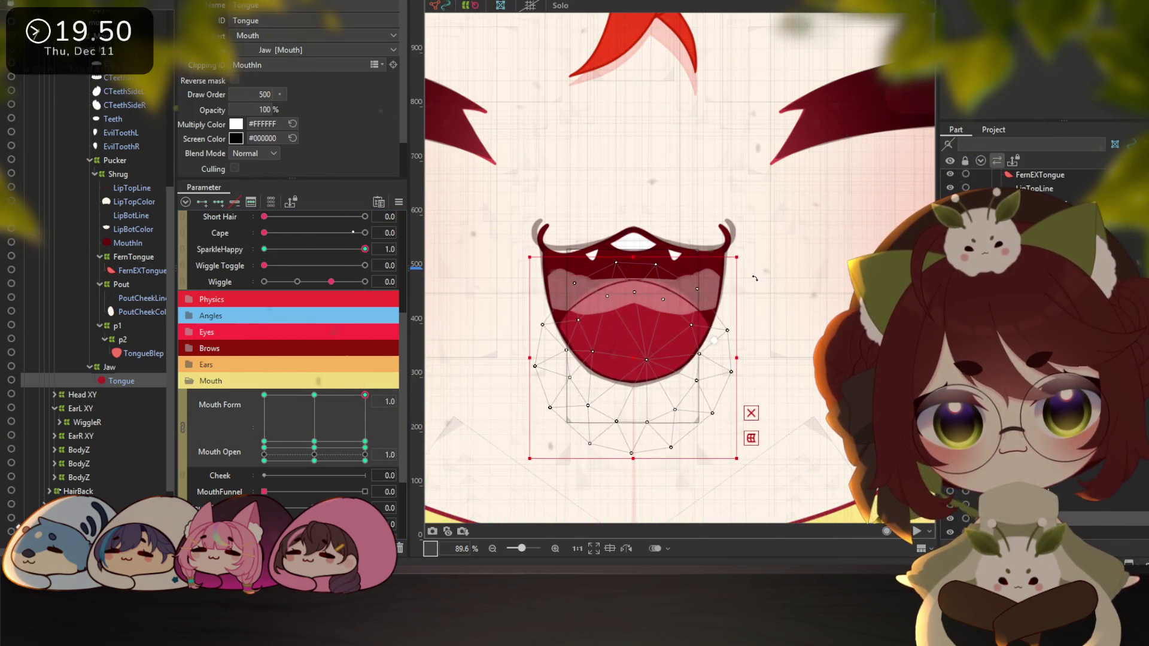
pyautogui.rightClick(60, 63)
pyautogui.click(133, 232)
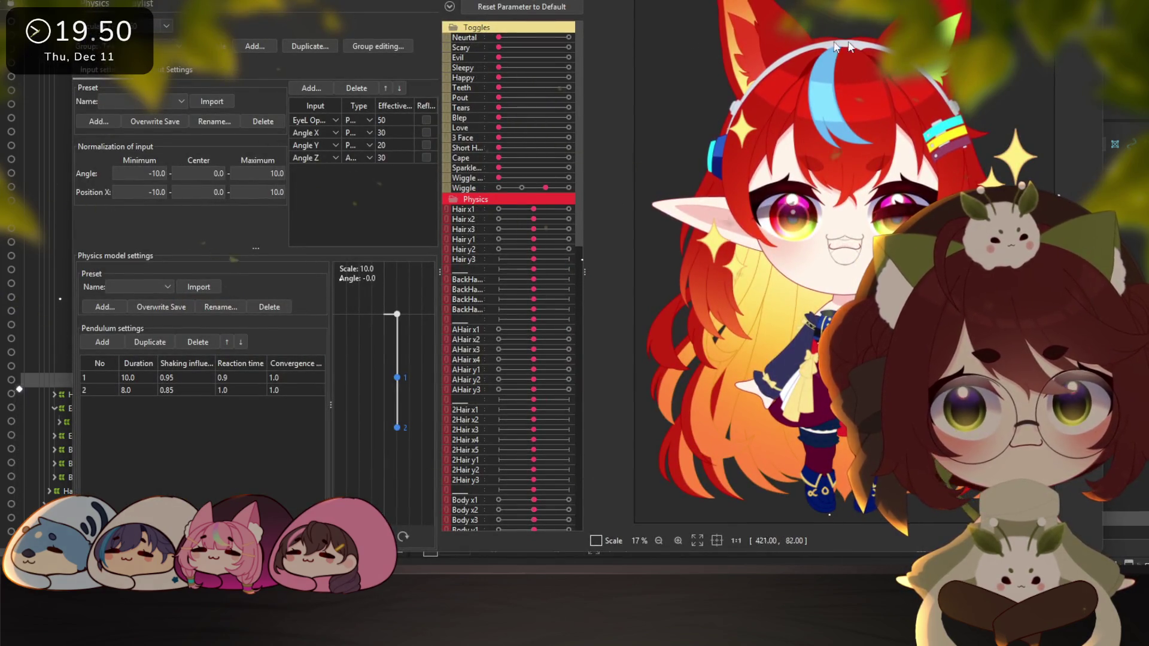
pyautogui.press('Escape')
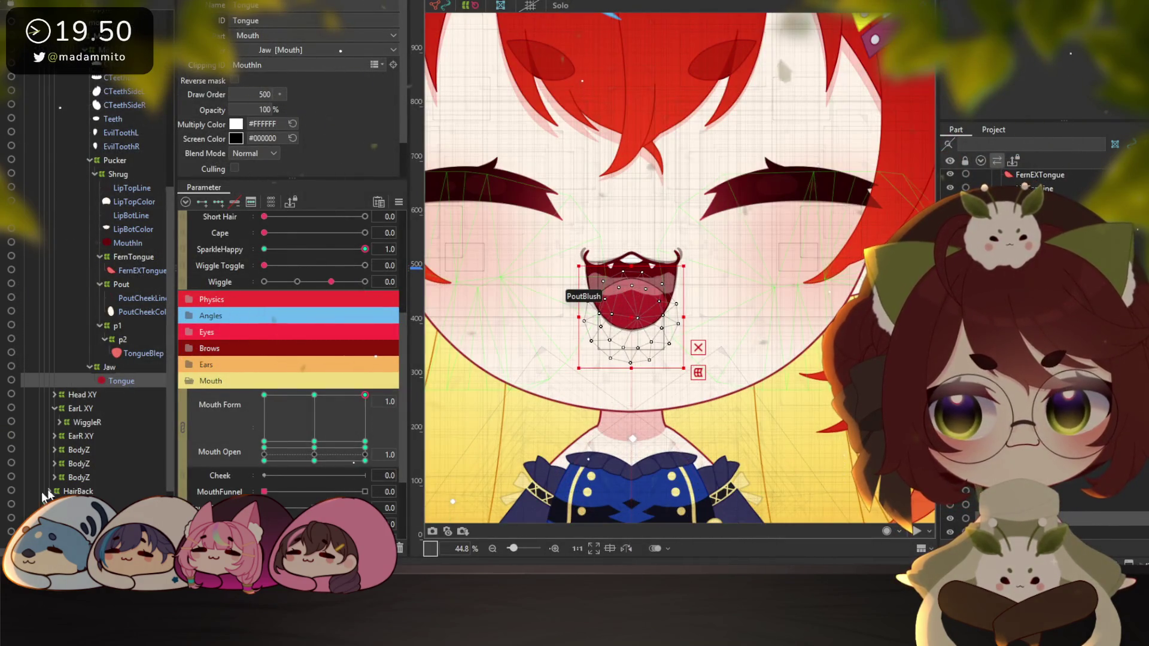
pyautogui.scroll(-3, 37, 498)
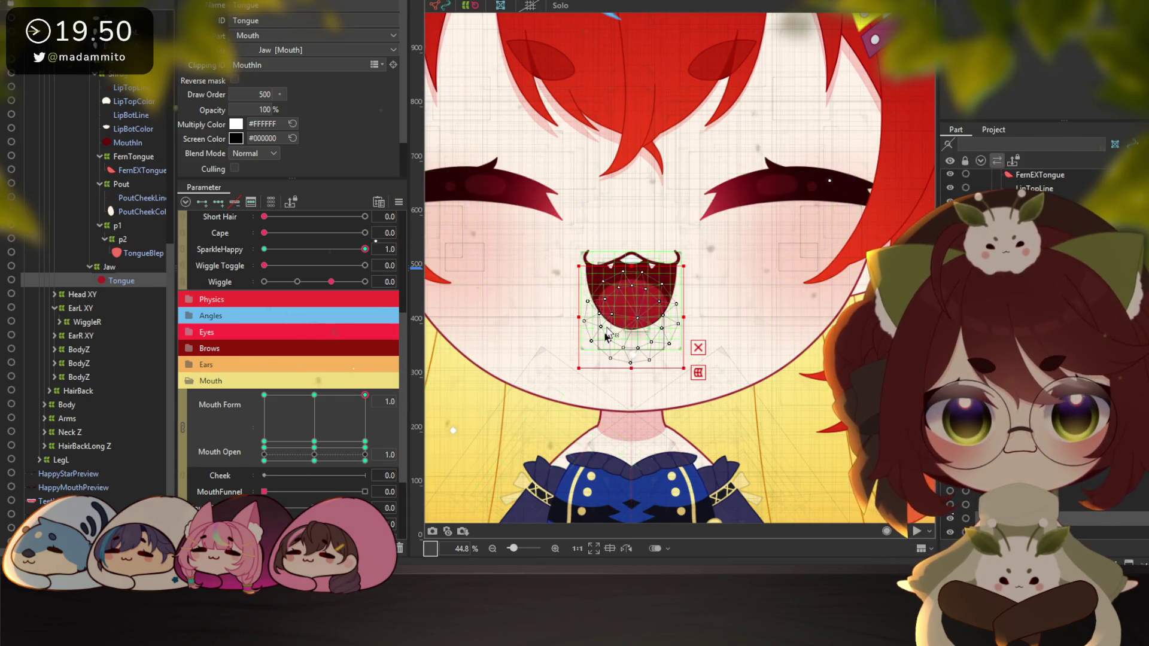
pyautogui.hotkey('alt', 'm')
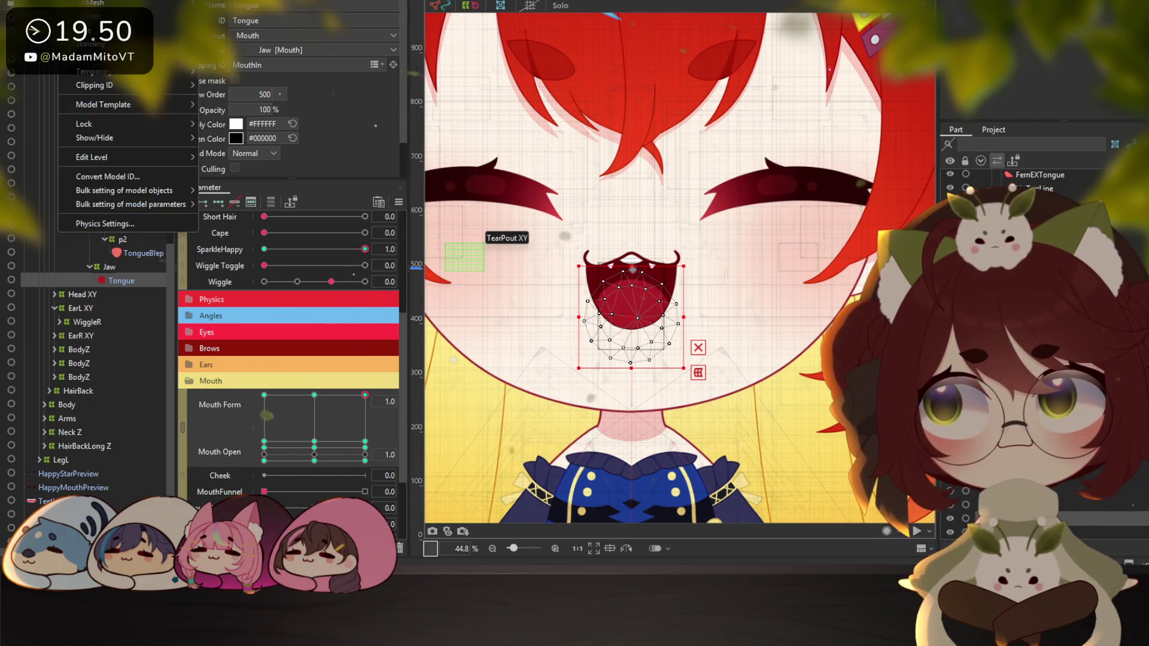
pyautogui.click(108, 222)
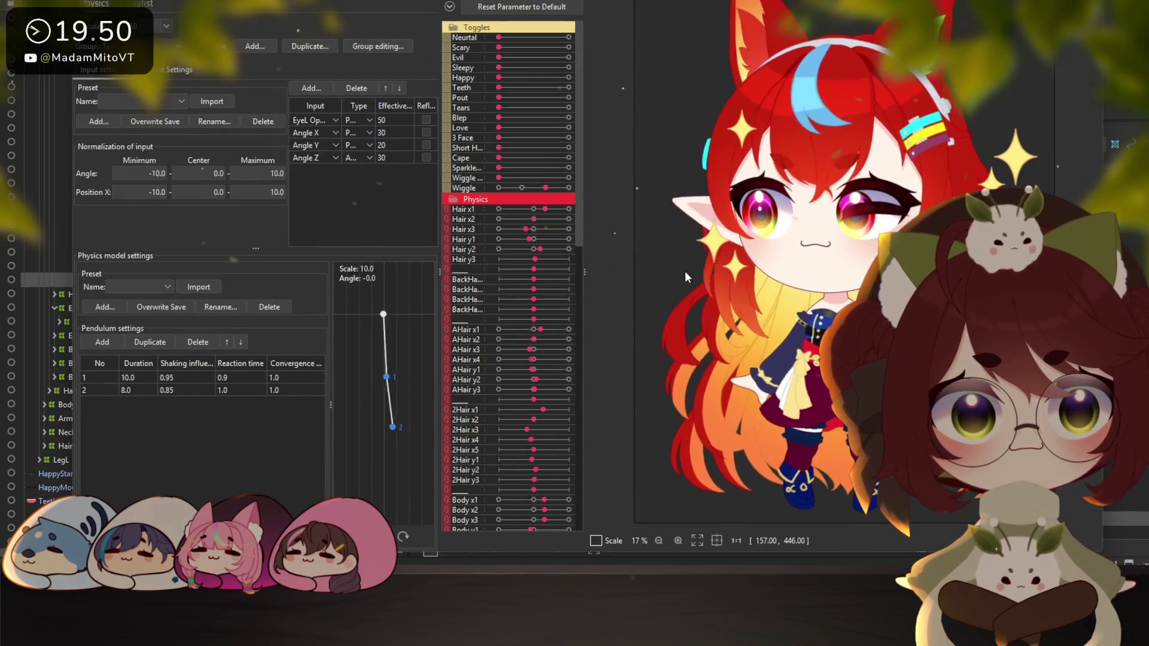
pyautogui.click(569, 37)
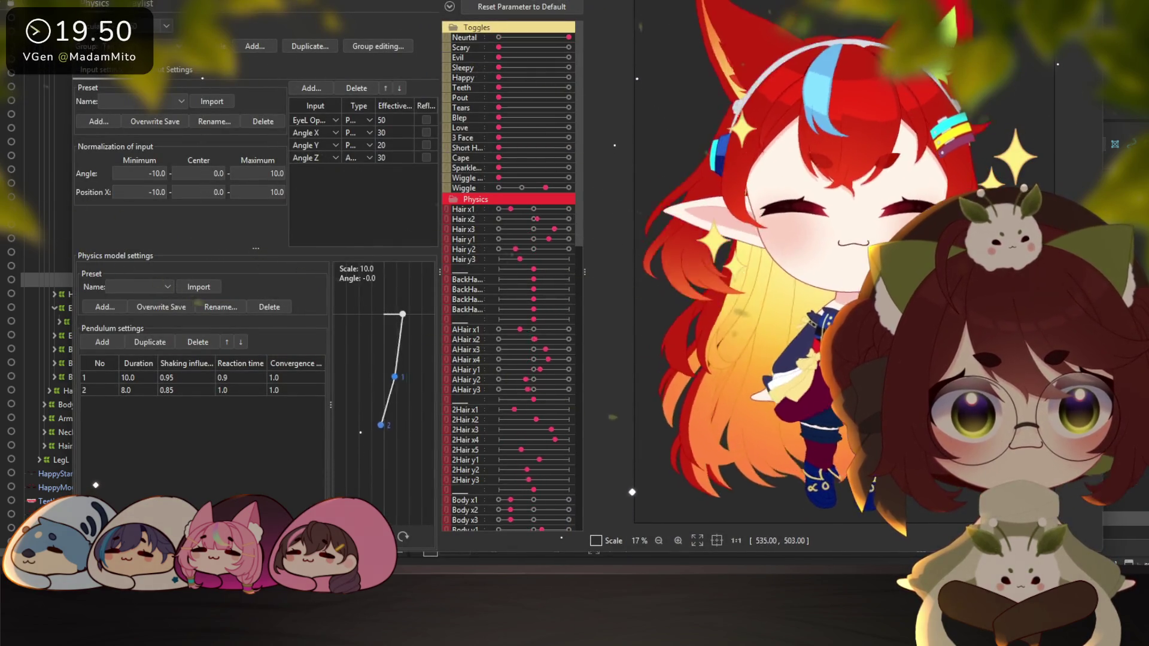
pyautogui.click(452, 205)
pyautogui.click(452, 200)
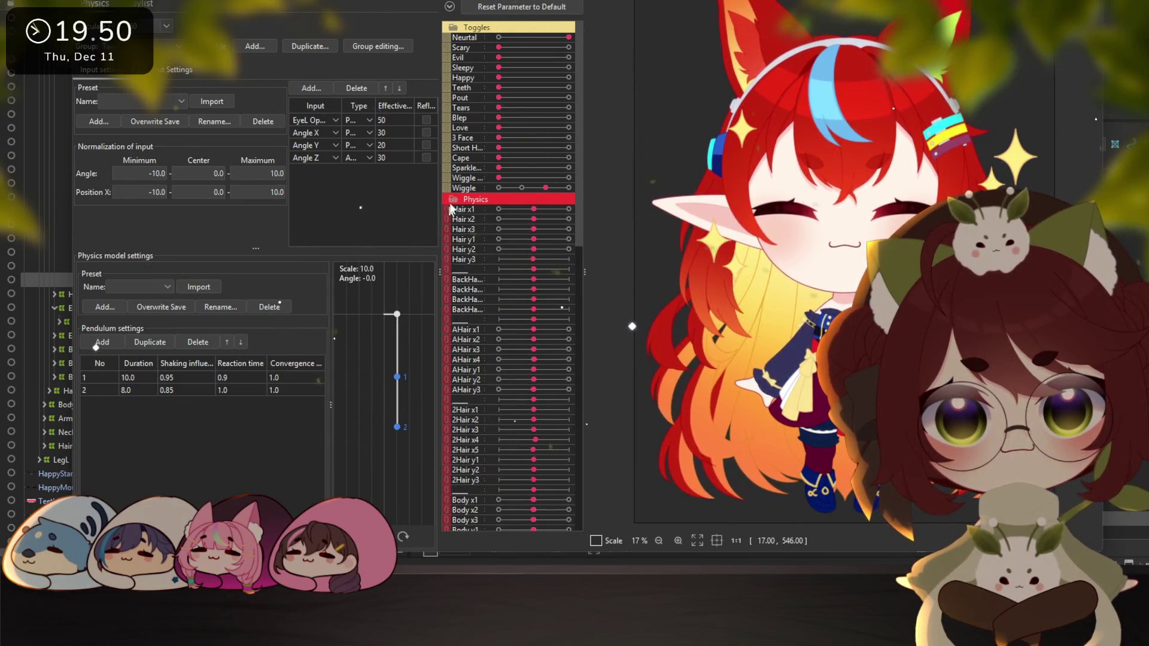
pyautogui.click(452, 211)
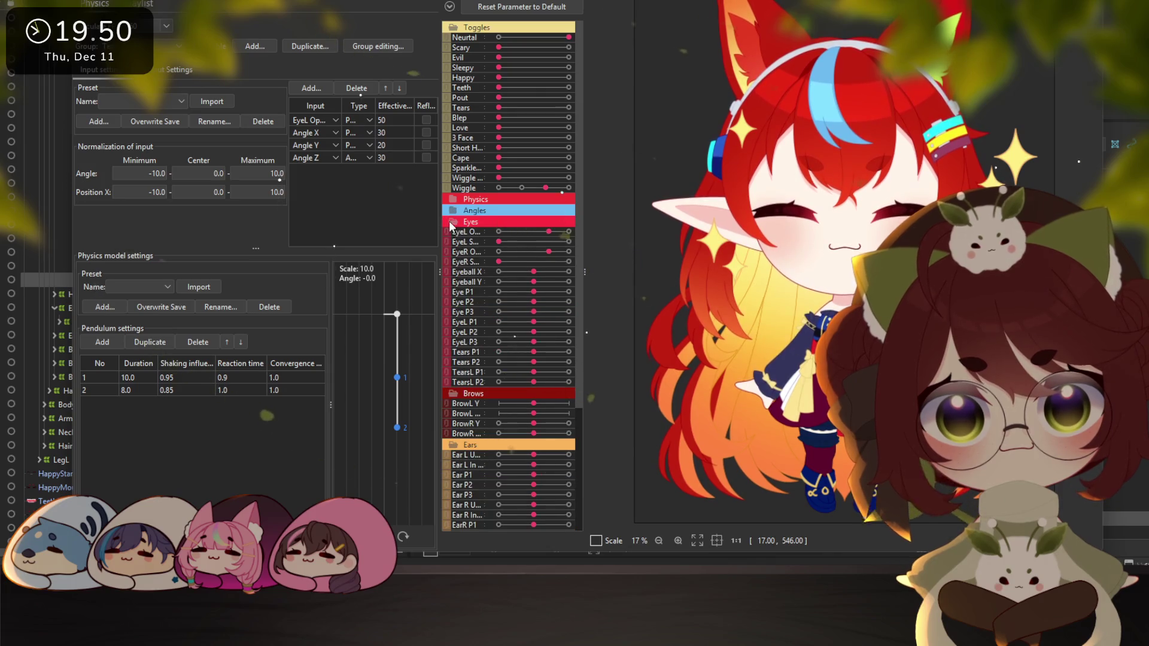
pyautogui.click(453, 222)
pyautogui.click(450, 234)
pyautogui.click(453, 244)
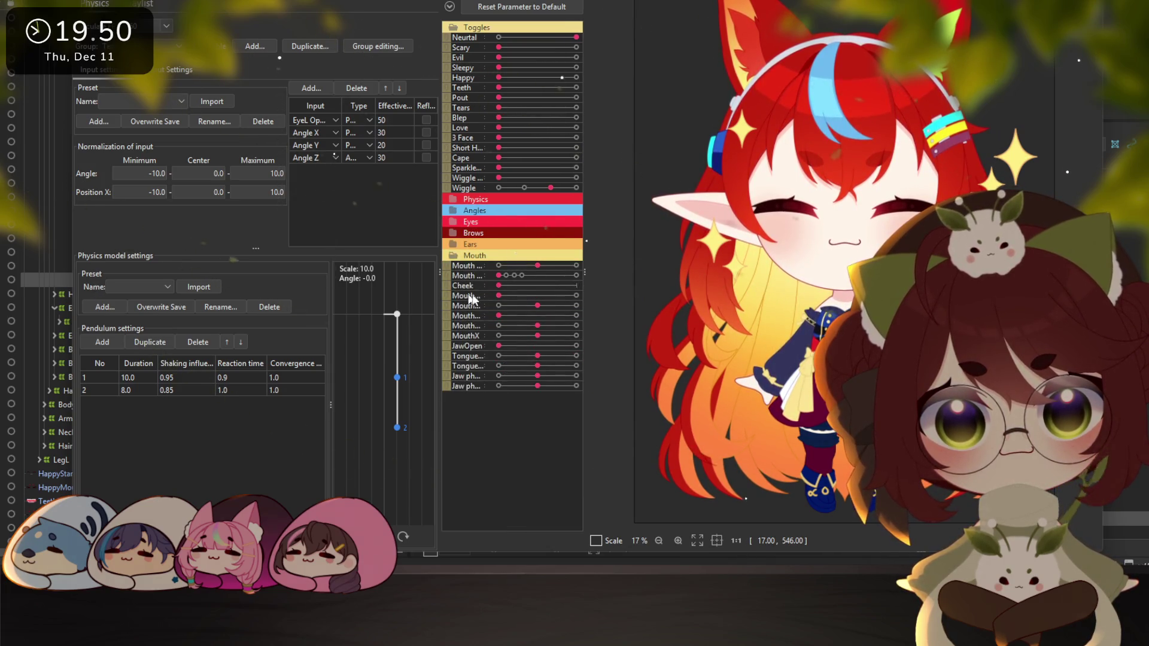
pyautogui.click(452, 274)
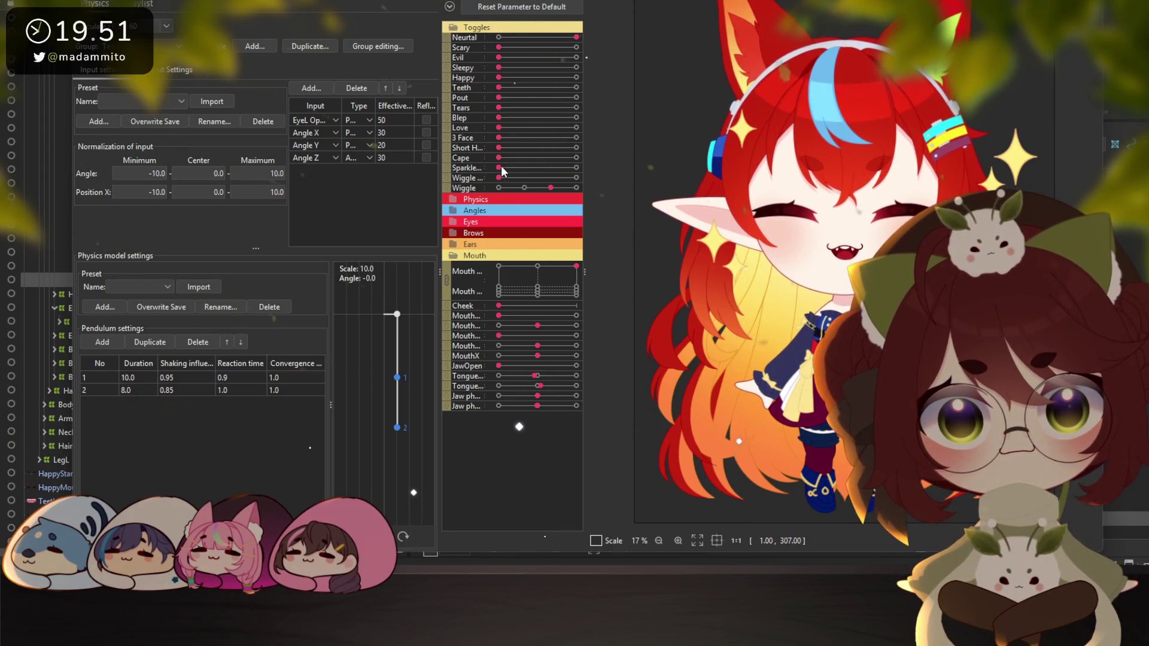
pyautogui.moveTo(500, 168); pyautogui.dragTo(576, 168)
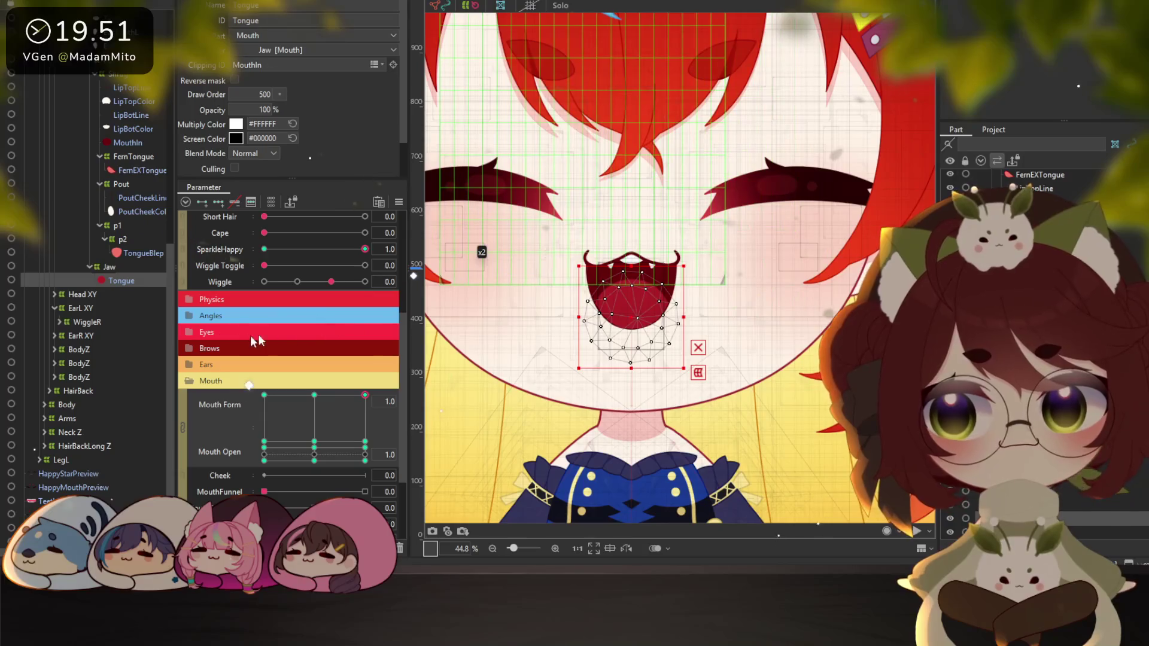
# Undo the tongue changes back to its smaller size, keeping SparkleHappy 1, and reopen Physics Settings
pyautogui.click(362, 407)
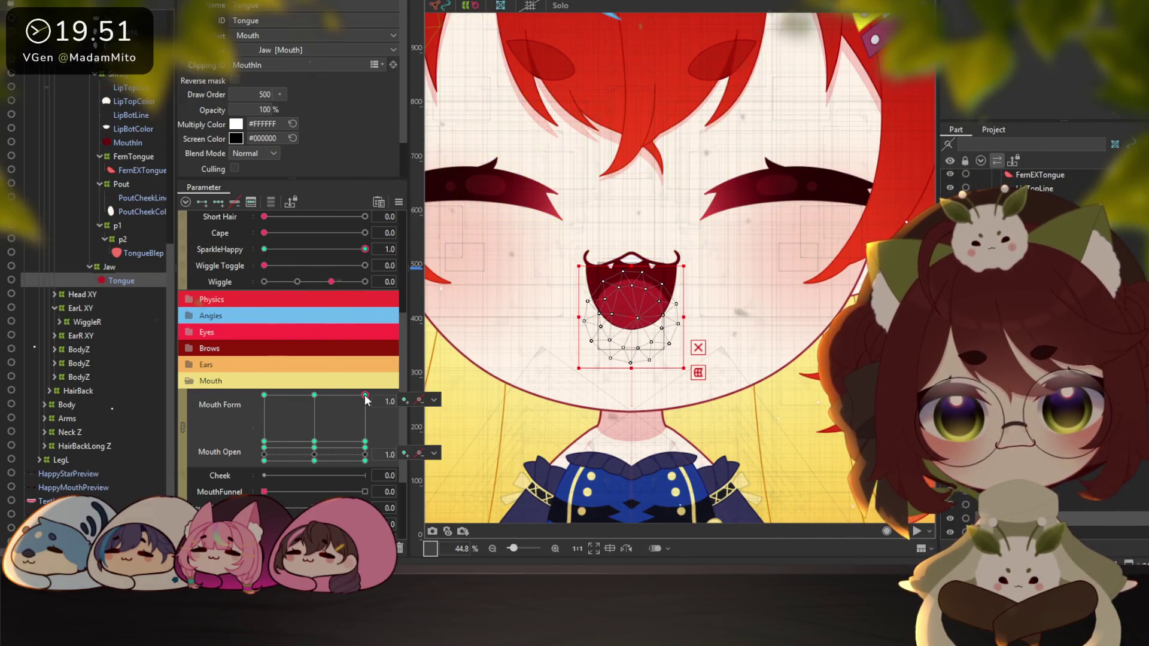
pyautogui.moveTo(634, 315); pyautogui.dragTo(637, 334)
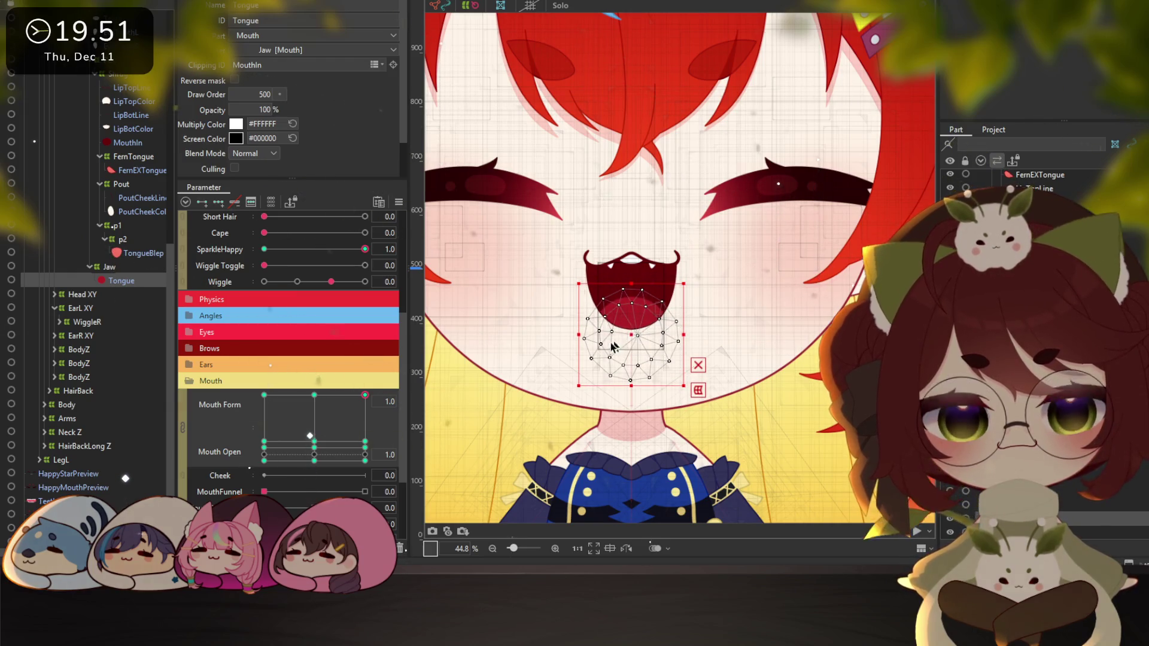
pyautogui.hotkey('ctrl', 'z')
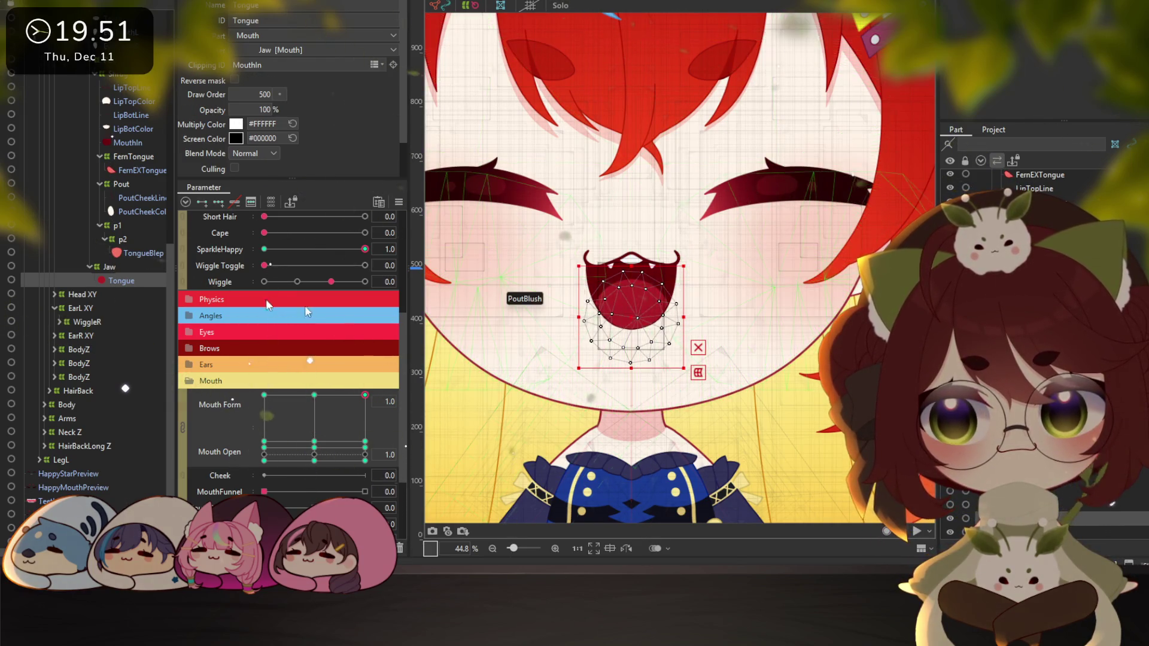
pyautogui.click(260, 254)
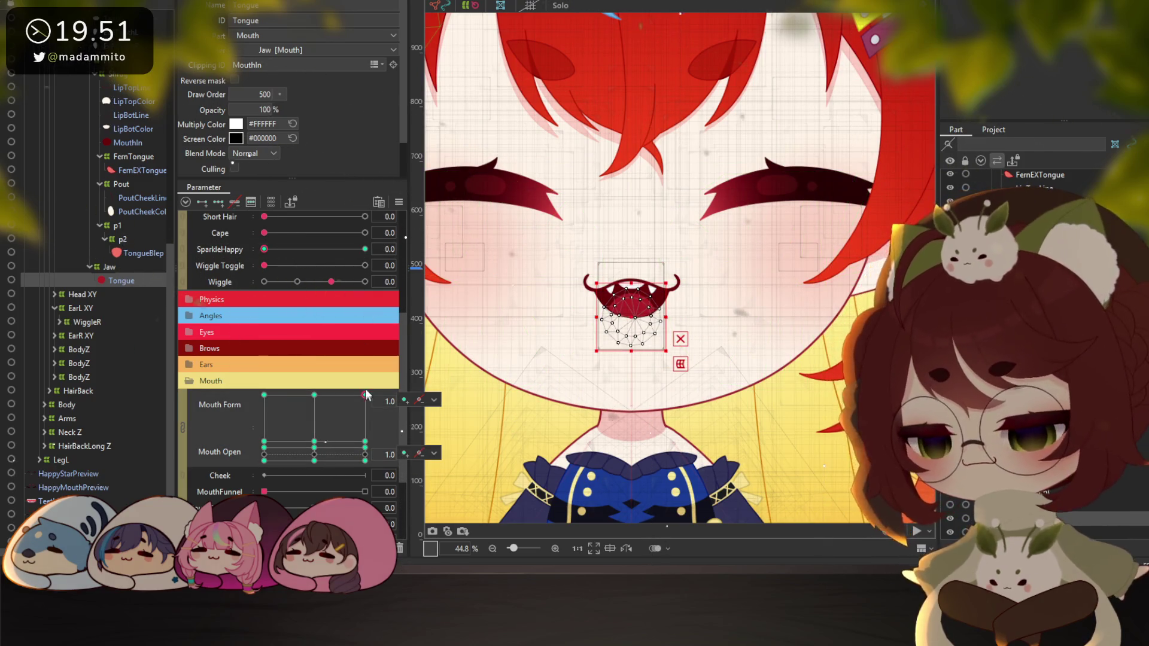
pyautogui.hotkey('ctrl', 'z')
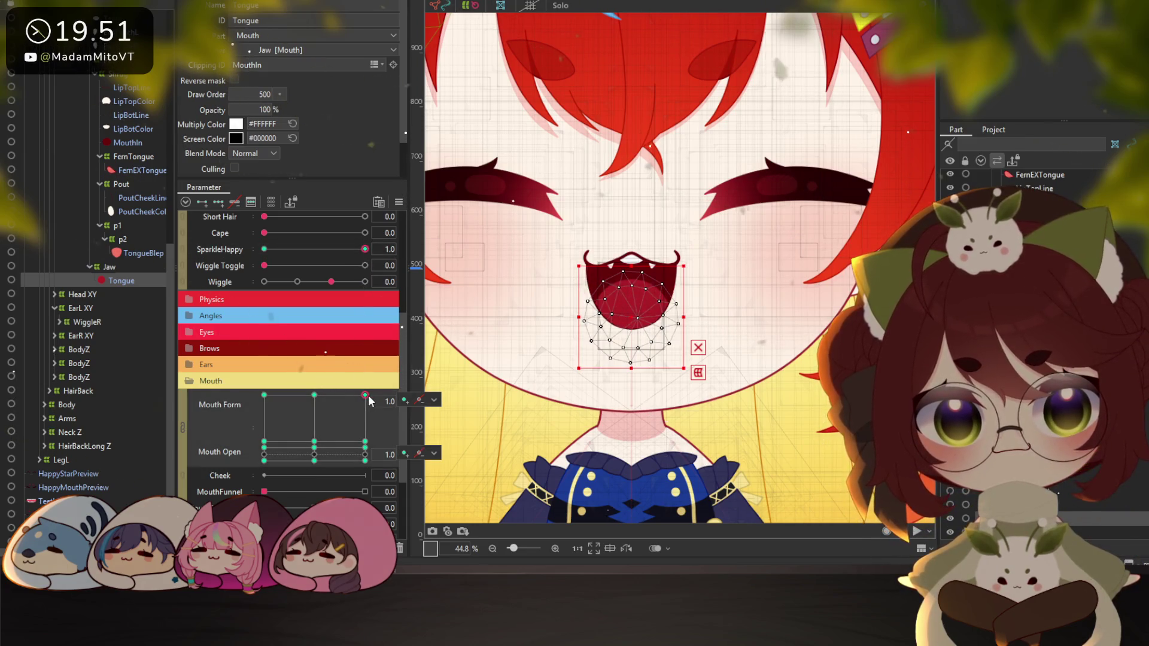
pyautogui.hotkey('ctrl', 'z')
pyautogui.hotkey('ctrl', 'z')
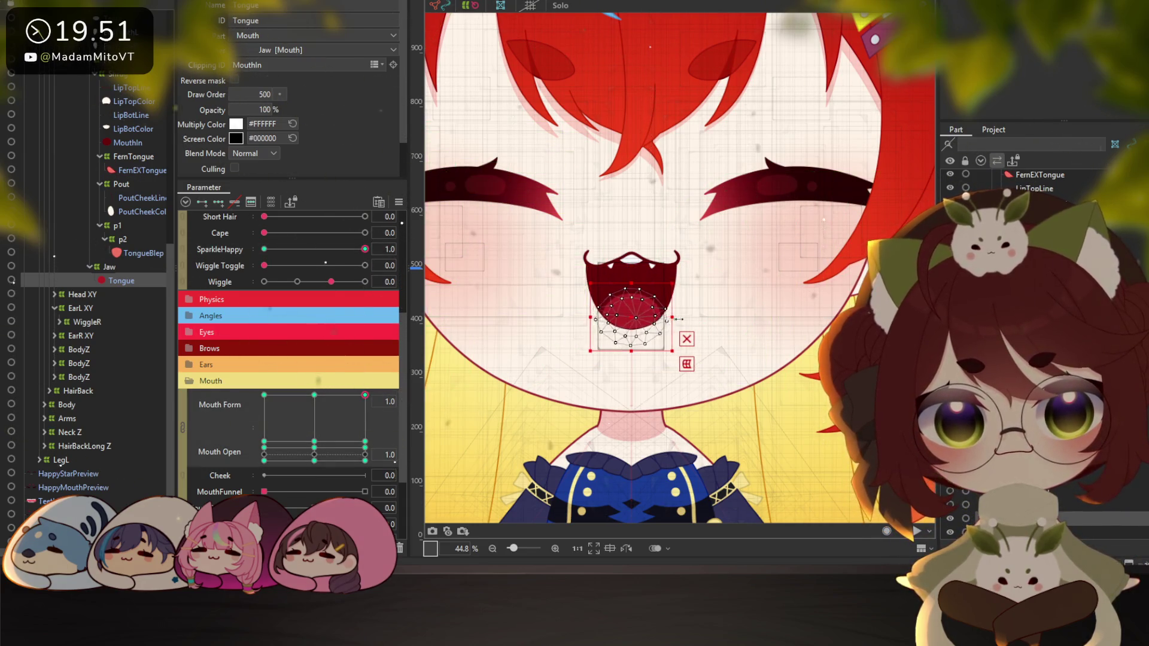
pyautogui.rightClick(106, 84)
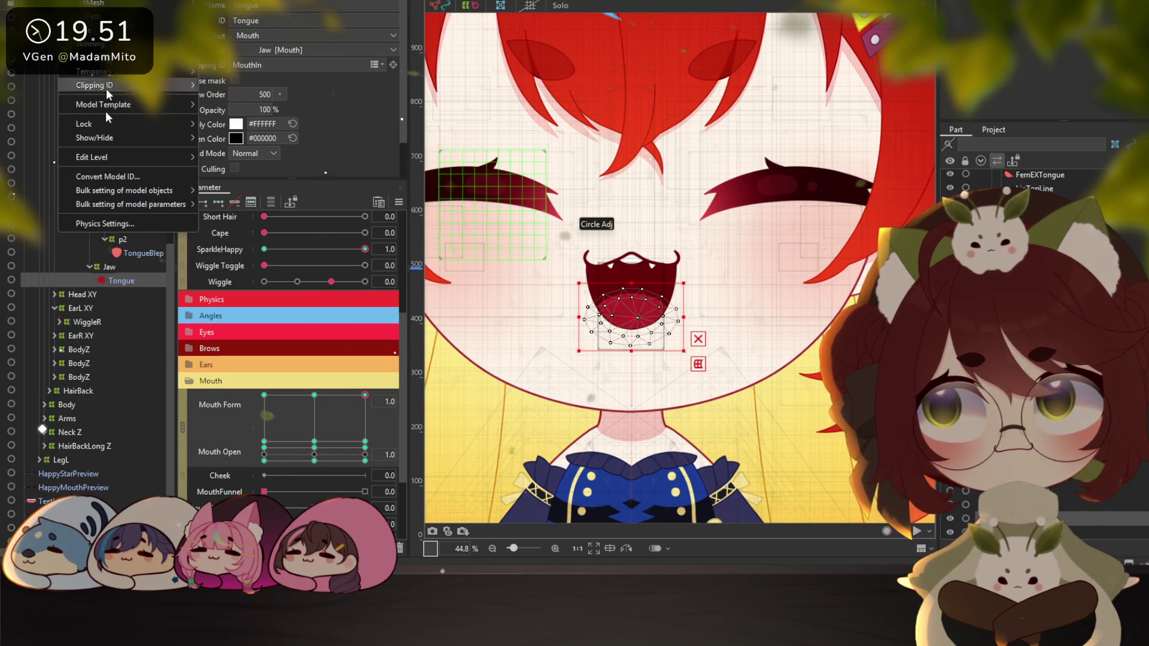
pyautogui.click(128, 219)
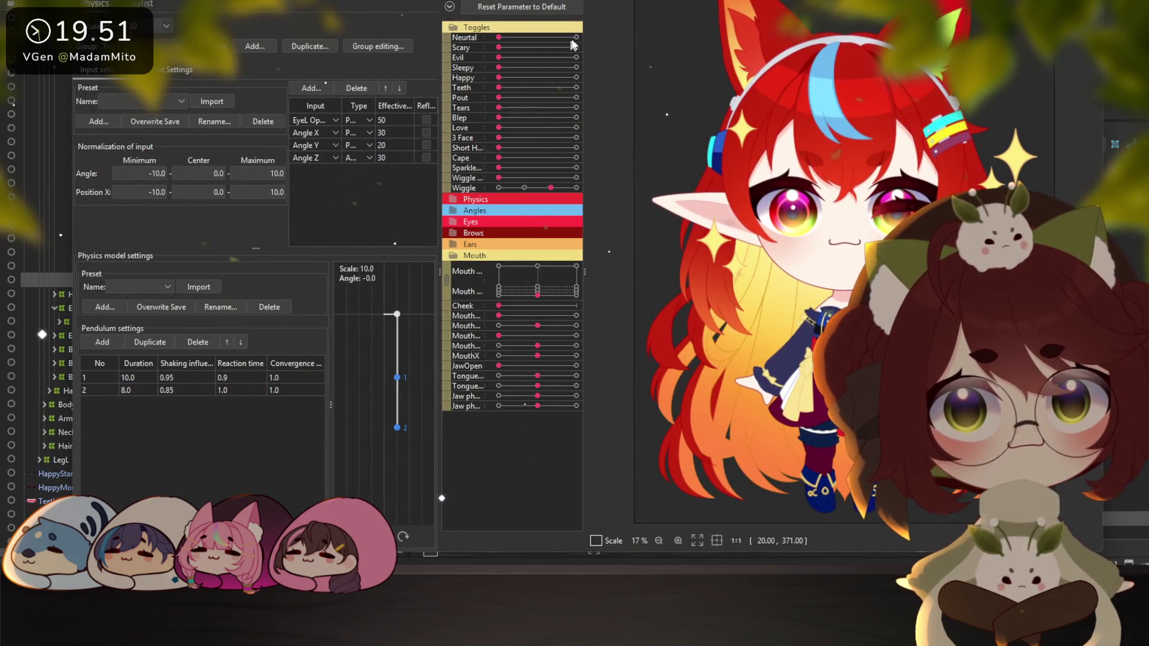
# Switch the Sparkle toggle on in the physics preview to check the sparkles
pyautogui.click(575, 167)
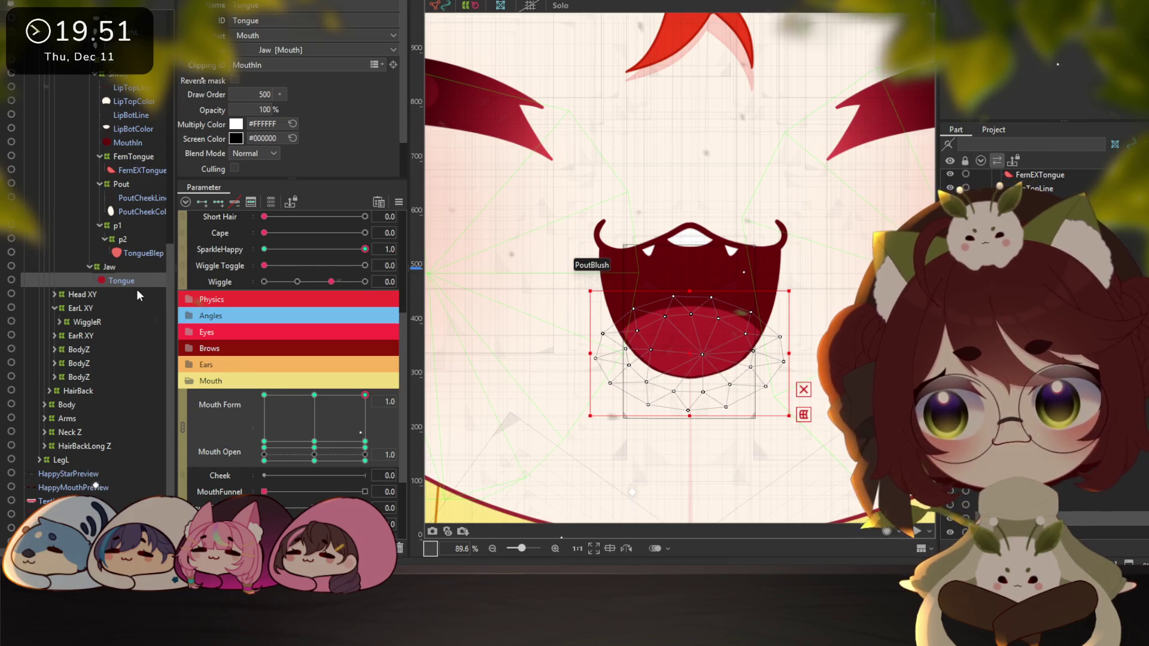
pyautogui.scroll(3, 130, 313)
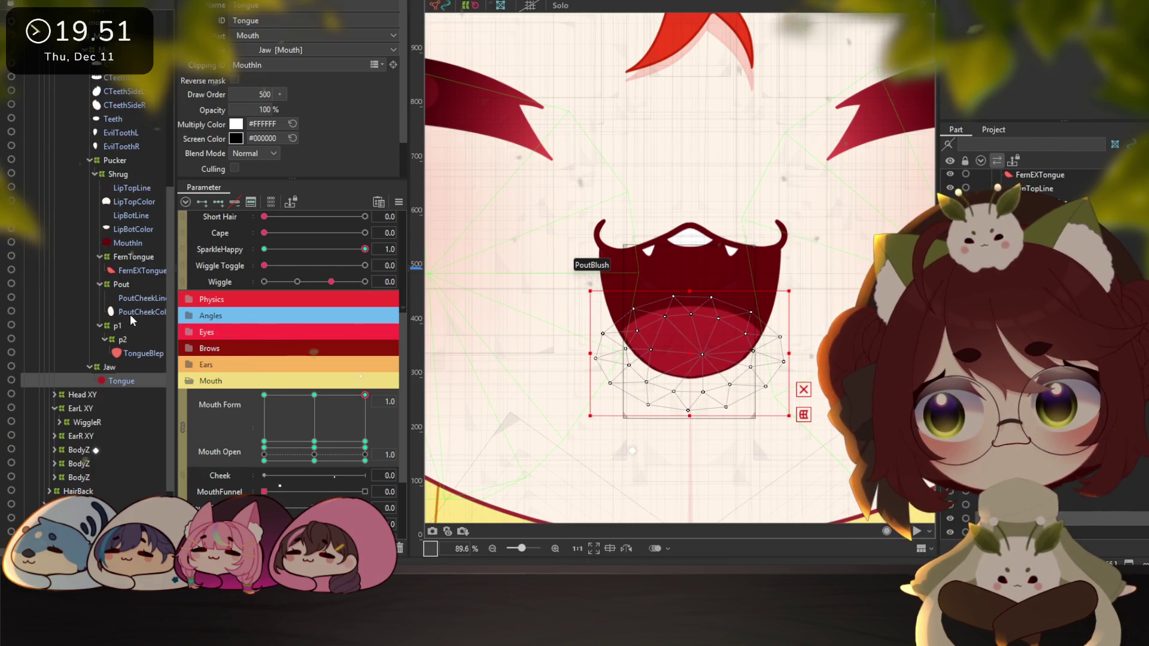
# Select the MouthIn mesh and briefly view it in isolation
pyautogui.click(120, 229)
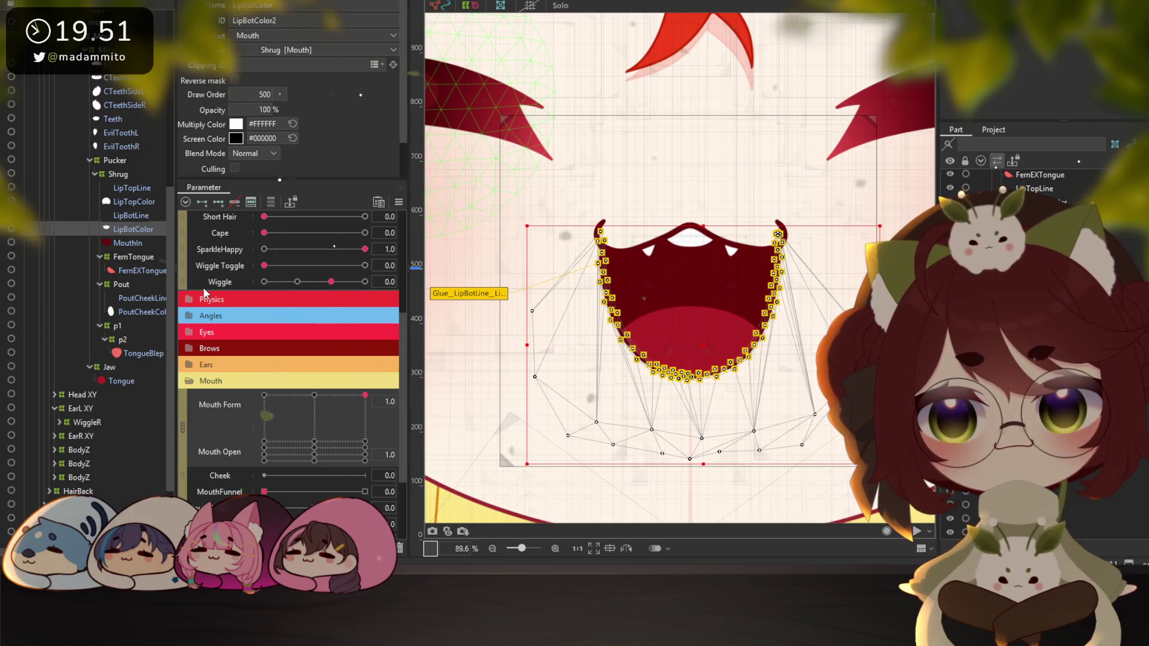
pyautogui.click(127, 243)
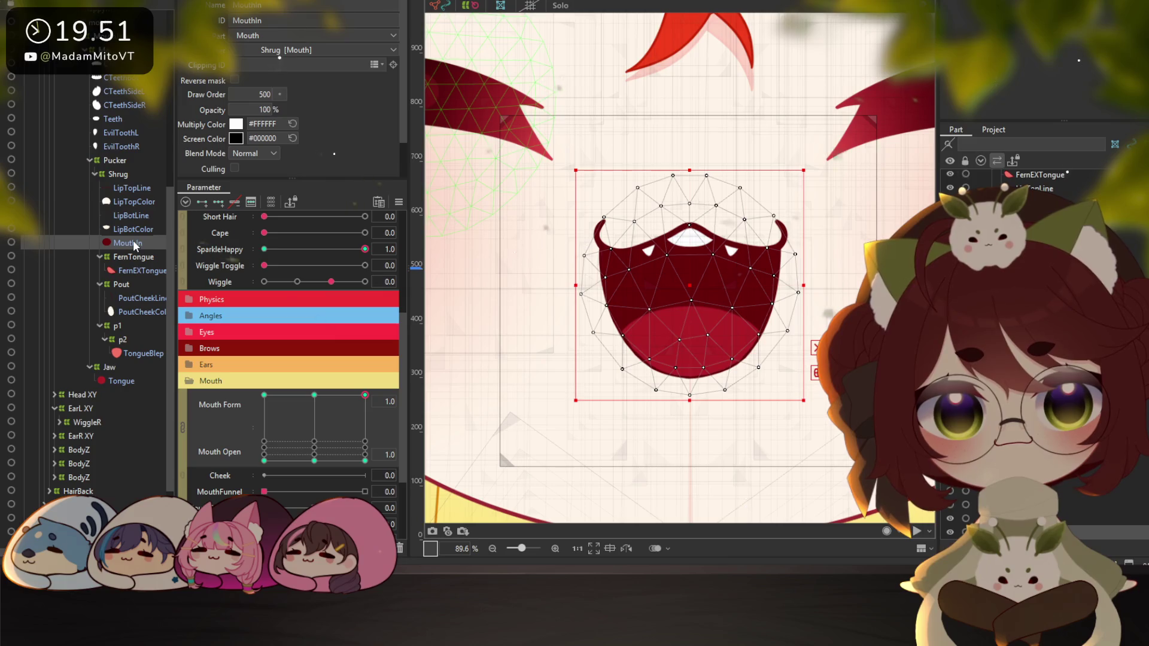
pyautogui.click(565, 6)
pyautogui.click(566, 6)
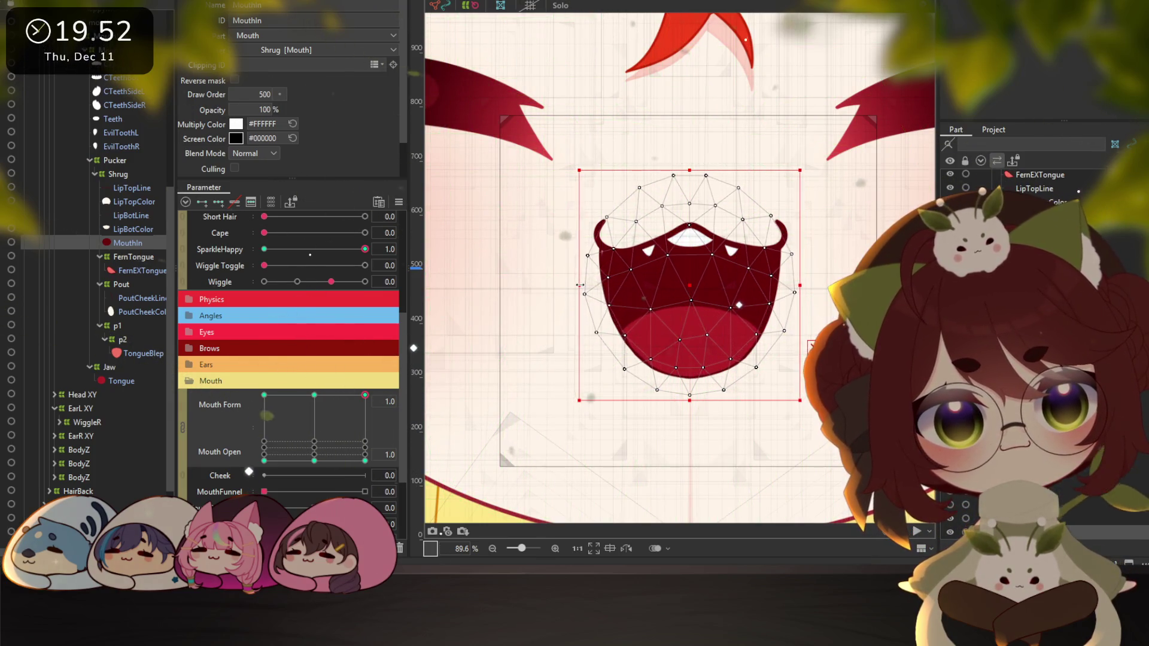
# Brush-reshape MouthIn, pulling its right side inward, then open the physics settings preview
pyautogui.moveTo(575, 285); pyautogui.dragTo(573, 285)
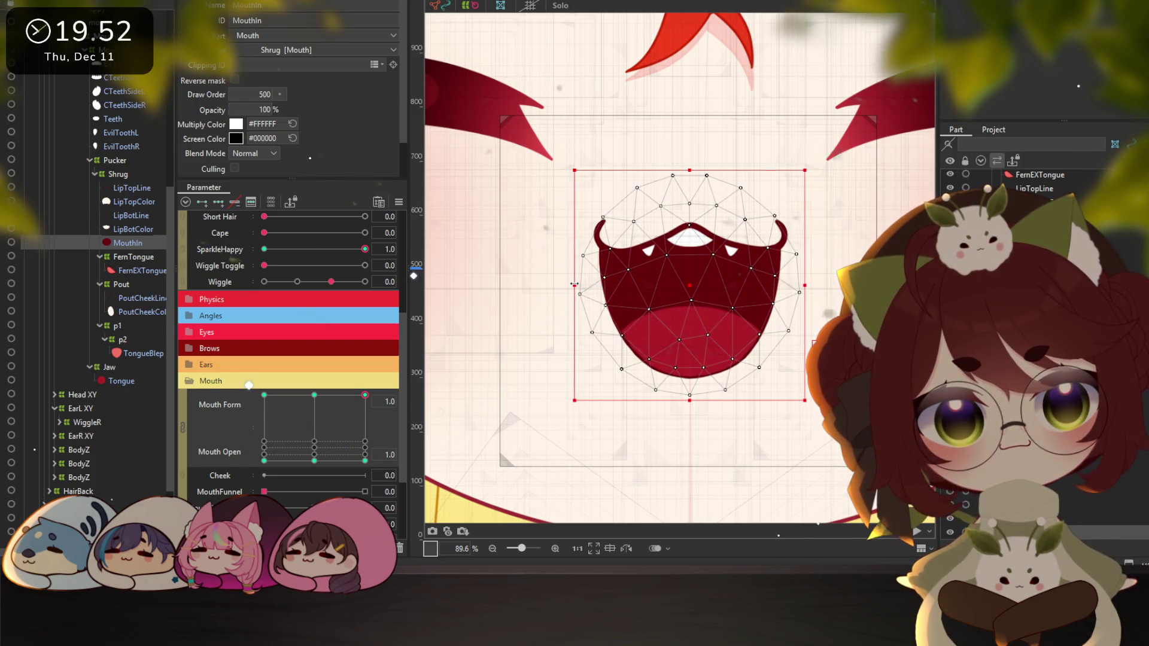
pyautogui.press('b')
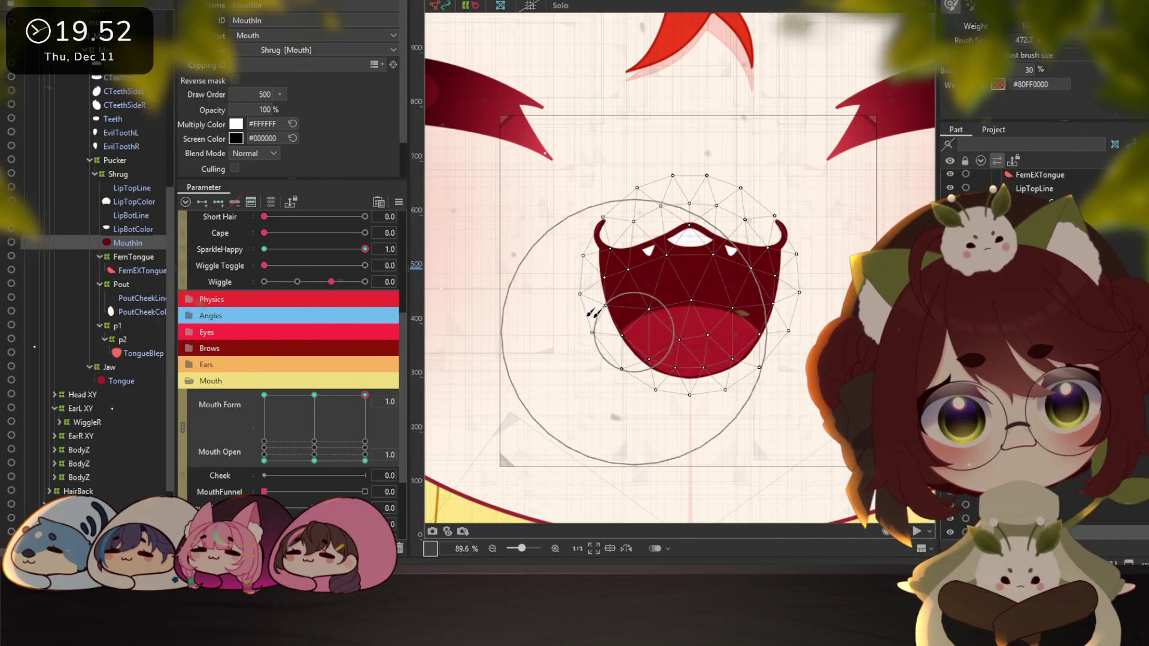
pyautogui.moveTo(670, 245)
pyautogui.mouseDown()
pyautogui.moveTo(675, 268)
pyautogui.moveTo(515, 371)
pyautogui.mouseUp()
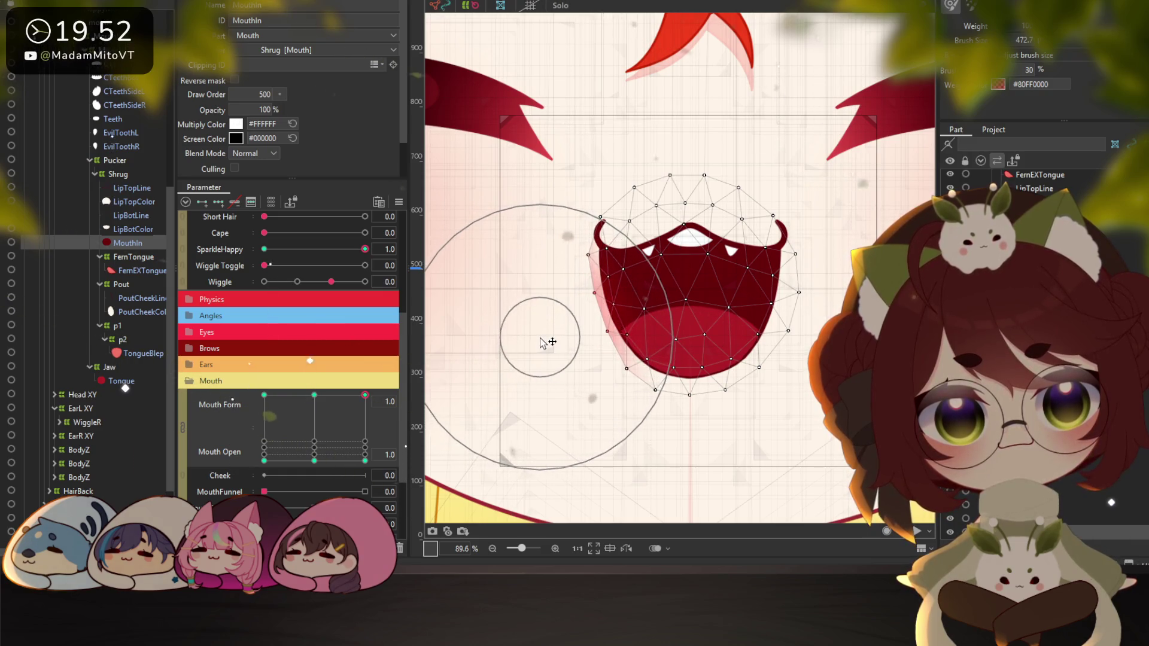
pyautogui.moveTo(813, 323)
pyautogui.mouseDown()
pyautogui.moveTo(764, 291)
pyautogui.moveTo(853, 263)
pyautogui.mouseUp()
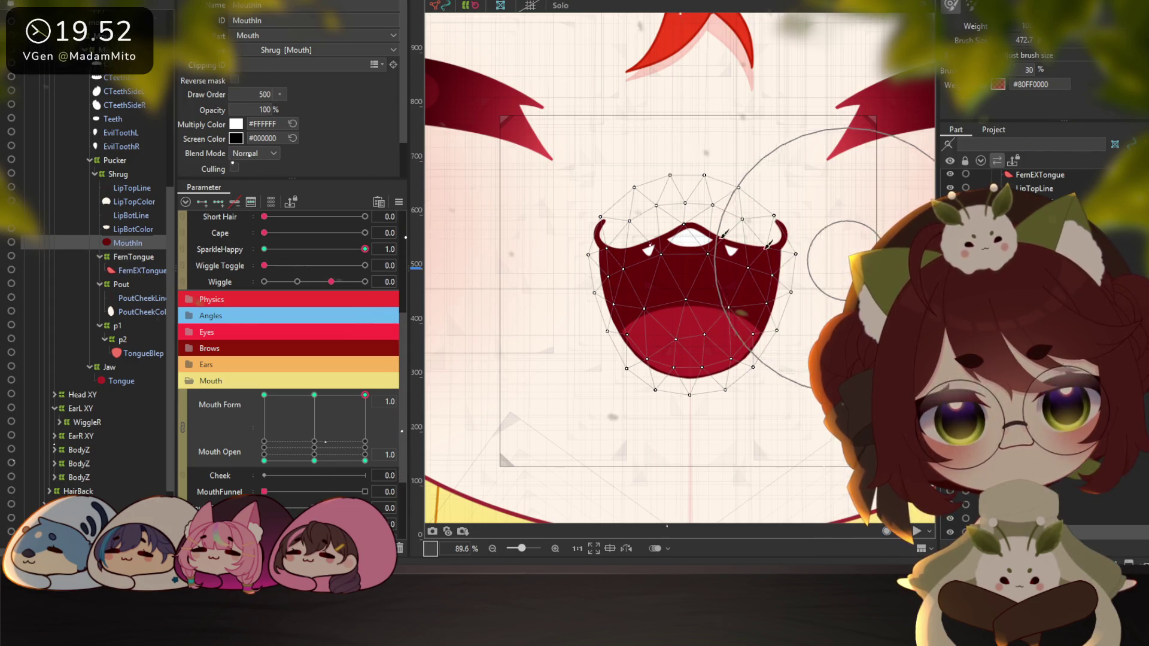
pyautogui.click(160, 6)
pyautogui.click(120, 223)
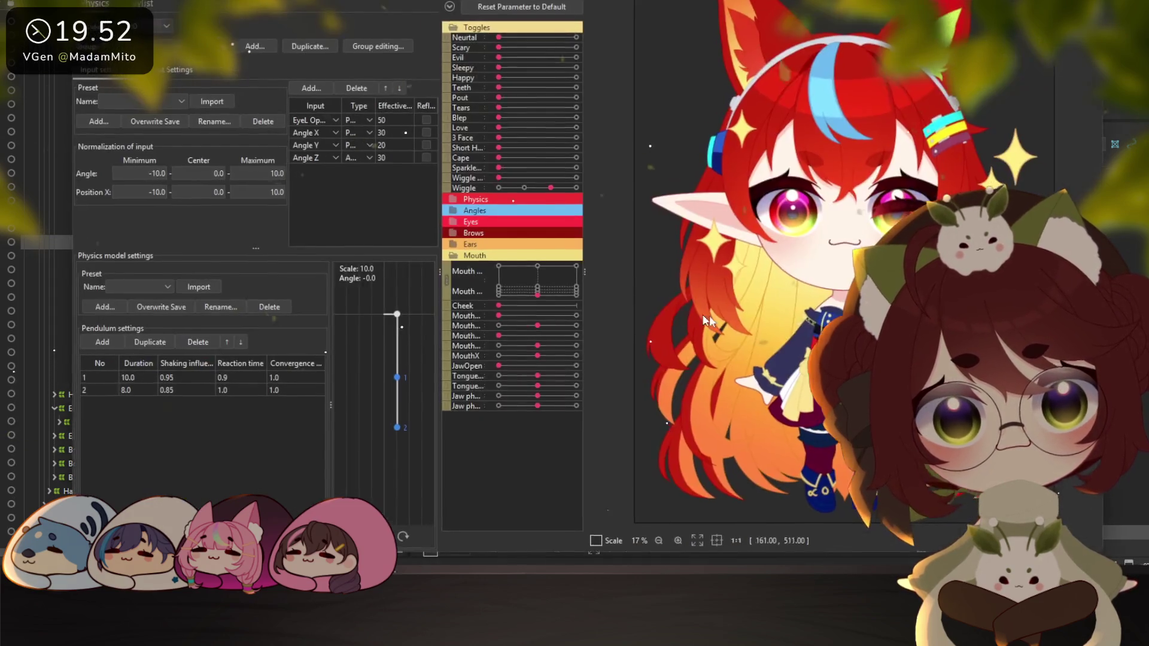
# Turn on Cape, open the mouth wide via the Mouth point, and sway the head
pyautogui.click(576, 159)
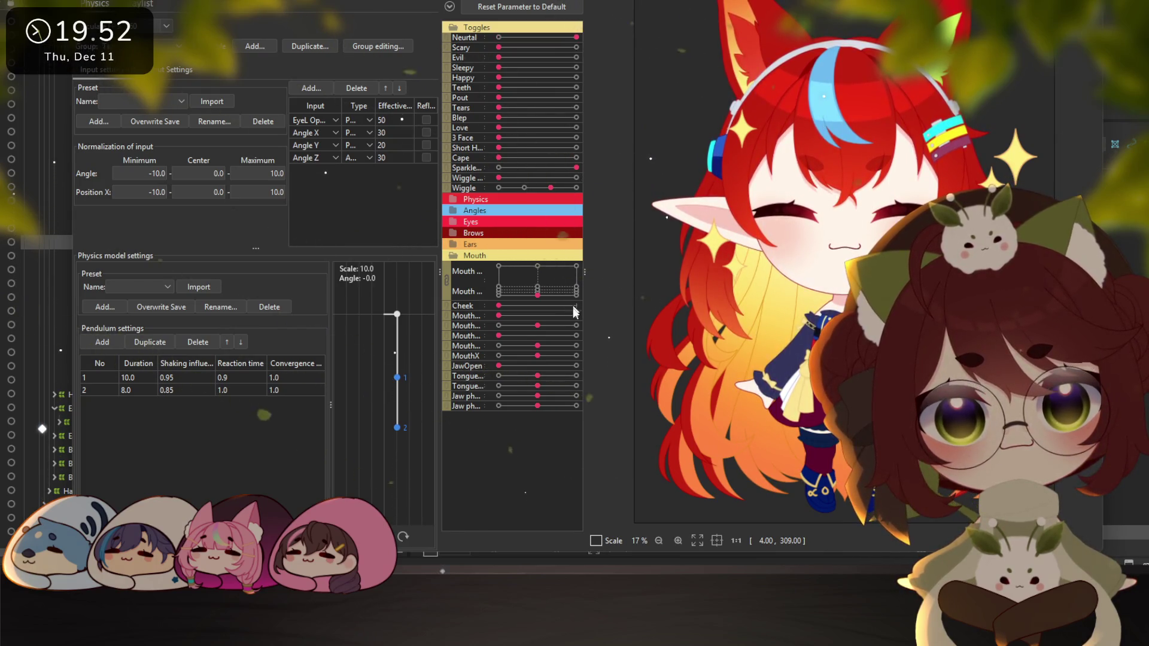
pyautogui.moveTo(571, 295); pyautogui.dragTo(576, 265)
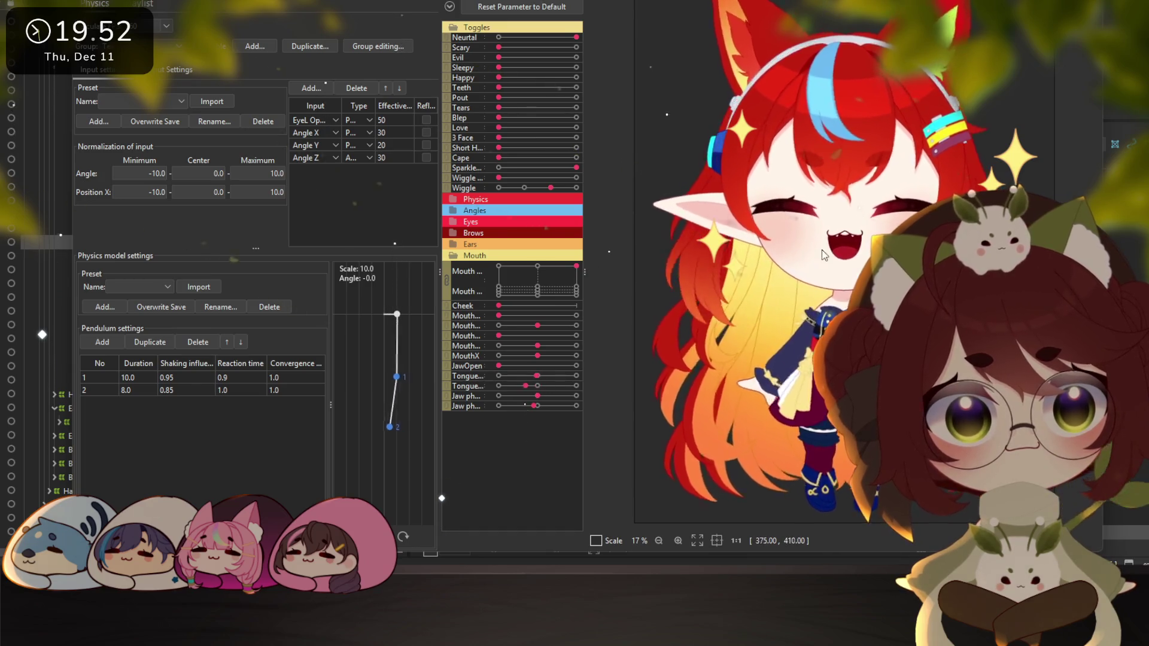
pyautogui.scroll(5, 871, 251)
pyautogui.moveTo(871, 252); pyautogui.dragTo(619, 124)
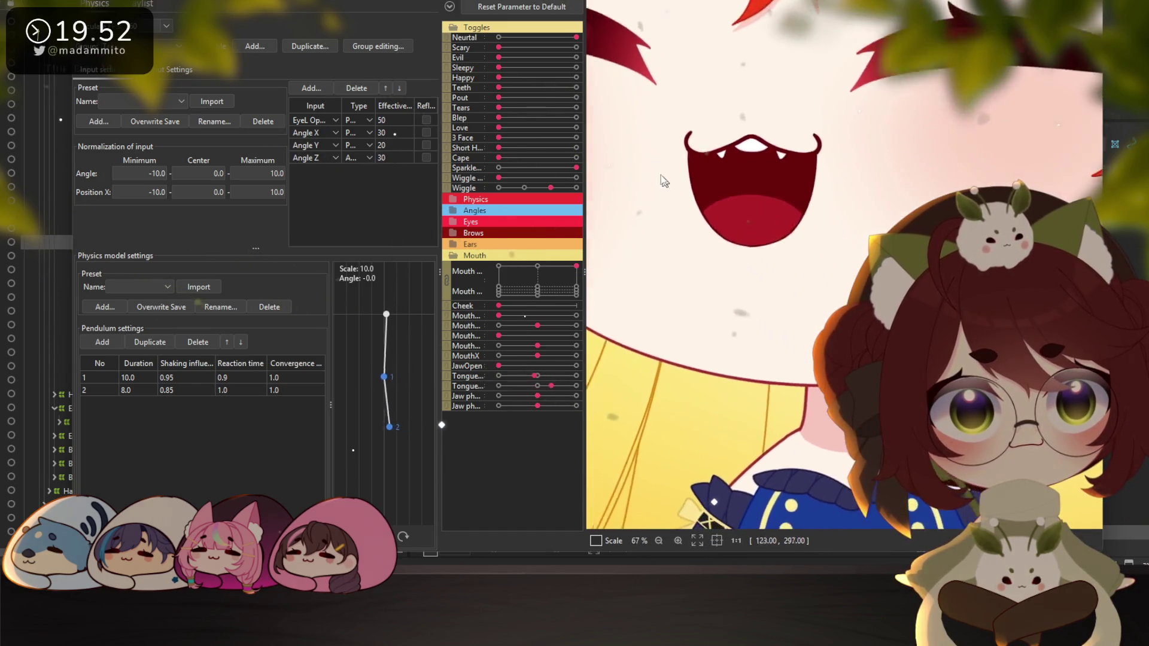
pyautogui.scroll(-3, 619, 124)
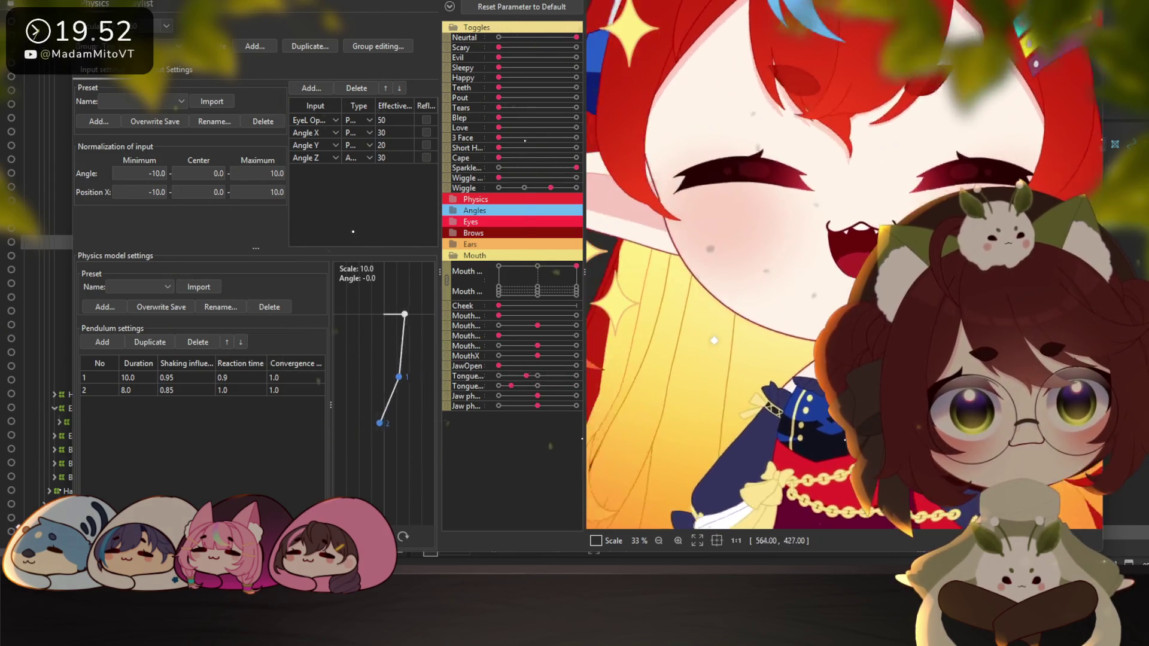
pyautogui.scroll(-2, 838, 257)
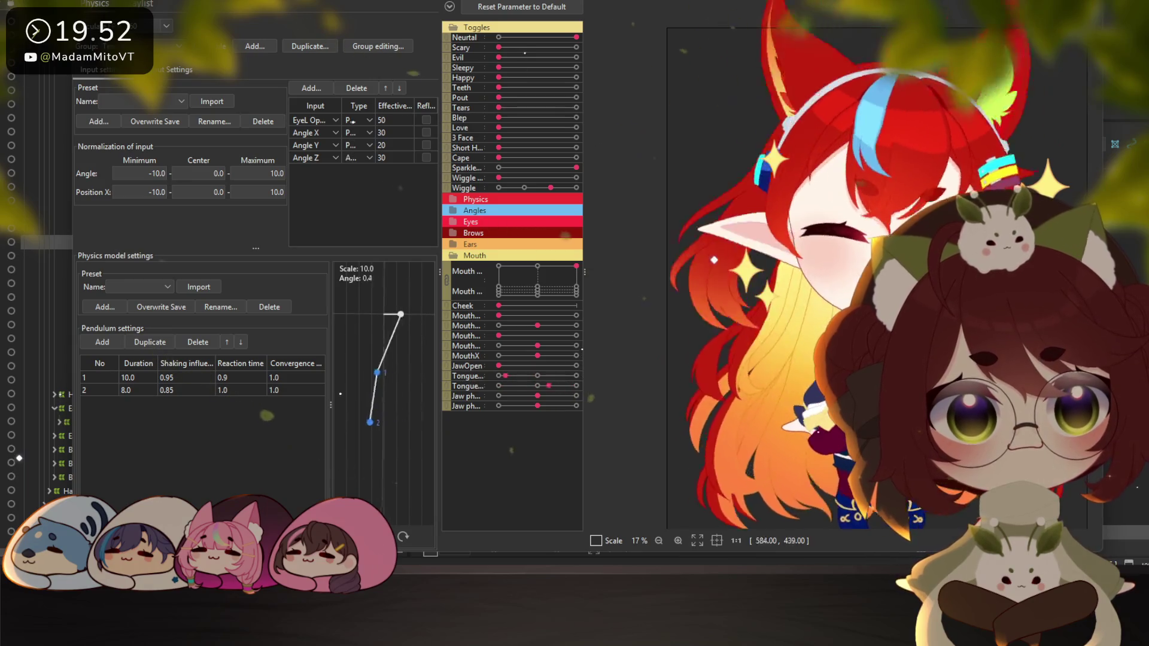
pyautogui.moveTo(700, 272)
pyautogui.mouseDown()
pyautogui.moveTo(727, 274)
pyautogui.moveTo(650, 283)
pyautogui.mouseUp()
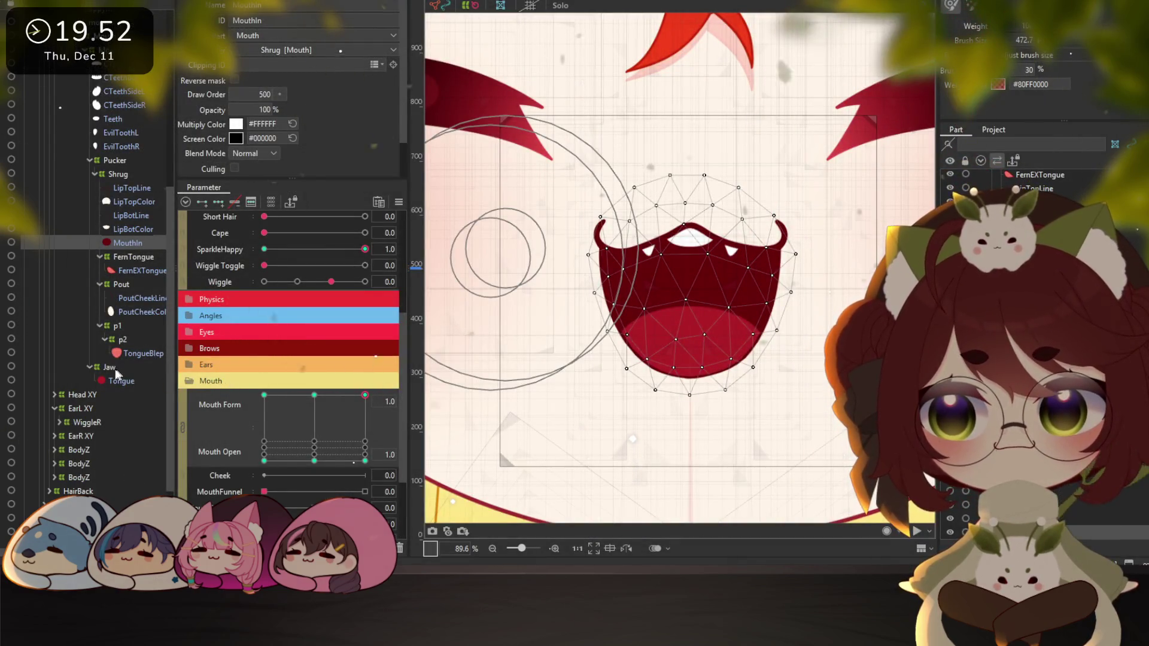
# Select the Tongue art mesh and centre the mouth in the view
pyautogui.click(119, 379)
pyautogui.scroll(-2, 688, 324)
pyautogui.scroll(-1, 688, 325)
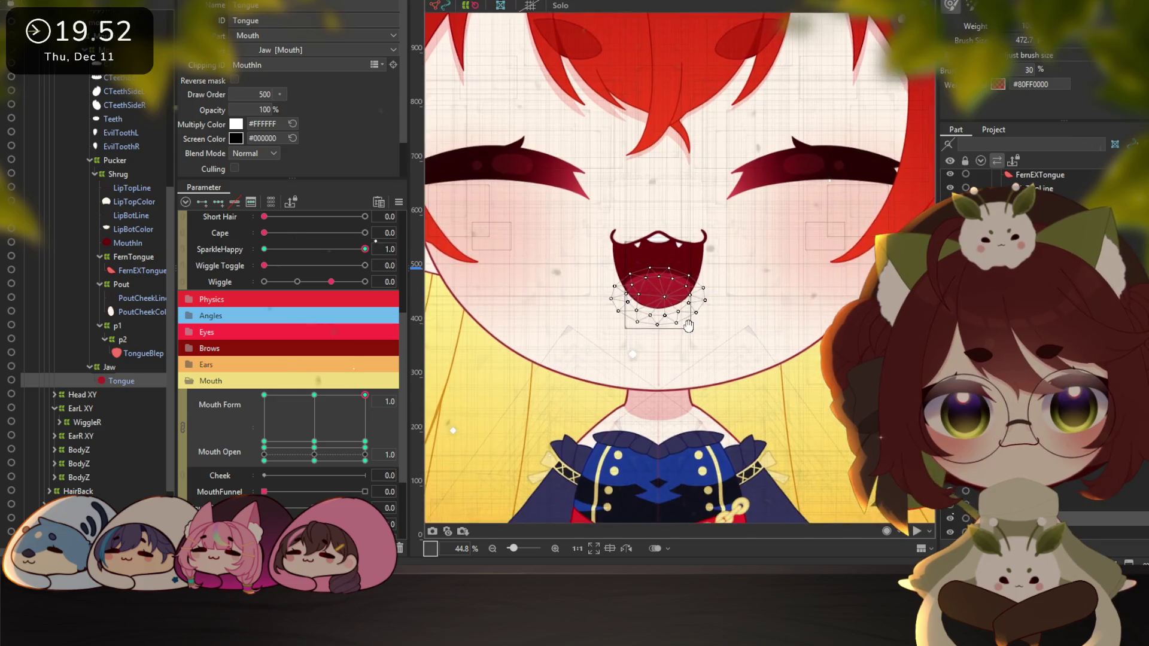
pyautogui.moveTo(688, 325); pyautogui.dragTo(698, 328)
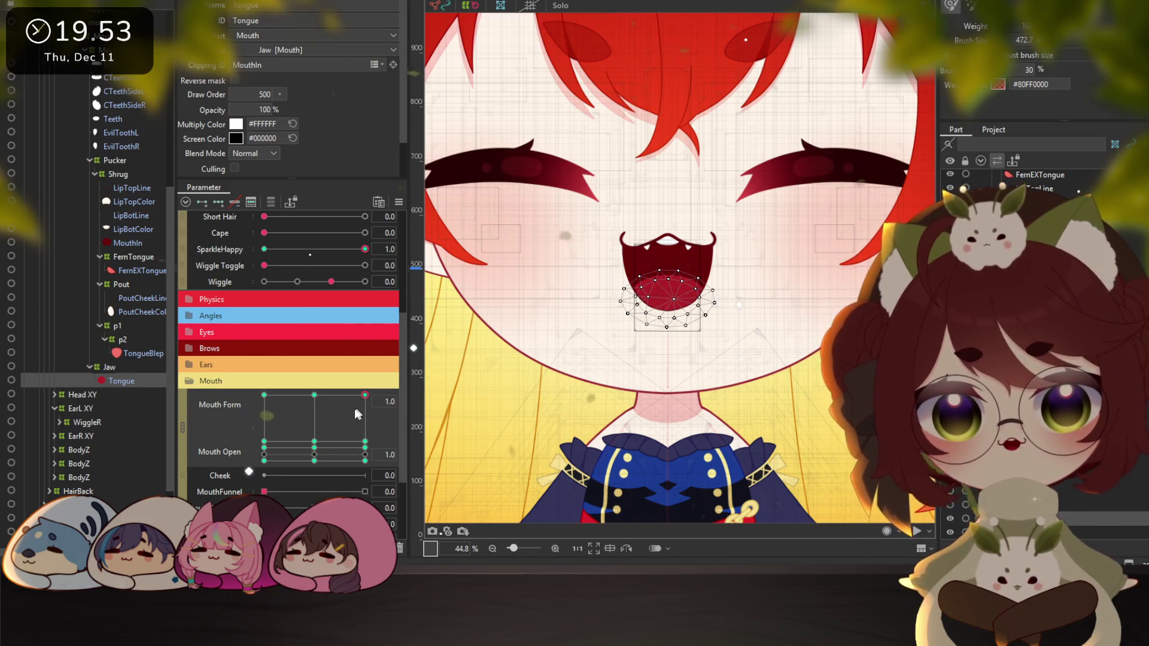
# Try narrow, fully open and softer mouth shapes to check the tongue fit, then deselect
pyautogui.moveTo(364, 395); pyautogui.dragTo(280, 386)
pyautogui.moveTo(364, 438); pyautogui.dragTo(367, 383)
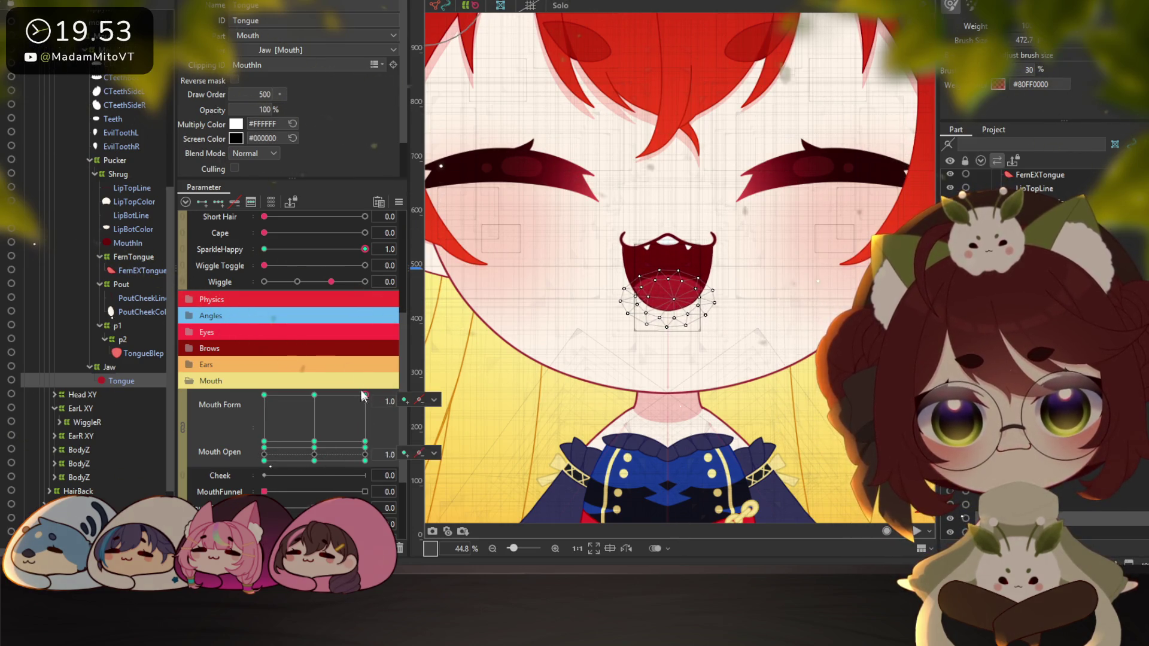
pyautogui.moveTo(365, 396)
pyautogui.mouseDown()
pyautogui.moveTo(328, 394)
pyautogui.moveTo(373, 385)
pyautogui.mouseUp()
pyautogui.scroll(-3, 455, 387)
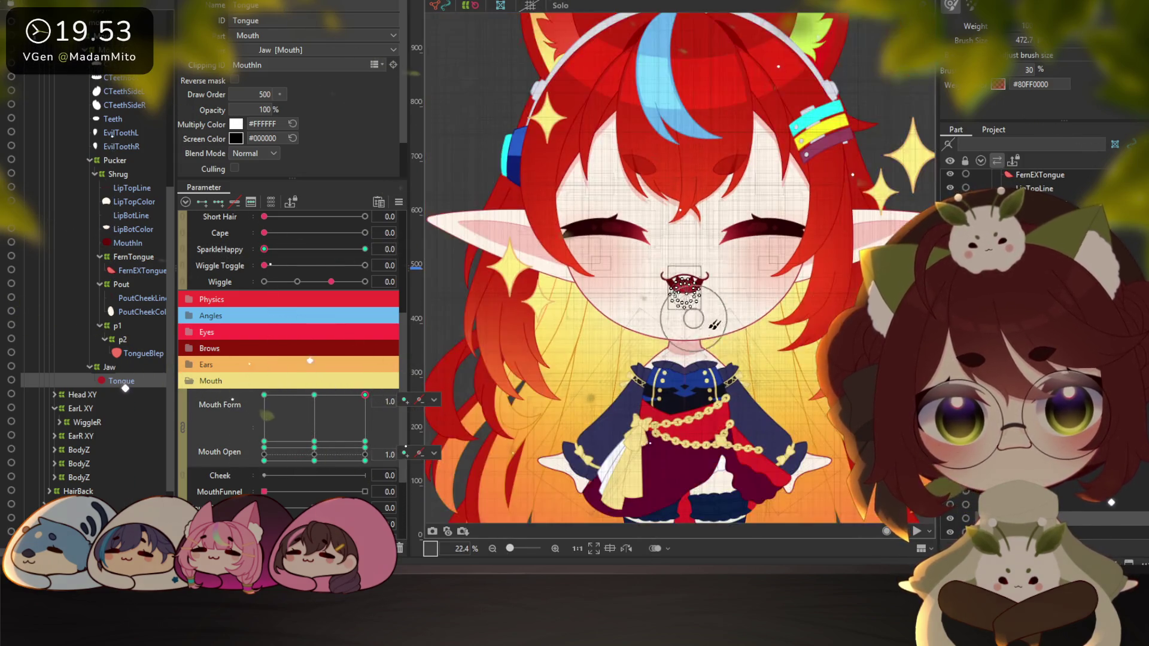
pyautogui.scroll(2, 615, 293)
pyautogui.moveTo(615, 294); pyautogui.dragTo(625, 291)
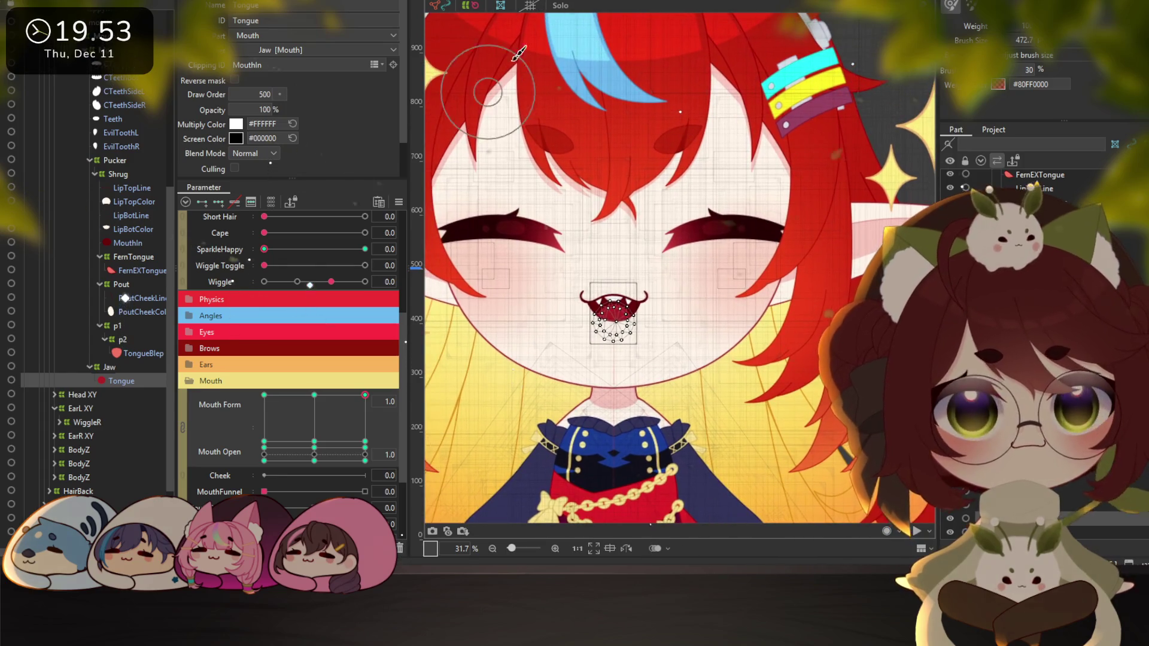
pyautogui.scroll(-3, 778, 198)
pyautogui.scroll(1, 778, 247)
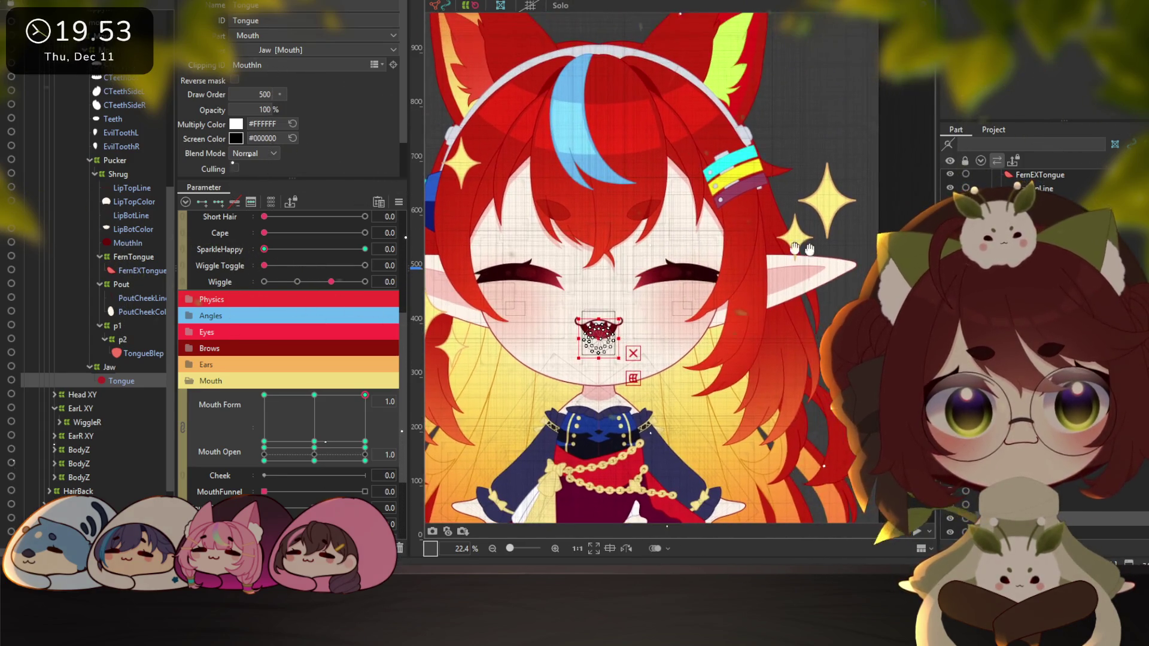
pyautogui.press('Escape')
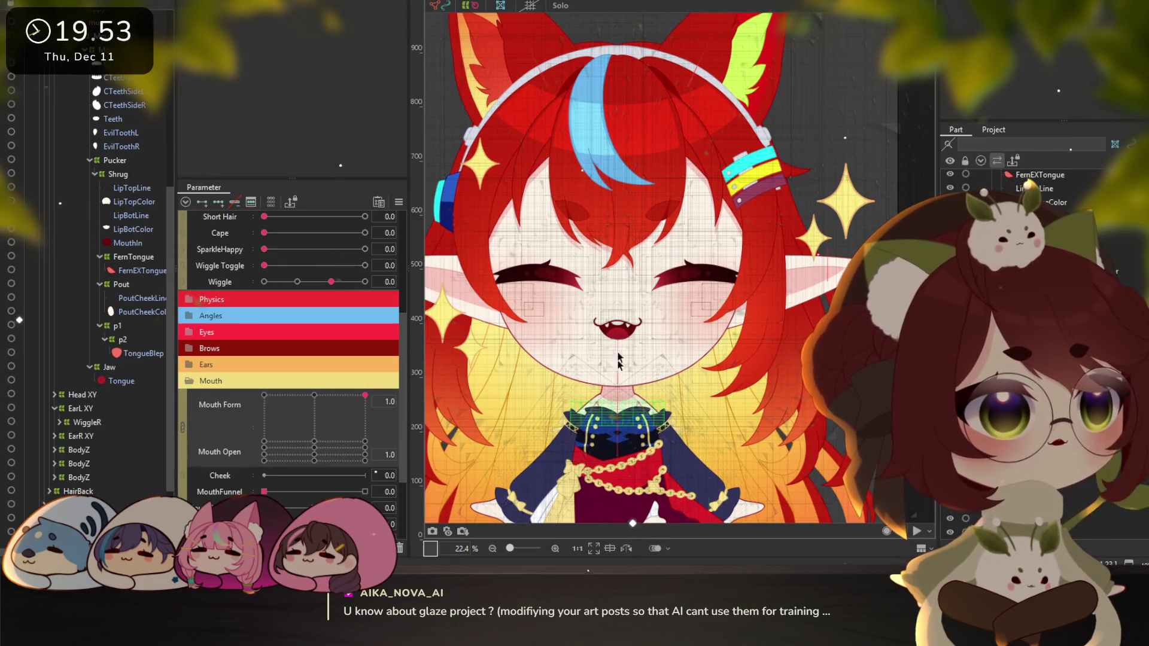
# Turn on the SparkleHappy expression, leaving the Wiggle Toggle pose off
pyautogui.click(364, 264)
pyautogui.click(359, 249)
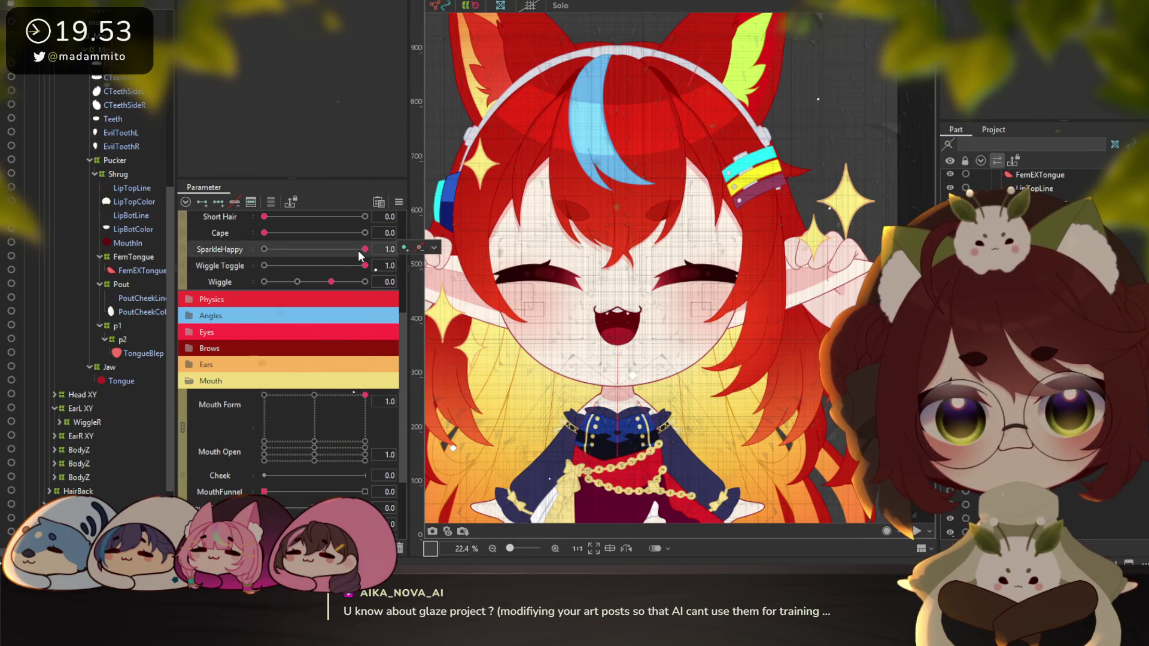
pyautogui.click(279, 265)
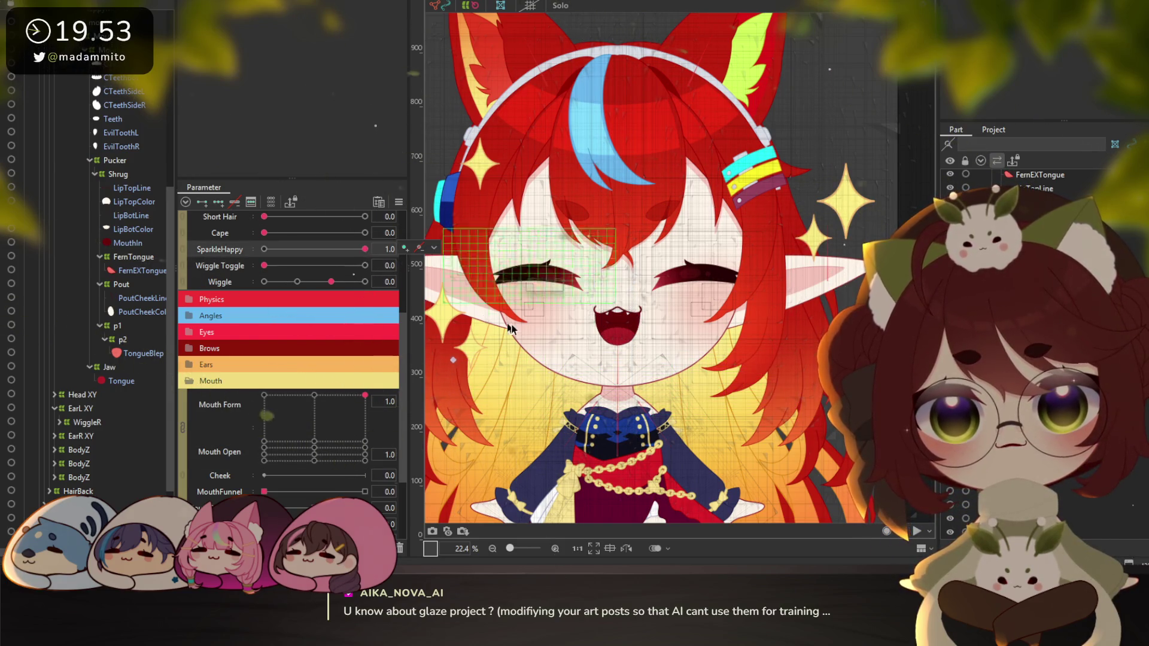
pyautogui.scroll(-2, 655, 250)
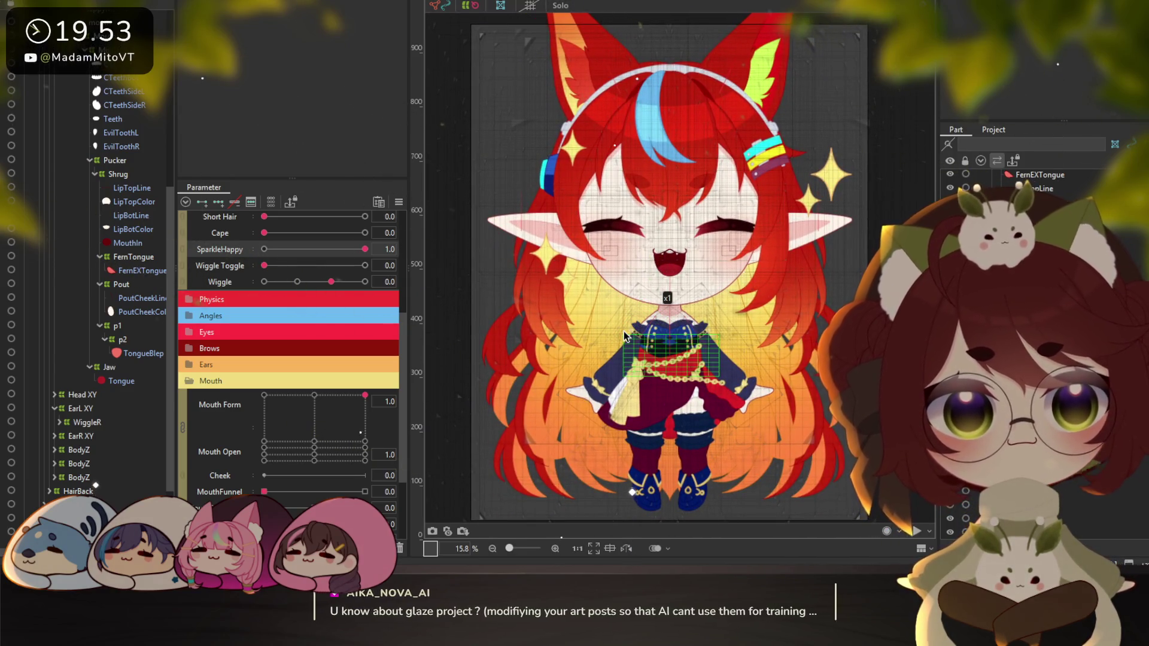
pyautogui.scroll(3, 90, 174)
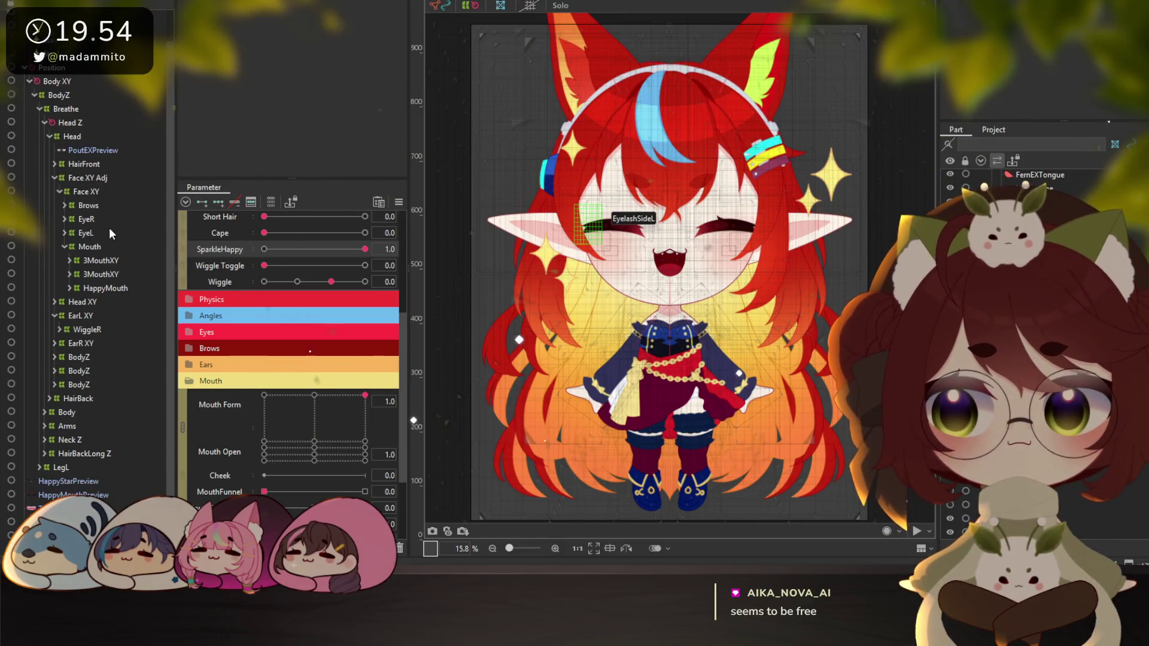
# Select the Star5 sparkle beside the hair and bring up the Edit menu
pyautogui.click(572, 146)
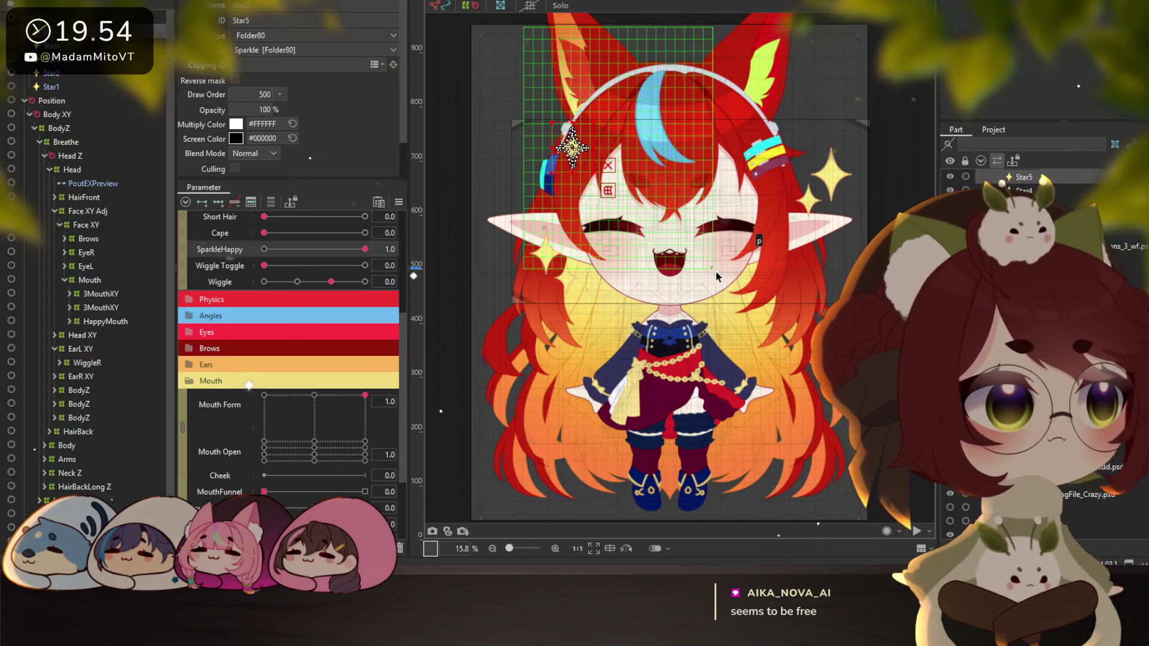
pyautogui.scroll(5, 571, 146)
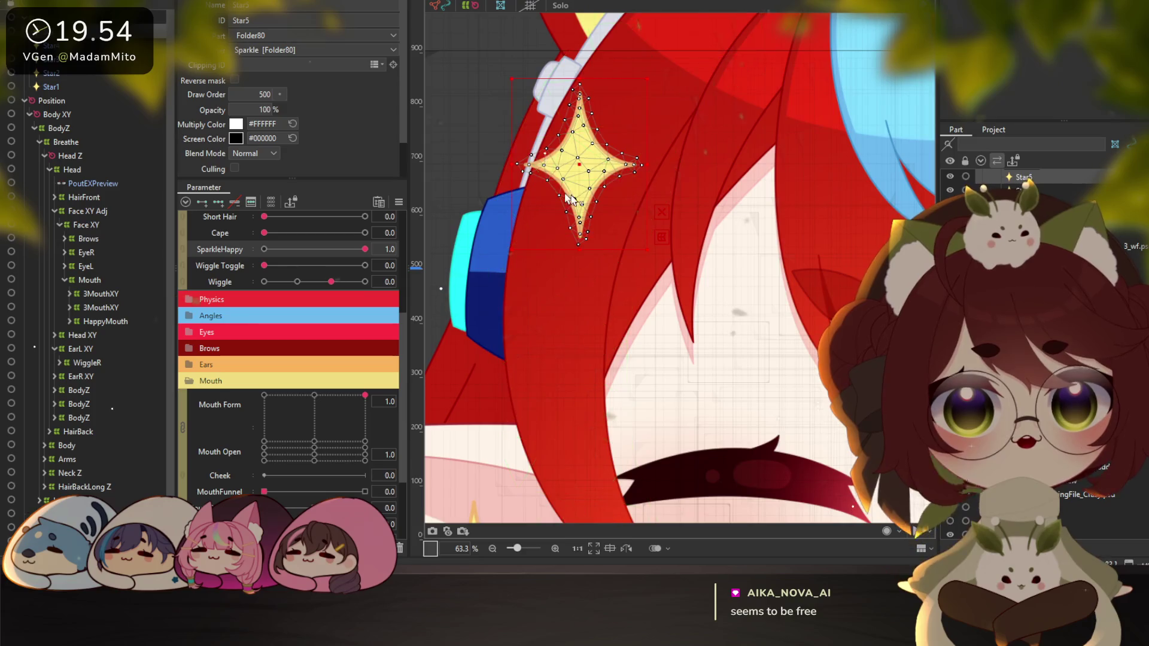
pyautogui.scroll(-4, 558, 192)
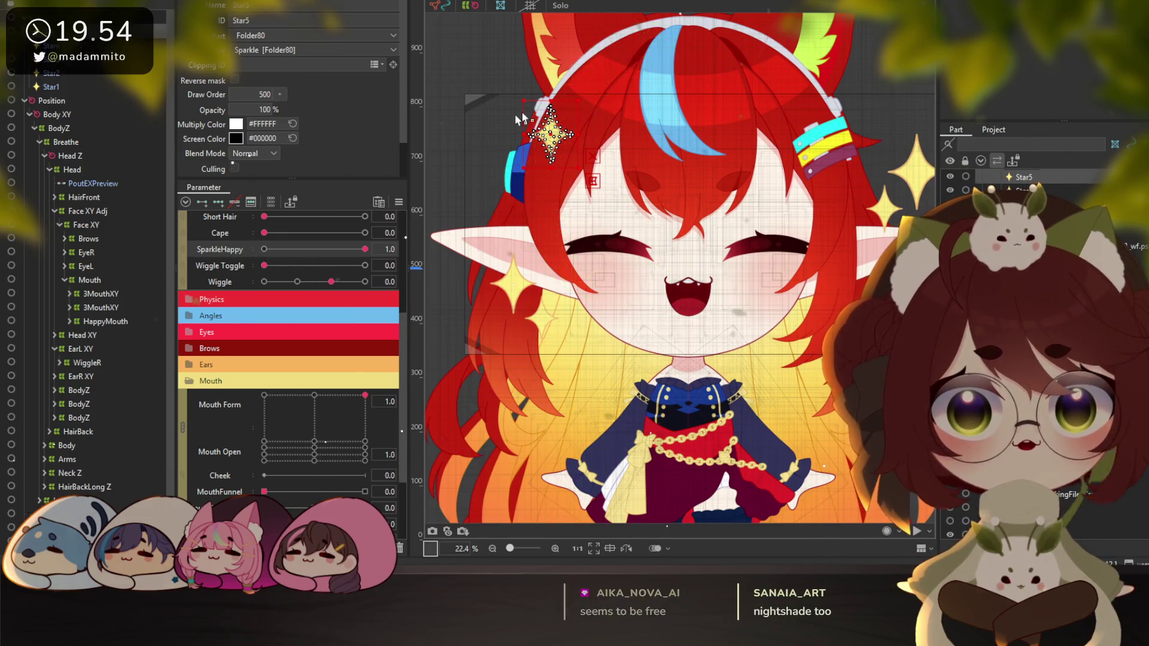
pyautogui.hotkey('alt', 'e')
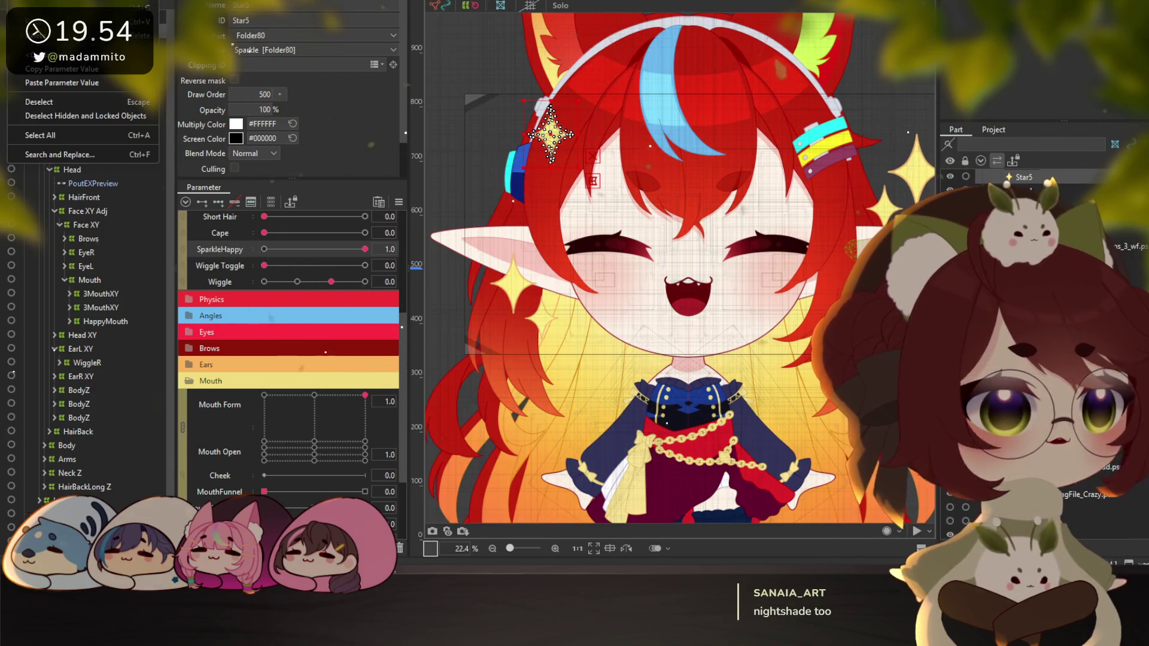
# Dismiss the Edit menu
pyautogui.press('Escape')
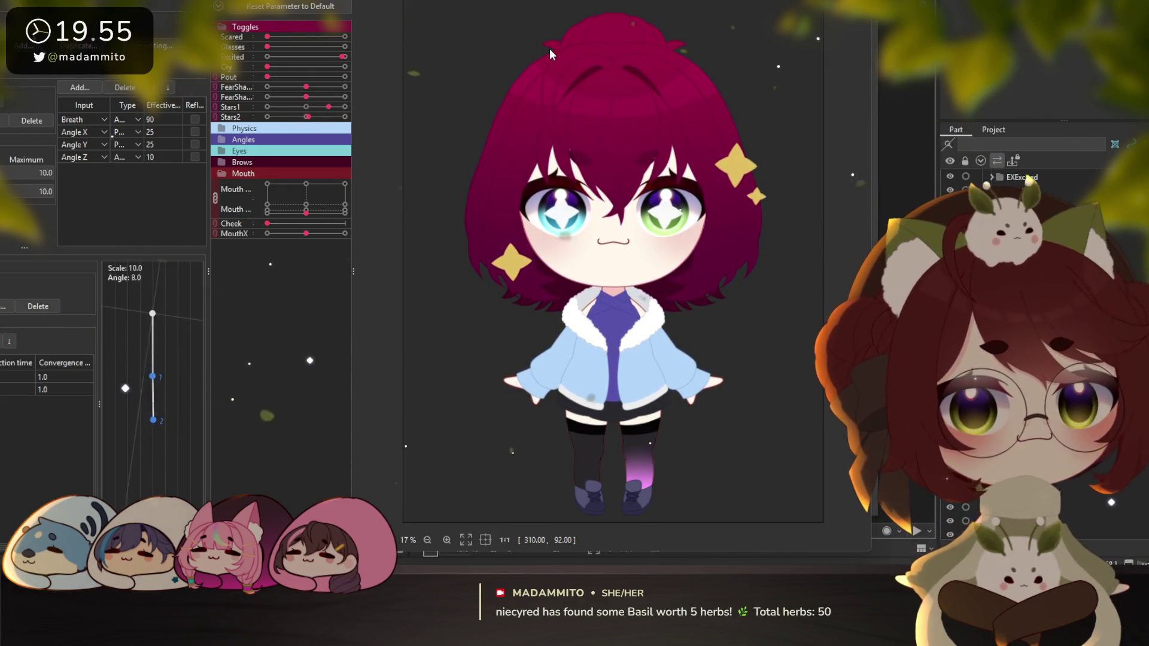
# Turn the magenta-haired model's head up, forward, left and right in the physics preview
pyautogui.scroll(2, 597, 221)
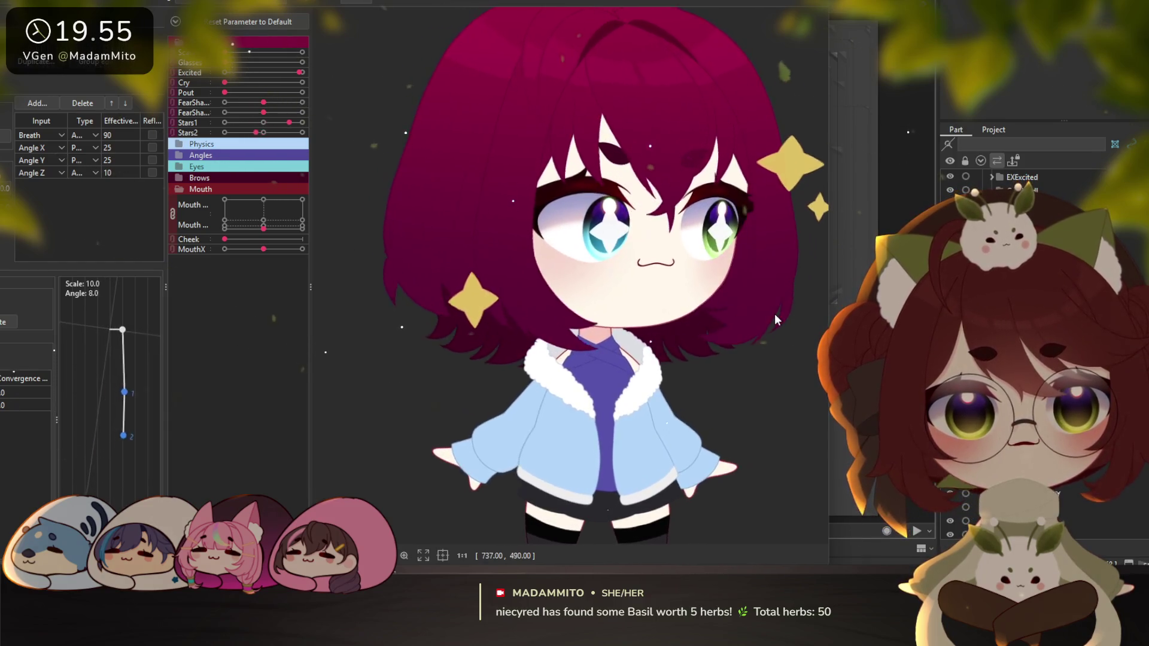
pyautogui.scroll(-2, 630, 323)
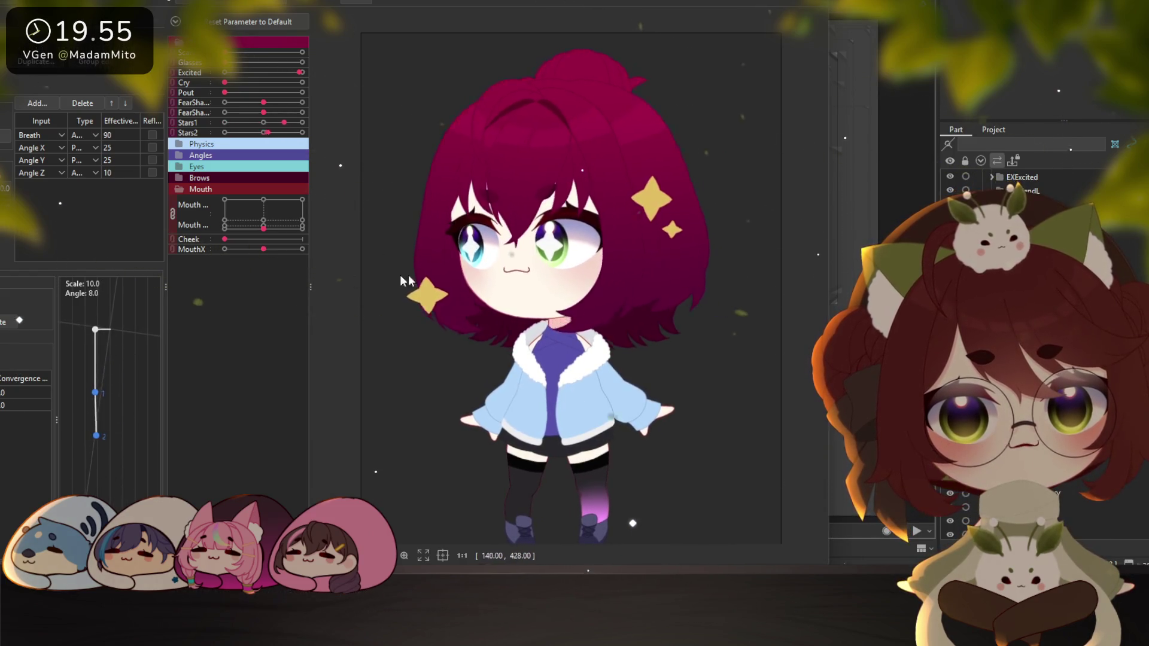
pyautogui.moveTo(407, 281)
pyautogui.mouseDown()
pyautogui.moveTo(575, 132)
pyautogui.moveTo(601, 353)
pyautogui.mouseUp()
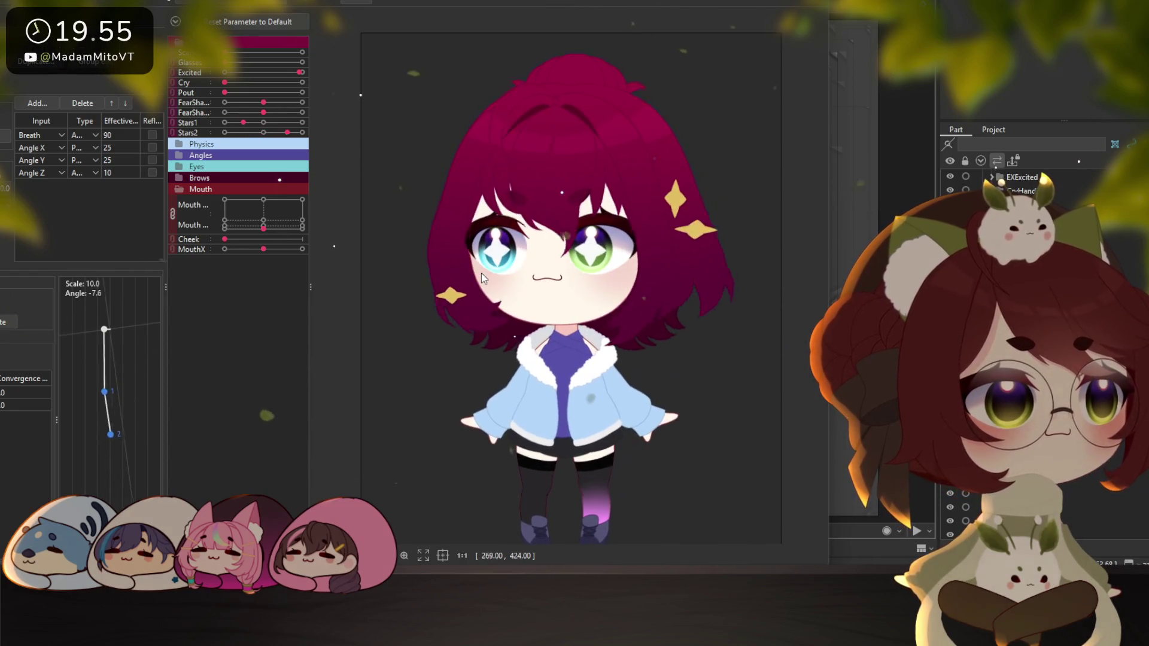
pyautogui.moveTo(799, 284); pyautogui.dragTo(485, 252)
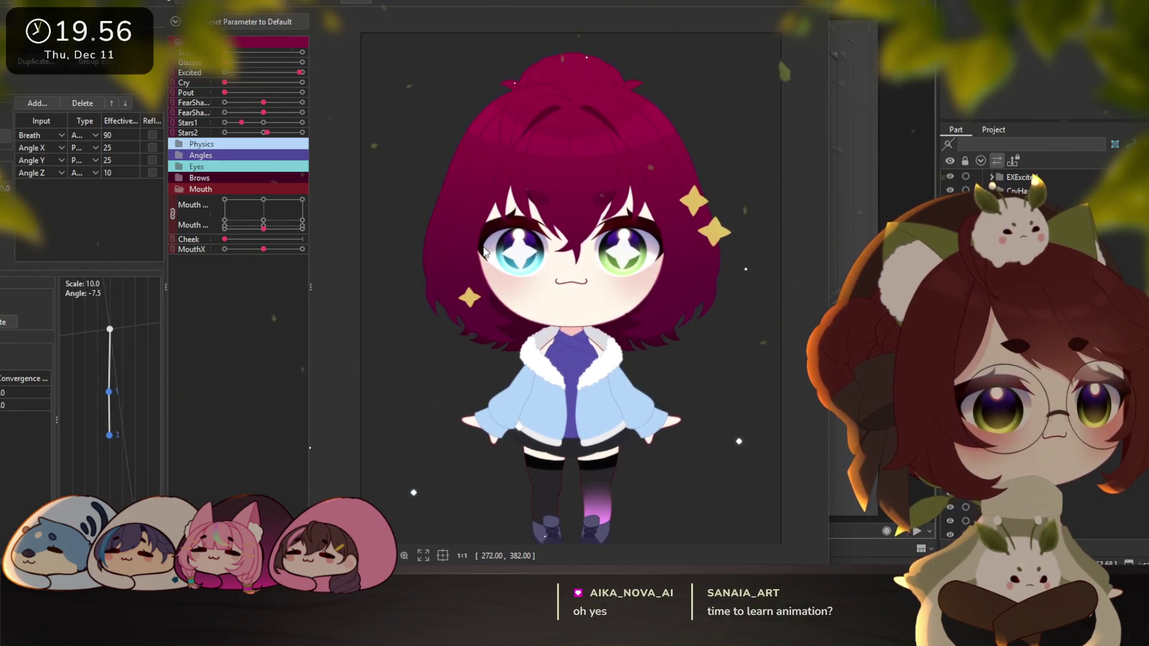
pyautogui.moveTo(485, 251)
pyautogui.mouseDown()
pyautogui.moveTo(407, 261)
pyautogui.moveTo(491, 261)
pyautogui.mouseUp()
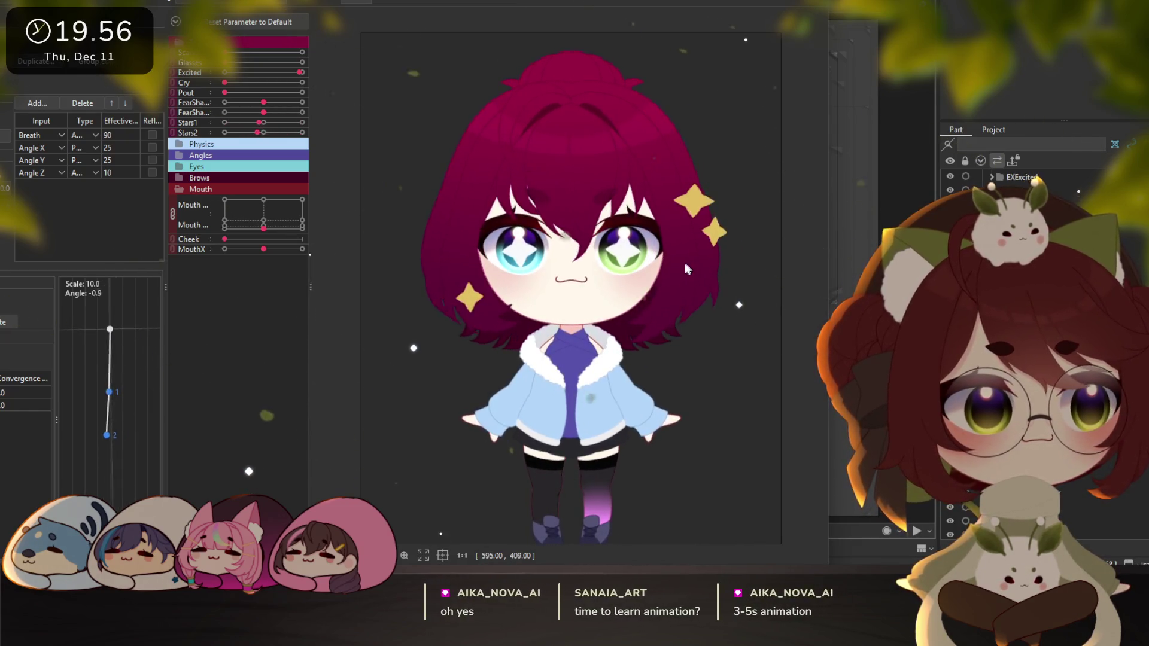
pyautogui.moveTo(492, 261); pyautogui.dragTo(666, 286)
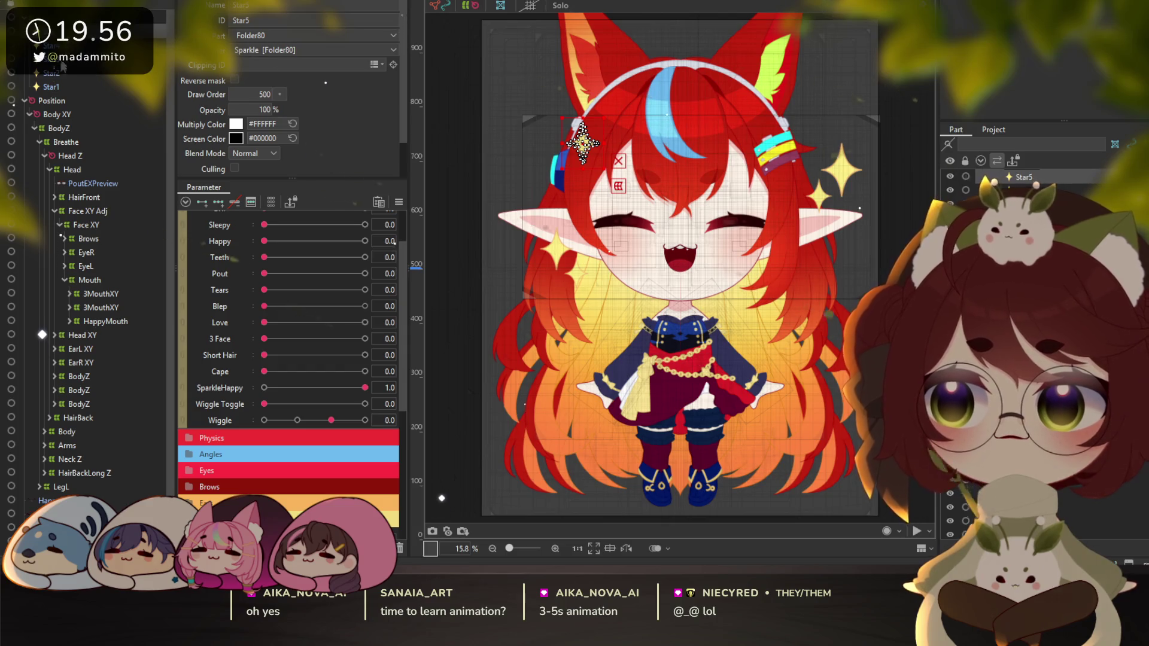
# Set SparkleHappy back to 0 and reset all parameters to their defaults
pyautogui.scroll(3, 646, 114)
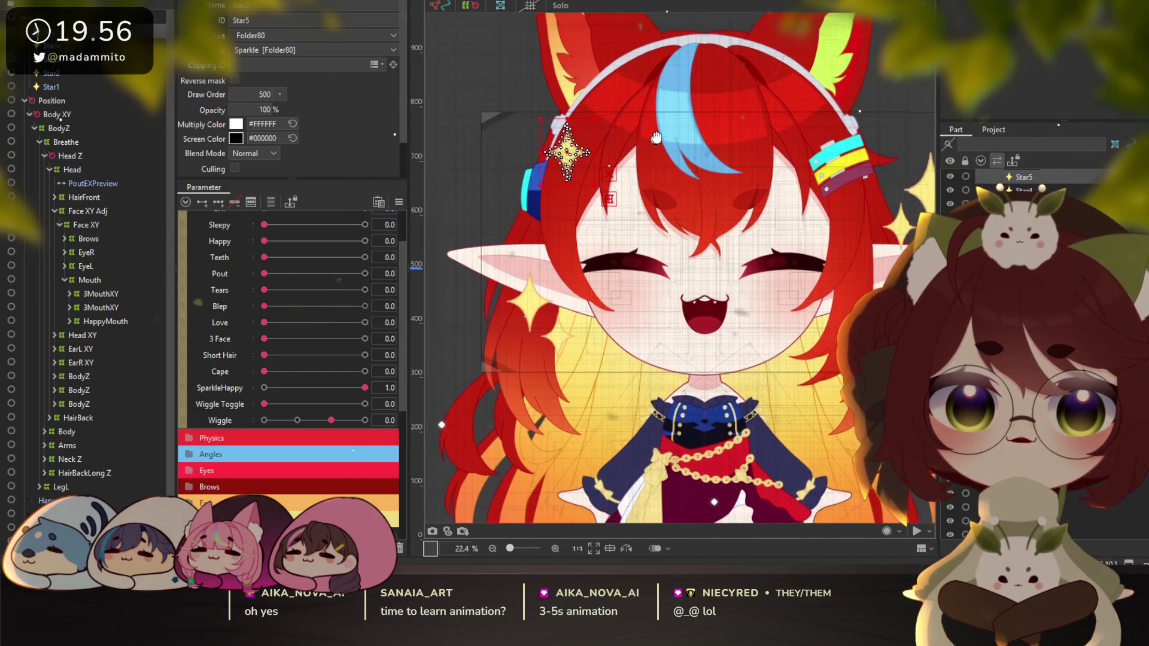
pyautogui.click(274, 387)
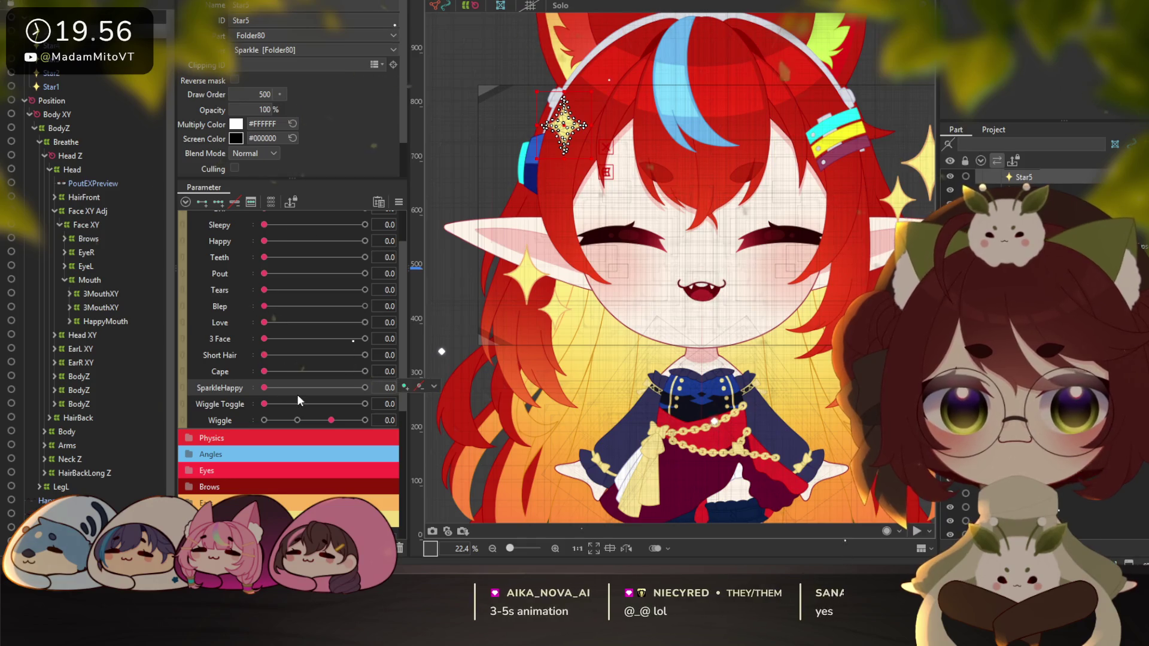
pyautogui.scroll(-2, 293, 461)
pyautogui.click(399, 204)
pyautogui.click(449, 211)
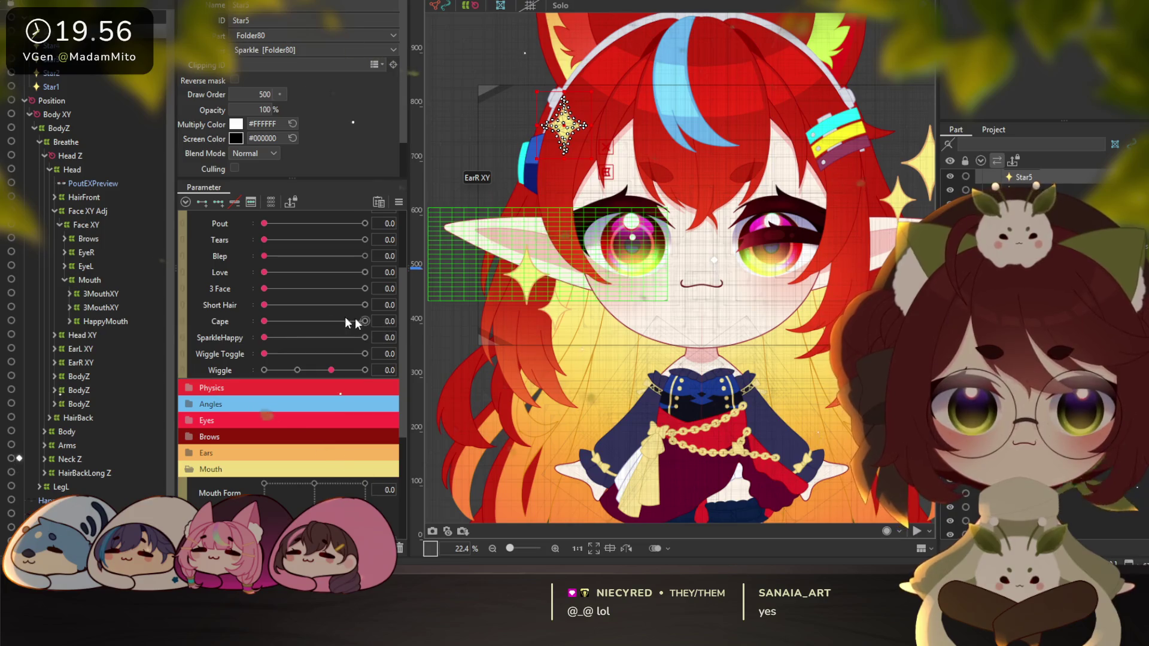
# Locate the right eye's StarEyesR mesh via its lash mesh and the EyeR group
pyautogui.rightClick(749, 239)
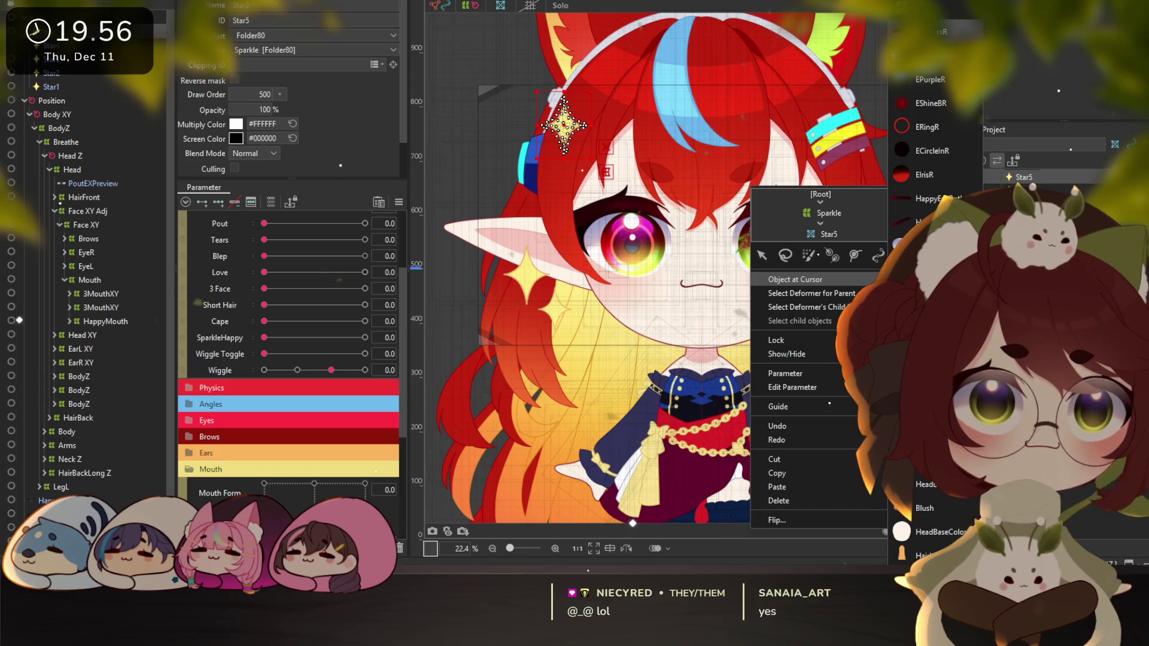
pyautogui.click(916, 281)
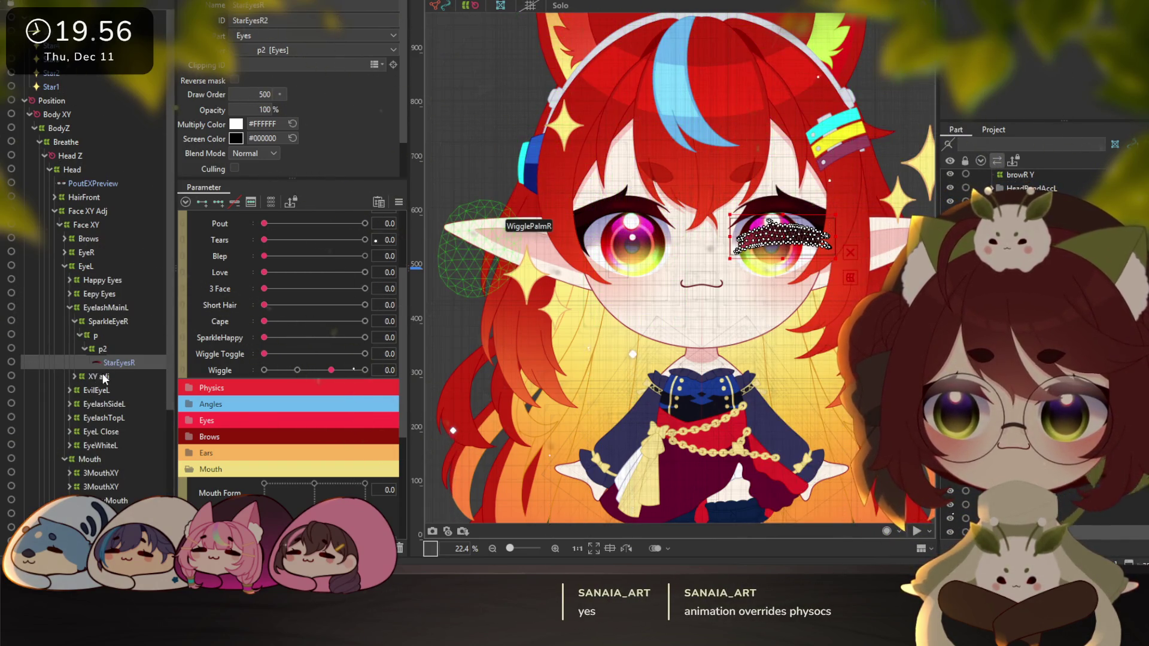
pyautogui.click(91, 251)
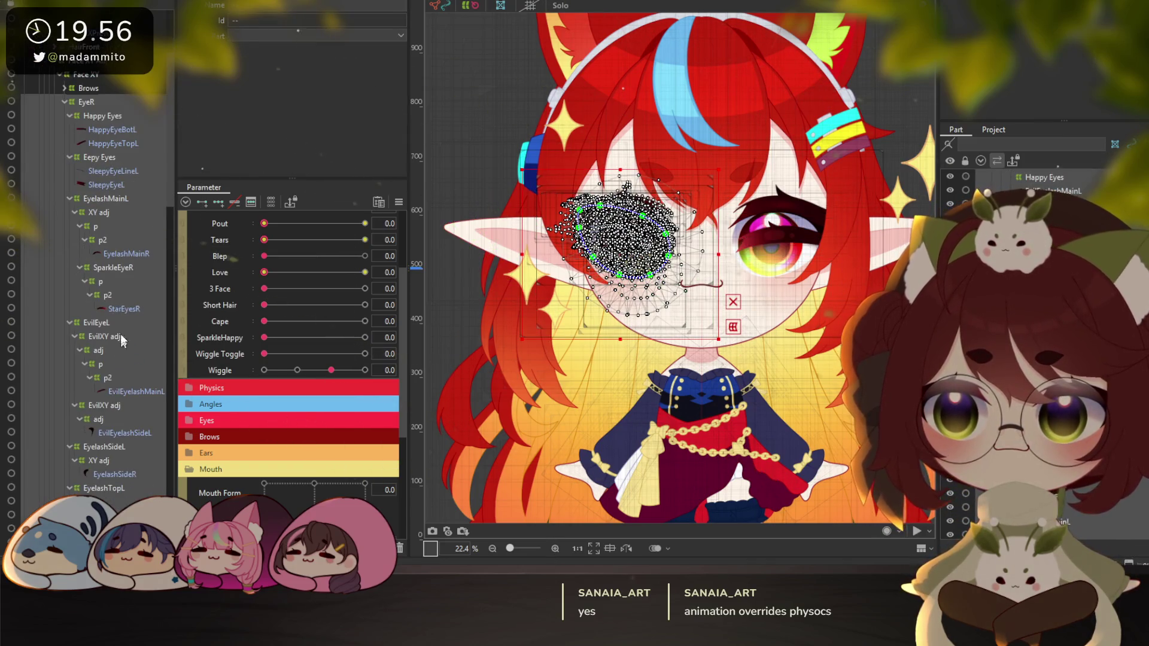
pyautogui.click(125, 252)
pyautogui.click(126, 310)
# Collapse the EyeL Close and EyeWhiteL groups and select both StarEyesR meshes together
pyautogui.scroll(-3, 128, 347)
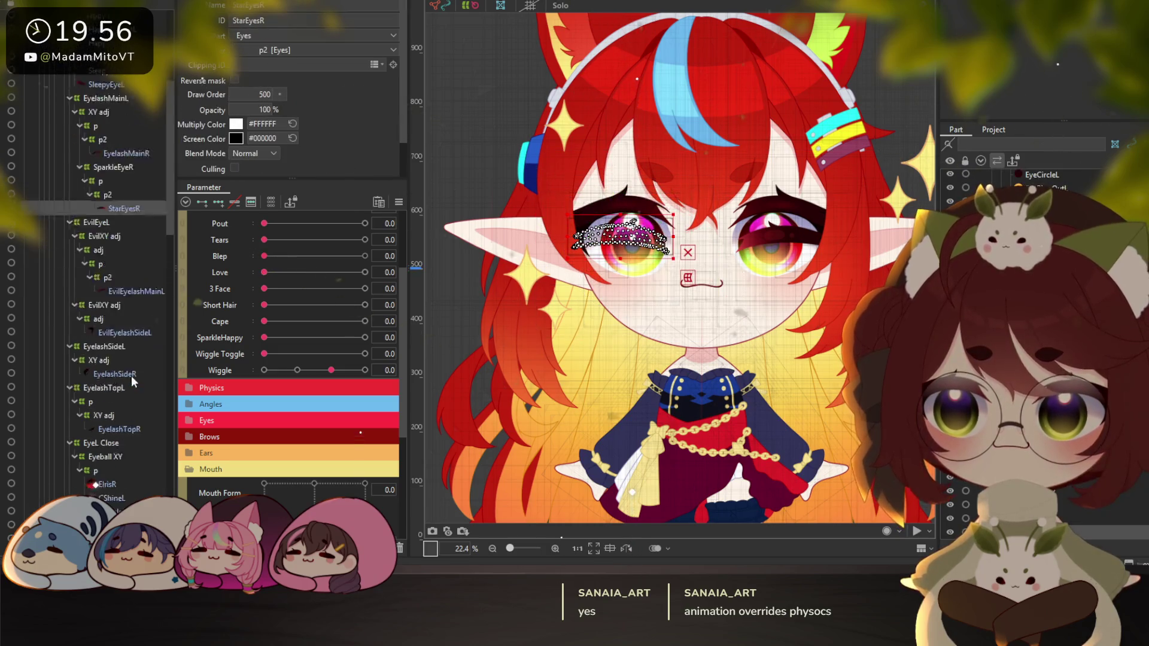
pyautogui.scroll(-4, 133, 390)
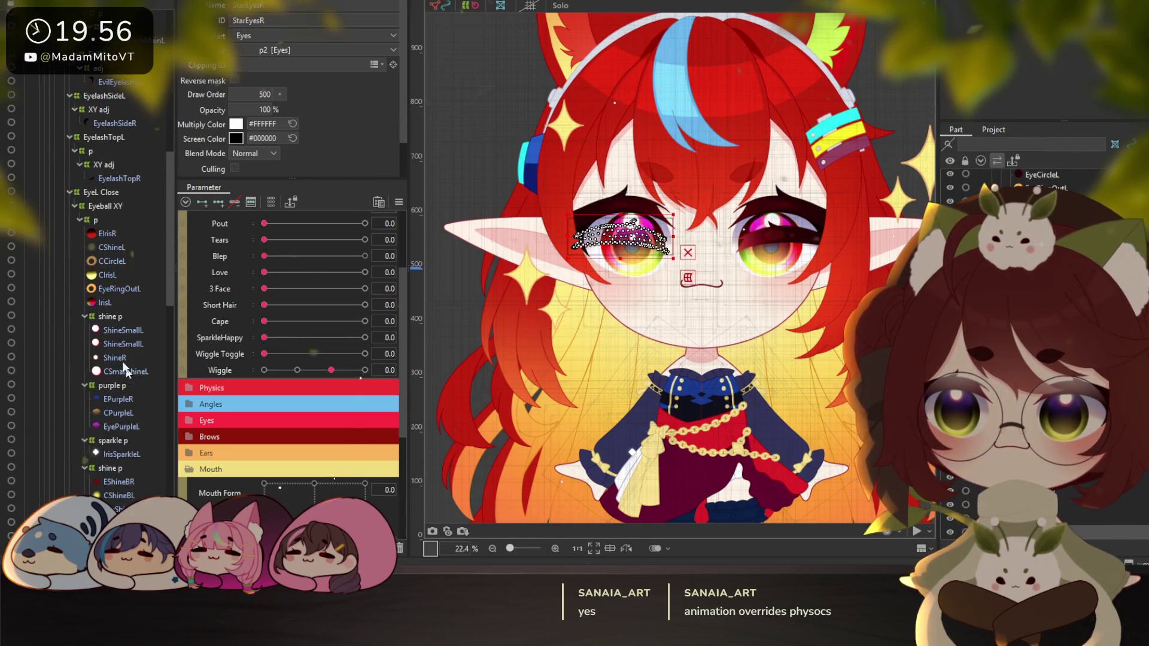
pyautogui.click(70, 192)
pyautogui.click(69, 205)
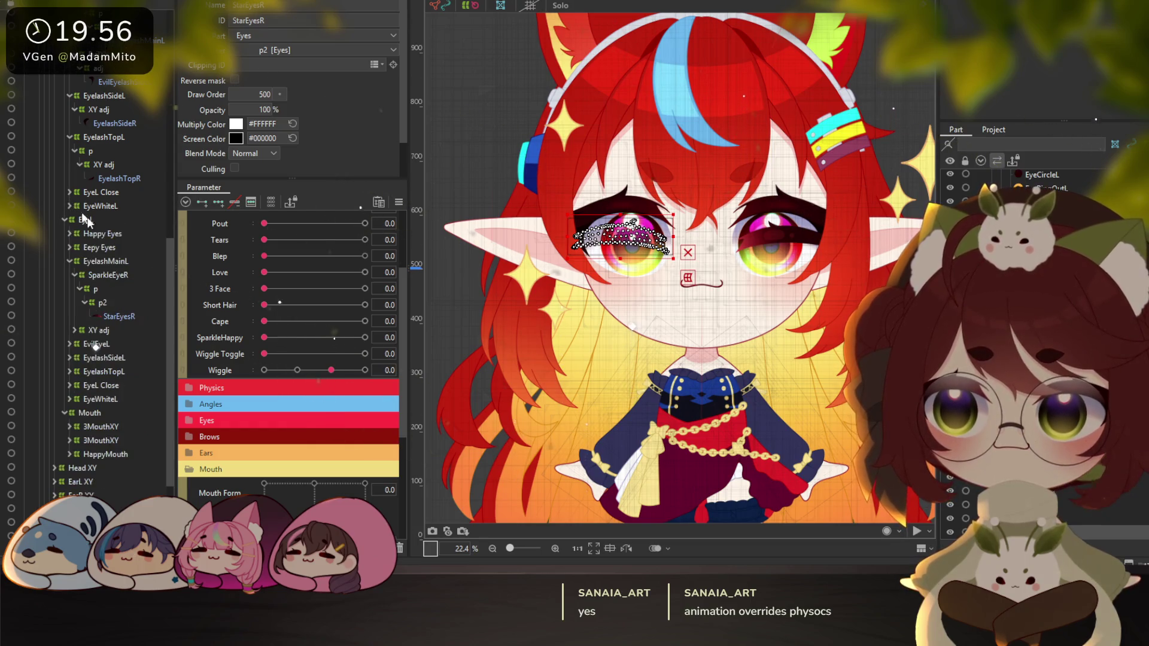
pyautogui.click(114, 316)
pyautogui.scroll(3, 96, 264)
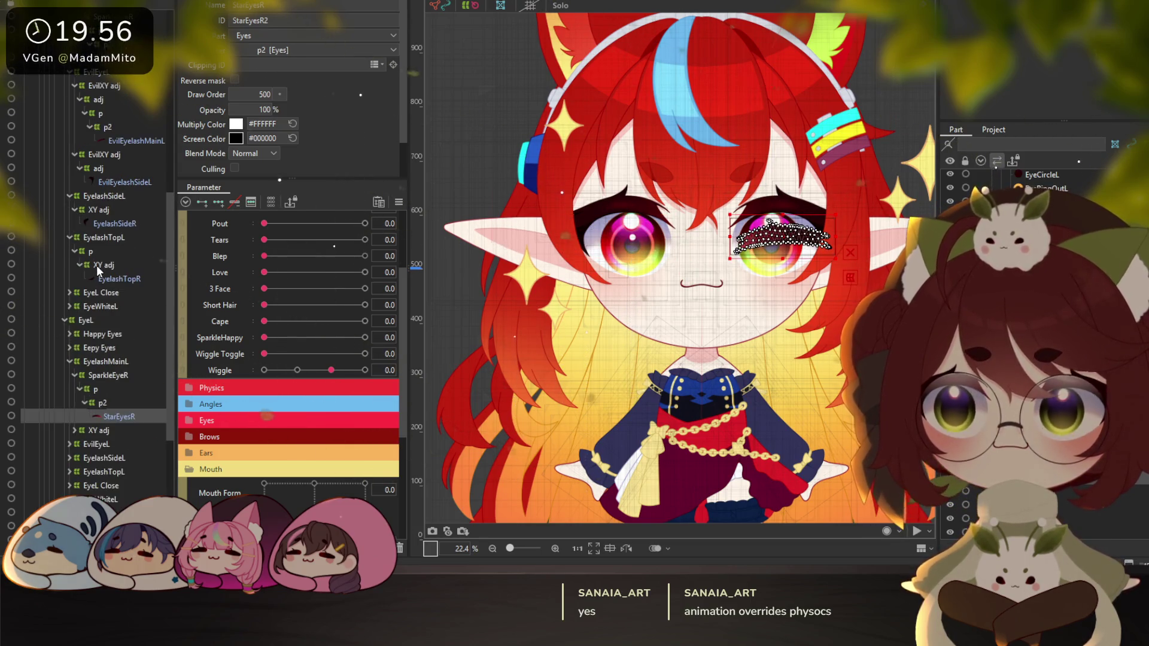
pyautogui.scroll(2, 95, 265)
pyautogui.click(121, 107)
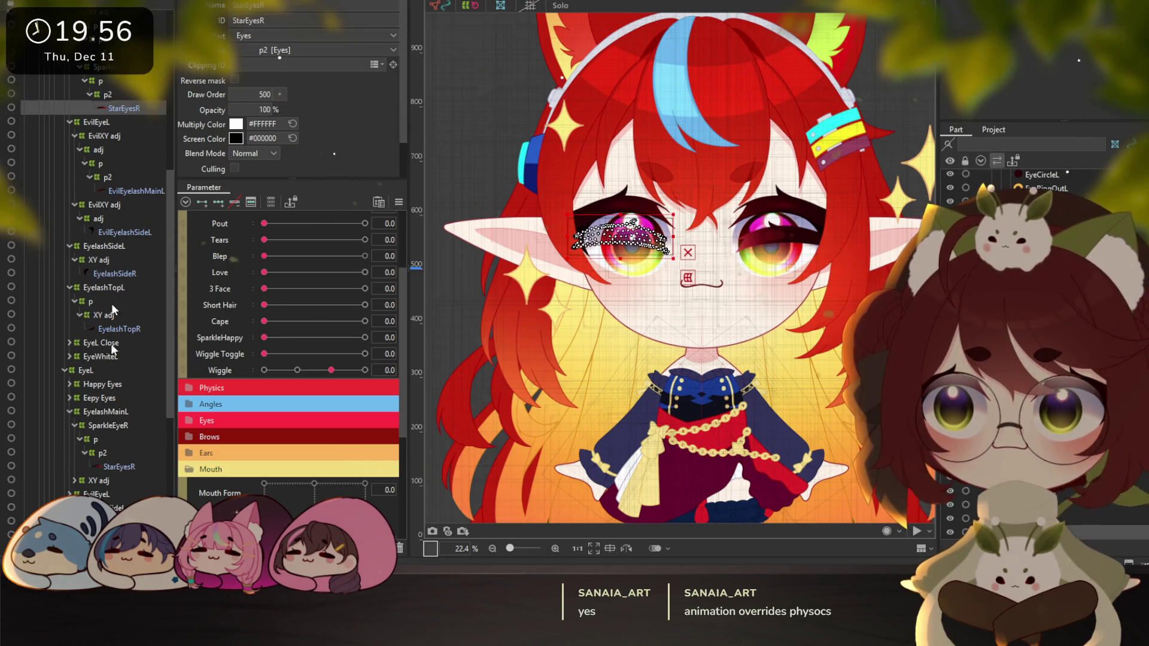
pyautogui.keyDown('ctrl'); pyautogui.click(127, 464); pyautogui.keyUp('ctrl')
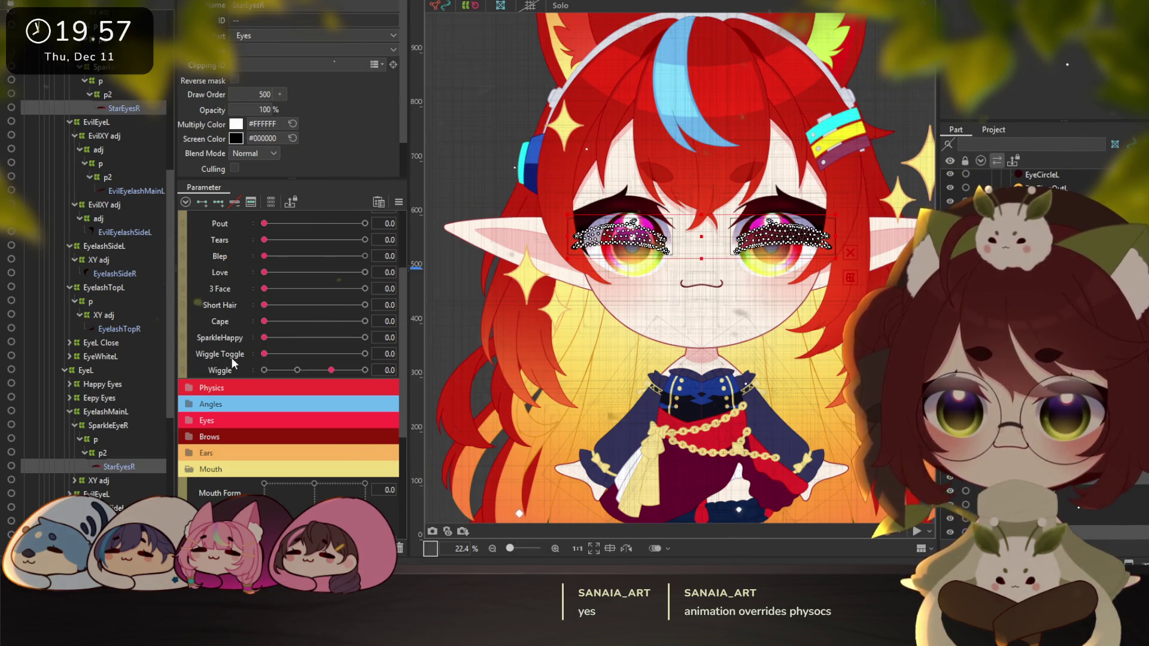
# Key both StarEyesR meshes to 0% opacity at SparkleHappy 0, then open the physics preview
pyautogui.click(228, 338)
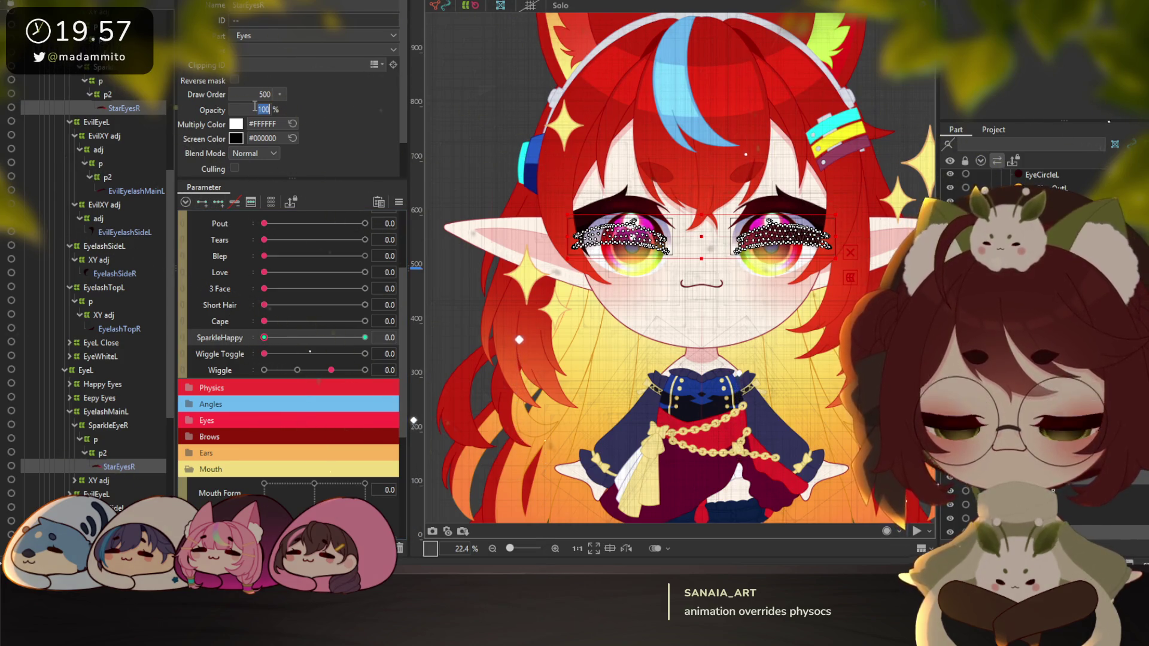
pyautogui.write('0')
pyautogui.press('Return')
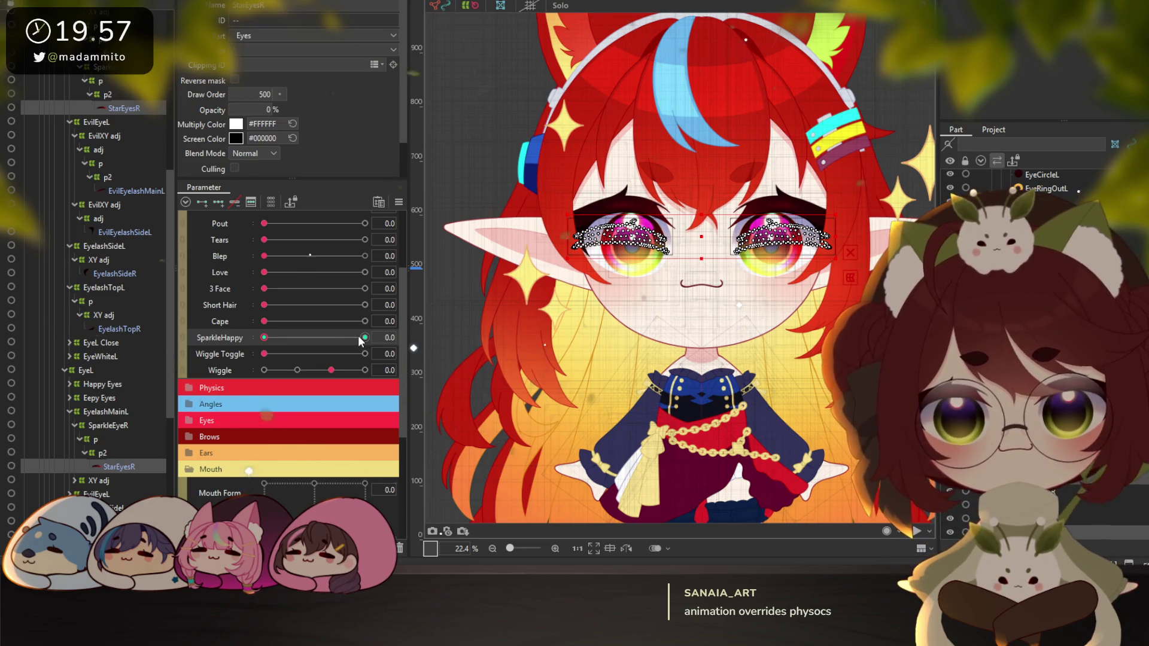
pyautogui.click(265, 338)
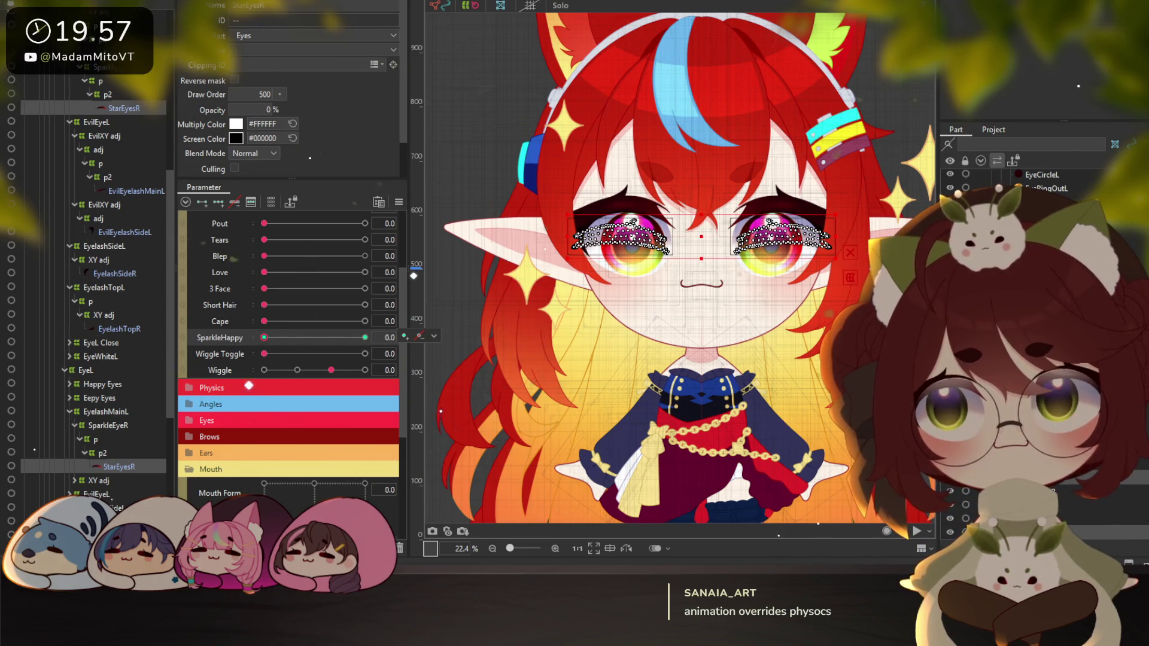
pyautogui.click(160, 7)
pyautogui.click(102, 205)
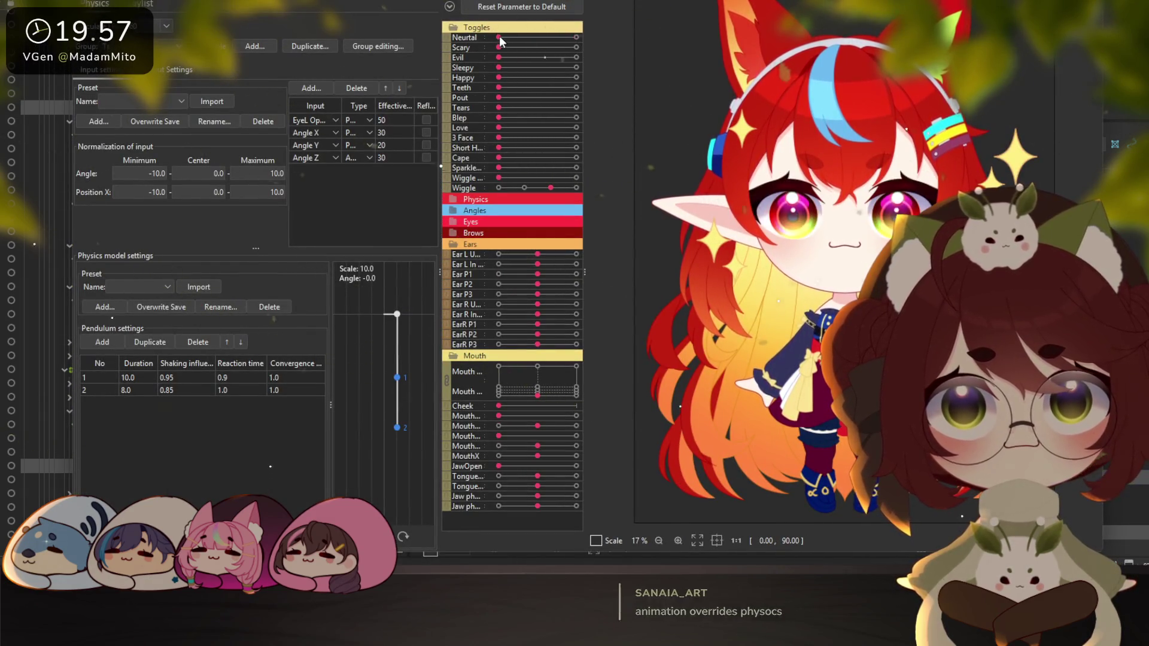
# Max out SparkleHappy and Neurtal in the preview and sway the head to test ear swing
pyautogui.click(576, 169)
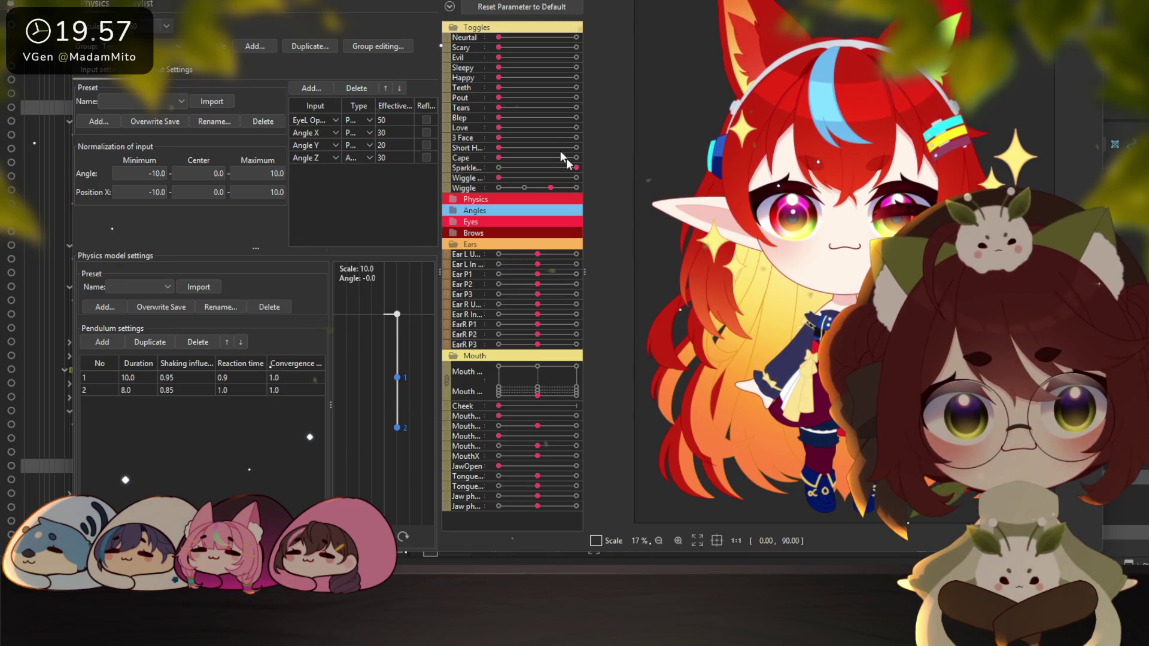
pyautogui.click(577, 37)
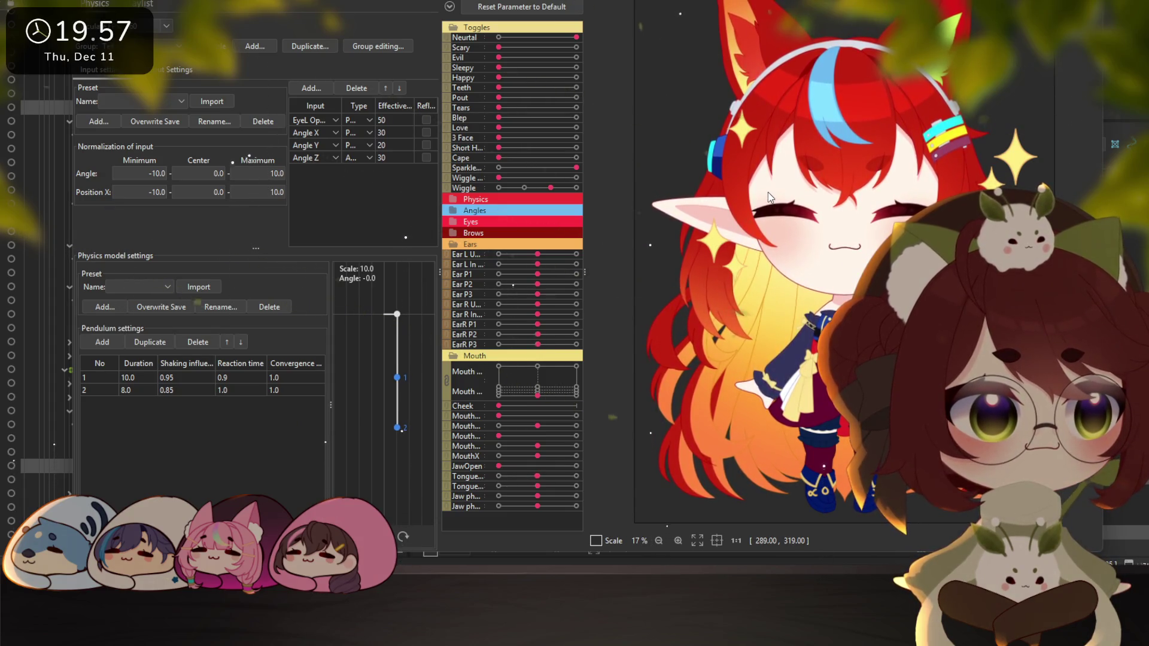
pyautogui.moveTo(767, 196); pyautogui.dragTo(754, 232)
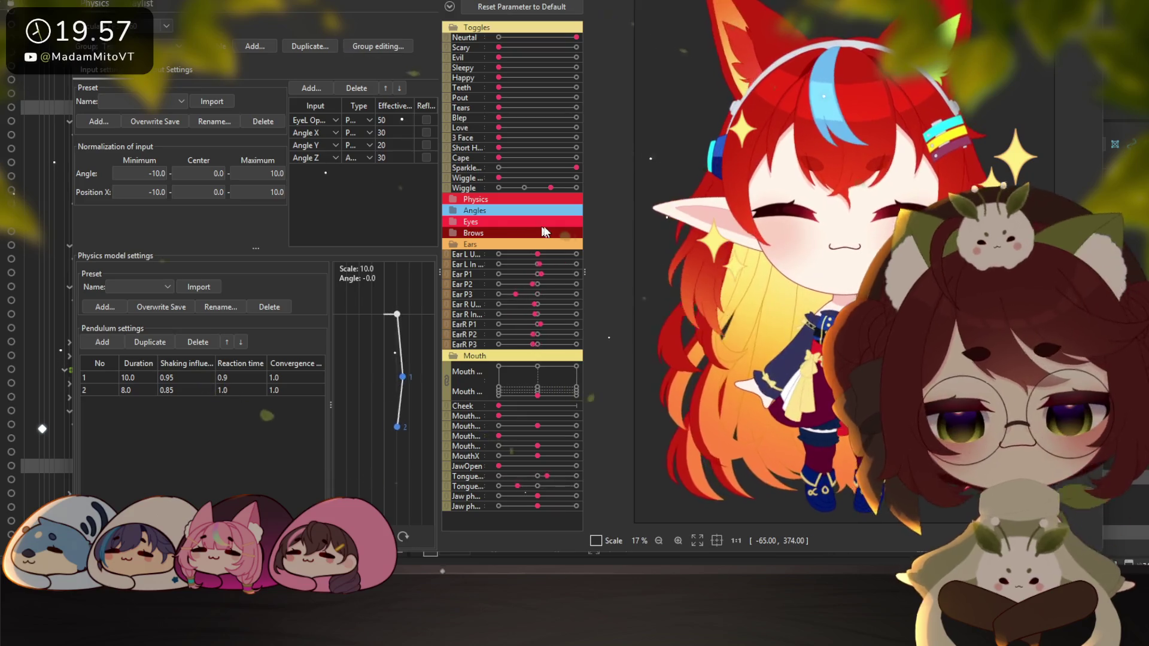
pyautogui.moveTo(807, 290); pyautogui.dragTo(787, 367)
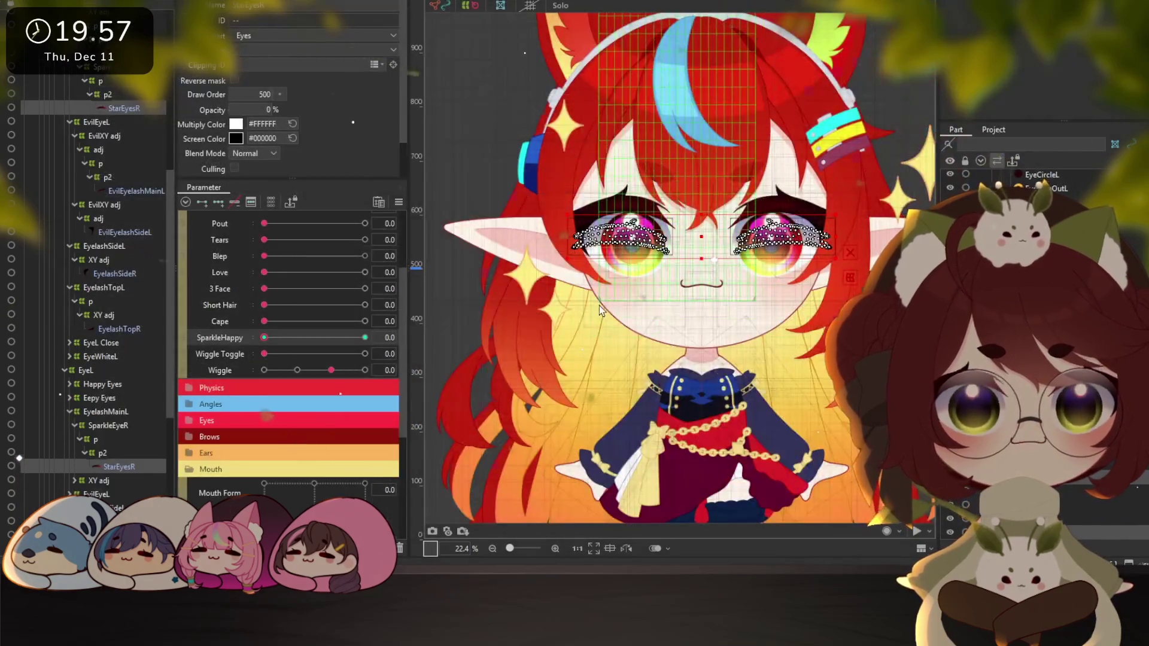
# Fit the character on the canvas, open the texture atlas editor and delete six unused Wiggle images
pyautogui.scroll(-3, 600, 310)
pyautogui.press('Escape')
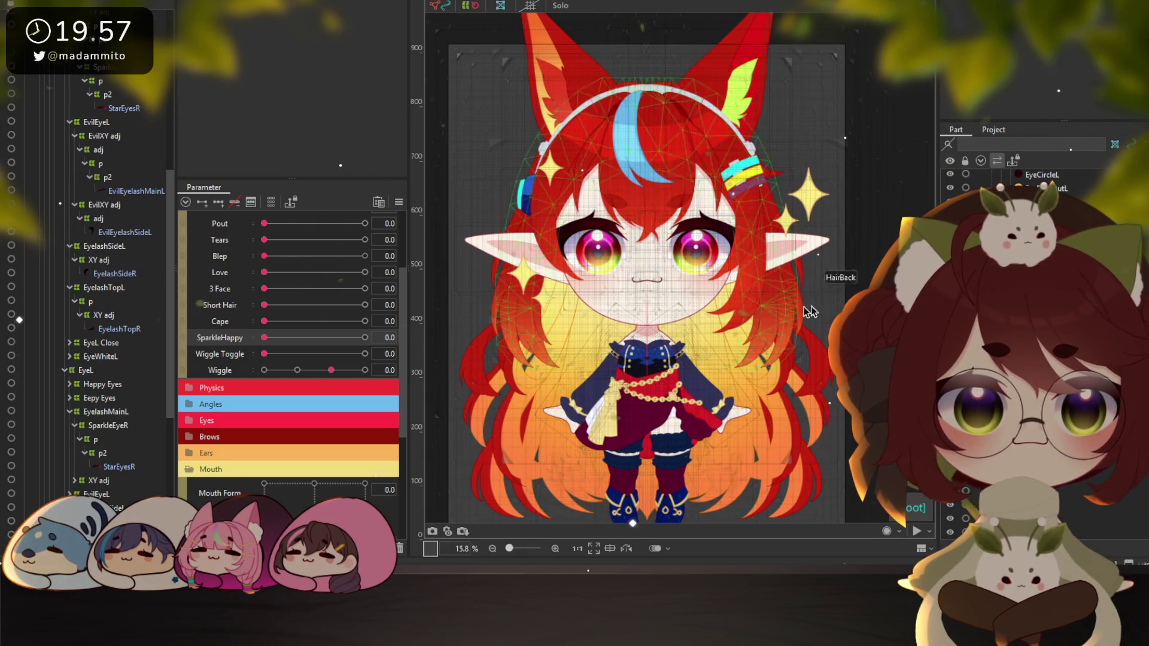
pyautogui.hotkey('ctrl', 's')
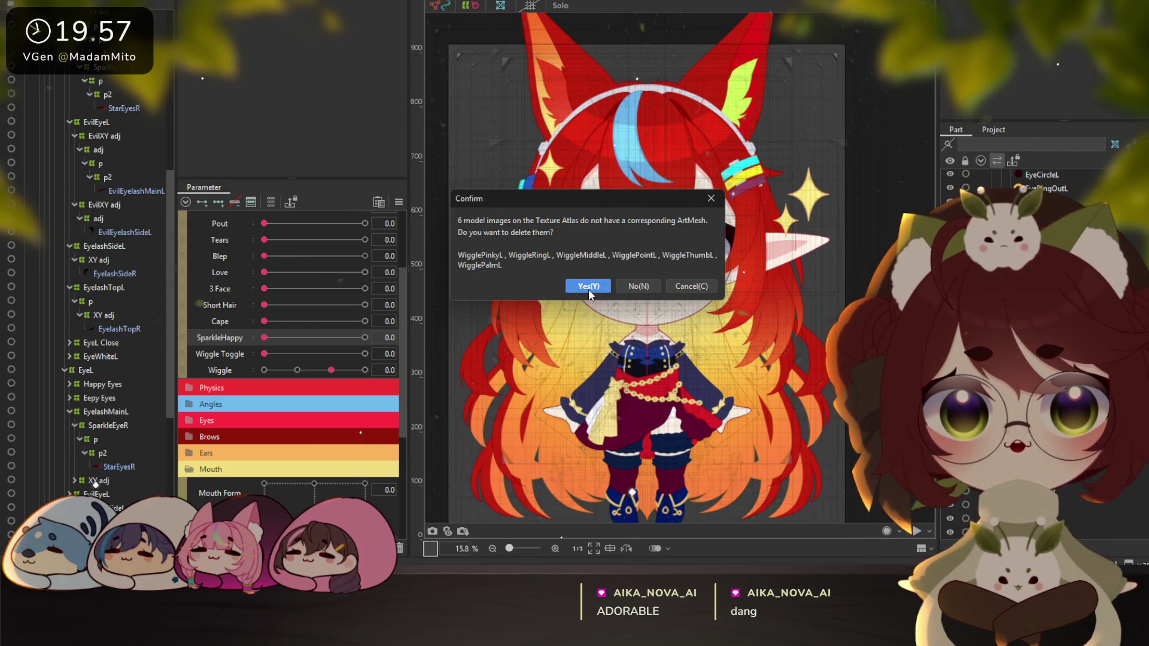
pyautogui.click(588, 287)
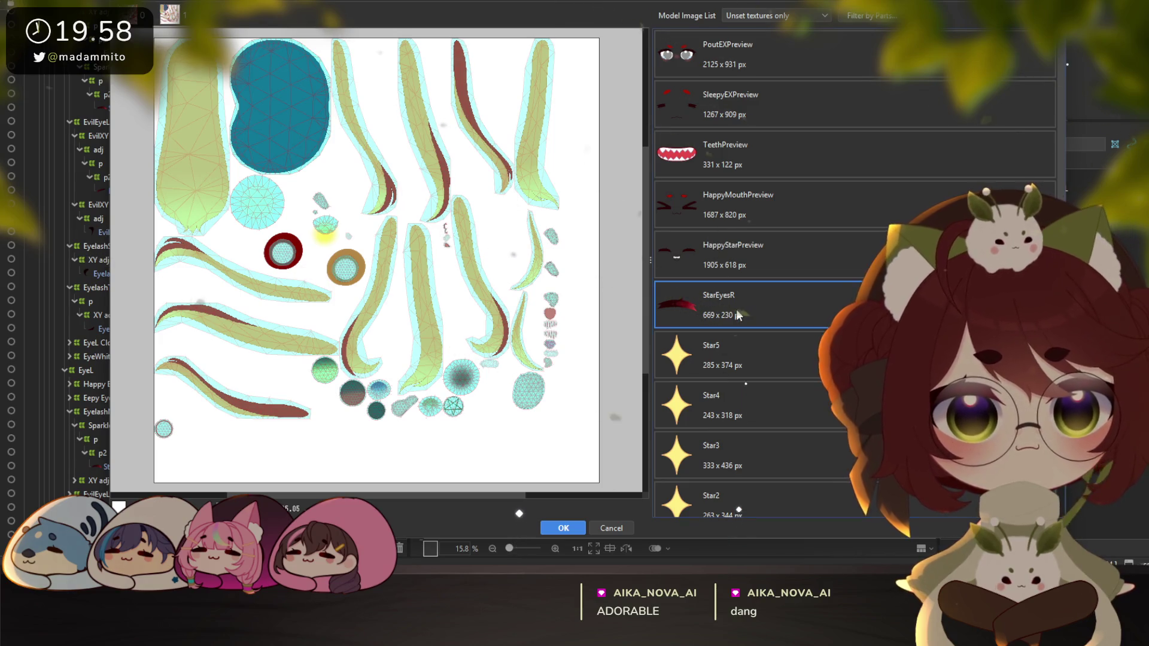
# Add the StarEyesR through Star1 images to the atlas and auto-arrange all pieces
pyautogui.scroll(-1, 746, 393)
pyautogui.keyDown('shift'); pyautogui.click(733, 480); pyautogui.keyUp('shift')
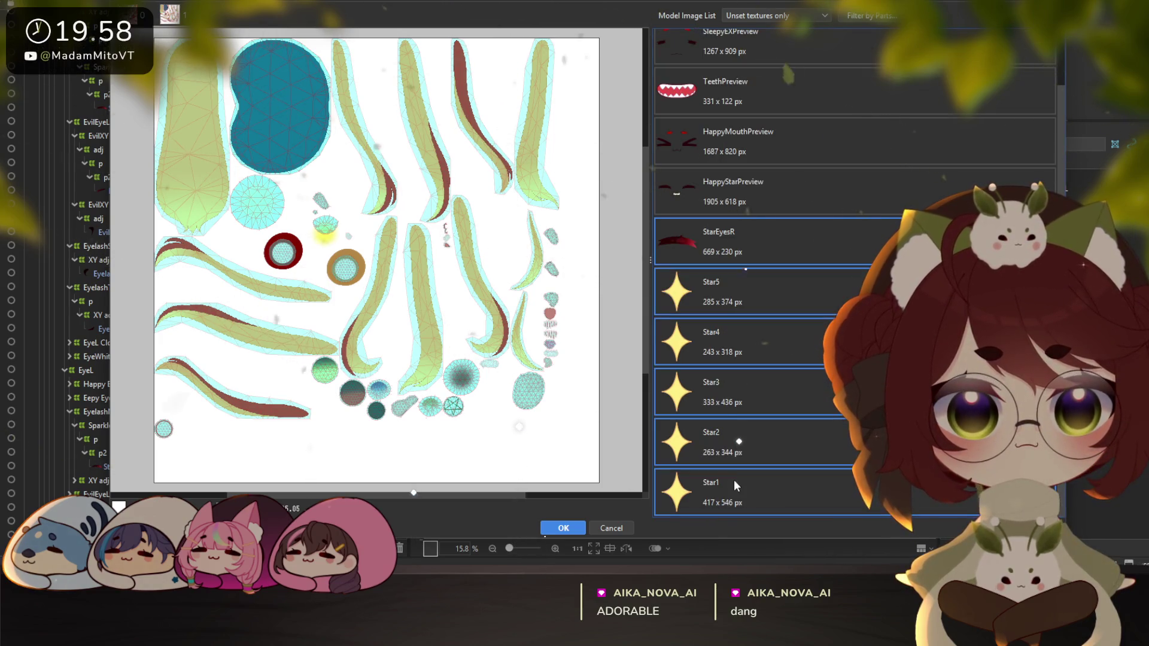
pyautogui.doubleClick(719, 246)
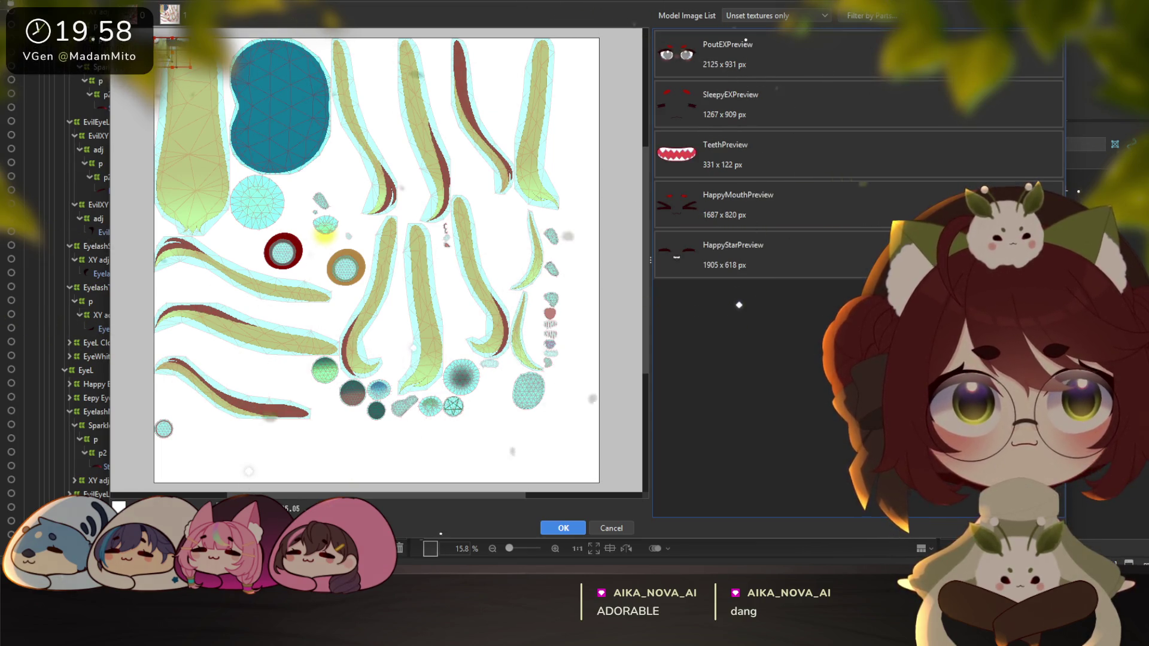
pyautogui.click(610, 548)
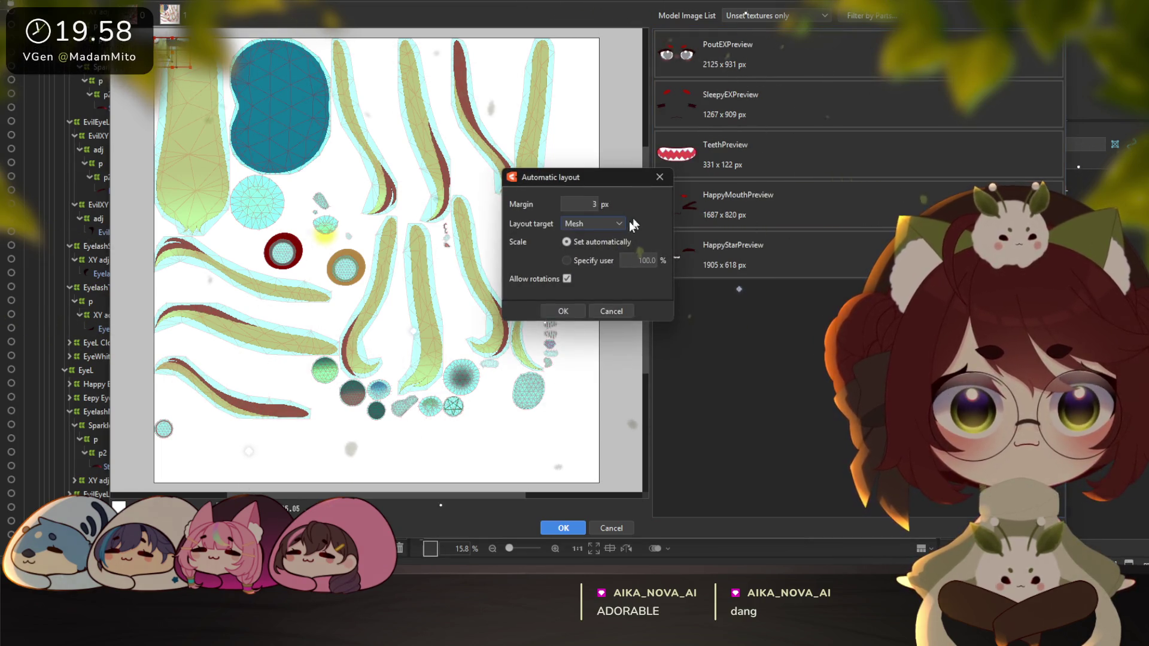
pyautogui.click(563, 311)
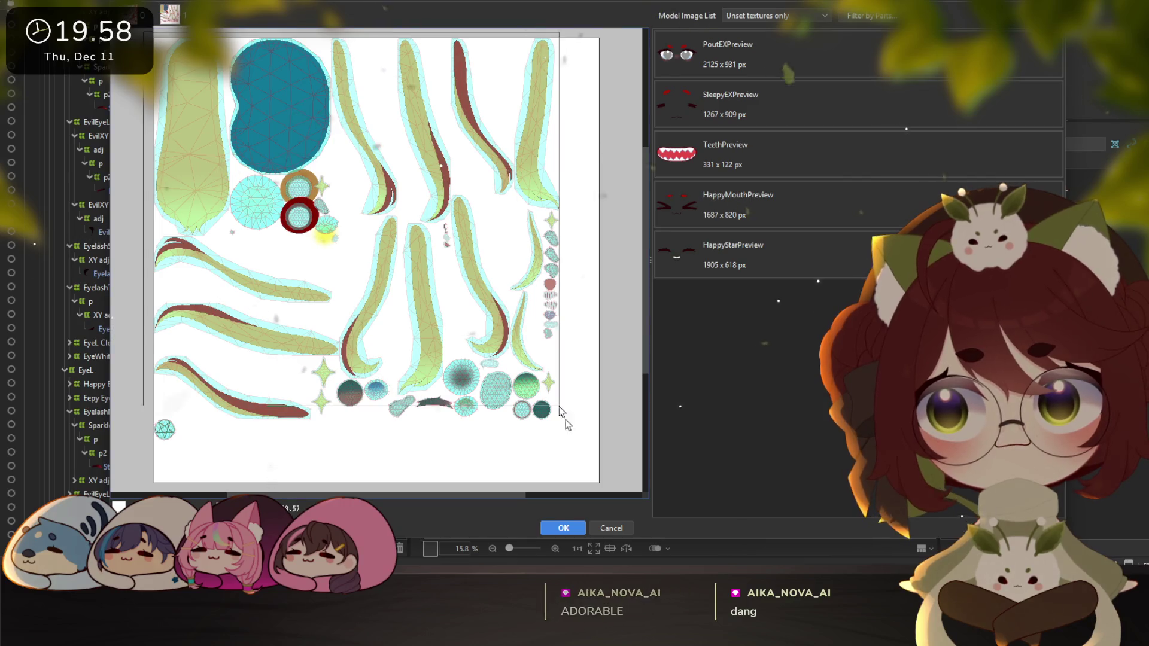
pyautogui.moveTo(547, 389); pyautogui.dragTo(595, 465)
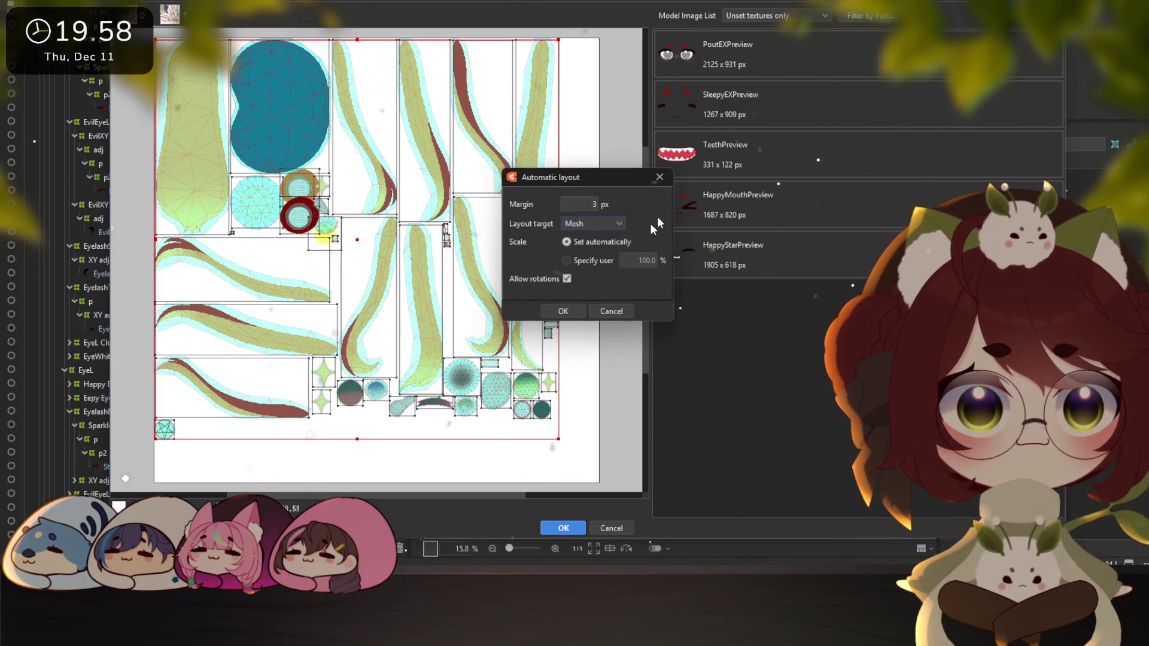
pyautogui.click(565, 311)
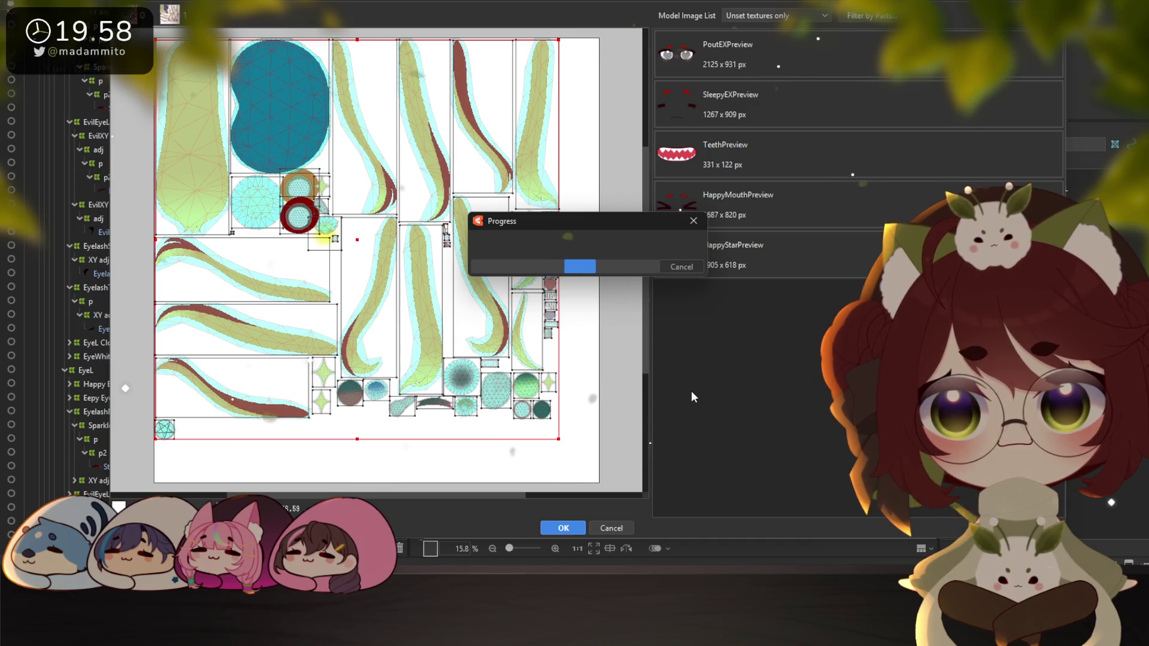
# Move the red ring piece into empty space below and the orange ring piece beside it
pyautogui.scroll(3, 281, 237)
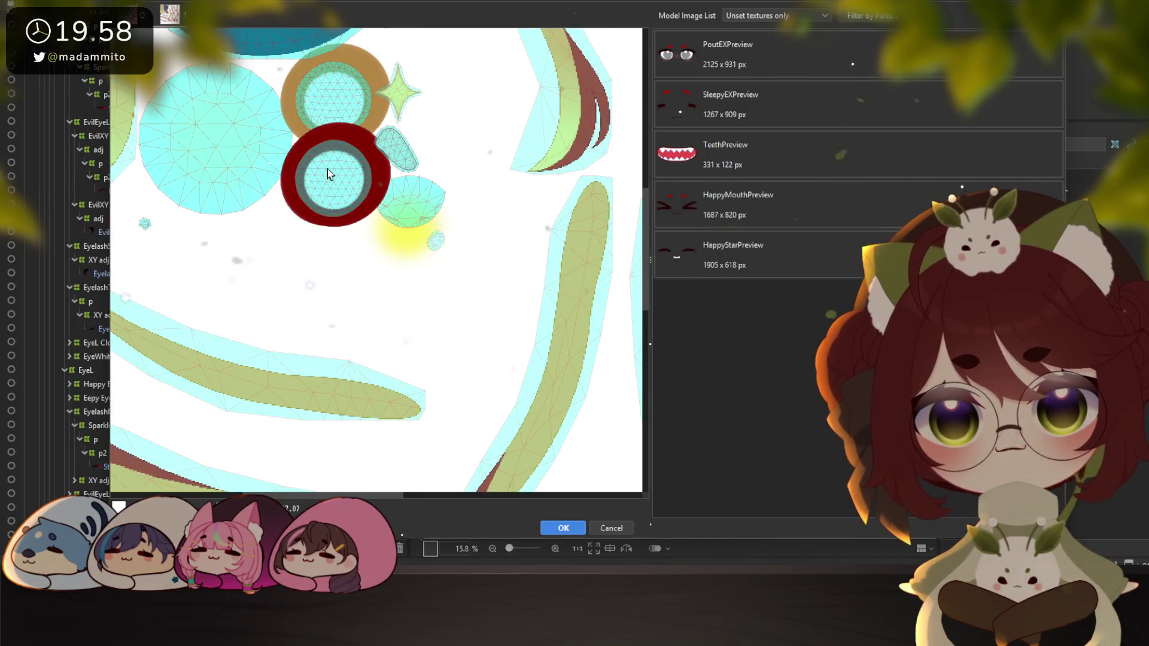
pyautogui.click(337, 186)
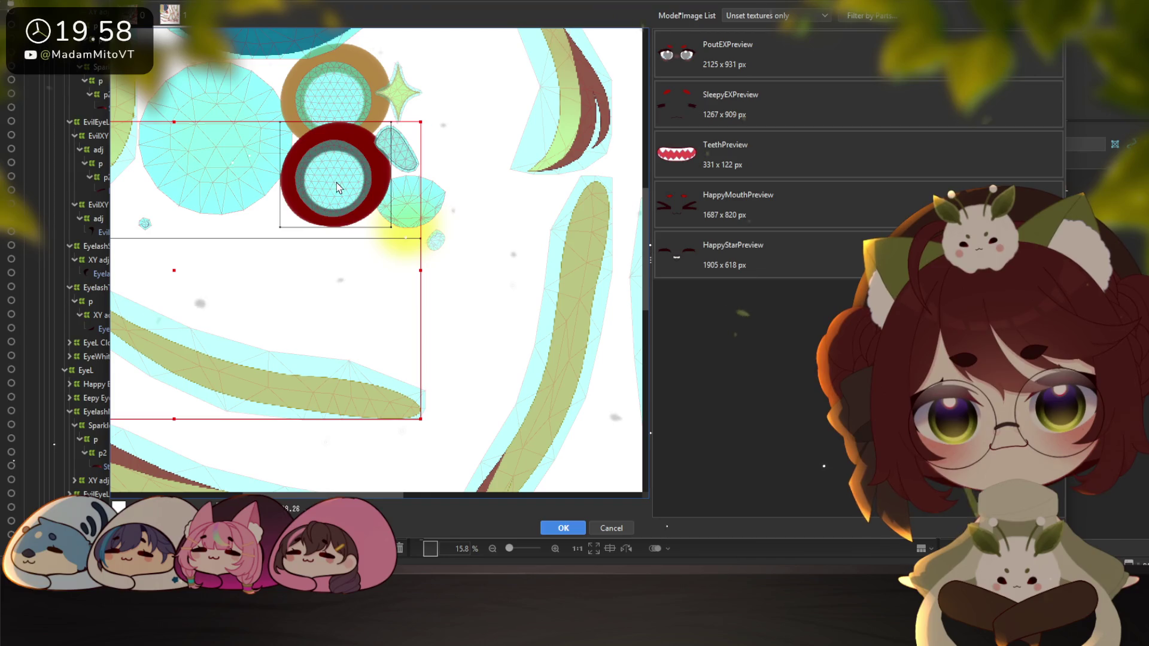
pyautogui.click(495, 313)
pyautogui.scroll(2, 323, 221)
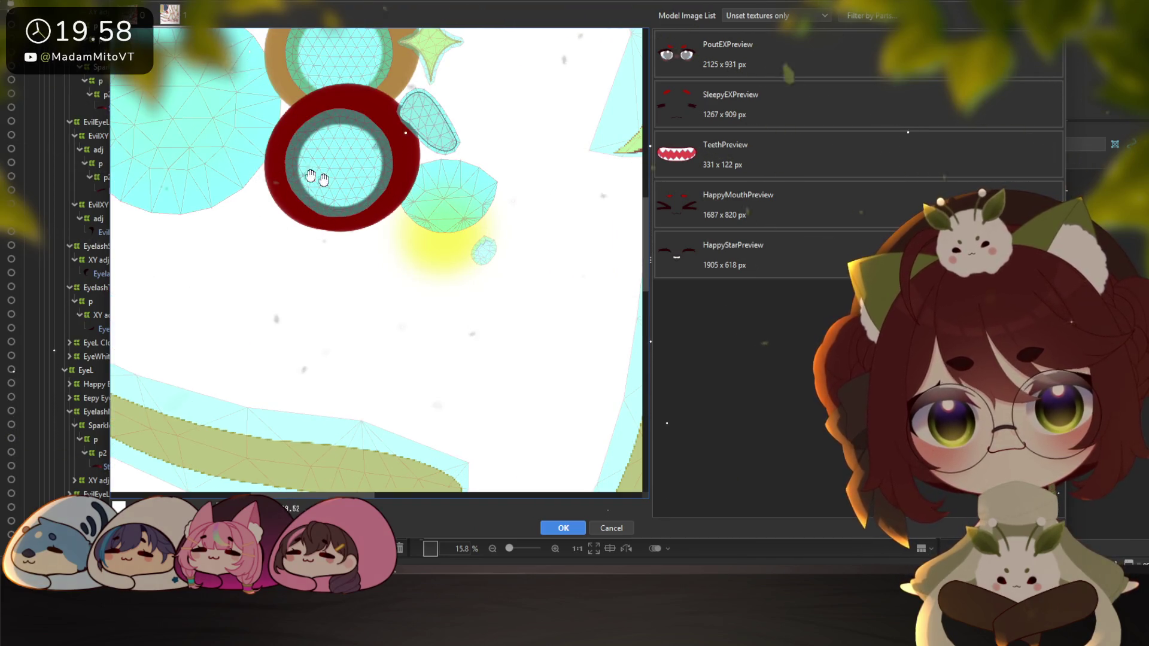
pyautogui.scroll(2, 467, 190)
pyautogui.moveTo(467, 190); pyautogui.dragTo(373, 312)
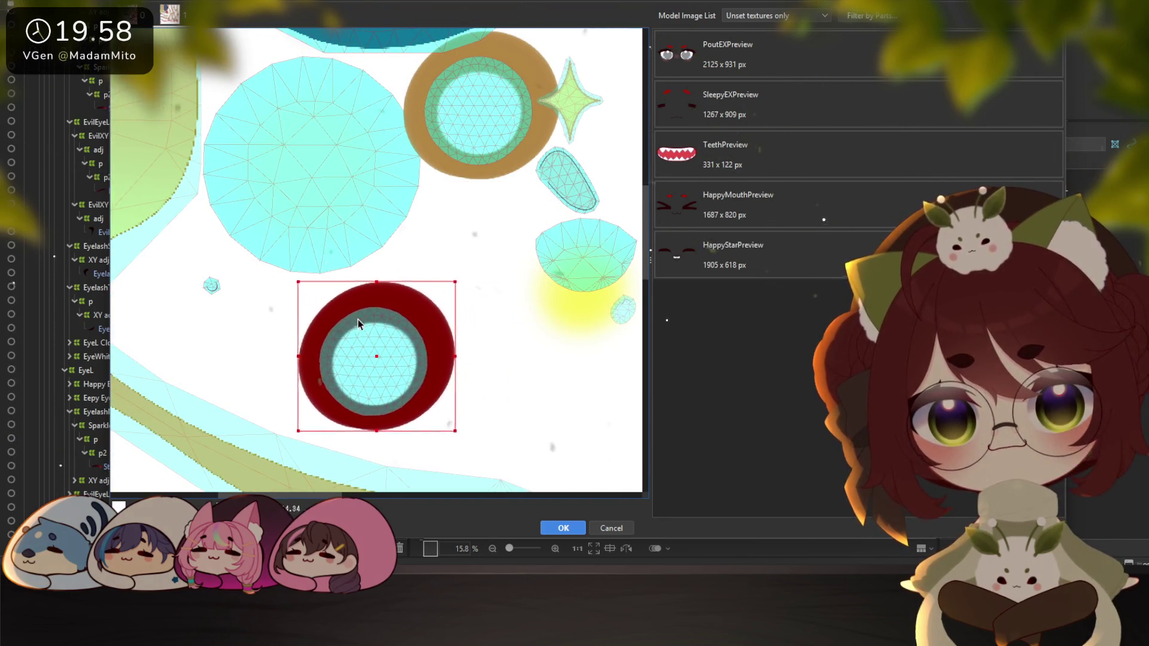
pyautogui.scroll(-2, 469, 103)
pyautogui.moveTo(472, 149); pyautogui.dragTo(572, 288)
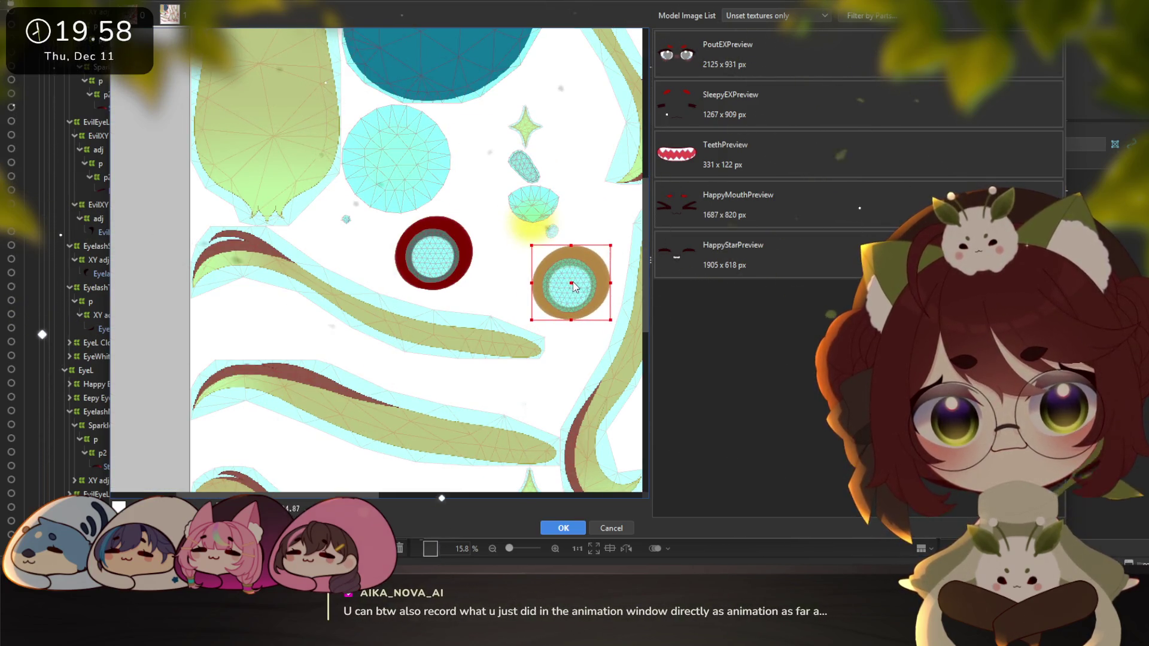
pyautogui.moveTo(569, 331)
pyautogui.mouseDown()
pyautogui.moveTo(426, 284)
pyautogui.moveTo(378, 226)
pyautogui.moveTo(454, 333)
pyautogui.moveTo(474, 329)
pyautogui.moveTo(450, 347)
pyautogui.mouseUp()
pyautogui.scroll(-2, 577, 321)
pyautogui.scroll(1, 502, 286)
pyautogui.scroll(-1, 502, 286)
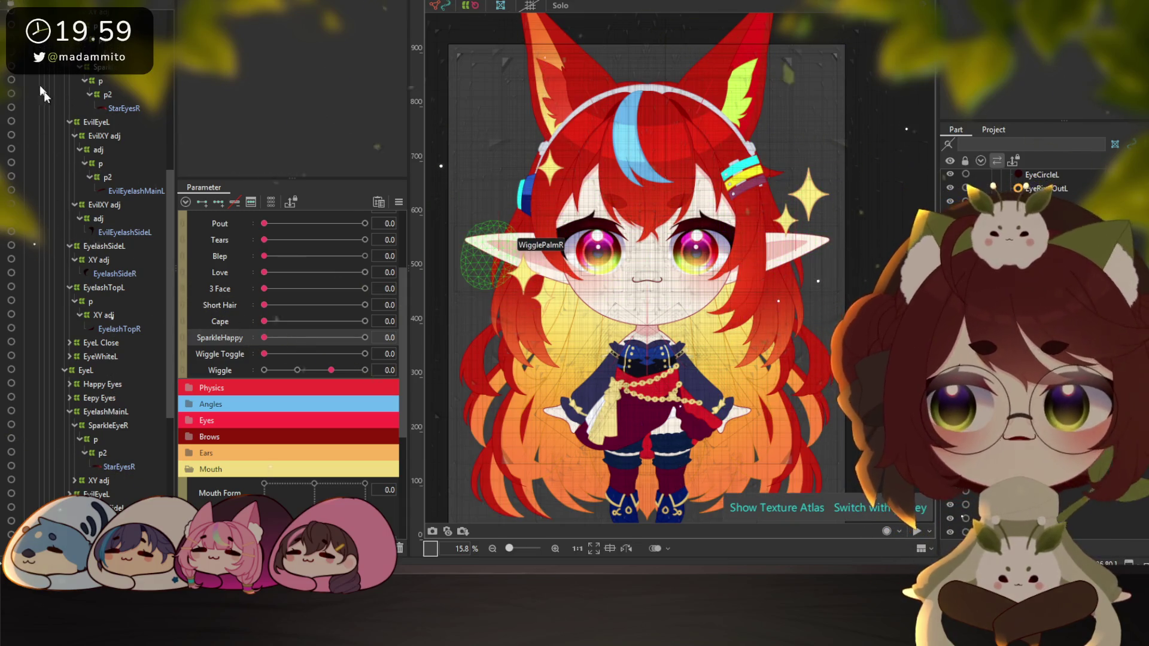
# Collapse the EyeR and EyeL branches, select Star1, and start then cancel a warp deformer
pyautogui.click(92, 142)
pyautogui.click(64, 103)
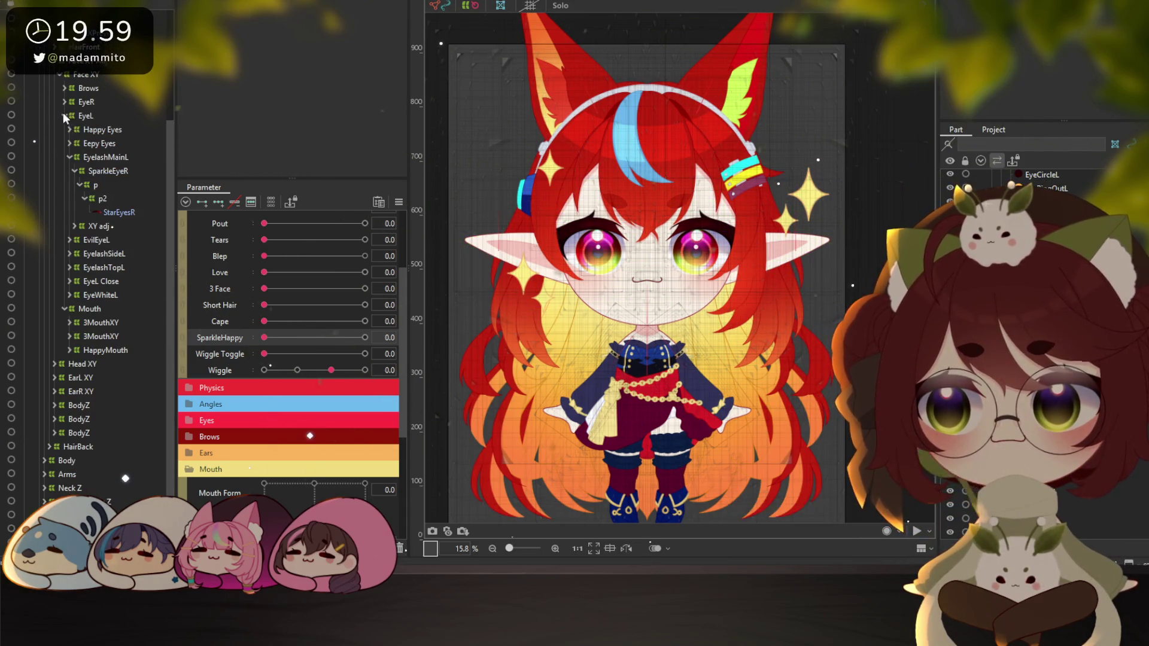
pyautogui.click(64, 115)
pyautogui.scroll(5, 78, 131)
pyautogui.click(51, 87)
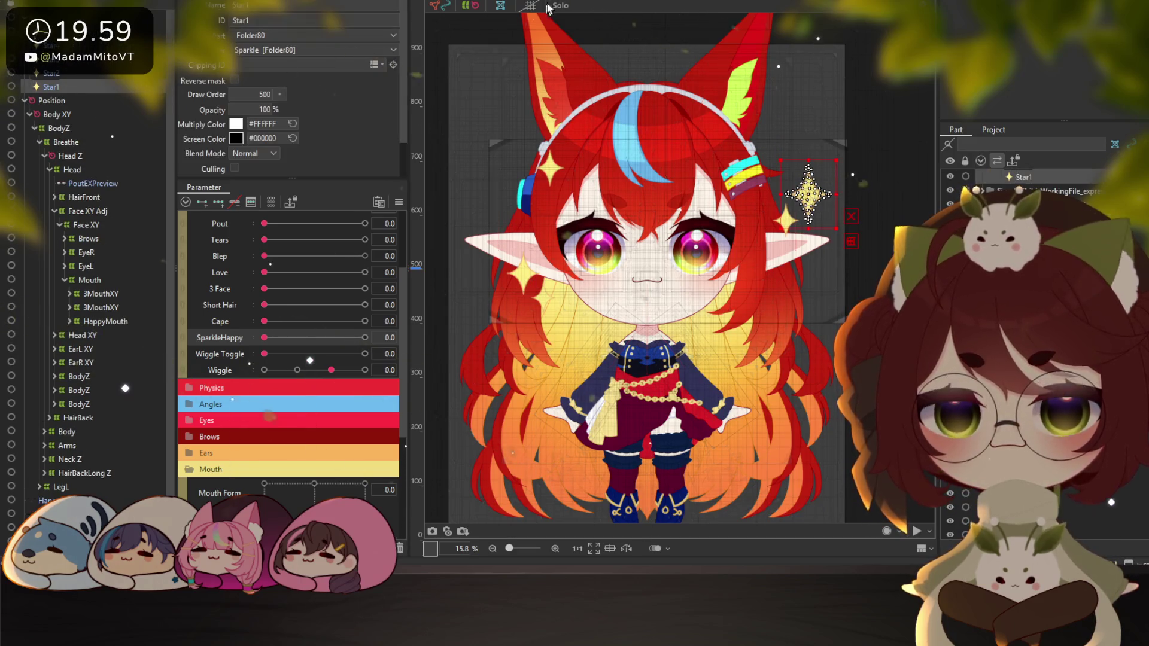
pyautogui.click(500, 5)
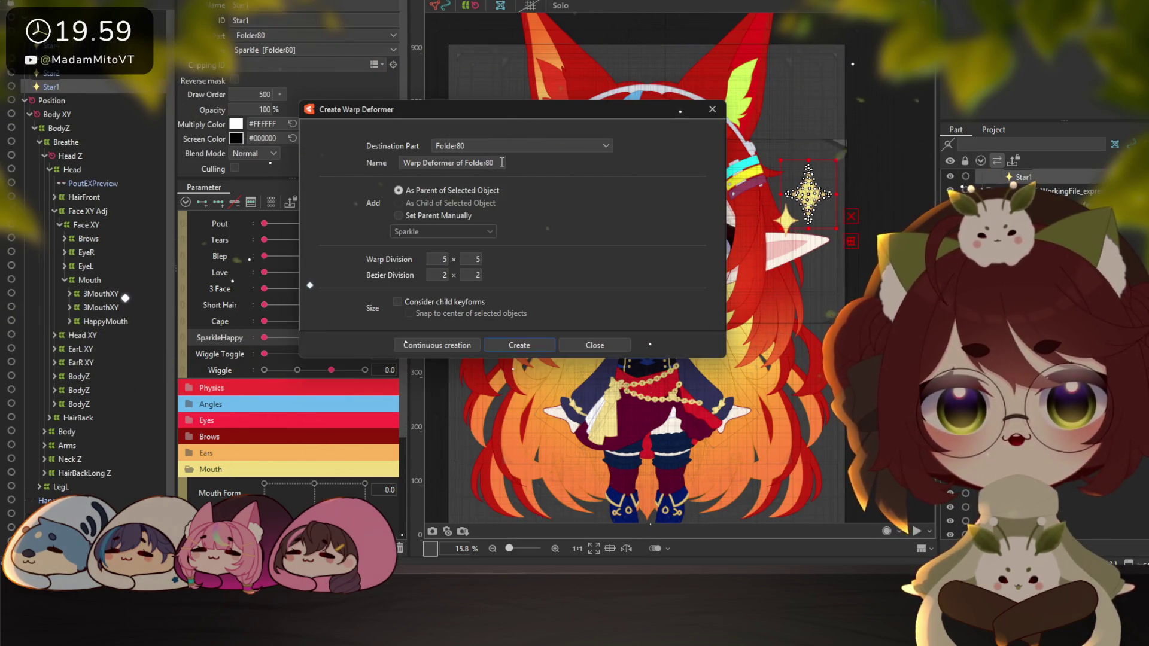
pyautogui.hotkey('ctrl', 'a')
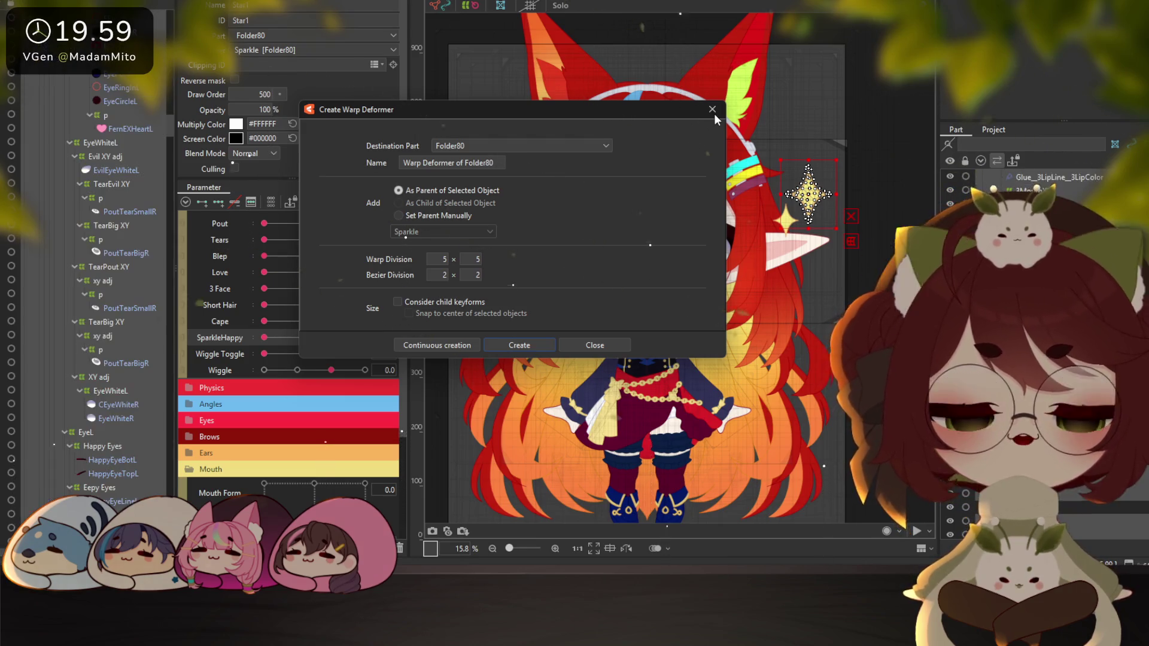
pyautogui.press('Escape')
# Reselect Star1, reopen Create Warp Deformer, select the default name, then close without creating
pyautogui.scroll(5, 116, 99)
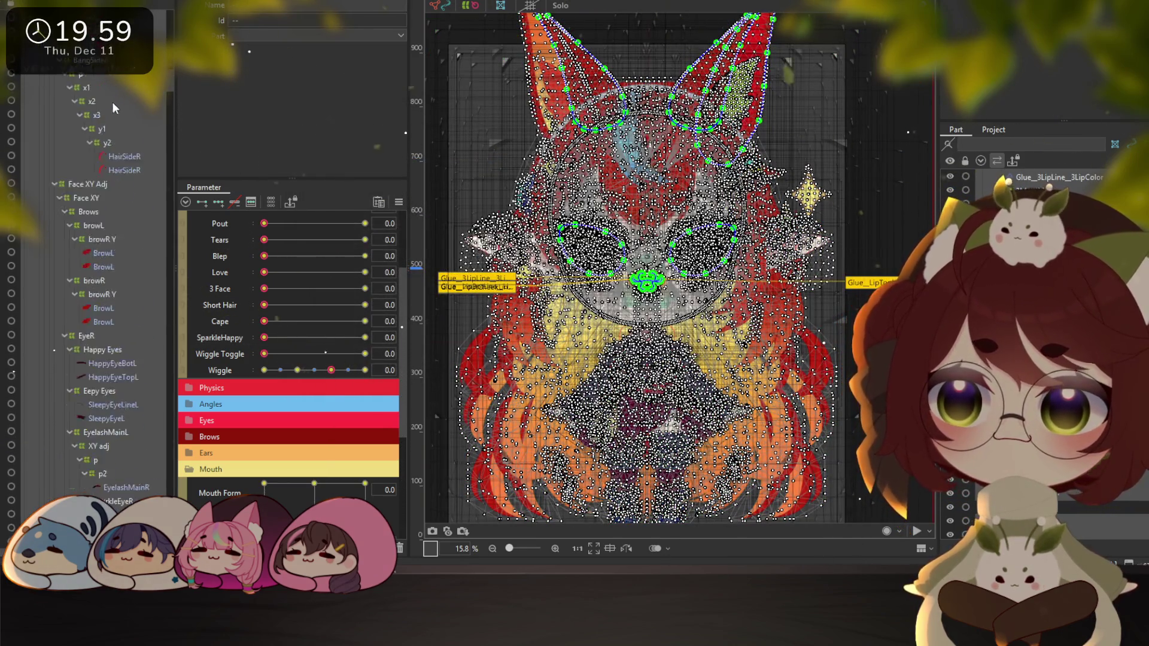
pyautogui.scroll(5, 101, 101)
pyautogui.scroll(5, 87, 99)
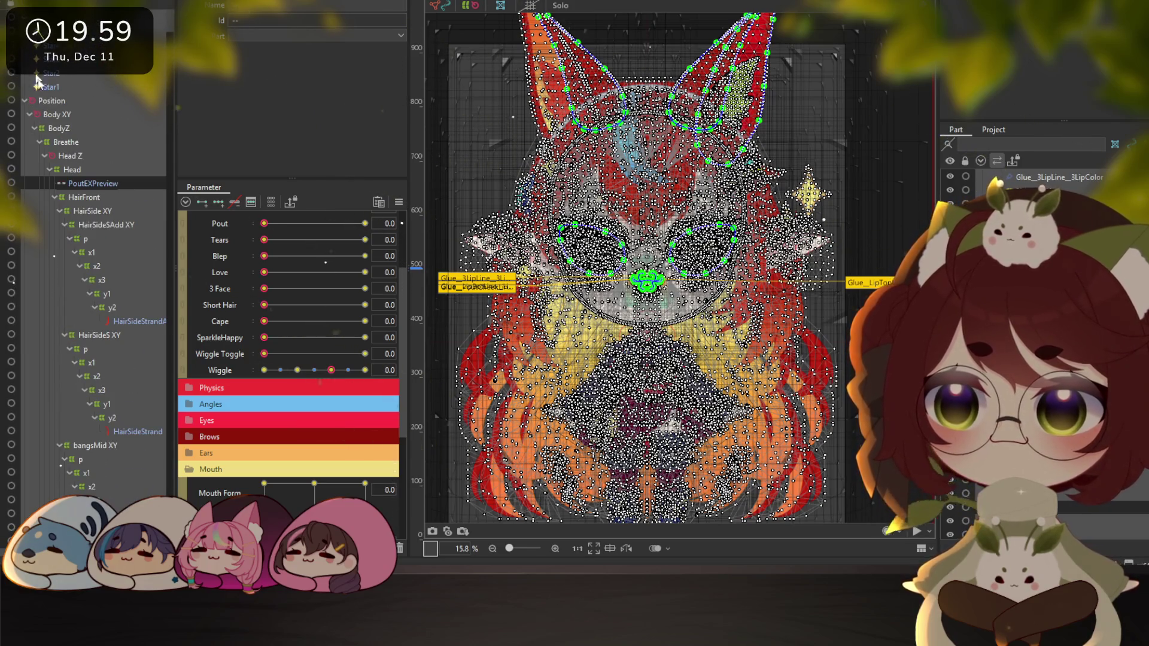
pyautogui.click(26, 100)
pyautogui.click(97, 86)
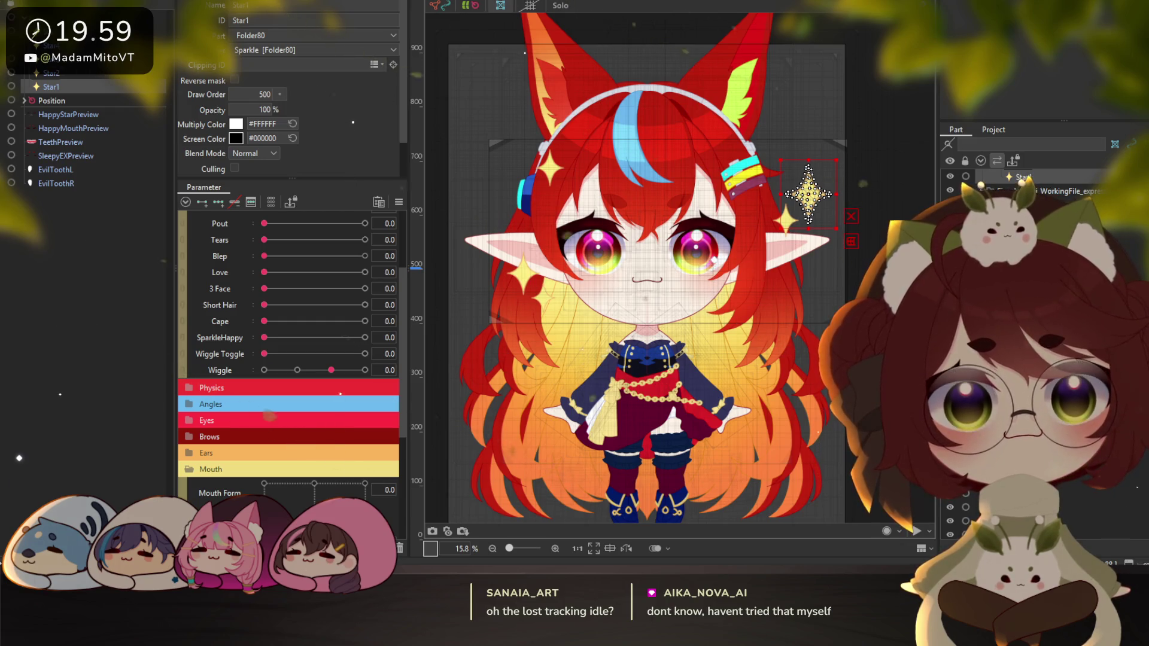
pyautogui.click(500, 6)
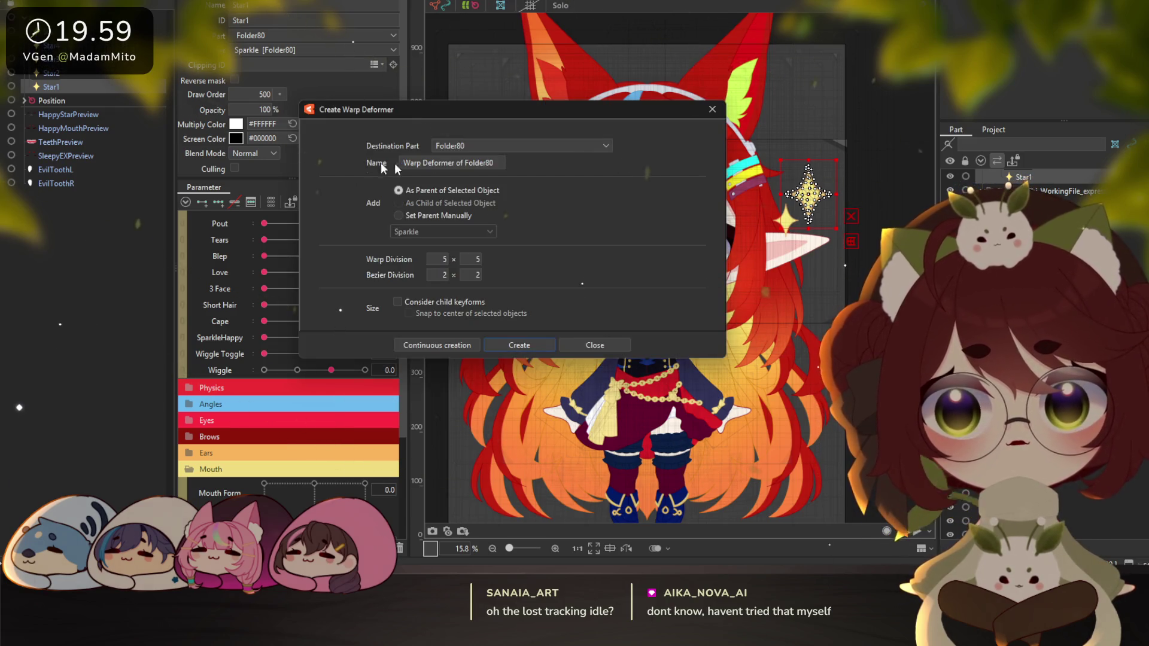
pyautogui.tripleClick(494, 164)
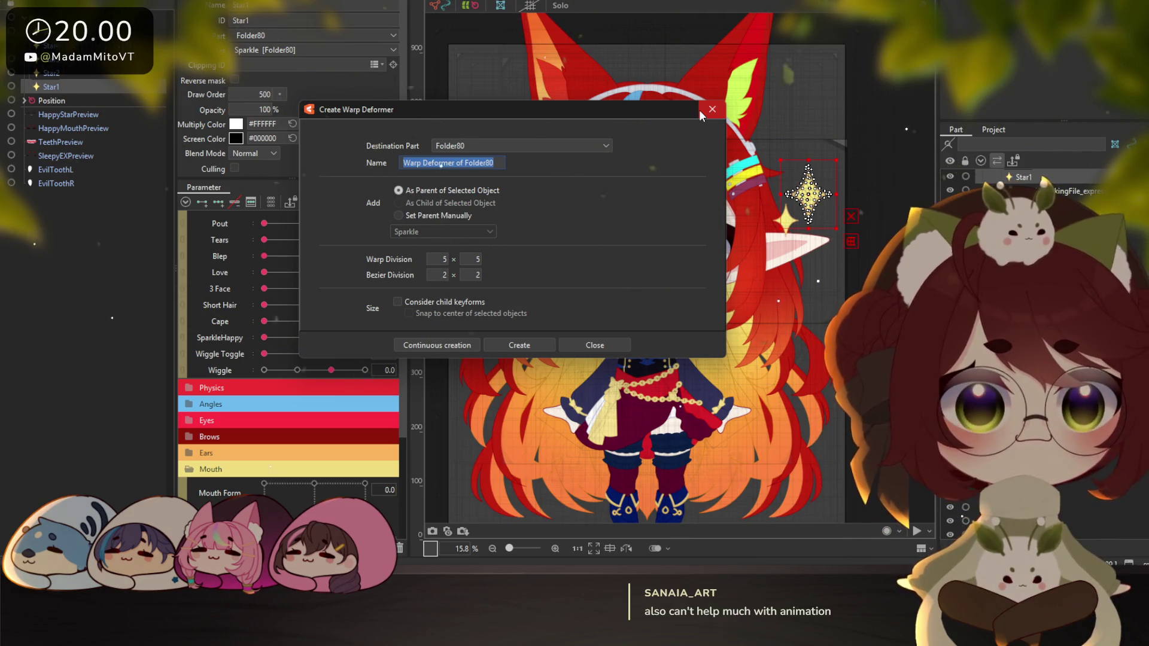
pyautogui.click(710, 110)
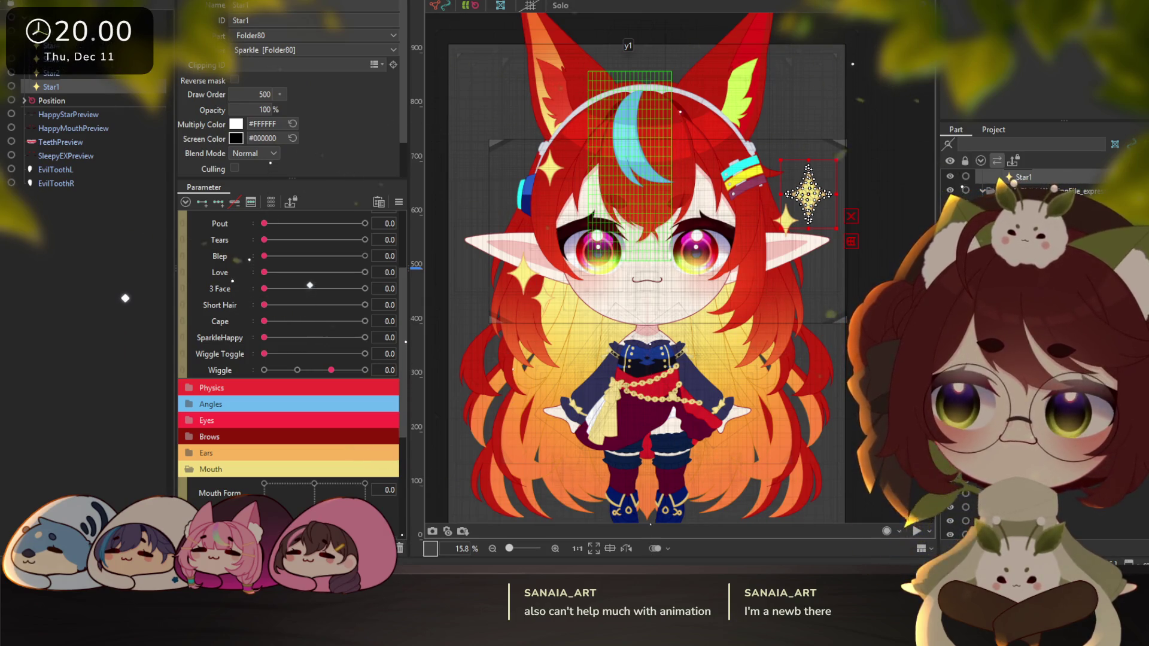
# Close the warp deformer dialog and reset the Wiggle parameter to 0.0
pyautogui.click(167, 15)
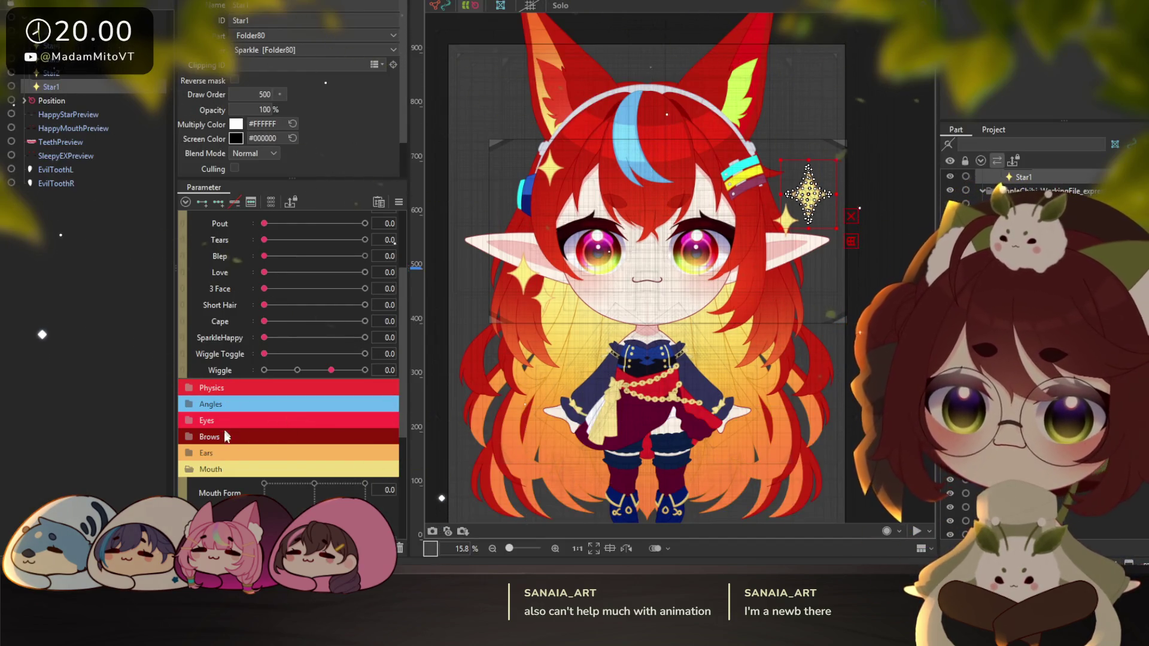
pyautogui.click(191, 470)
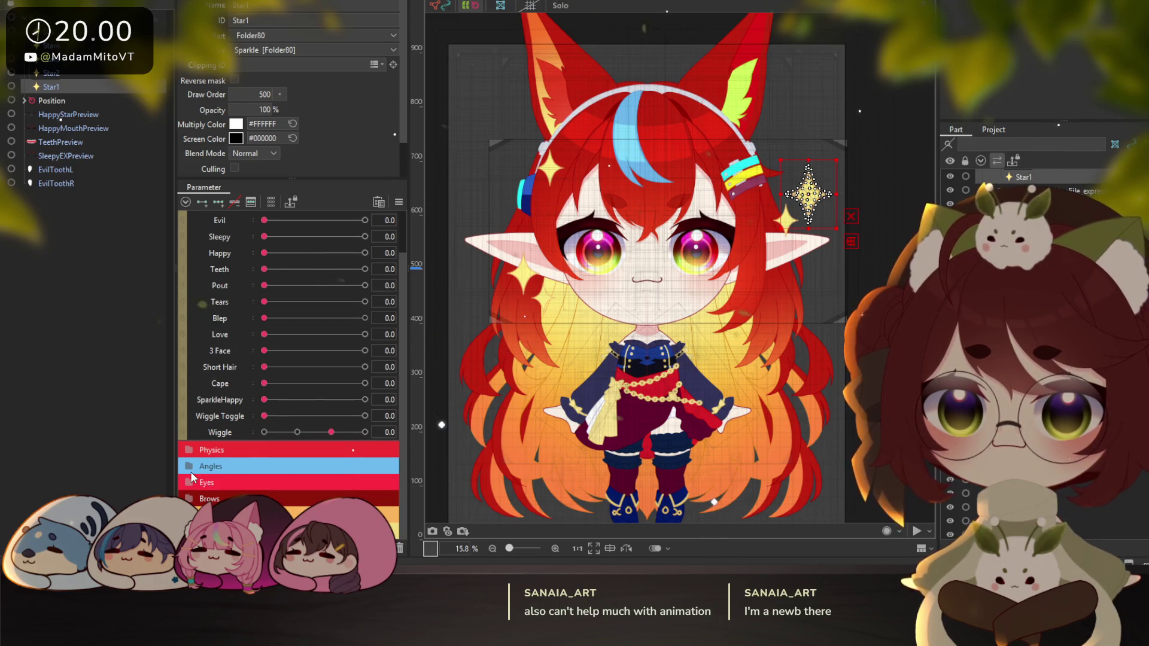
pyautogui.click(330, 432)
pyautogui.click(331, 432)
# Open Physics Settings from the parts list's right-click menu
pyautogui.rightClick(220, 430)
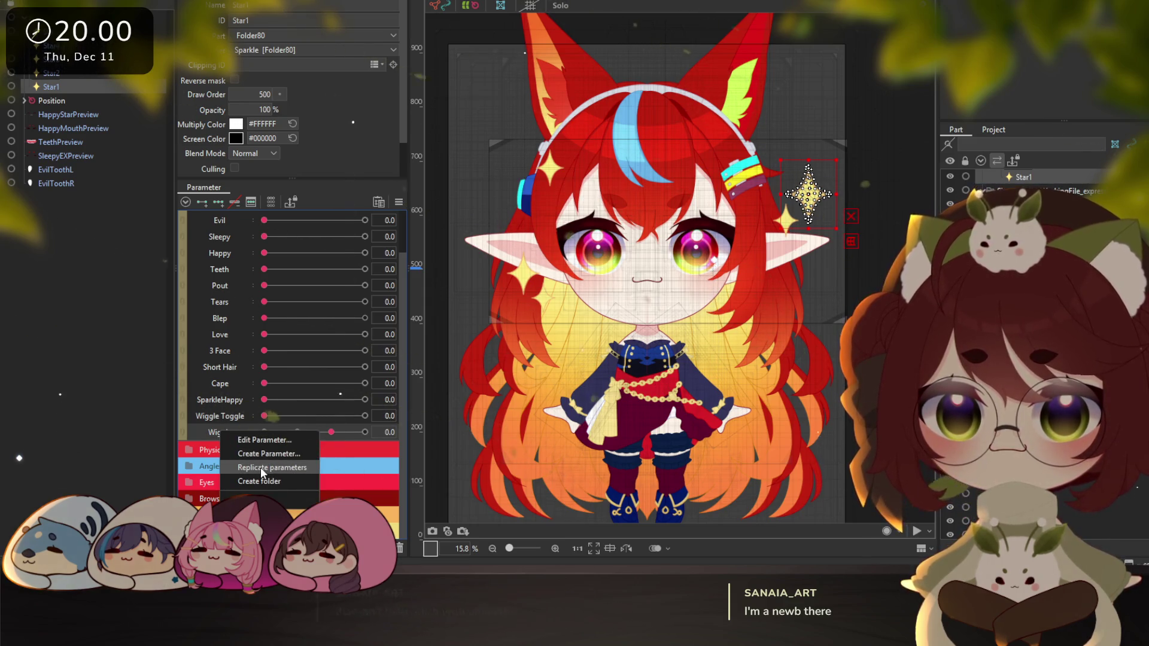
pyautogui.click(204, 436)
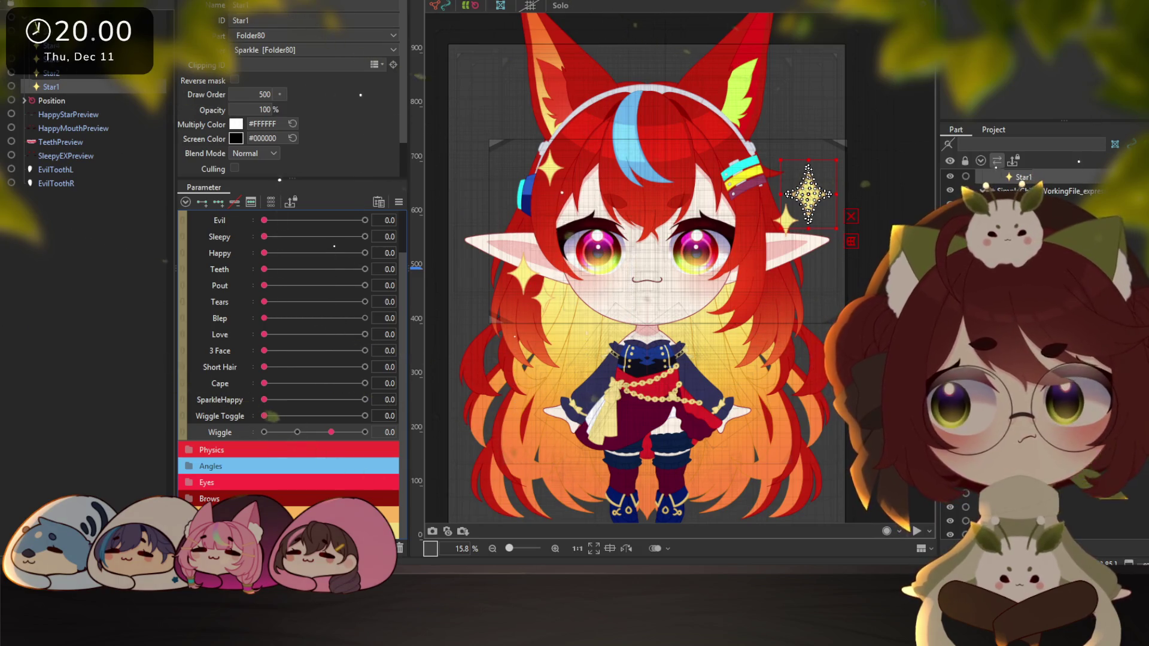
pyautogui.rightClick(96, 85)
pyautogui.click(91, 224)
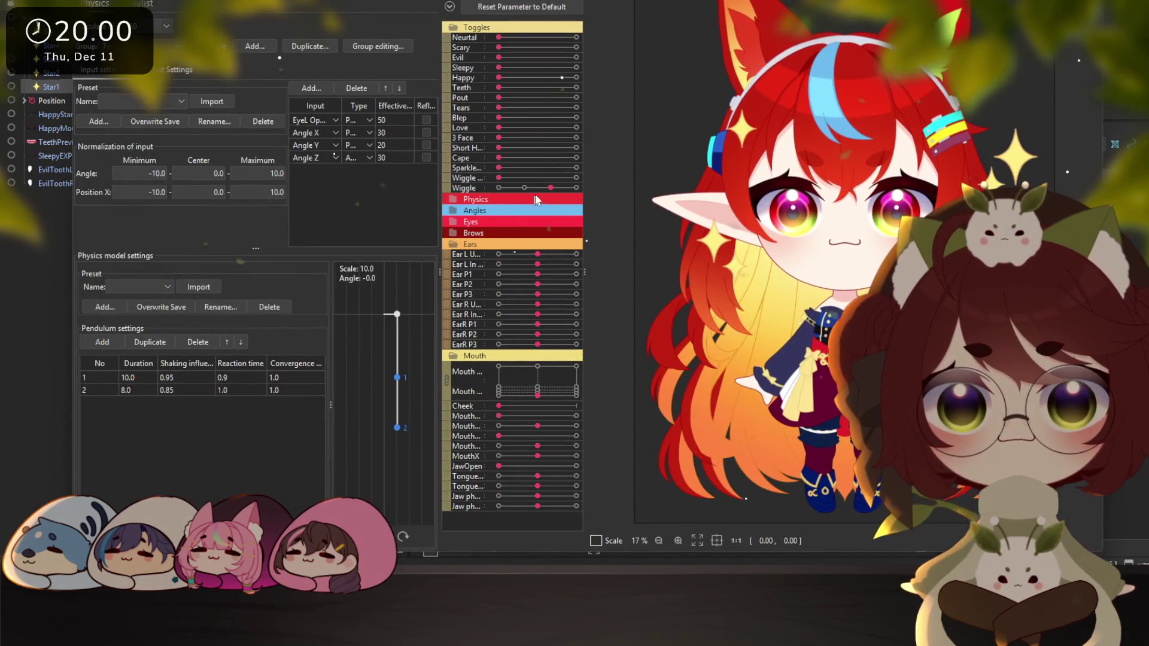
# Test the Wiggle toggle in the physics preview by swinging the model, then close Physics Settings
pyautogui.click(568, 178)
pyautogui.moveTo(550, 188)
pyautogui.mouseDown()
pyautogui.moveTo(521, 190)
pyautogui.moveTo(564, 197)
pyautogui.moveTo(544, 190)
pyautogui.mouseUp()
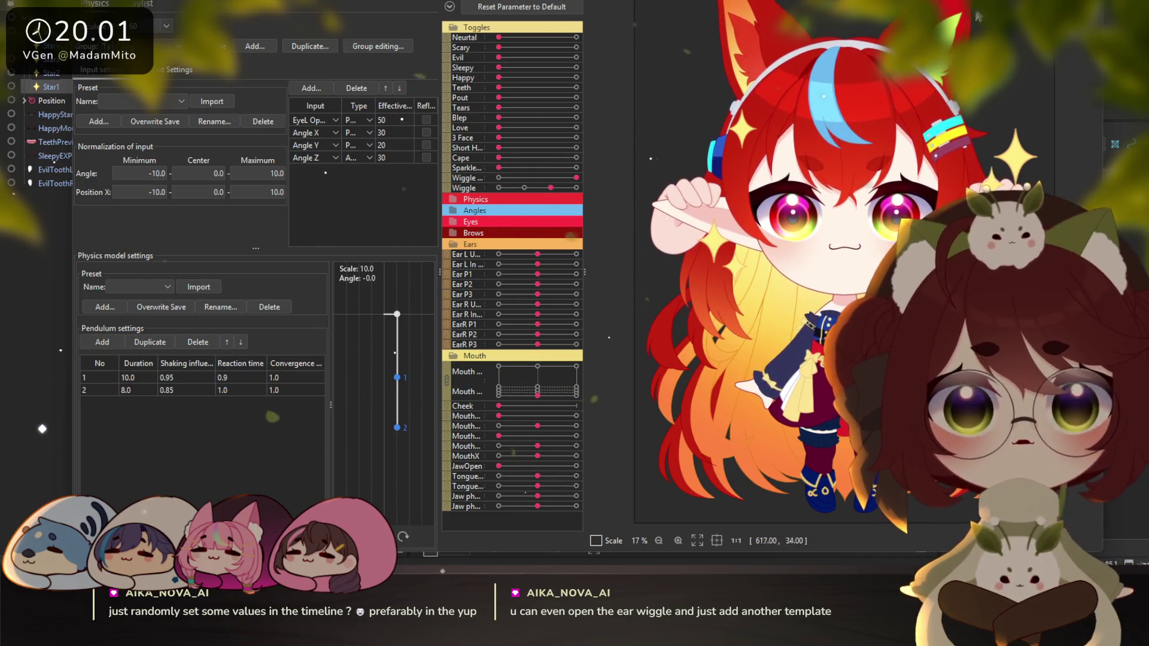
pyautogui.moveTo(974, 20); pyautogui.dragTo(980, 64)
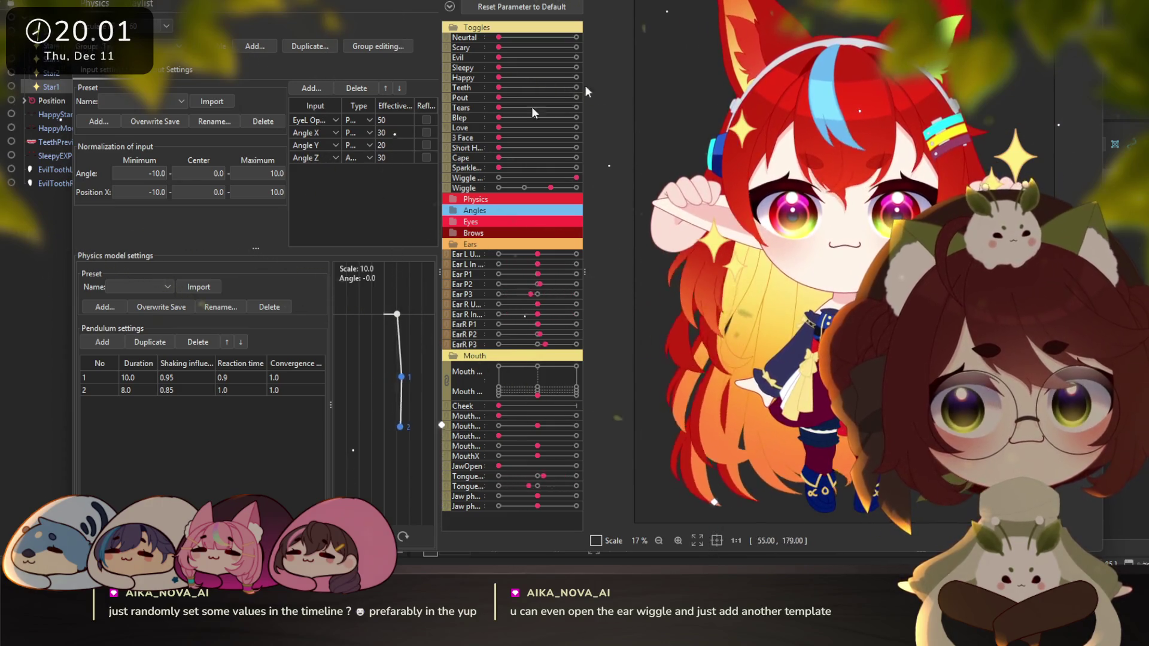
pyautogui.press('Escape')
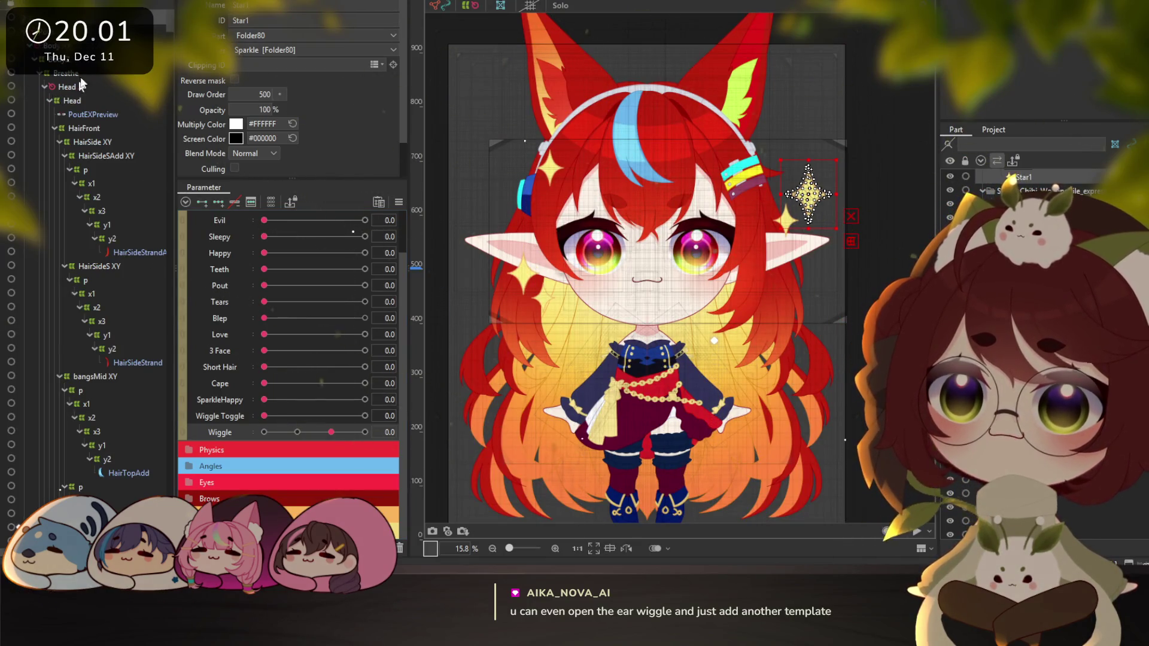
# With the Sparkle warp deformer selected, preview the hair and ear physics in Physics Settings, then close it
pyautogui.click(72, 89)
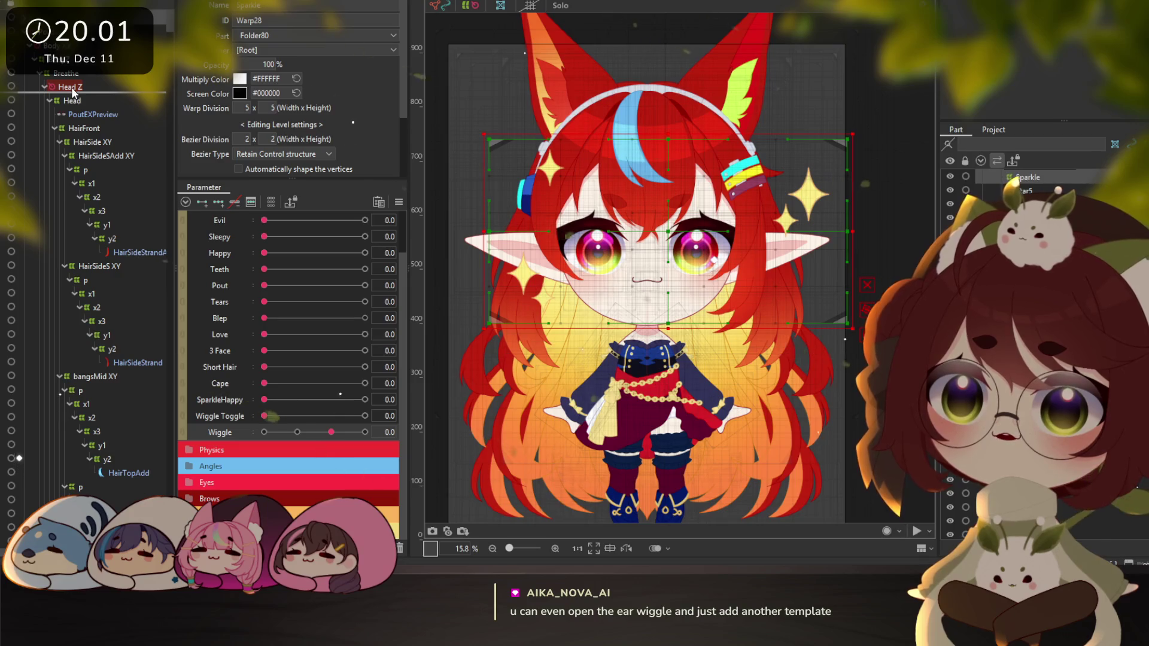
pyautogui.rightClick(72, 90)
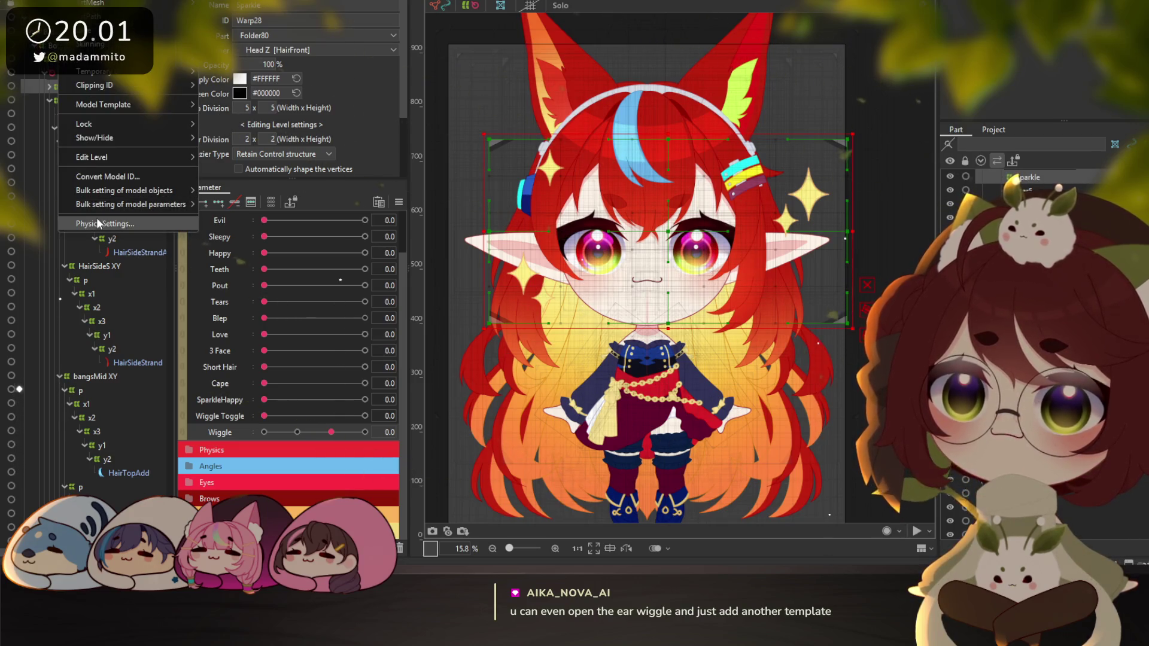
pyautogui.click(99, 224)
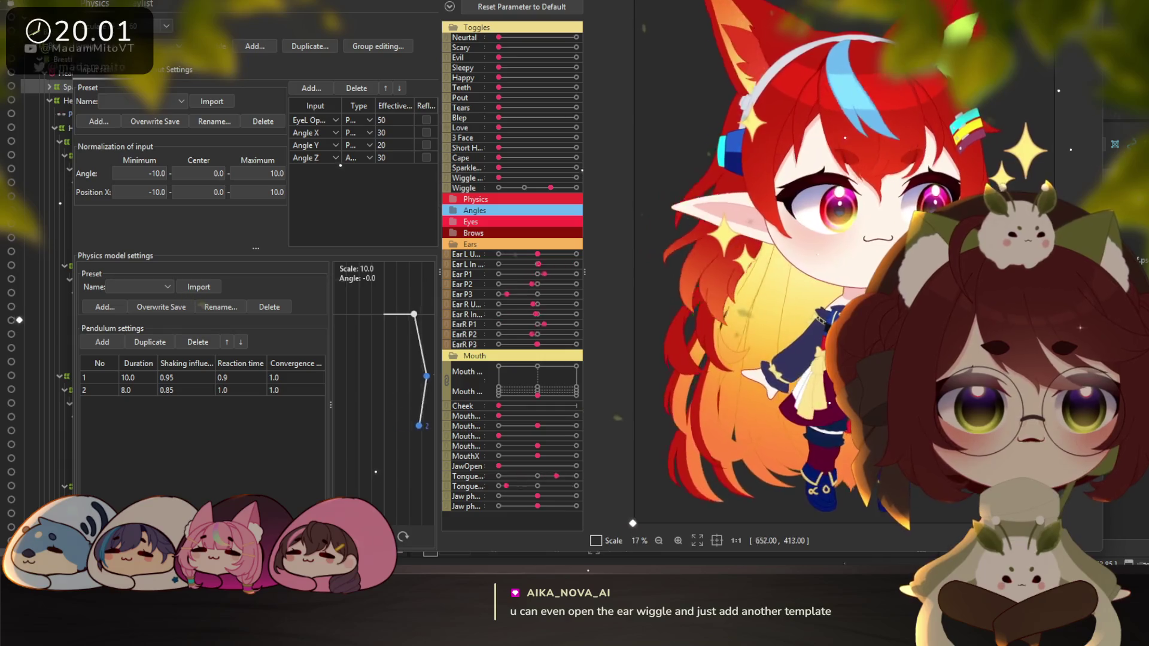
pyautogui.moveTo(701, 2); pyautogui.dragTo(474, 1)
pyautogui.moveTo(473, 253)
pyautogui.mouseDown()
pyautogui.moveTo(472, 263)
pyautogui.moveTo(440, 193)
pyautogui.mouseUp()
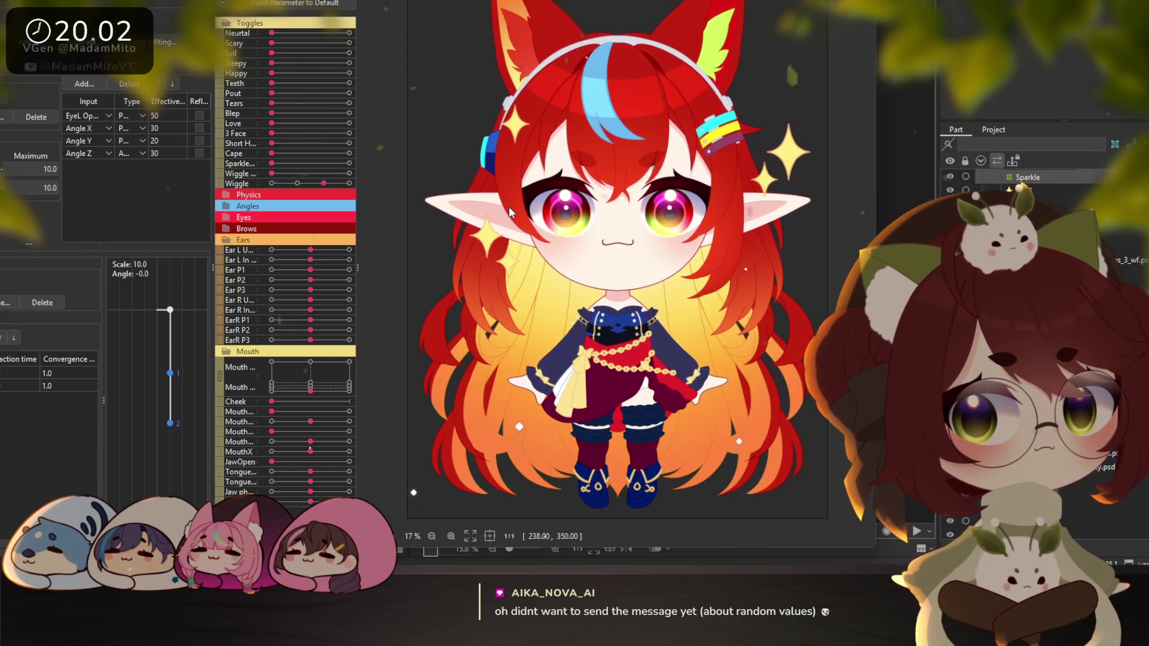
pyautogui.press('Escape')
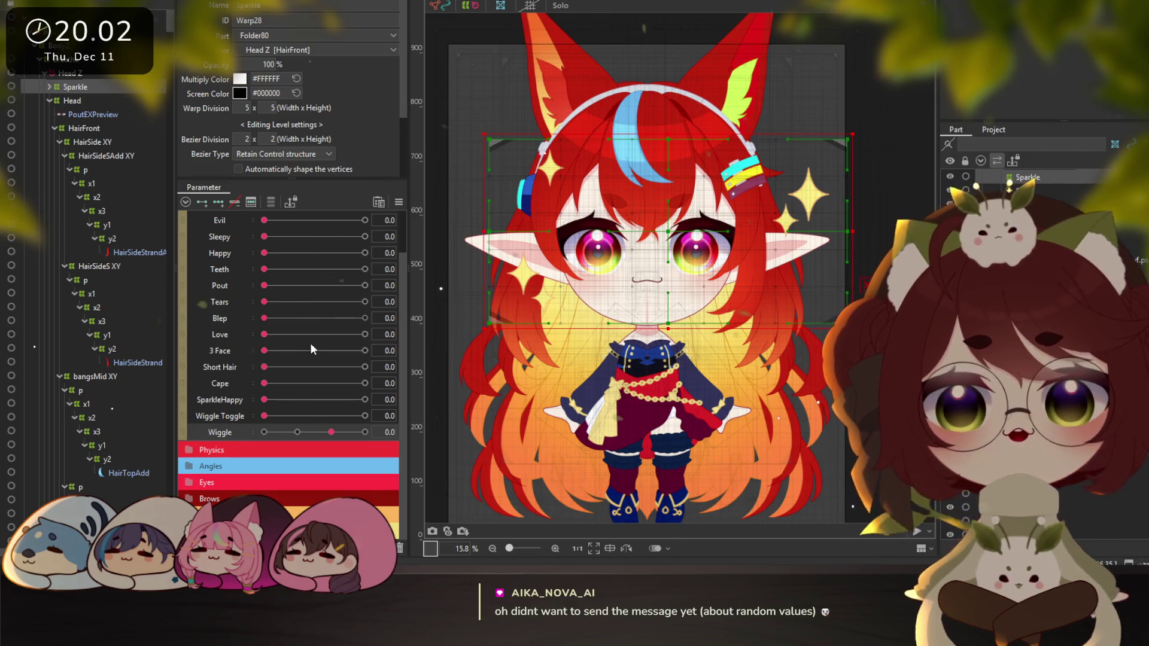
# Duplicate the Wiggle and Wiggle Toggle parameters and rename the Wiggle copy to 'Sparkle'
pyautogui.rightClick(222, 420)
pyautogui.click(251, 452)
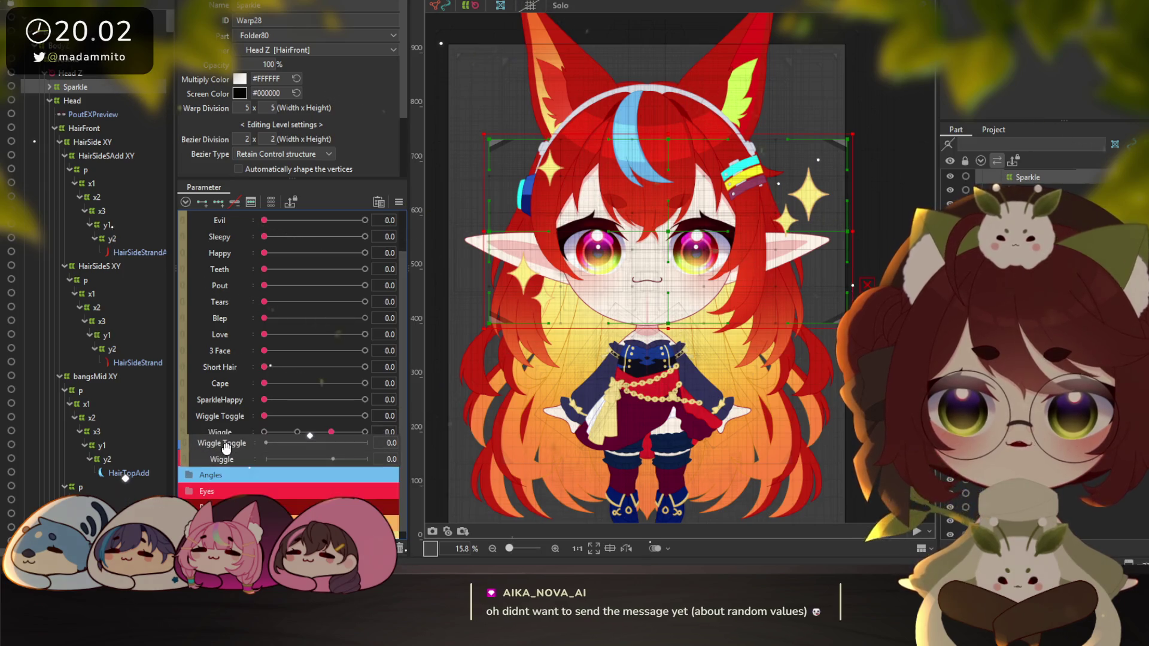
pyautogui.rightClick(219, 450)
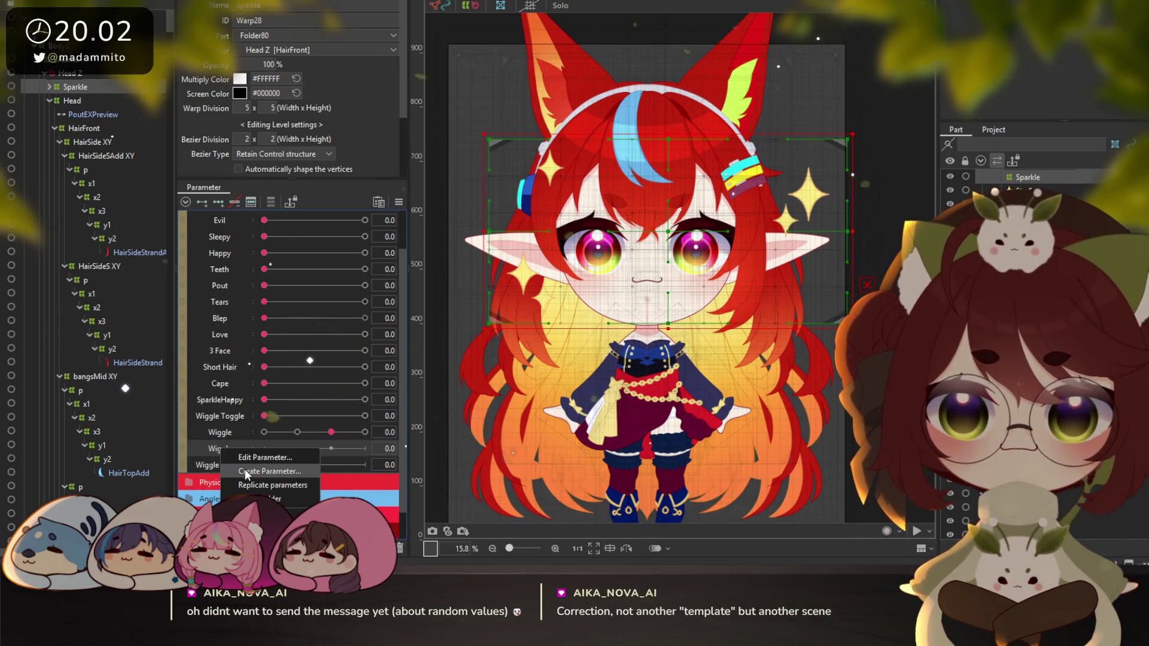
pyautogui.click(250, 466)
pyautogui.write('S')
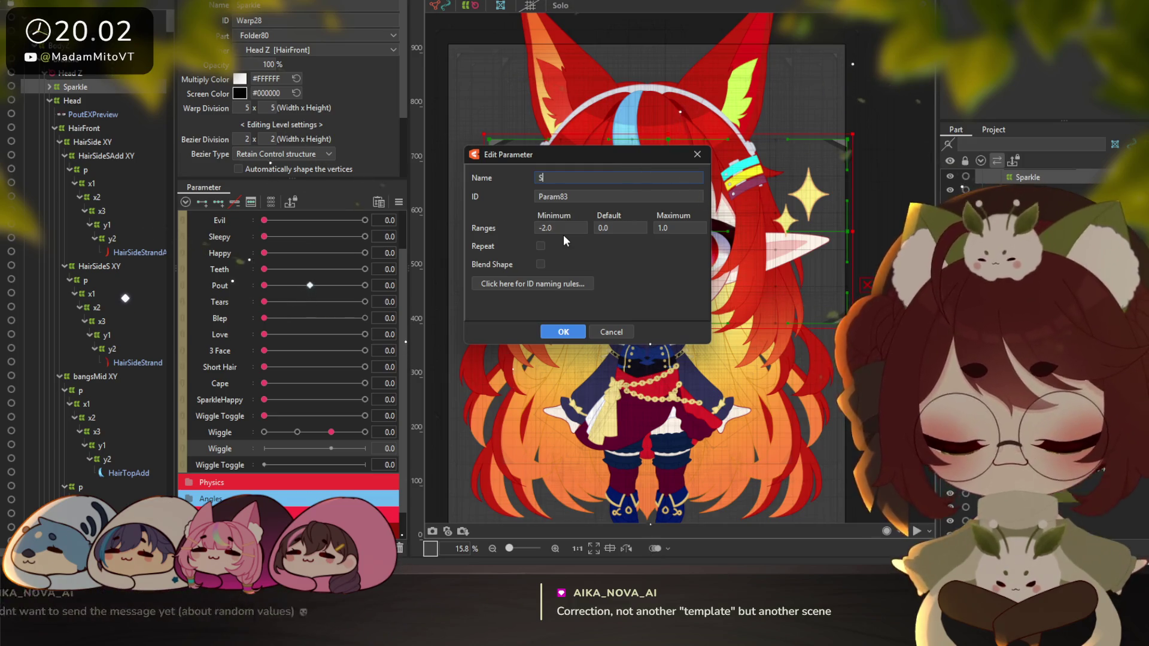
pyautogui.write('parkle')
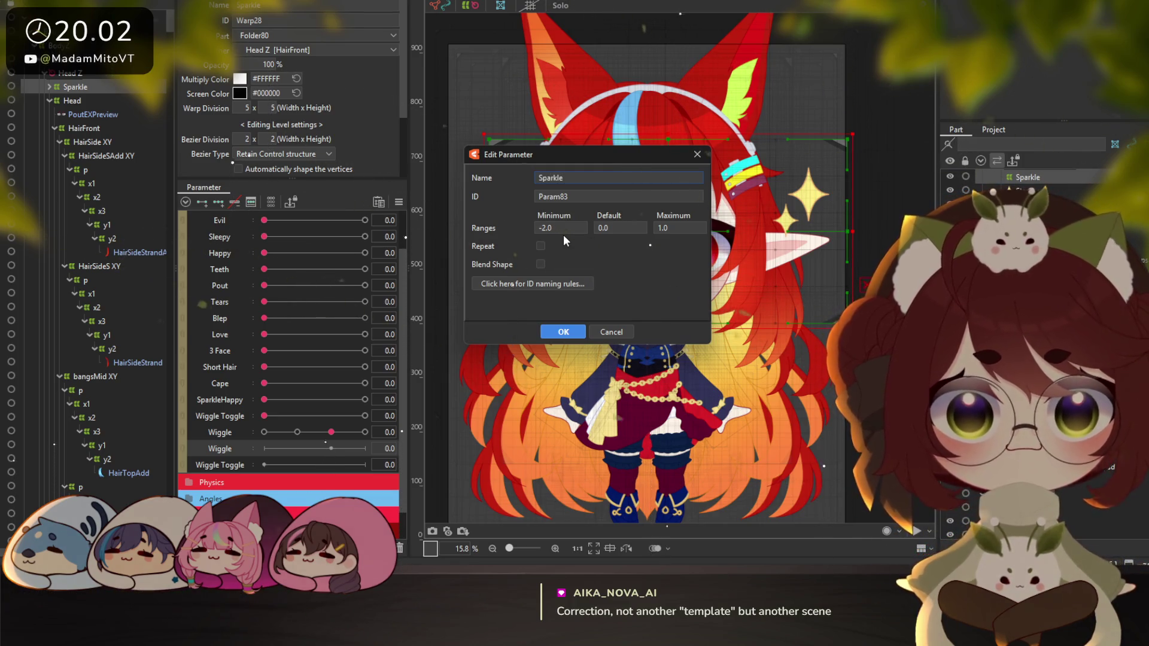
pyautogui.click(567, 335)
# Rename the Wiggle Toggle copy to 'SparkleToggle'
pyautogui.rightClick(220, 463)
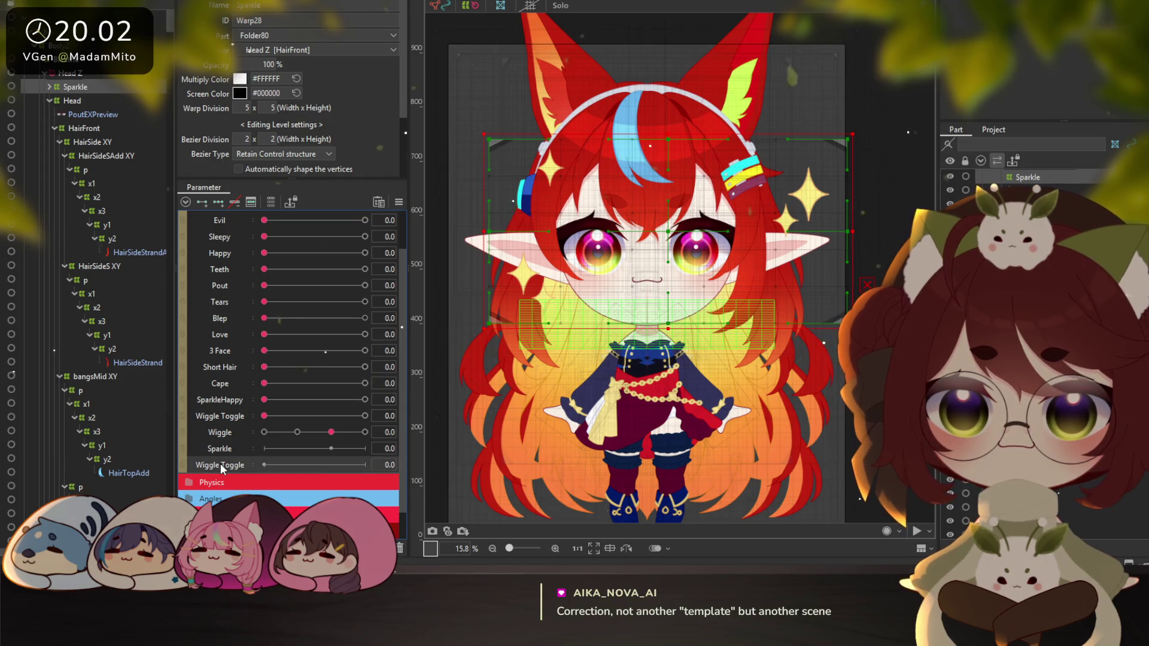
pyautogui.click(269, 473)
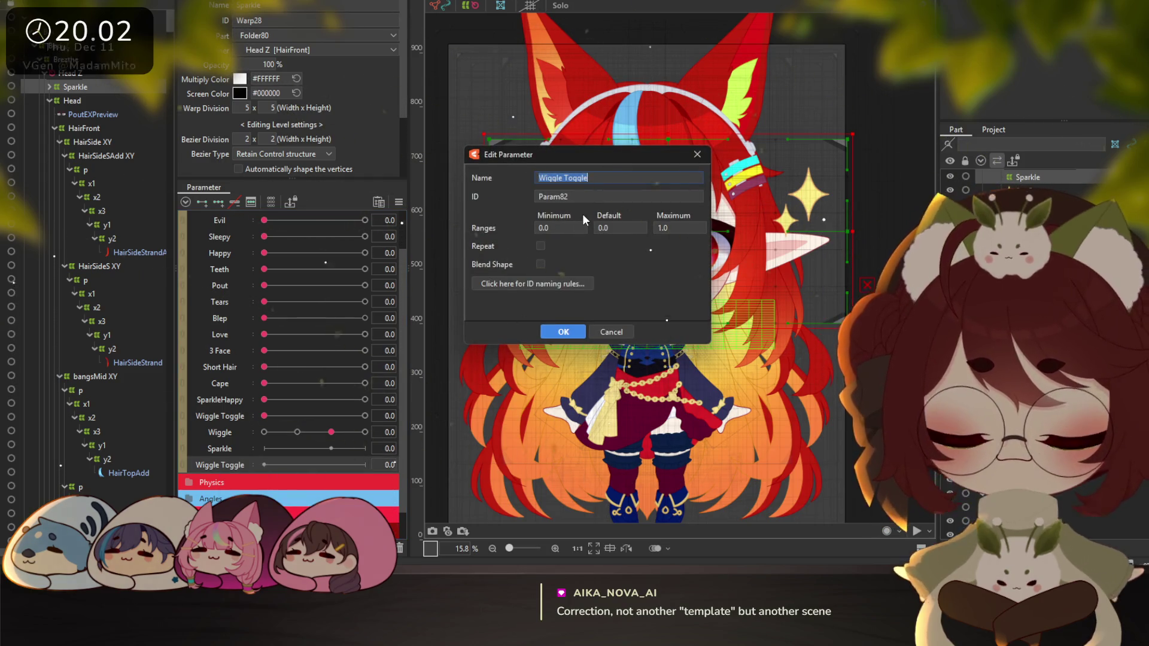
pyautogui.write('SparkleTo')
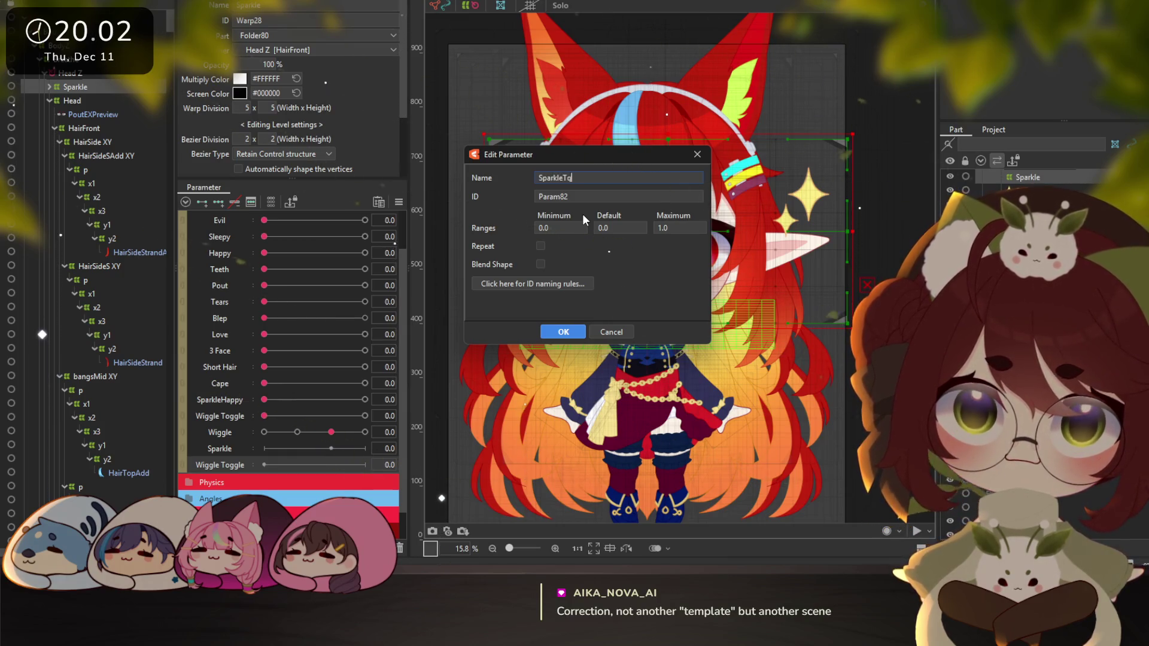
pyautogui.write('ggle')
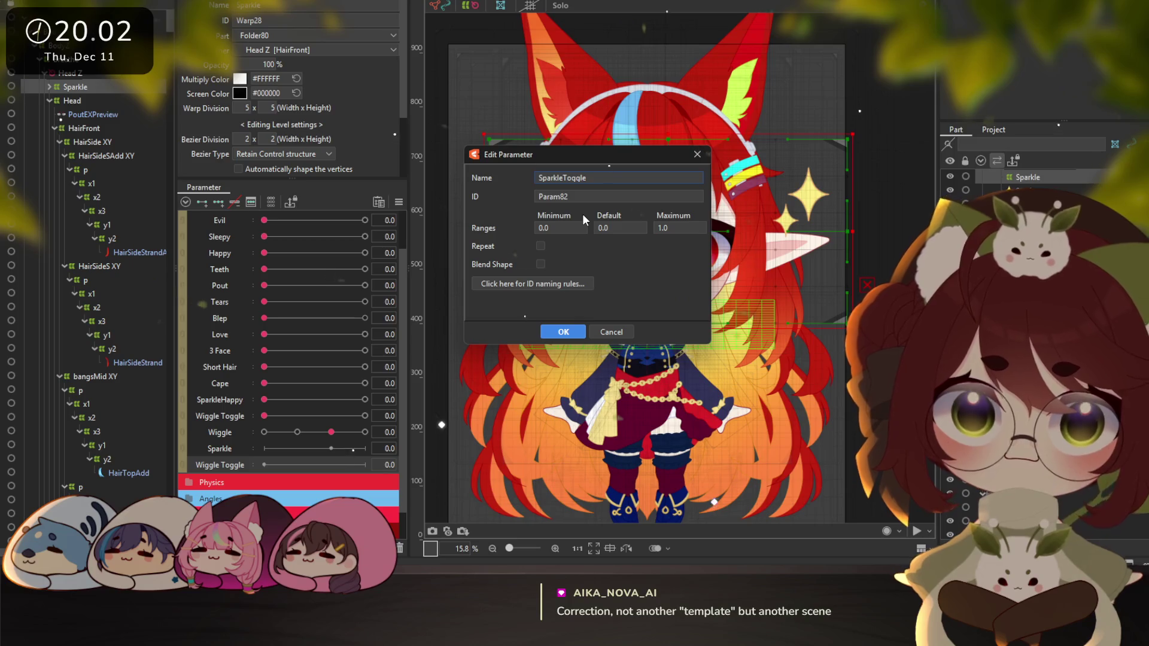
pyautogui.click(557, 332)
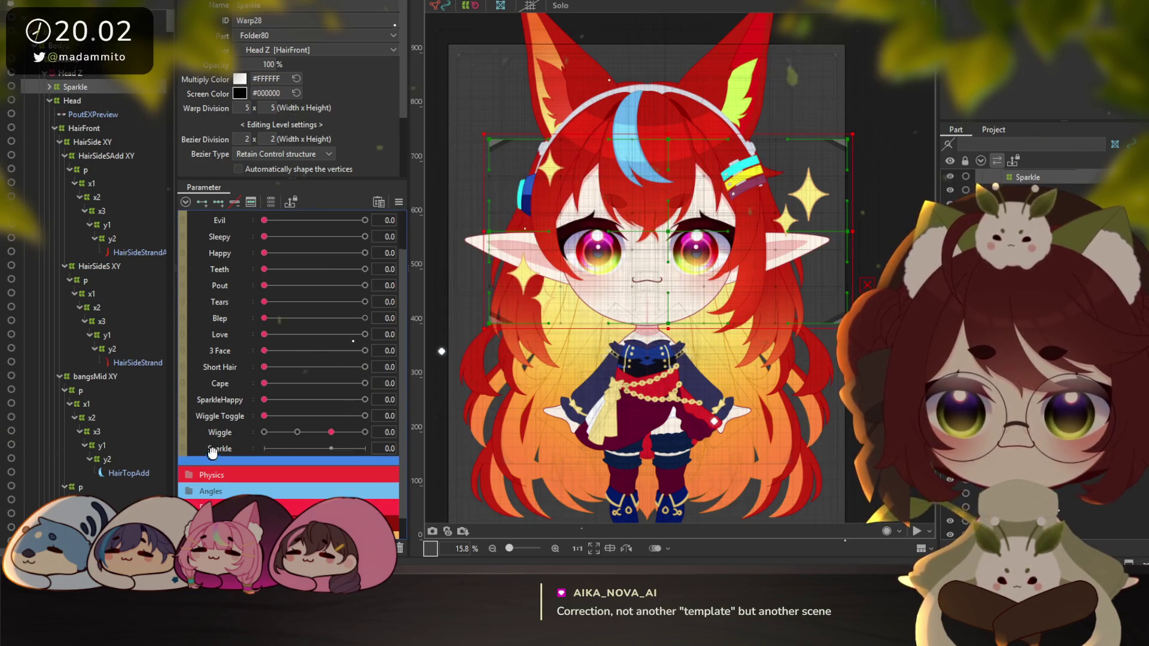
# Move Sparkle below SparkleToggle in the parameter list and expand the Sparkle folder
pyautogui.moveTo(263, 446); pyautogui.dragTo(216, 465)
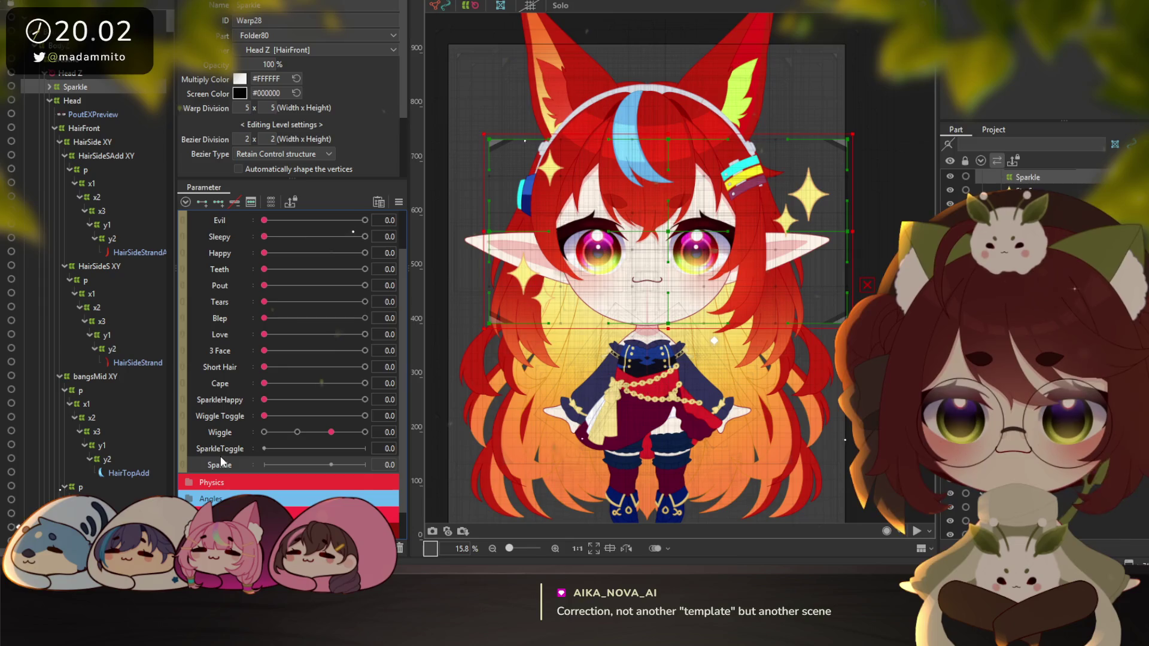
pyautogui.click(221, 448)
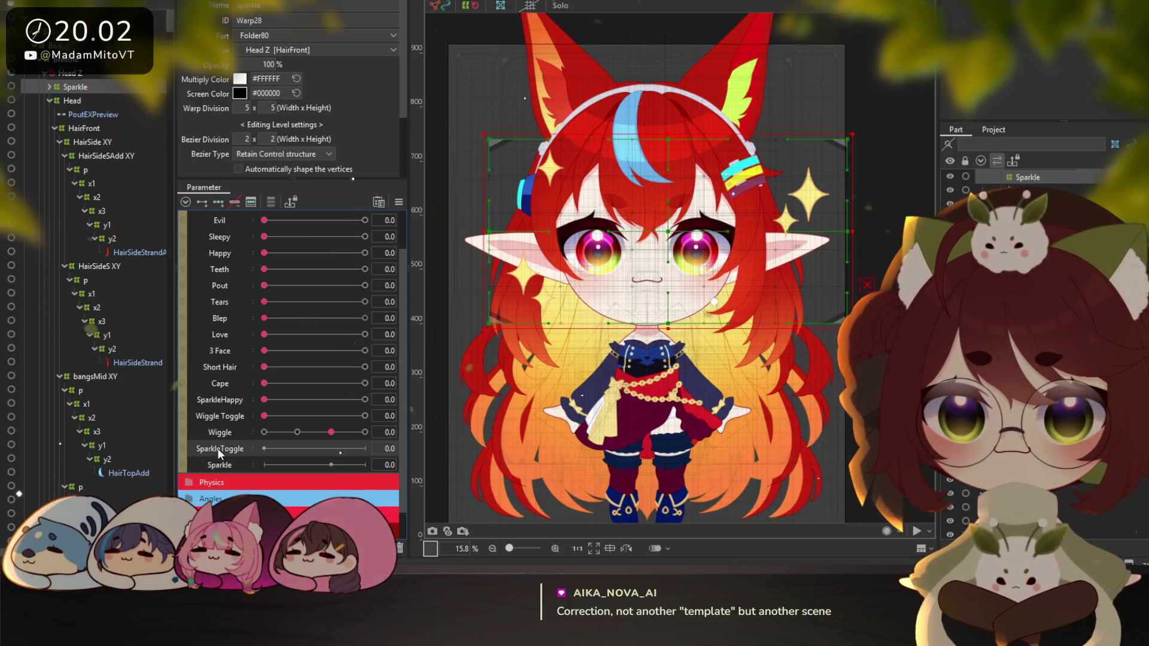
pyautogui.click(50, 86)
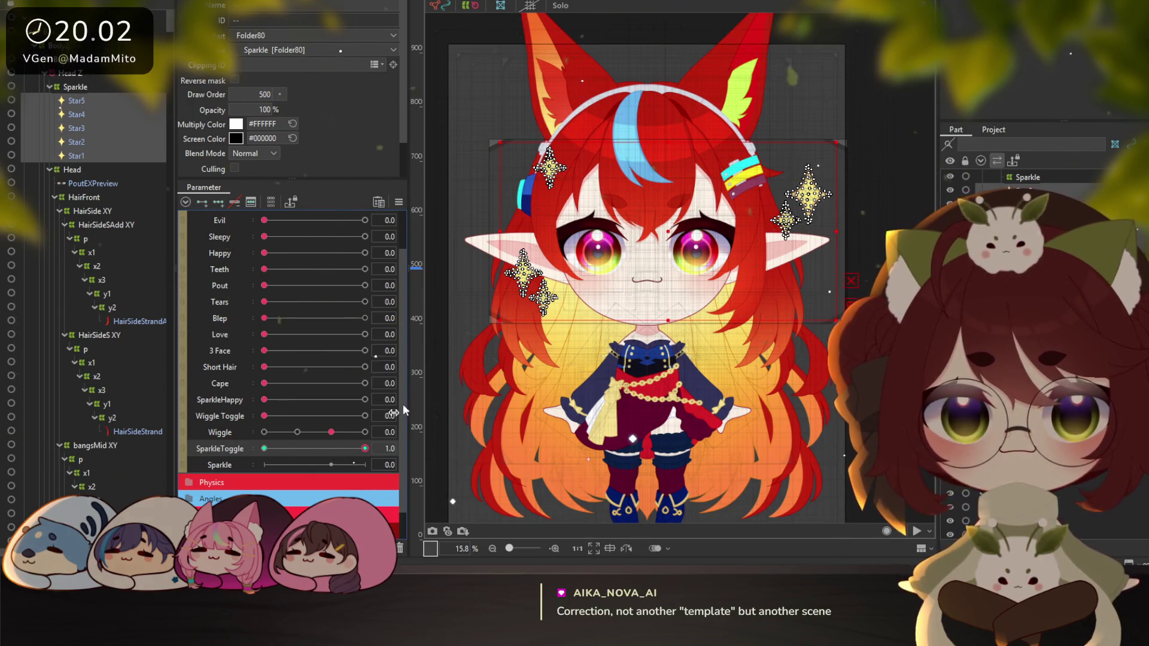
# Reset Wiggle Toggle and SparkleToggle to 0, add three keys to Sparkle, and set it to 1.0
pyautogui.scroll(2, 701, 232)
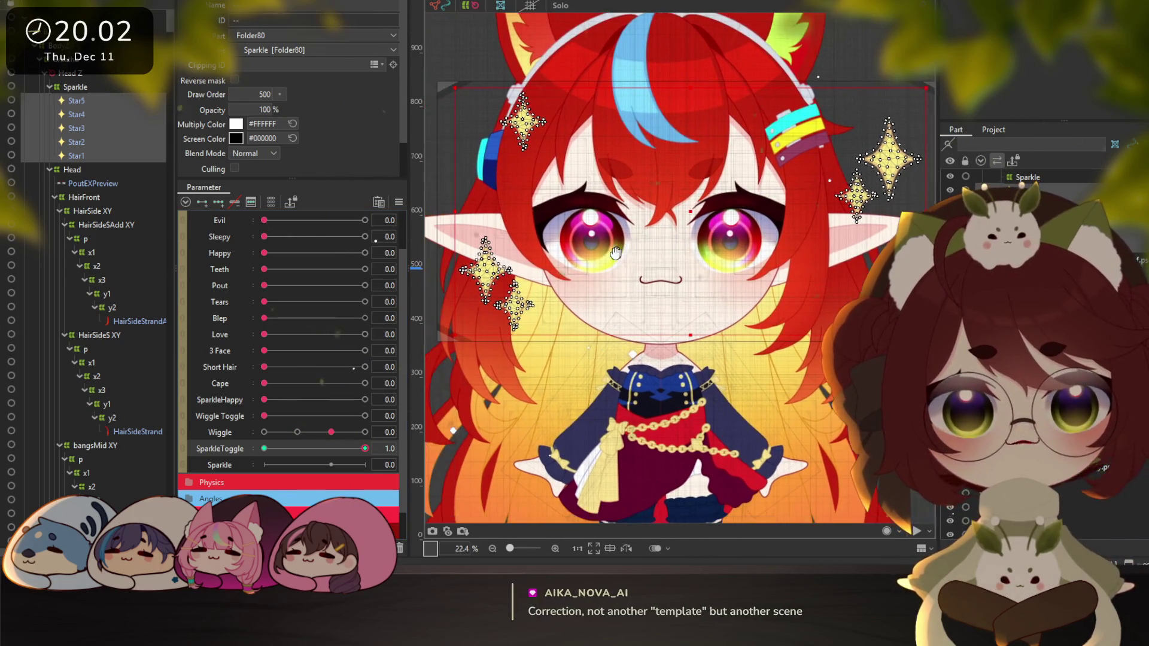
pyautogui.moveTo(267, 421); pyautogui.dragTo(364, 415)
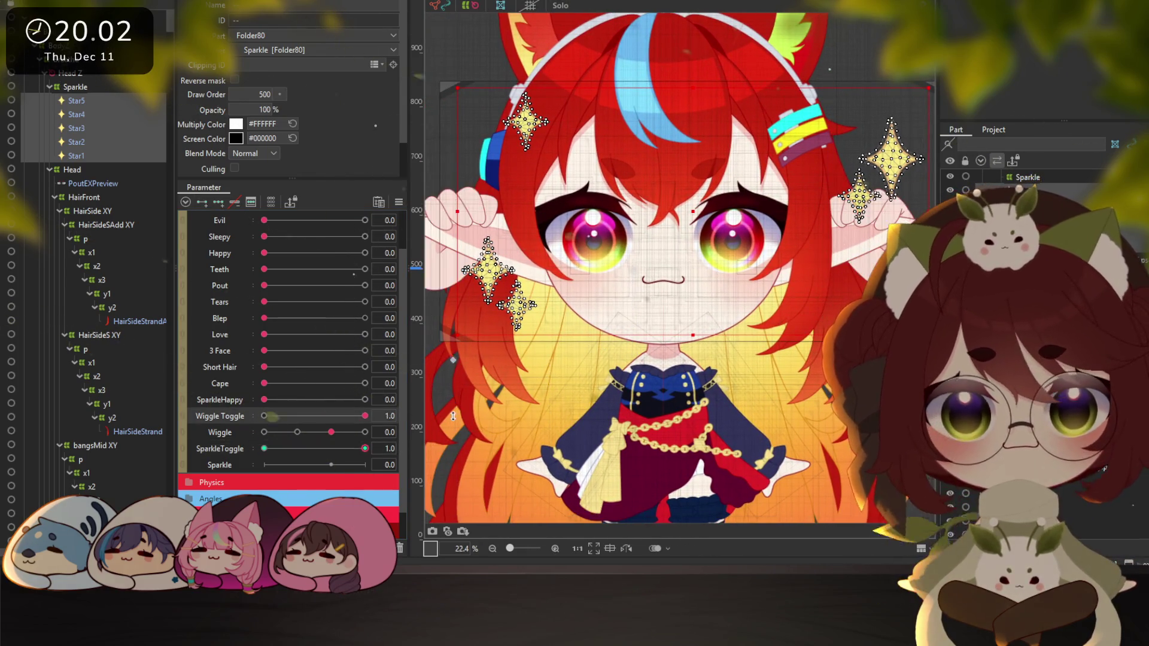
pyautogui.moveTo(440, 231); pyautogui.dragTo(538, 209)
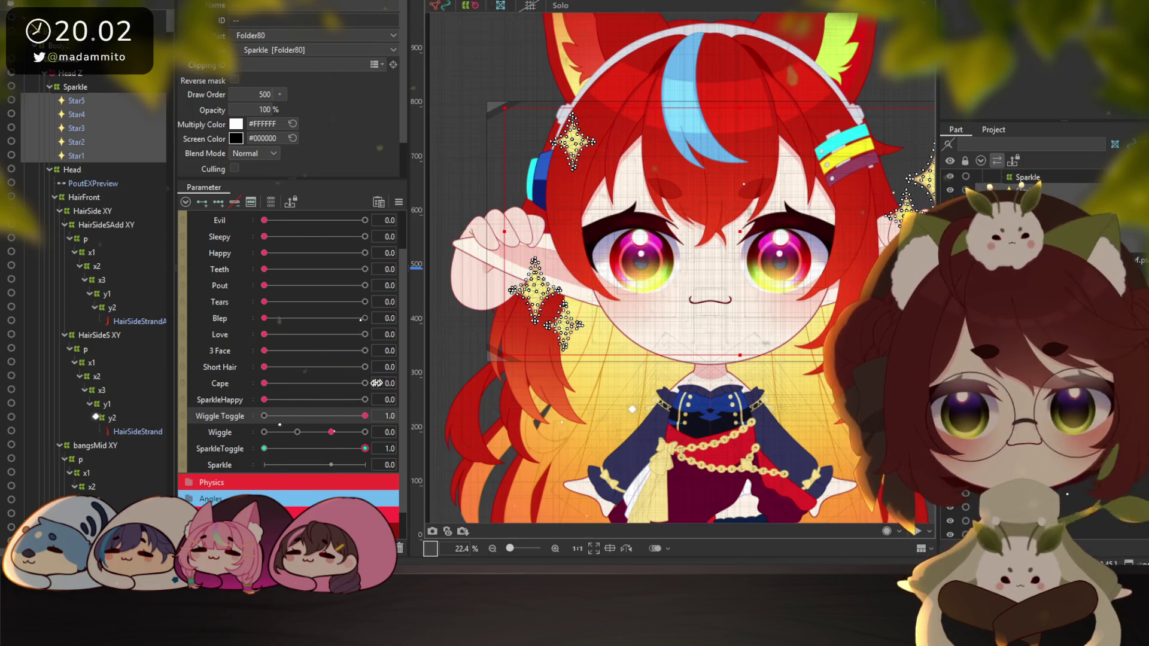
pyautogui.click(264, 415)
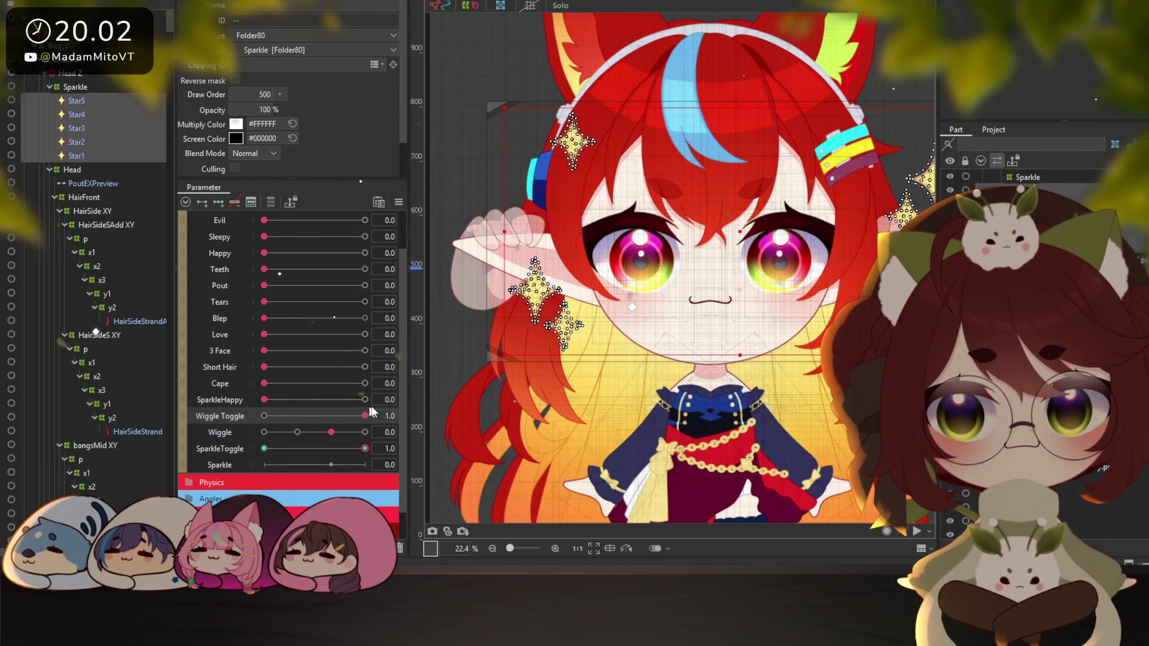
pyautogui.click(288, 448)
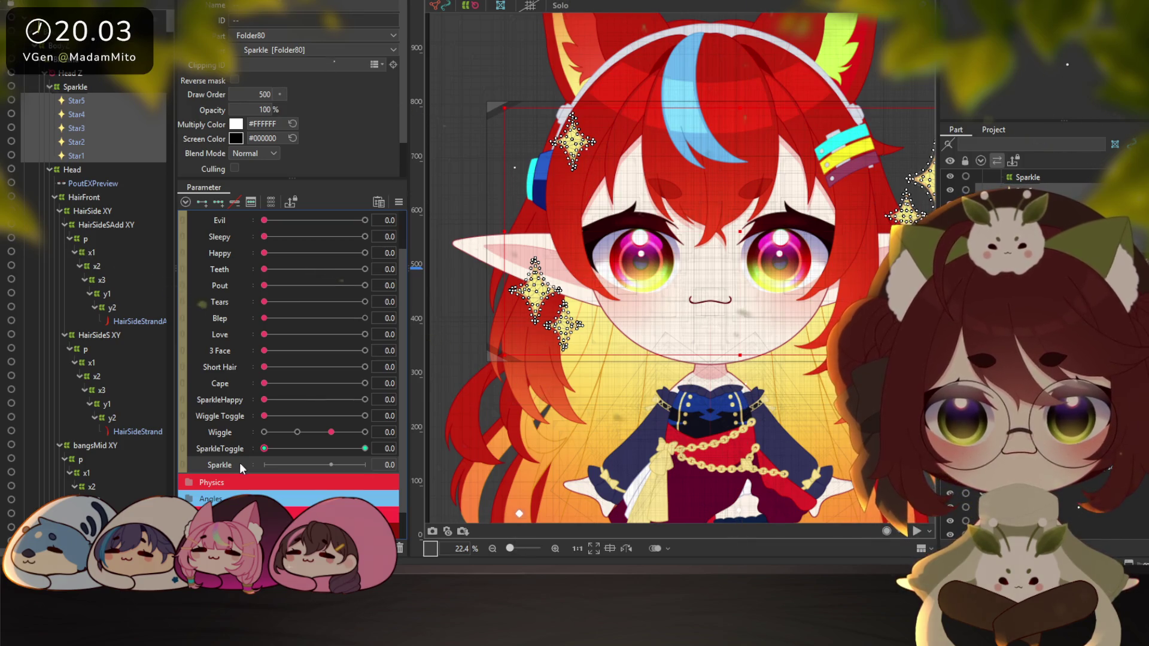
pyautogui.click(208, 201)
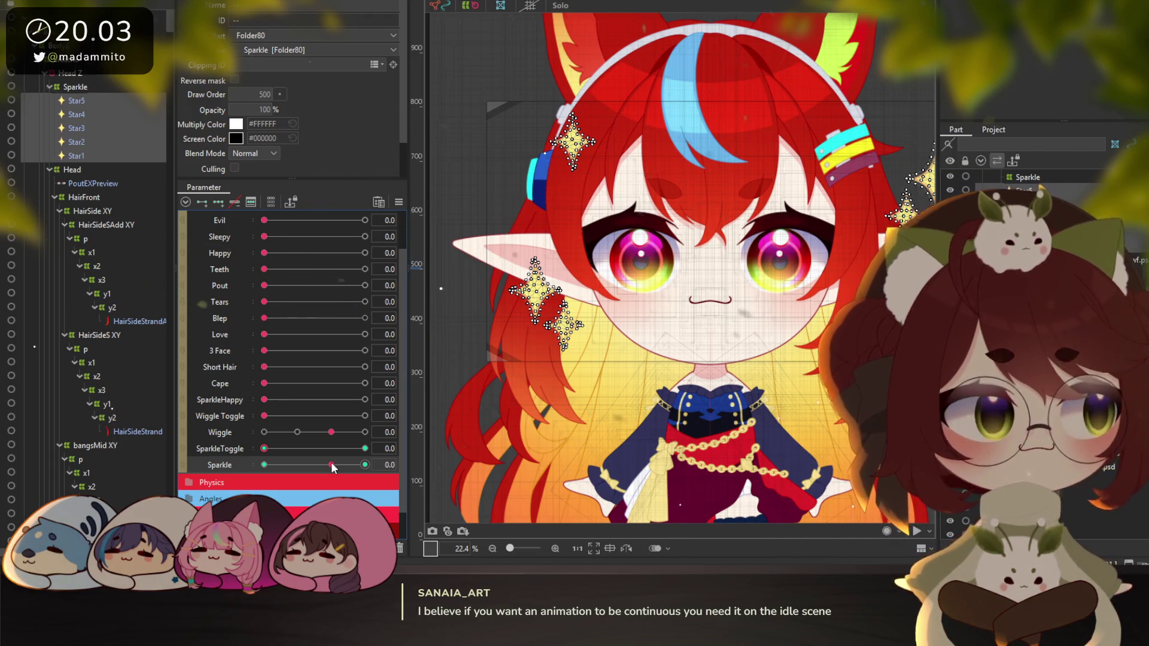
pyautogui.click(332, 463)
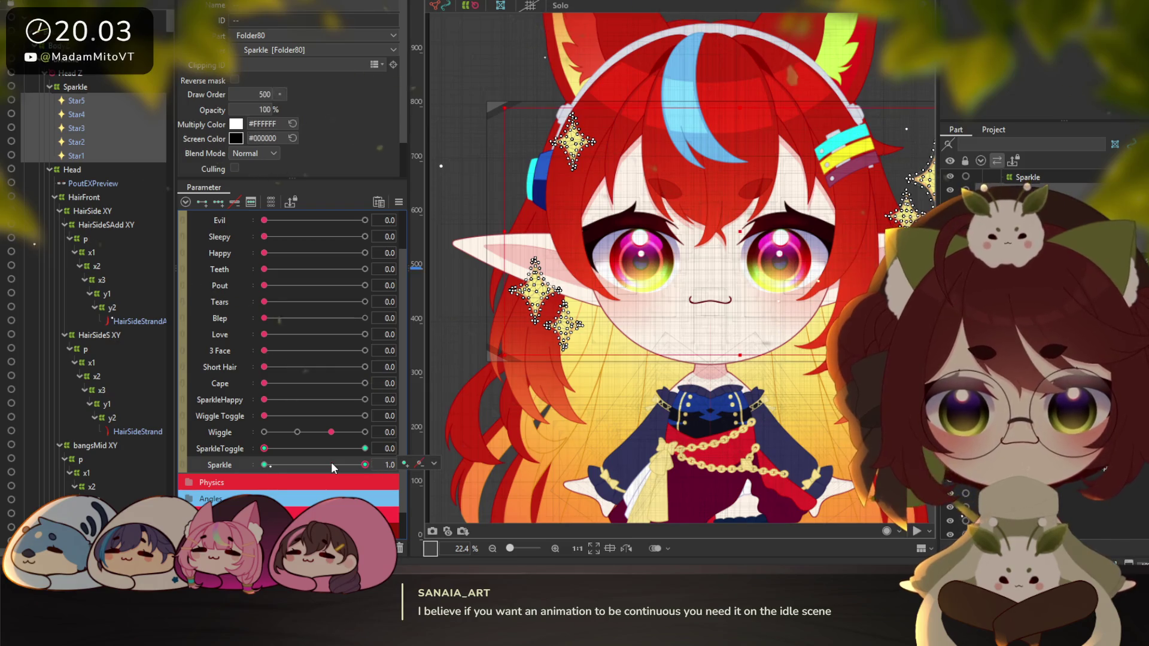
pyautogui.click(332, 431)
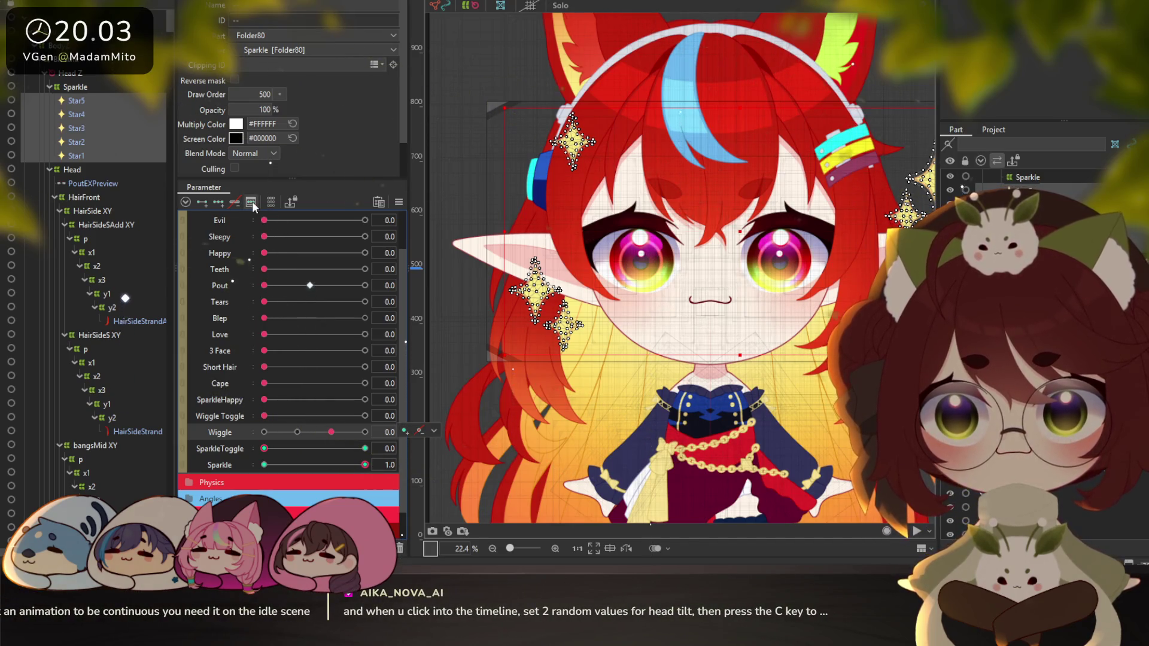
pyautogui.click(252, 203)
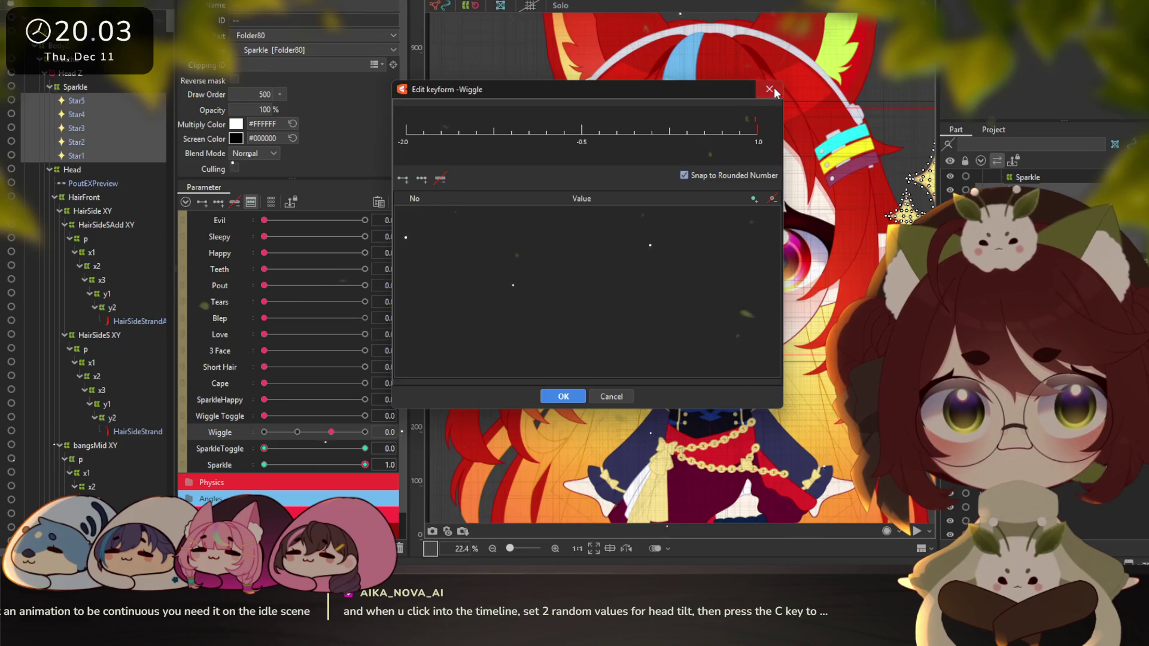
pyautogui.click(770, 90)
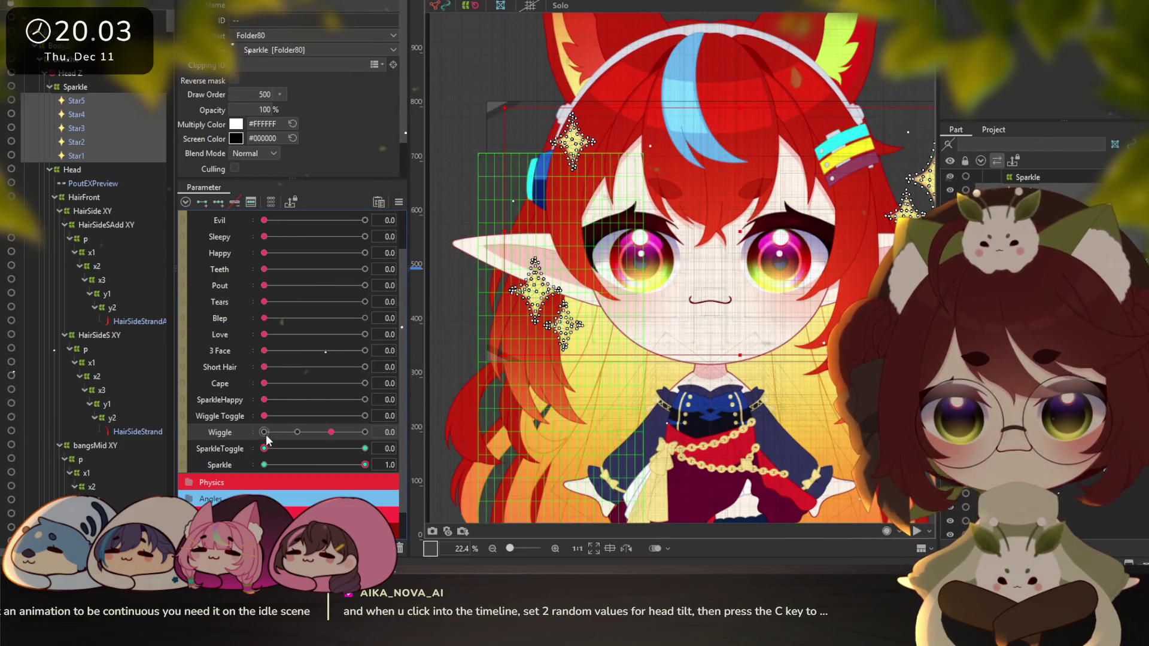
pyautogui.click(250, 203)
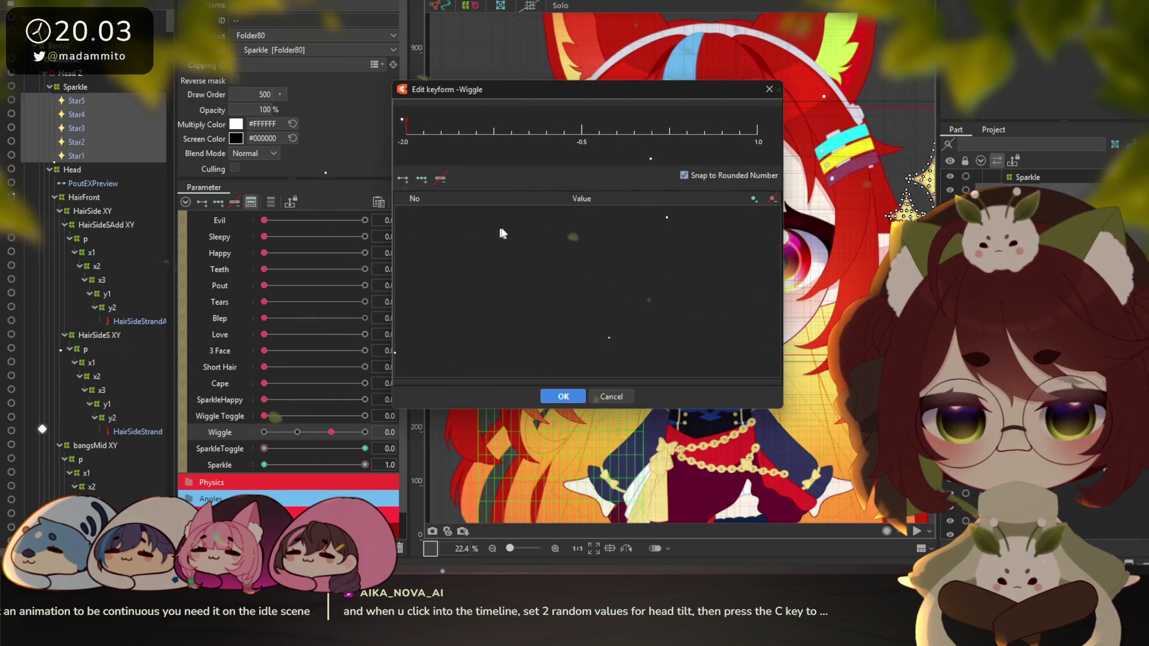
pyautogui.click(770, 91)
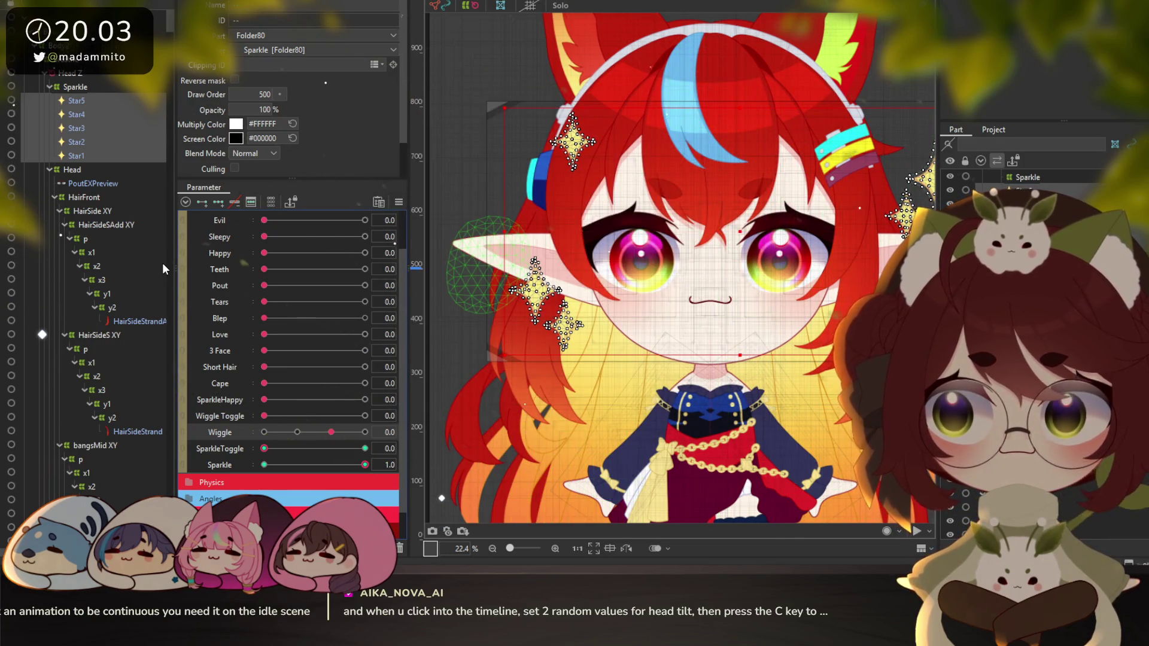
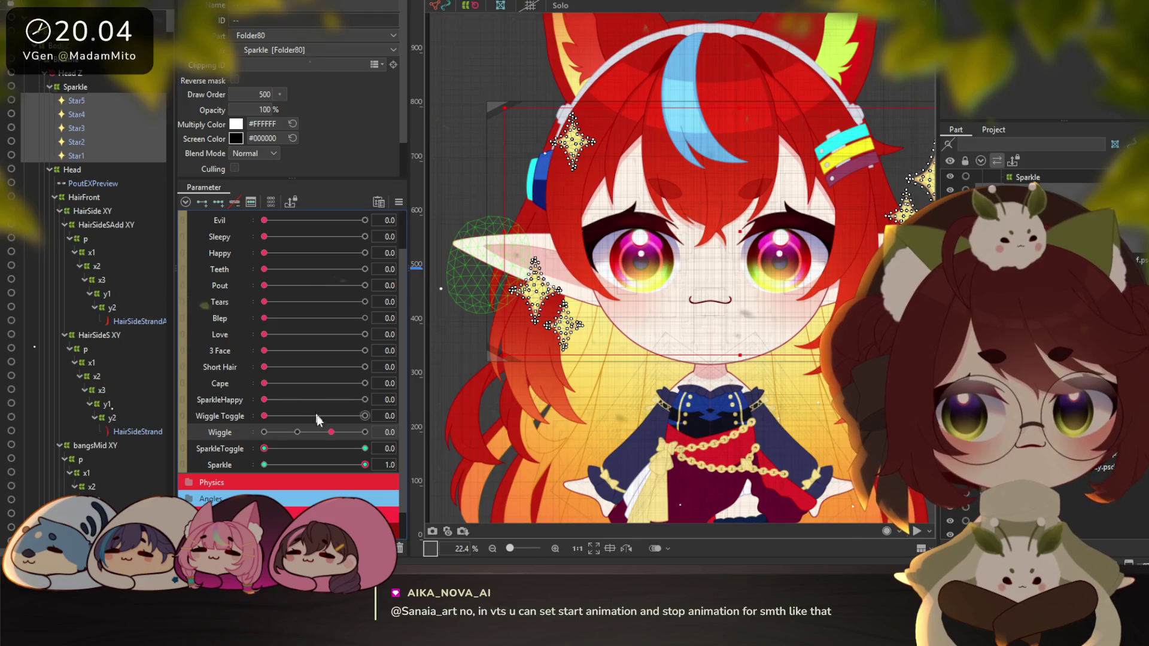
# Preview Wiggle, set SparkleToggle to 1.0, and open the Sparkle keyform editor showing keys -2.0 and 1.0
pyautogui.moveTo(332, 440)
pyautogui.mouseDown()
pyautogui.moveTo(353, 433)
pyautogui.moveTo(321, 429)
pyautogui.mouseUp()
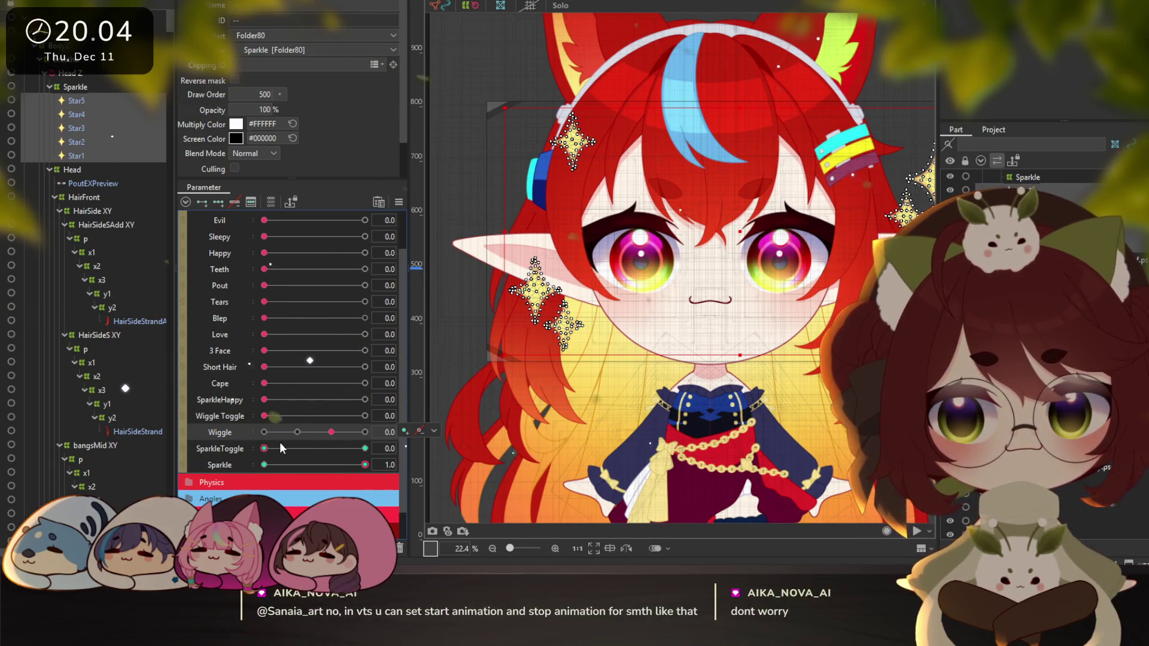
pyautogui.moveTo(288, 448); pyautogui.dragTo(353, 450)
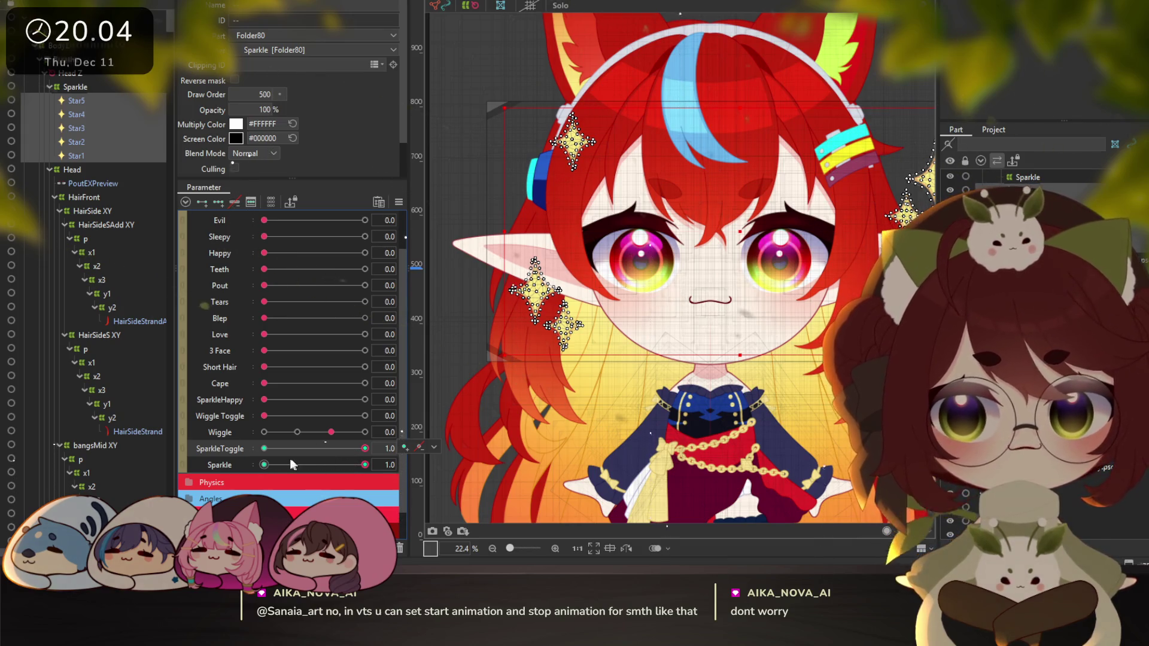
pyautogui.click(313, 465)
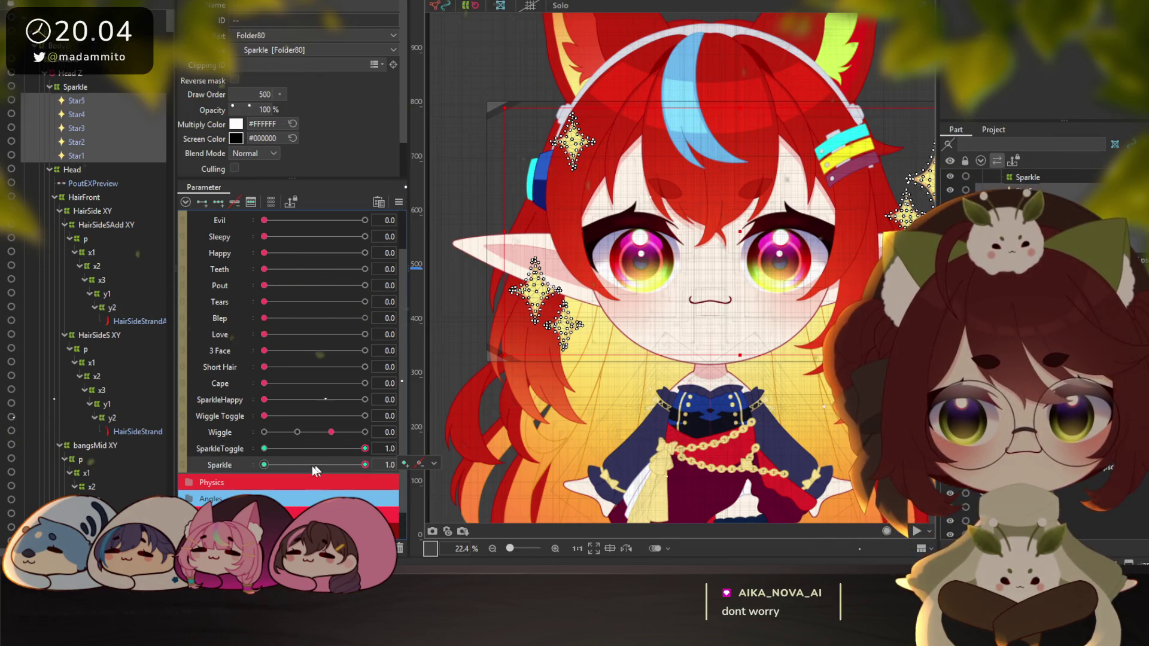
pyautogui.click(251, 201)
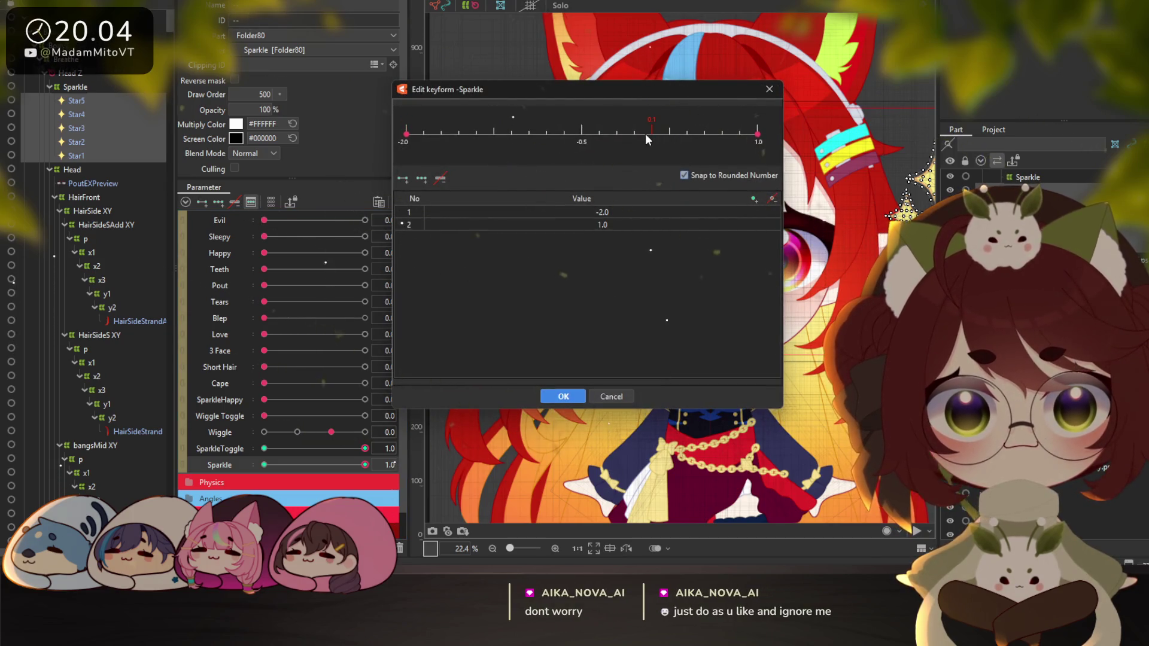
# Add Sparkle keys at 0.25 and -1.25 and confirm
pyautogui.click(668, 134)
pyautogui.click(501, 136)
pyautogui.click(562, 396)
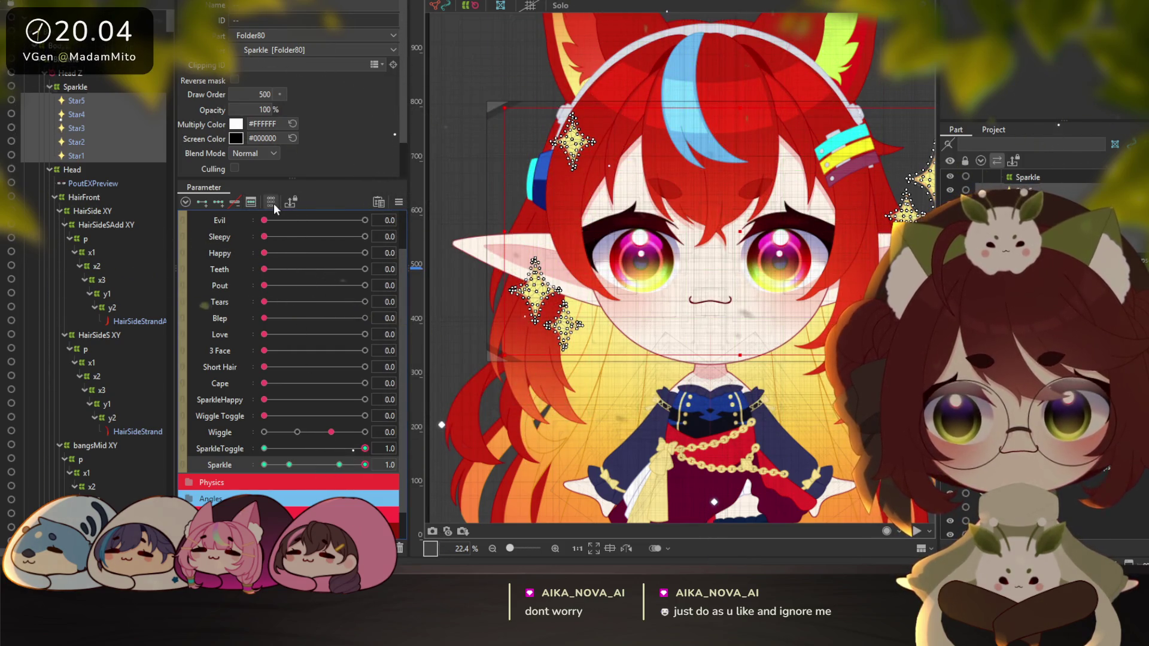
# Replace the Sparkle keys 0.25 and -1.25 with 0.1 and -1.1, then jump to 0.1
pyautogui.click(251, 201)
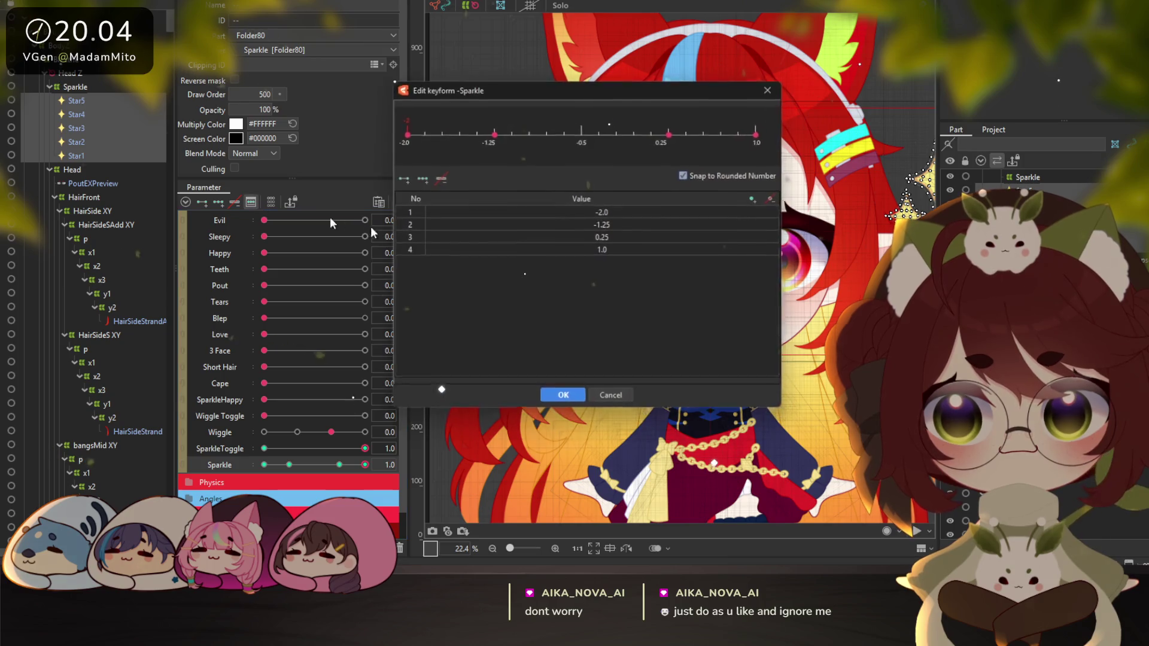
pyautogui.click(668, 134)
pyautogui.click(652, 134)
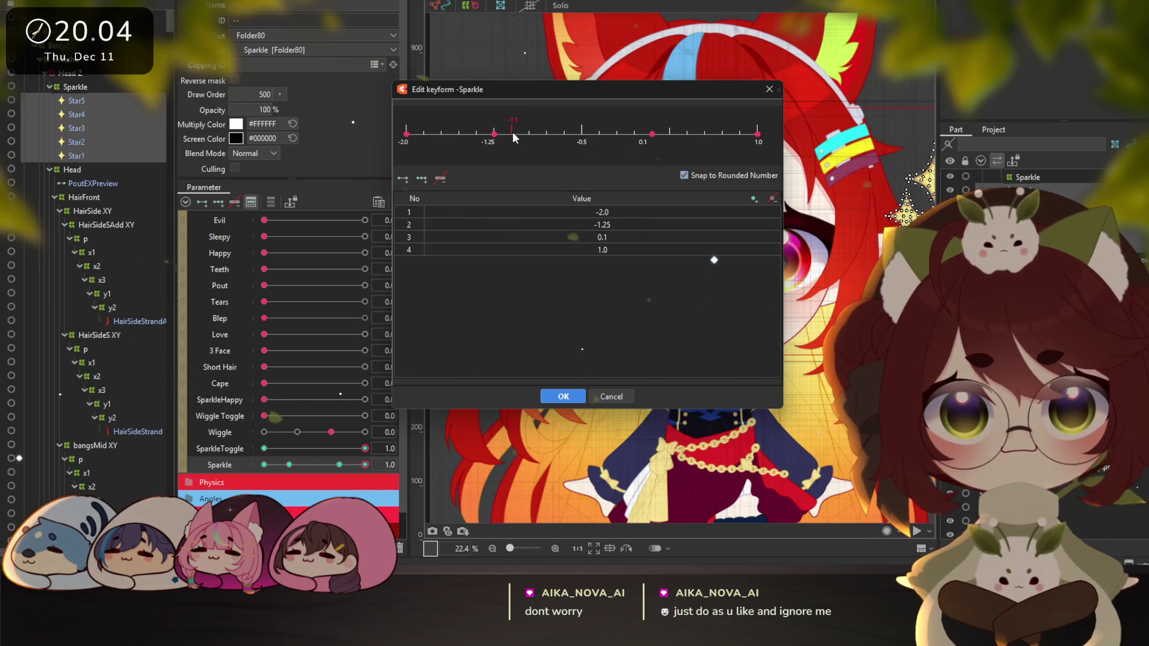
pyautogui.click(514, 132)
pyautogui.click(494, 133)
pyautogui.click(550, 398)
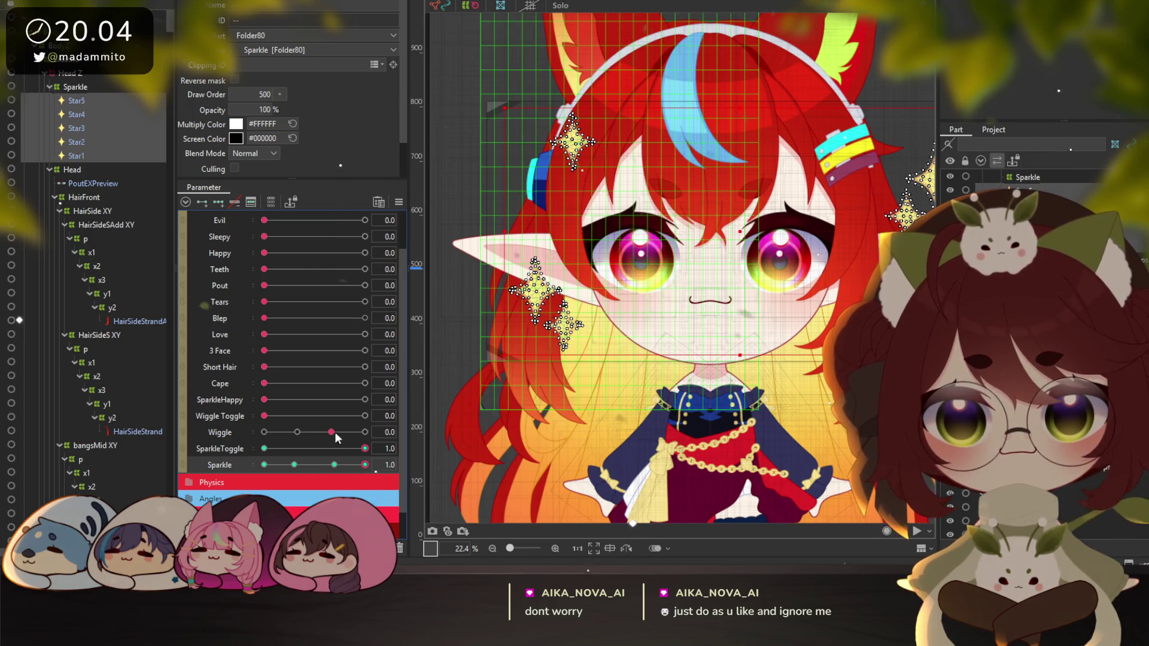
pyautogui.click(334, 465)
# Shift Sparkle's middle keys to -0.95 and -0.05, apply, and set Sparkle to -0.1
pyautogui.click(253, 201)
pyautogui.moveTo(652, 134); pyautogui.dragTo(529, 134)
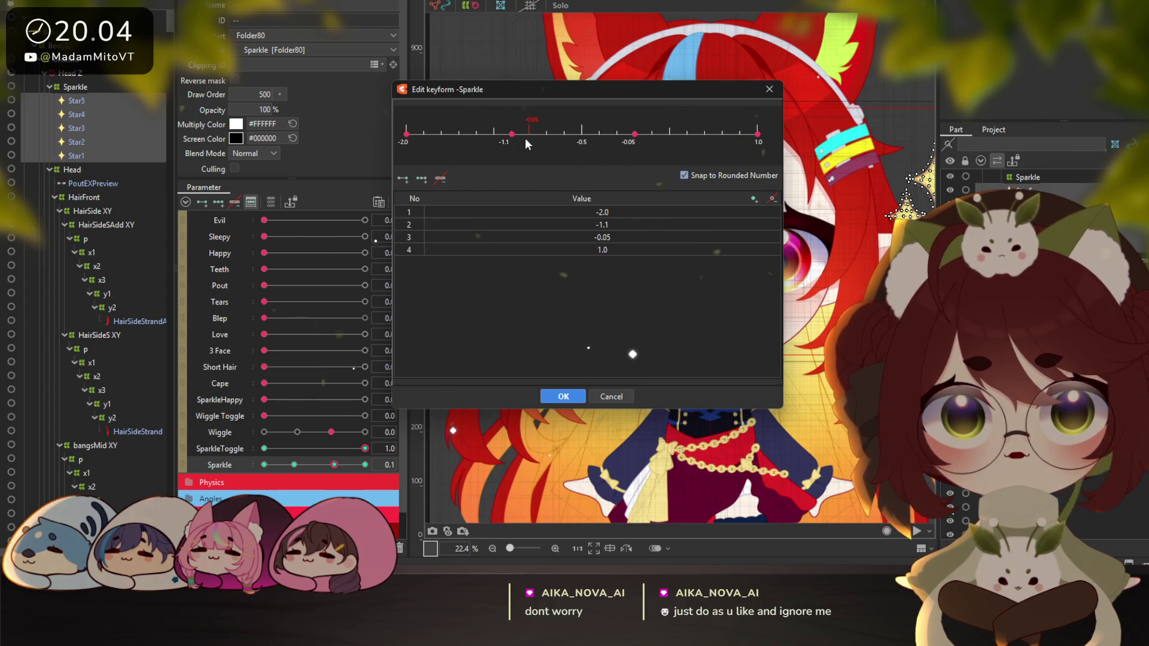
pyautogui.click(549, 401)
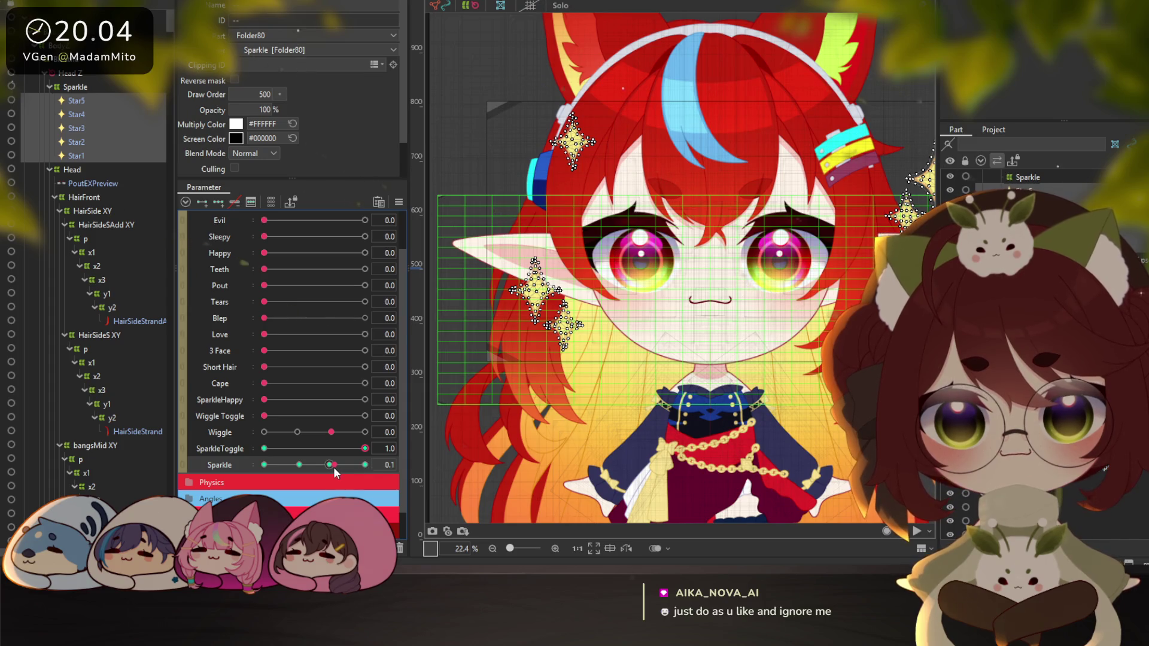
pyautogui.click(330, 465)
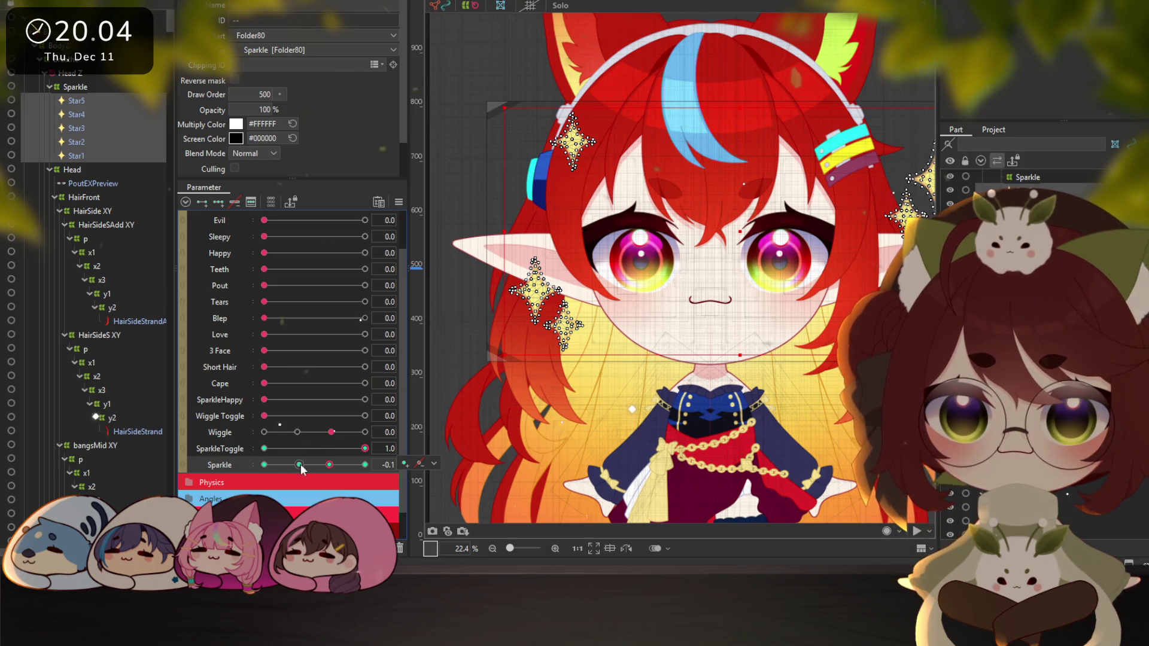
pyautogui.click(270, 201)
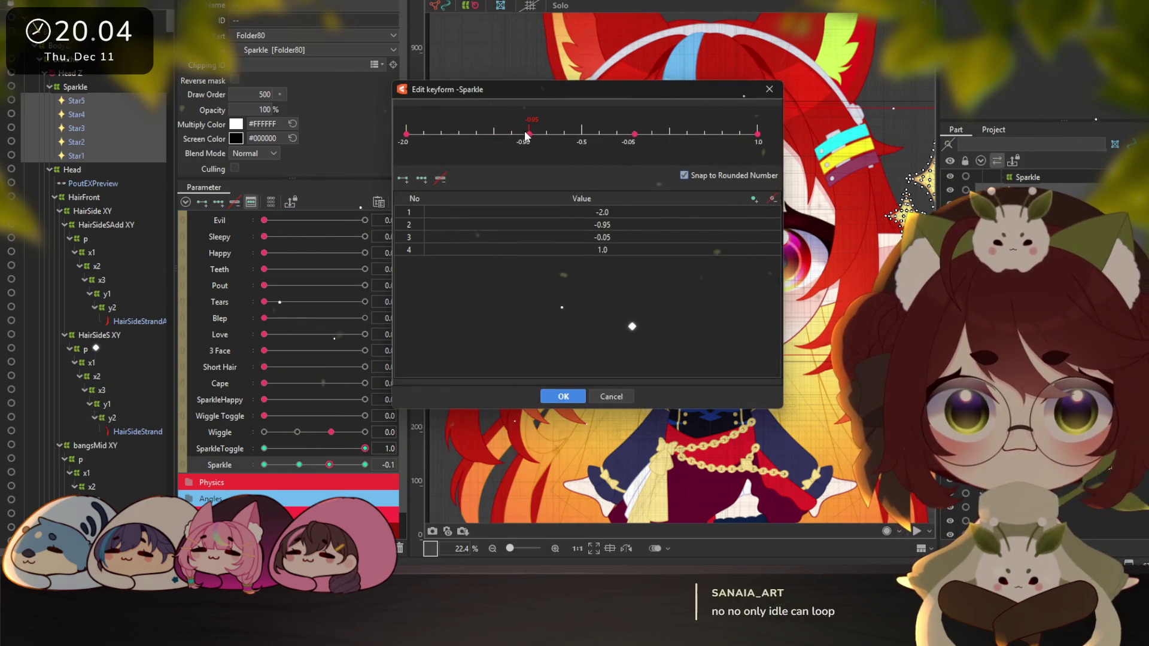
pyautogui.click(563, 396)
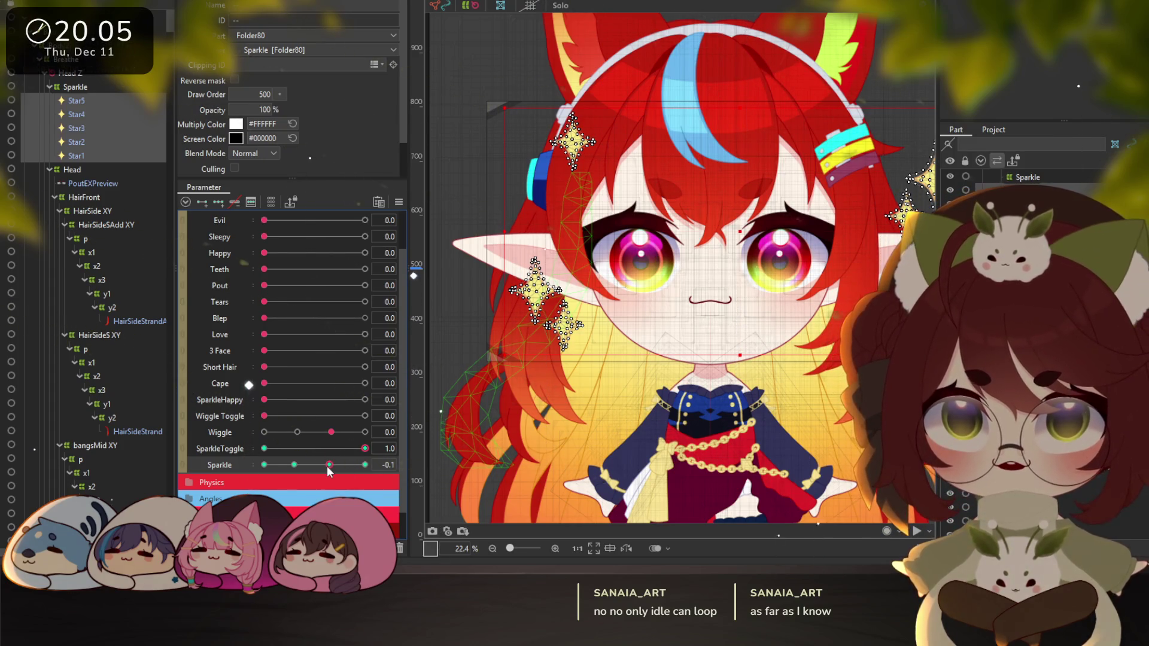
pyautogui.click(331, 433)
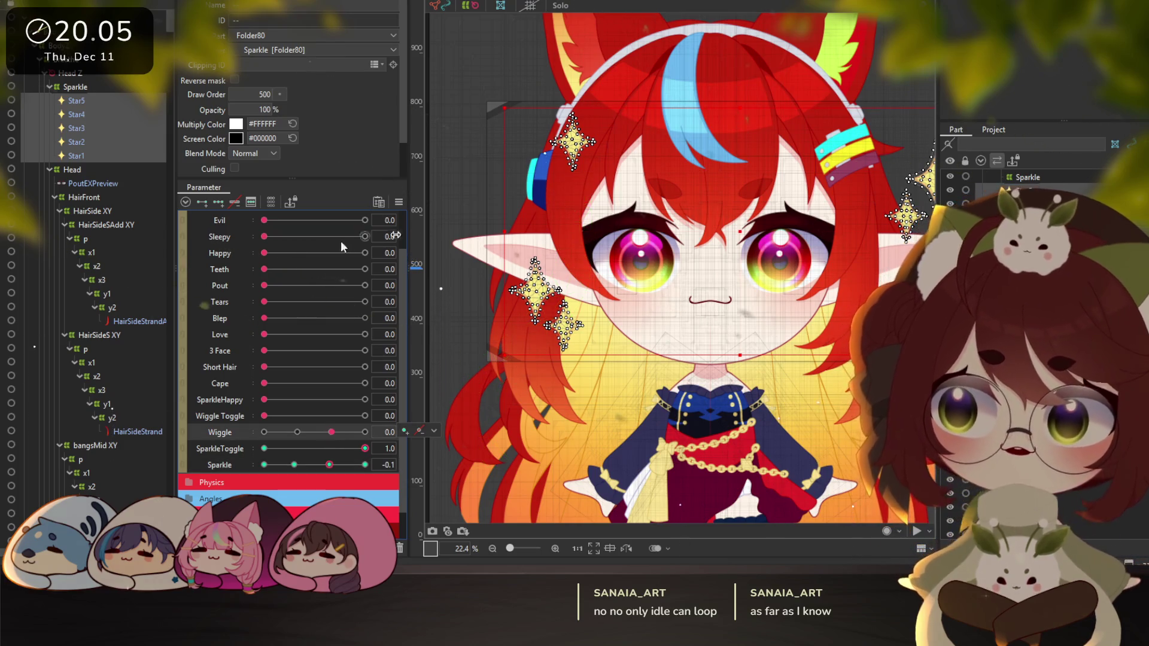
pyautogui.rightClick(465, 217)
pyautogui.moveTo(594, 273)
pyautogui.click(640, 278)
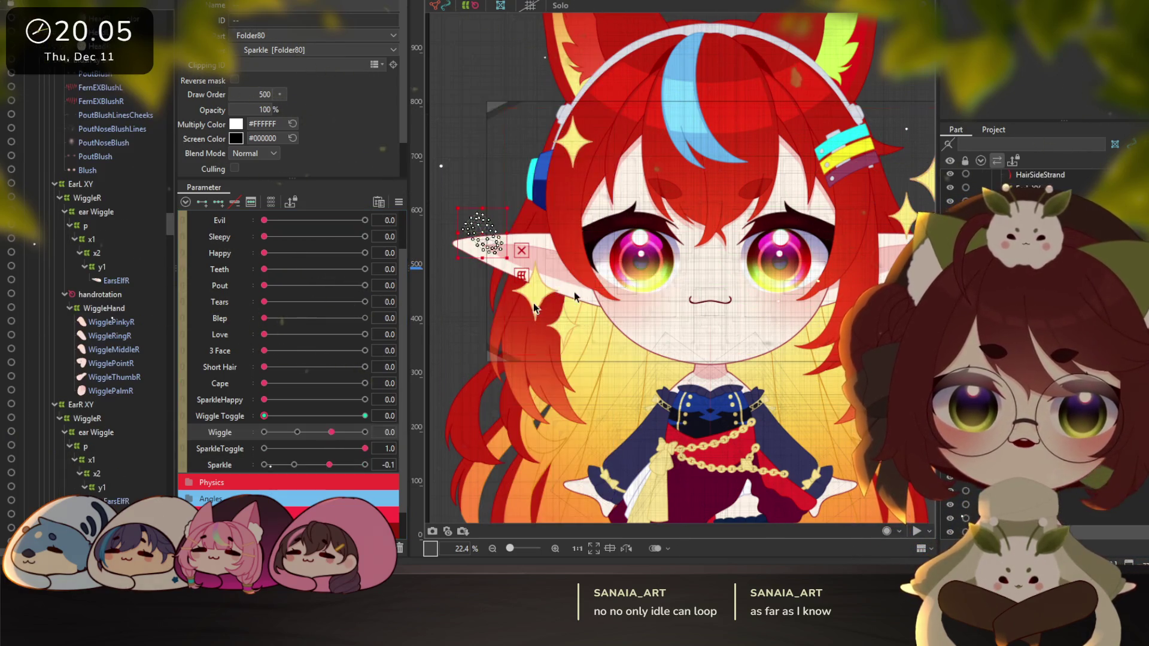
pyautogui.click(251, 202)
pyautogui.press('Escape')
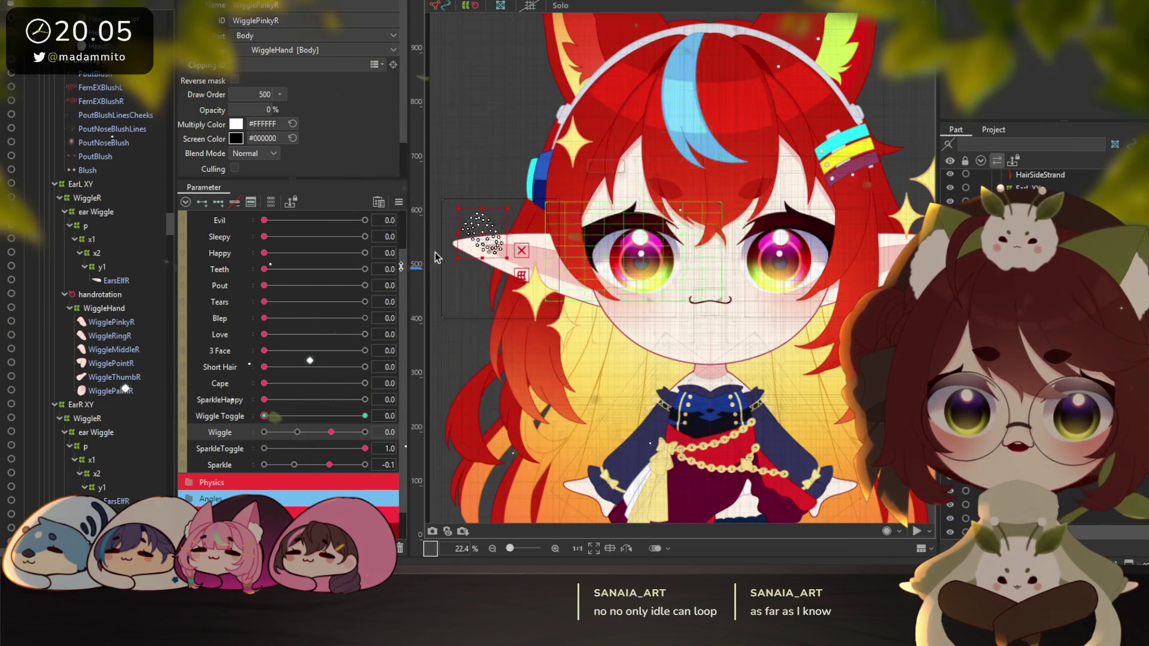
pyautogui.scroll(5, 101, 213)
pyautogui.scroll(-2, 105, 239)
pyautogui.scroll(-2, 107, 254)
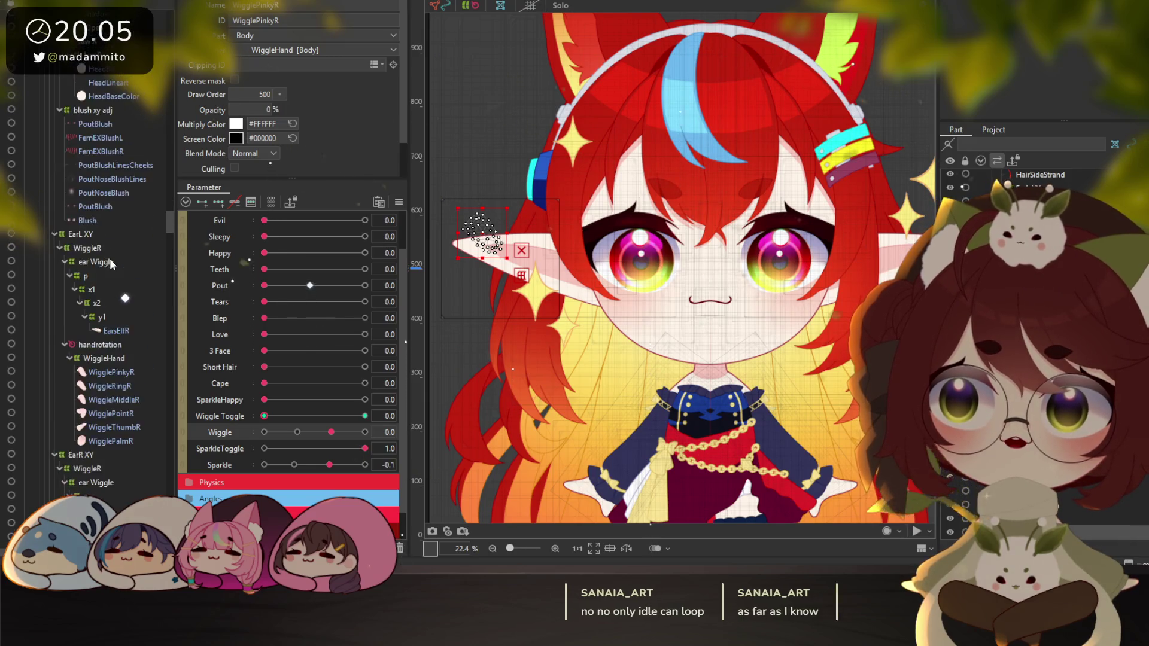
pyautogui.scroll(-2, 110, 258)
pyautogui.scroll(-1, 110, 267)
pyautogui.click(104, 228)
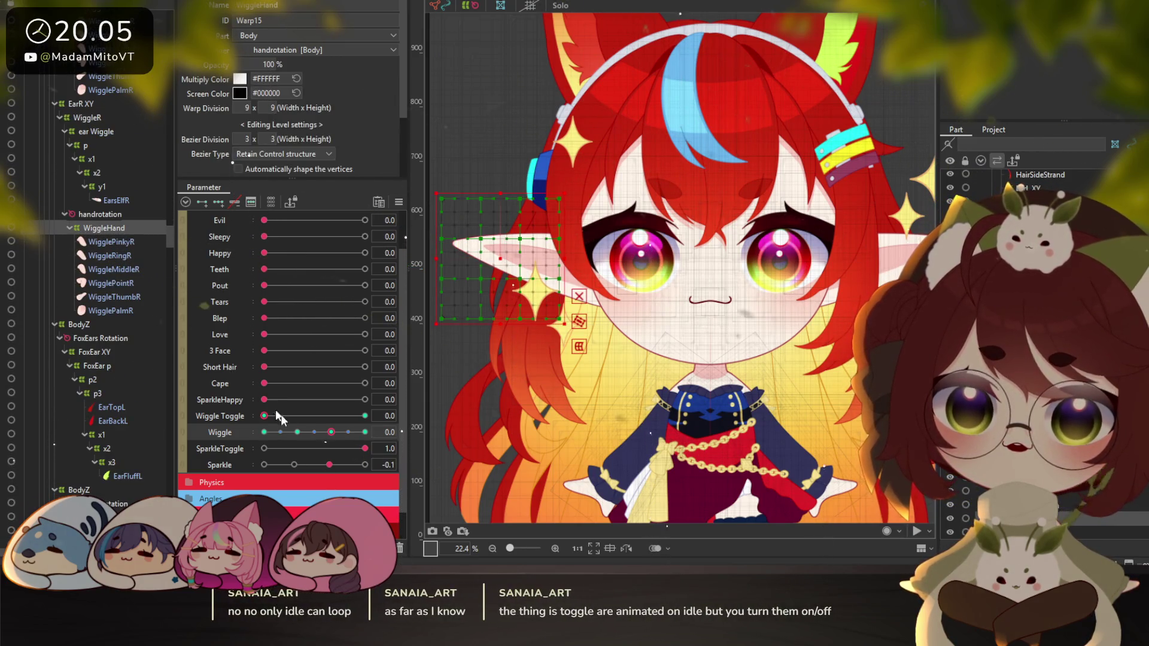
pyautogui.click(271, 202)
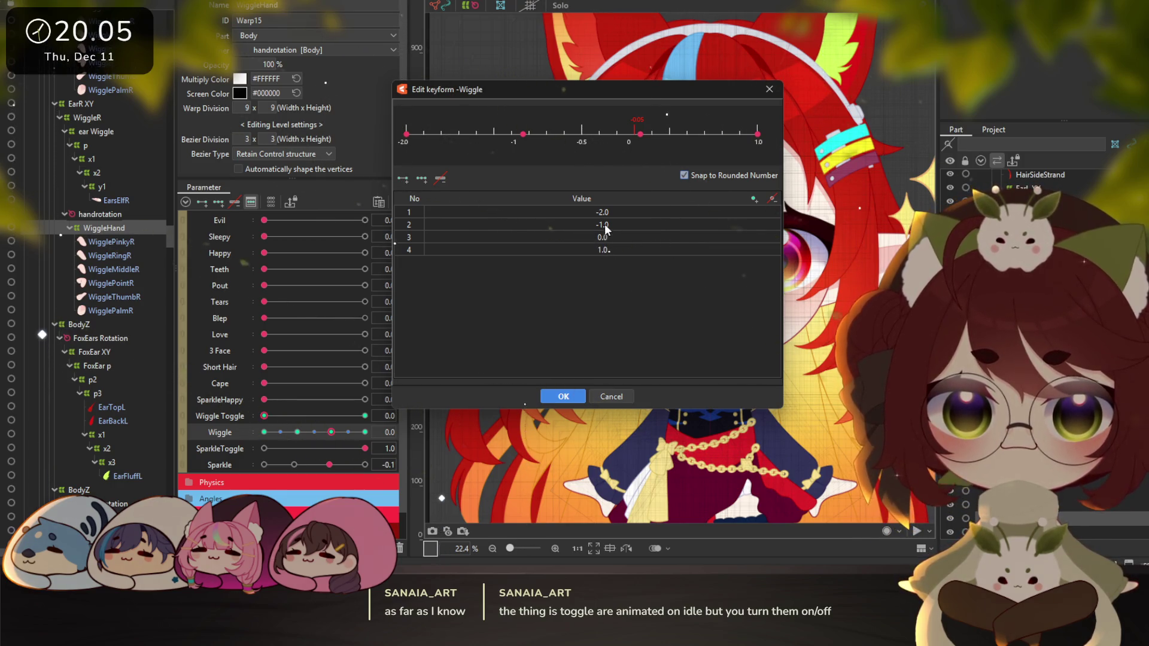
pyautogui.click(616, 396)
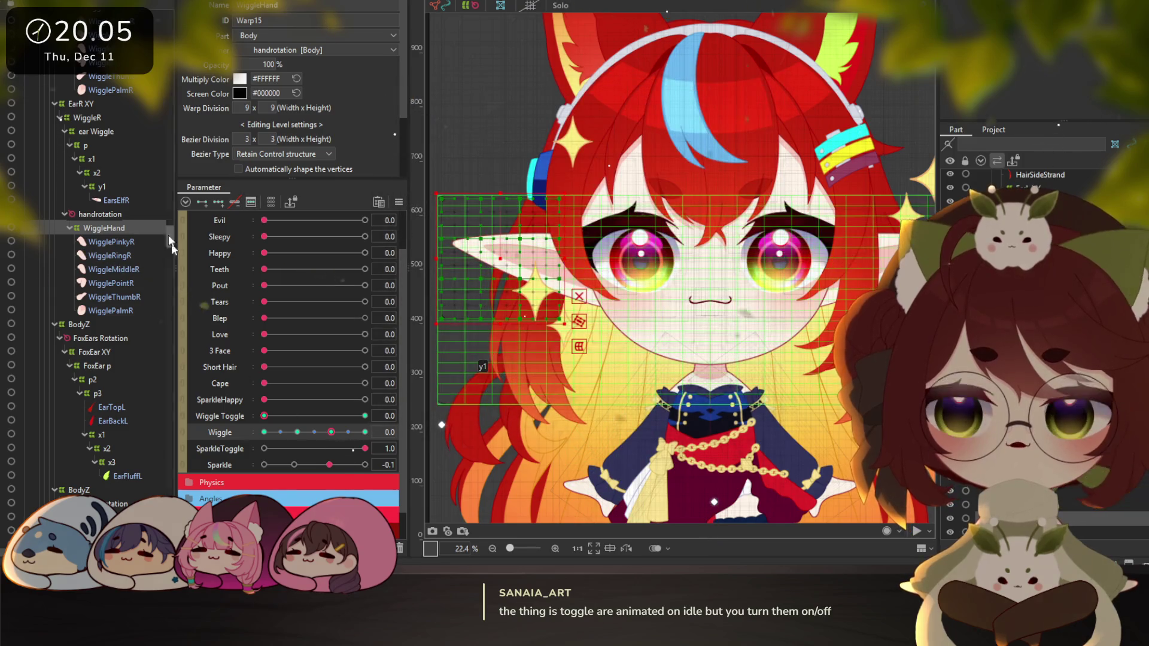
pyautogui.scroll(3, 104, 216)
pyautogui.scroll(3, 112, 217)
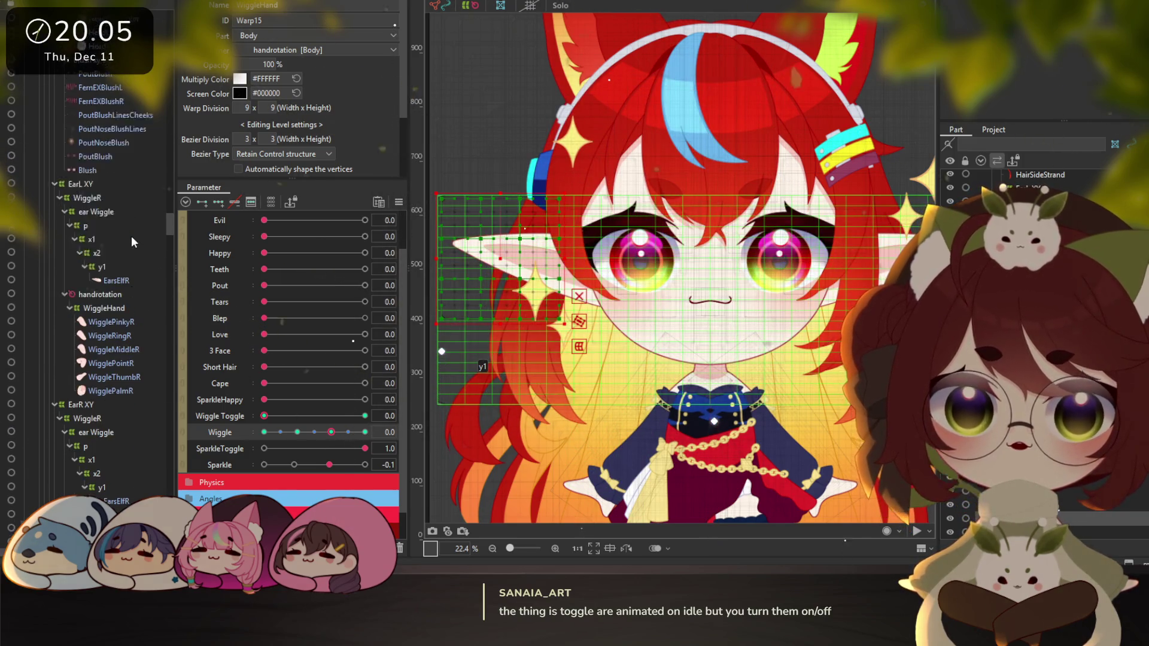
pyautogui.rightClick(591, 169)
pyautogui.moveTo(658, 205)
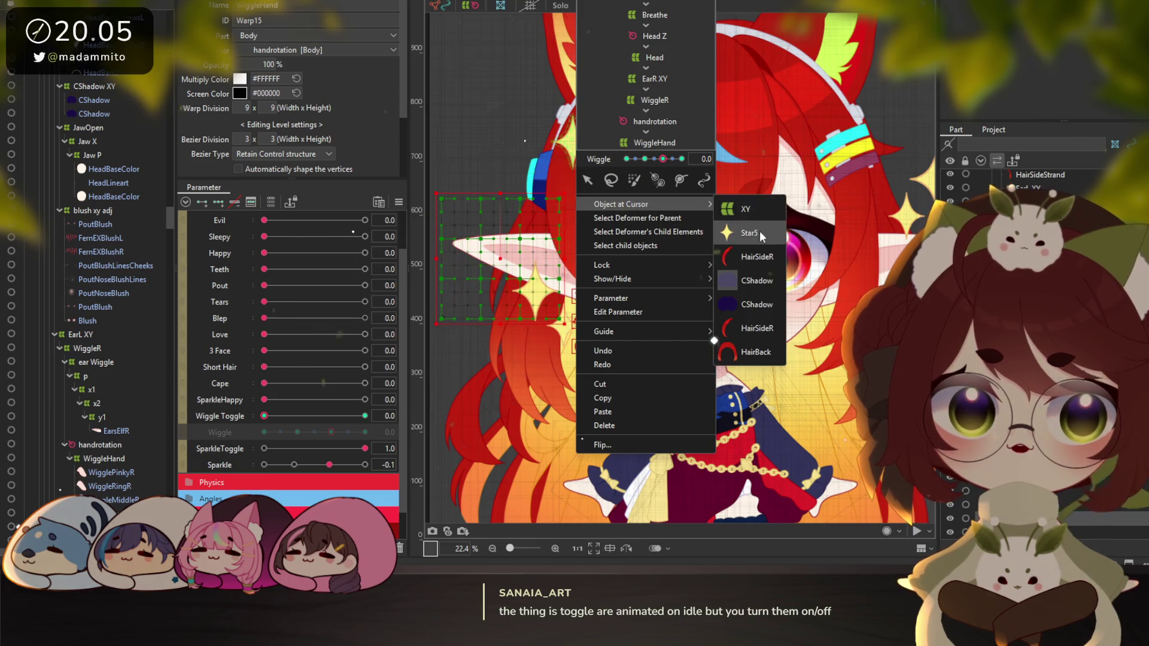
pyautogui.click(757, 225)
pyautogui.click(75, 88)
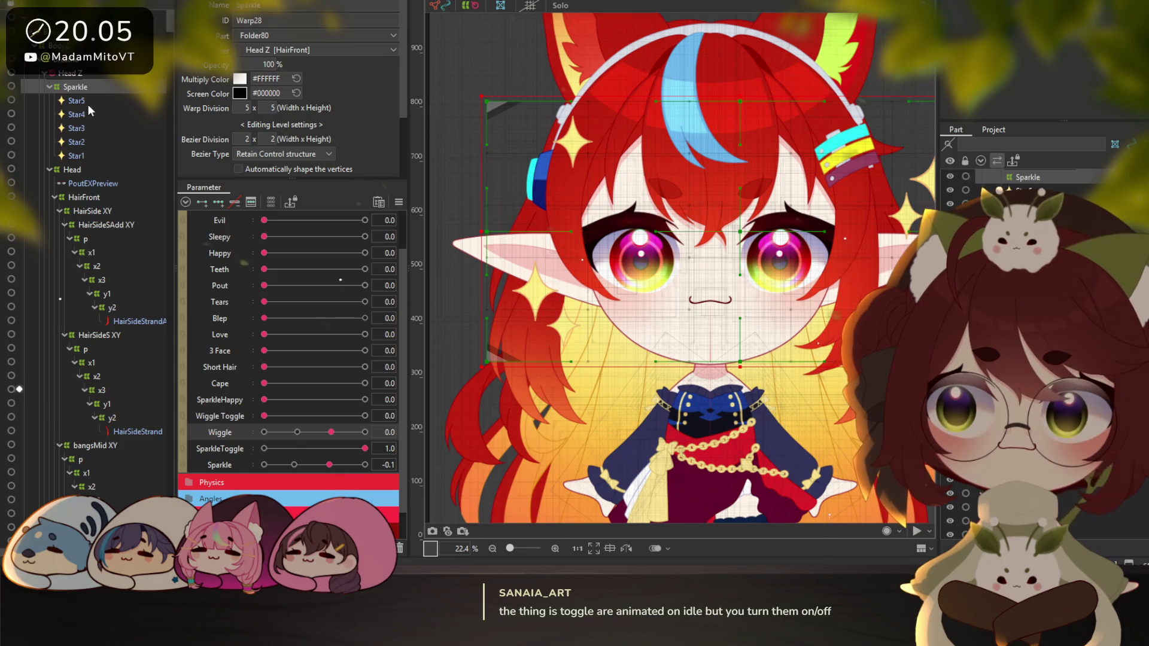
# Select Star1 to Star5 and the Sparkle parameter, then start and cancel a warp deformer
pyautogui.click(77, 101)
pyautogui.keyDown('shift'); pyautogui.click(76, 156); pyautogui.keyUp('shift')
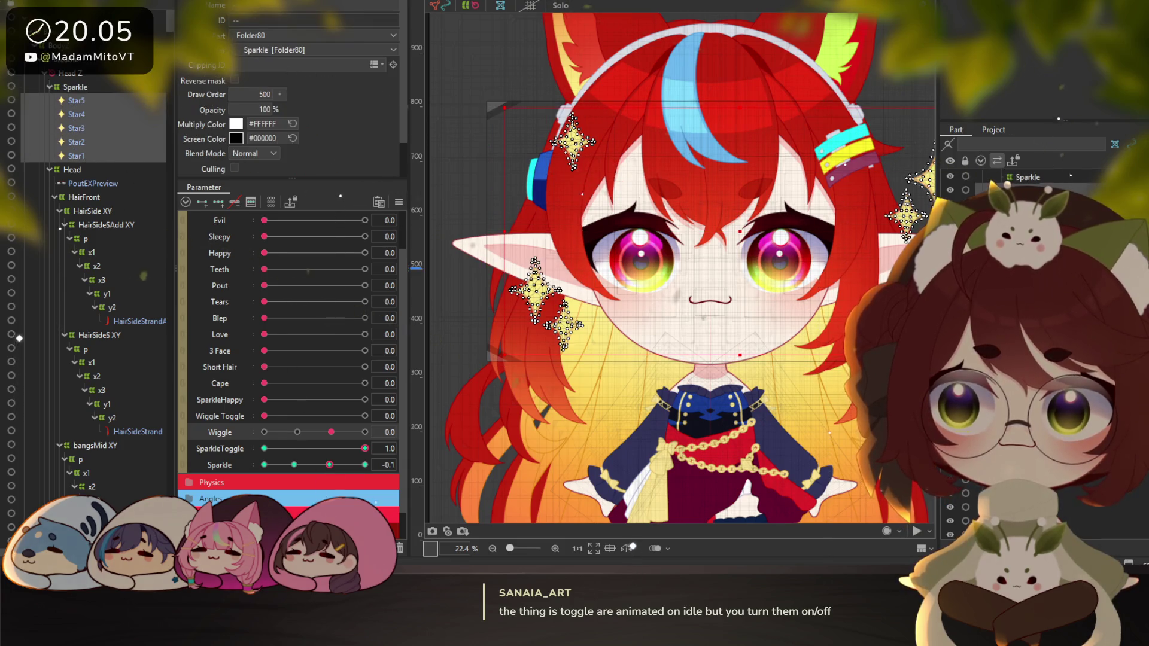
pyautogui.click(217, 466)
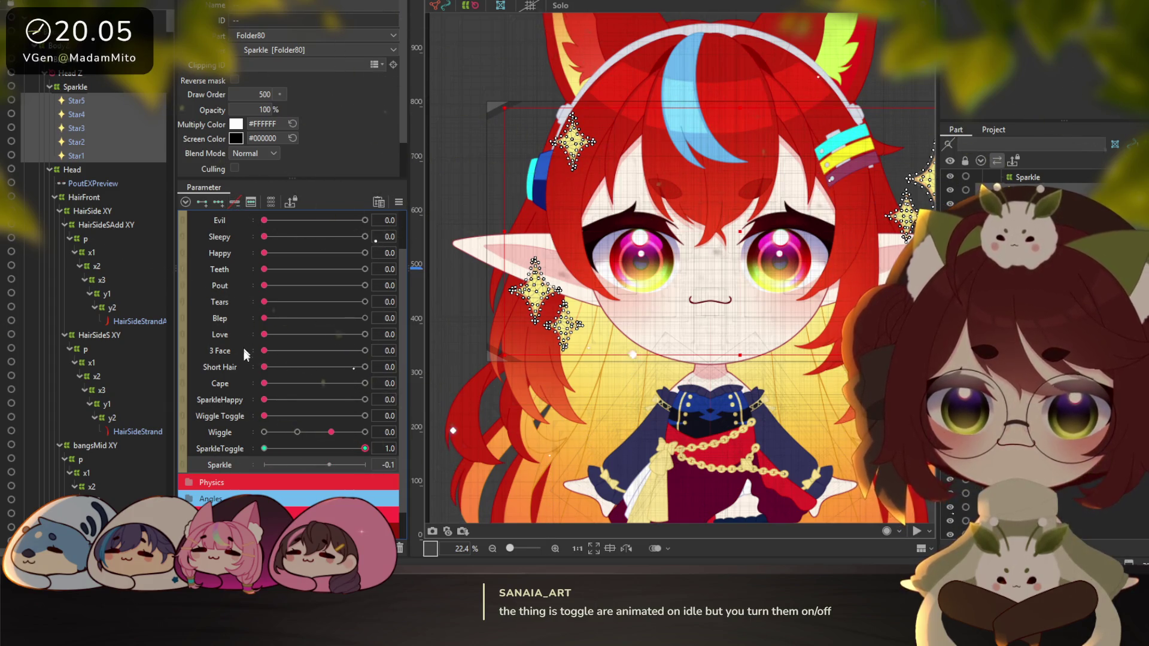
pyautogui.hotkey('ctrl', 'shift', 'w')
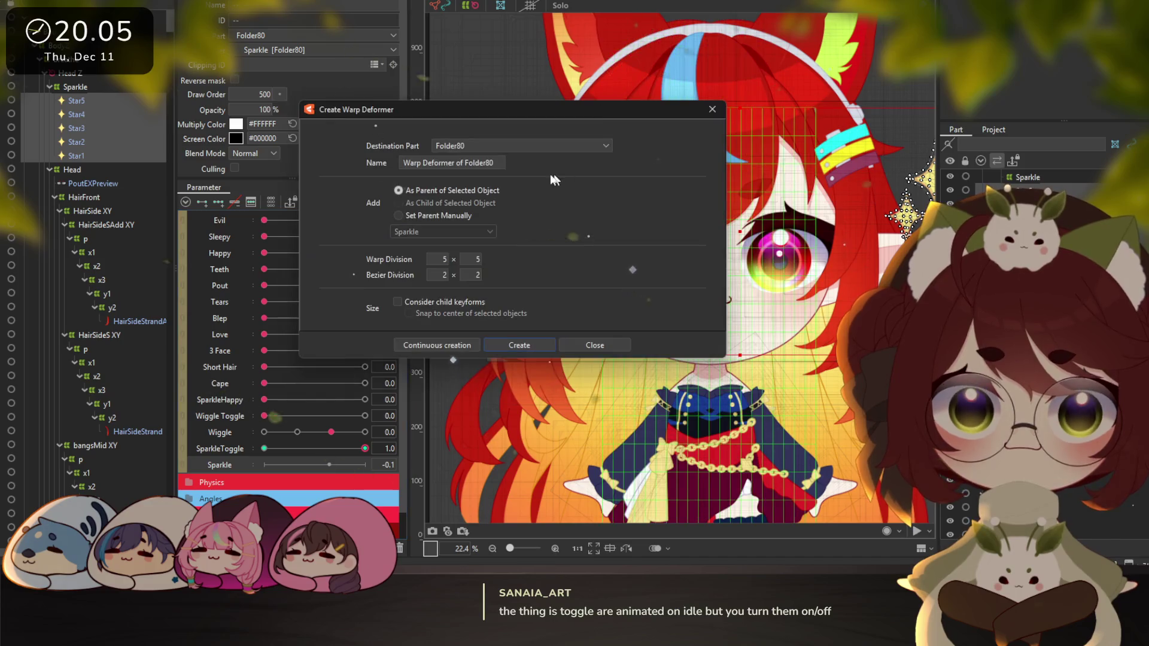
pyautogui.press('Escape')
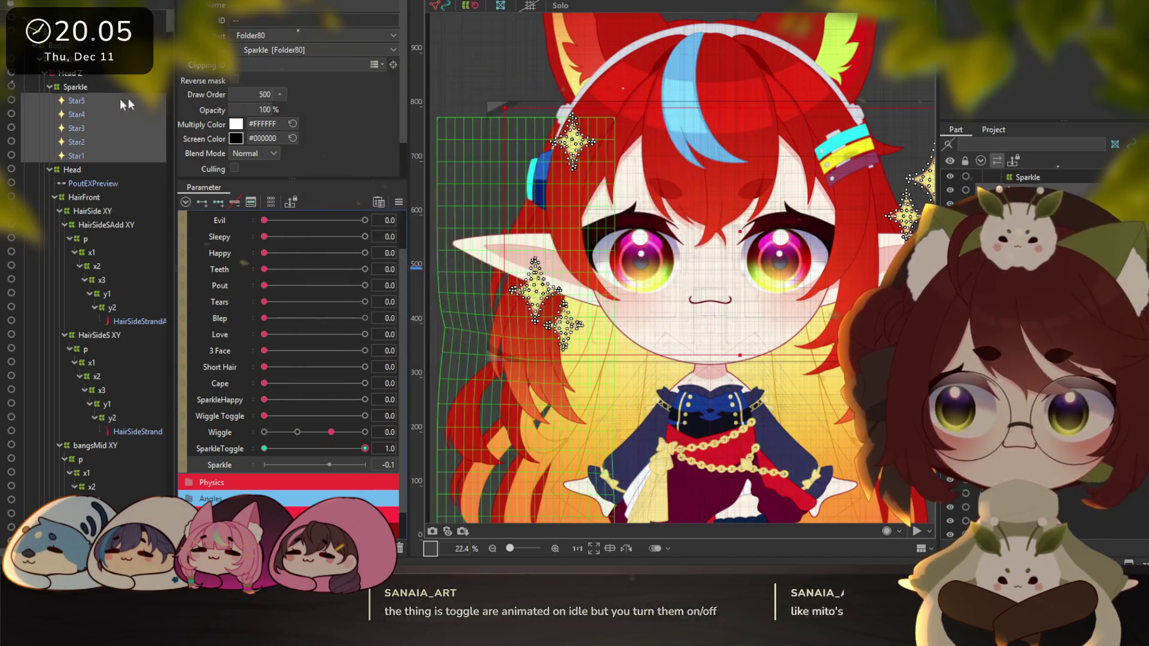
# Start a warp deformer for Star5 alone and clear its default name
pyautogui.click(136, 100)
pyautogui.hotkey('ctrl', 'shift', 'w')
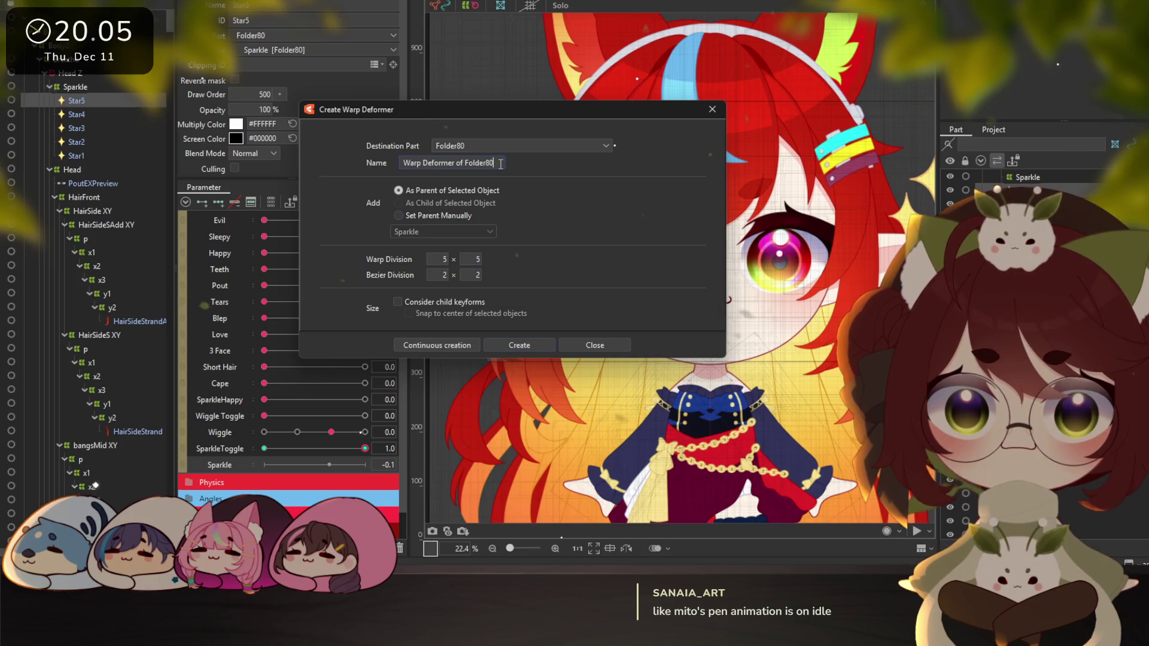
pyautogui.tripleClick(500, 163)
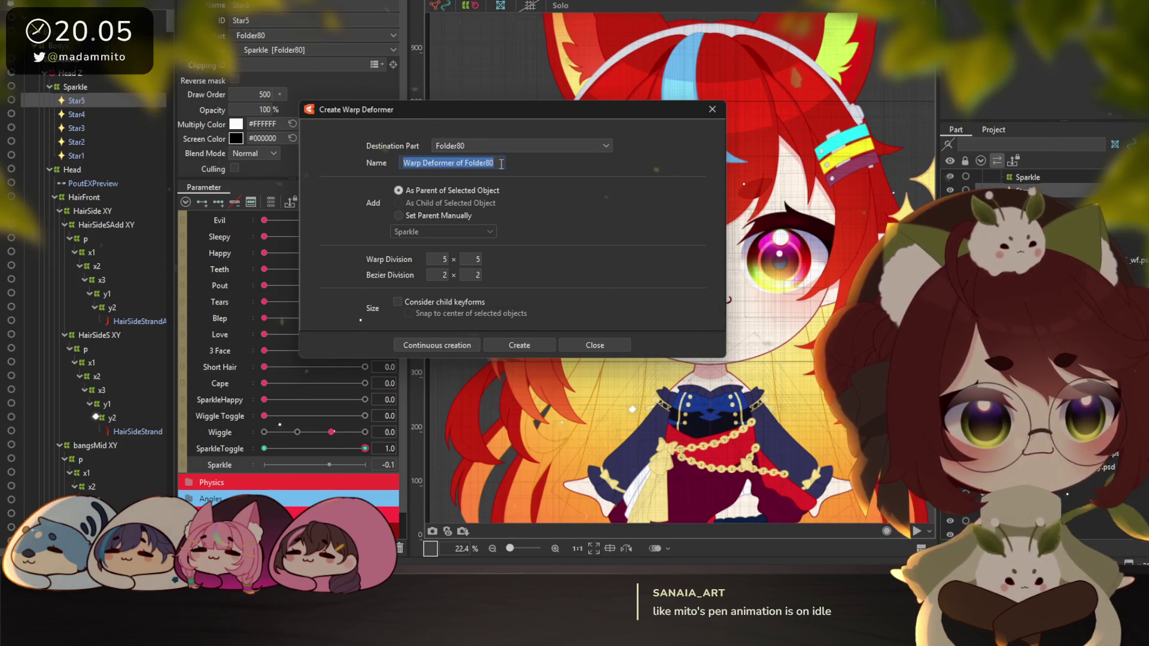
pyautogui.write('p')
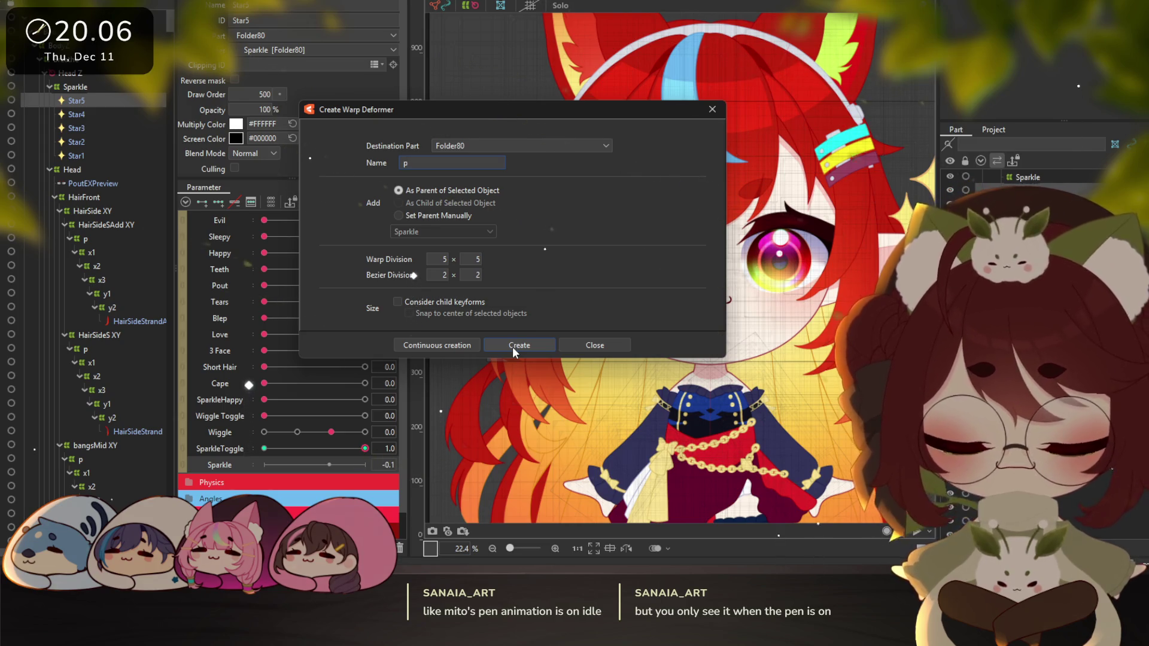
pyautogui.press('BackSpace')
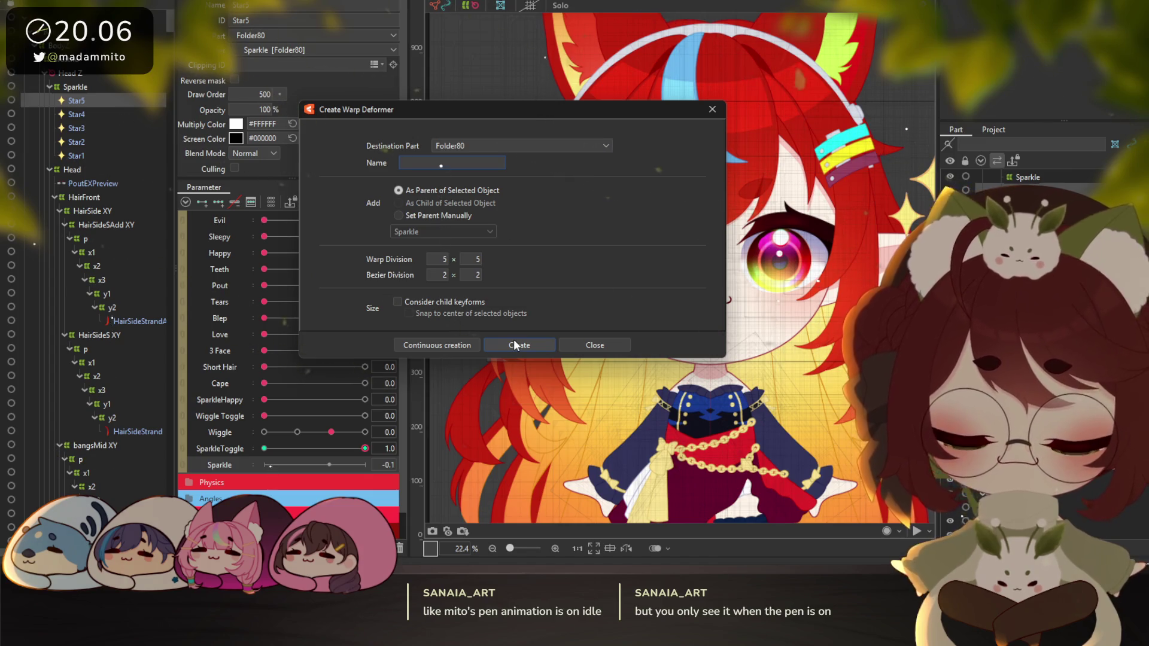
pyautogui.write('5')
# Create warp deformer 5 around Star5 and warp deformer 1 around Star1
pyautogui.click(516, 345)
pyautogui.click(88, 116)
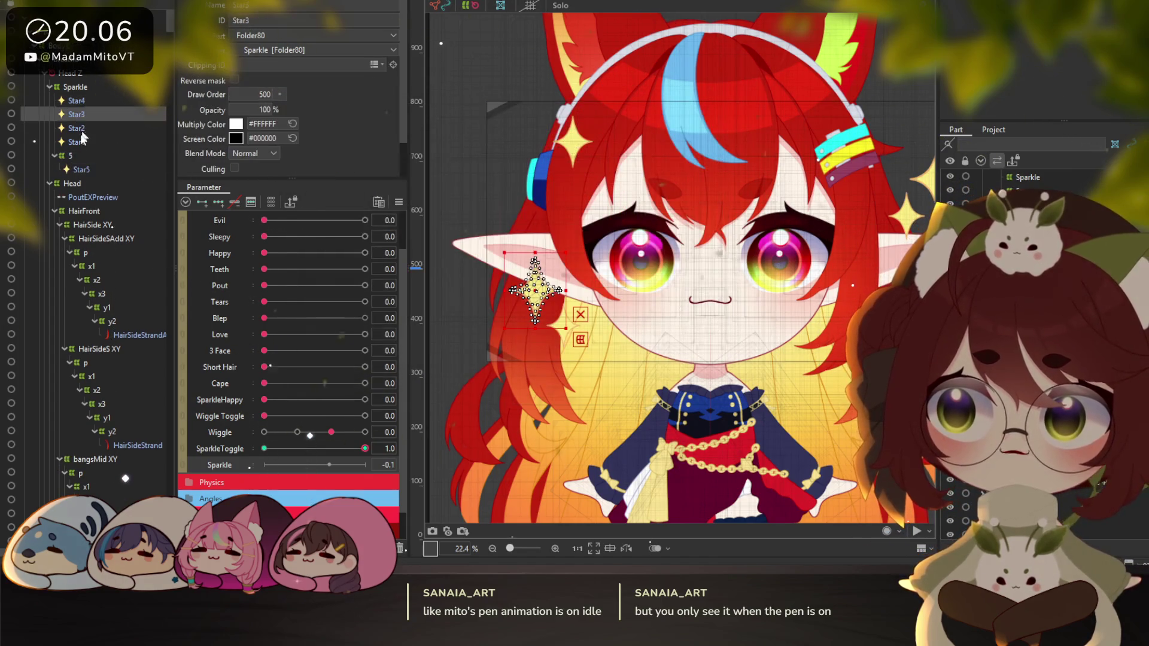
pyautogui.click(76, 141)
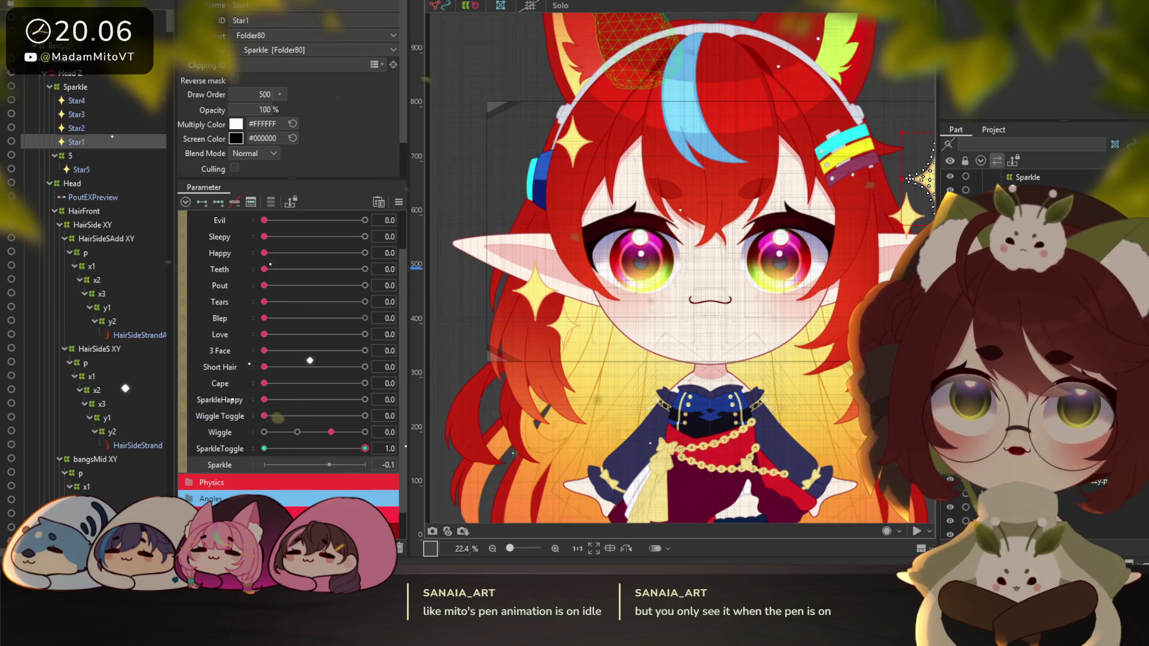
pyautogui.hotkey('ctrl', 'w')
pyautogui.click(498, 162)
pyautogui.write('1')
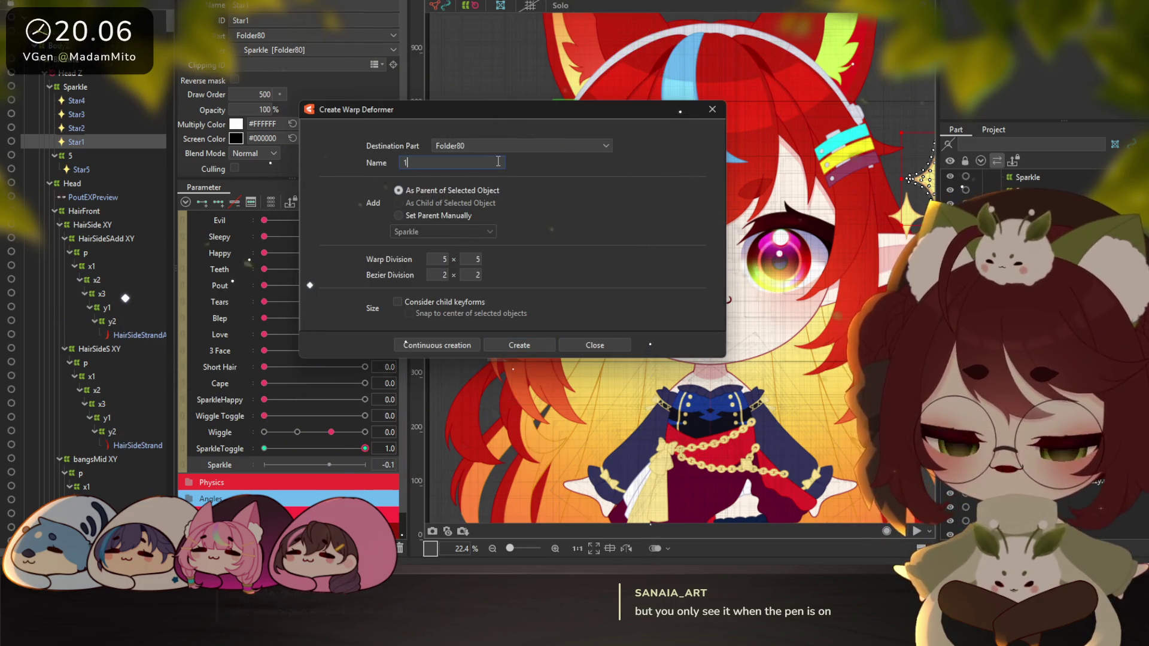
pyautogui.click(519, 346)
# Create warp deformers named 2 and 3 around Star2 and Star3
pyautogui.click(133, 129)
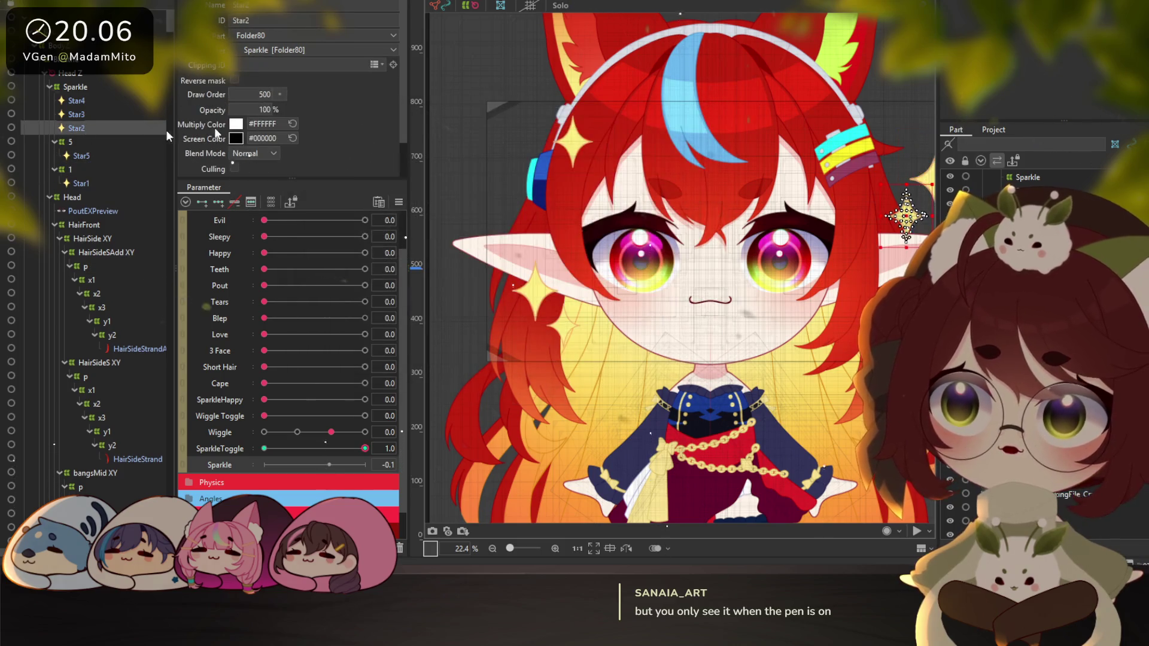
pyautogui.hotkey('ctrl', 'w')
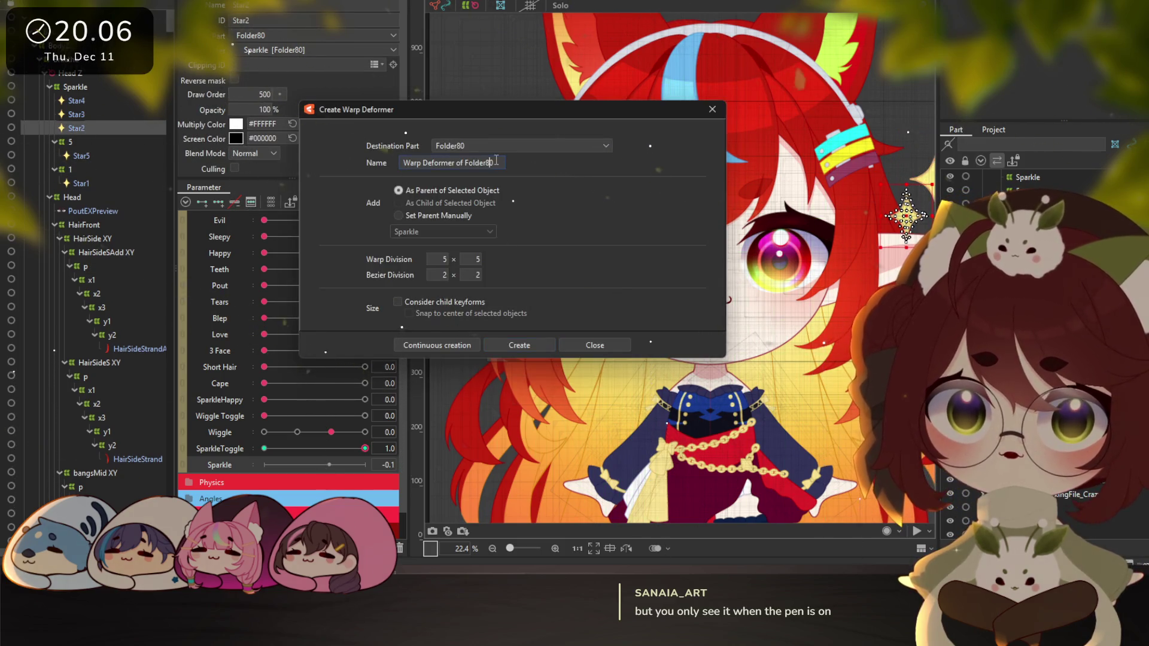
pyautogui.tripleClick(496, 162)
pyautogui.write('2')
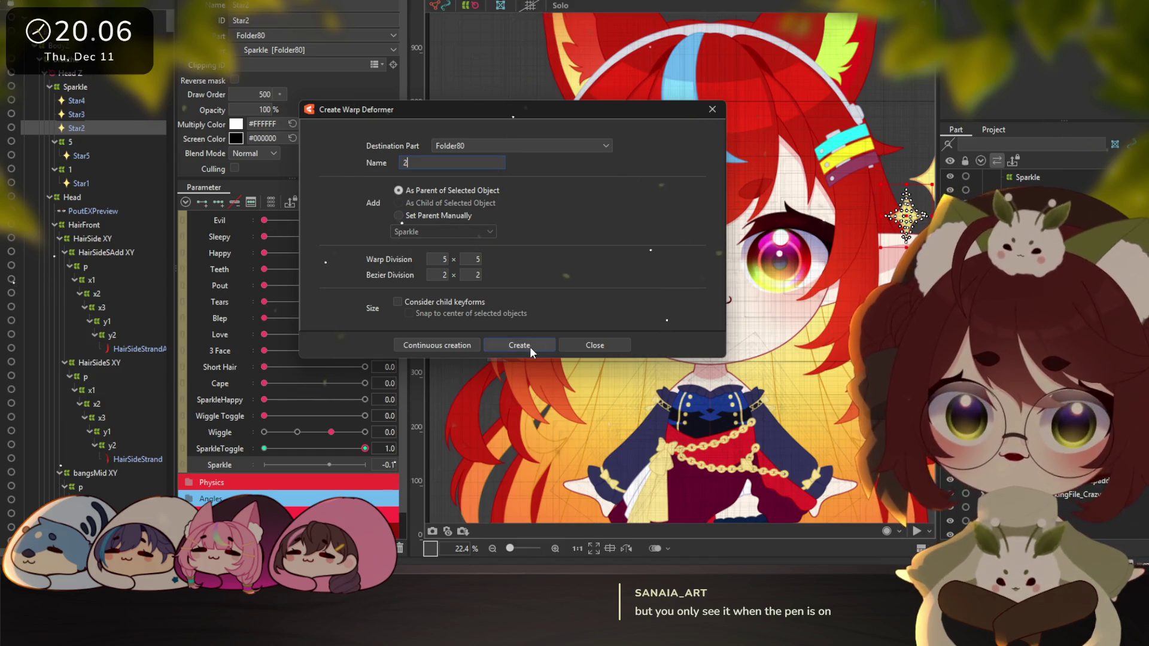
pyautogui.press('Return')
pyautogui.click(96, 115)
pyautogui.hotkey('ctrl', 'w')
pyautogui.tripleClick(498, 162)
pyautogui.write('3')
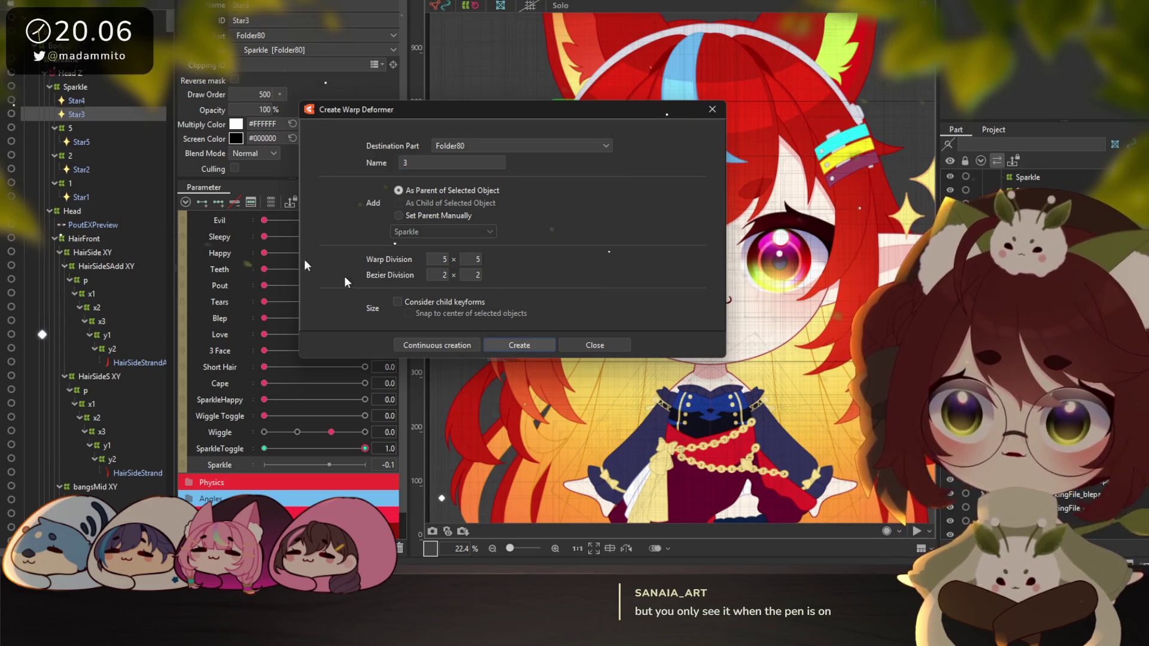
pyautogui.press('Return')
# Create warp deformer 4 around Star4, then multi-select the star deformers
pyautogui.click(90, 100)
pyautogui.hotkey('ctrl', 'w')
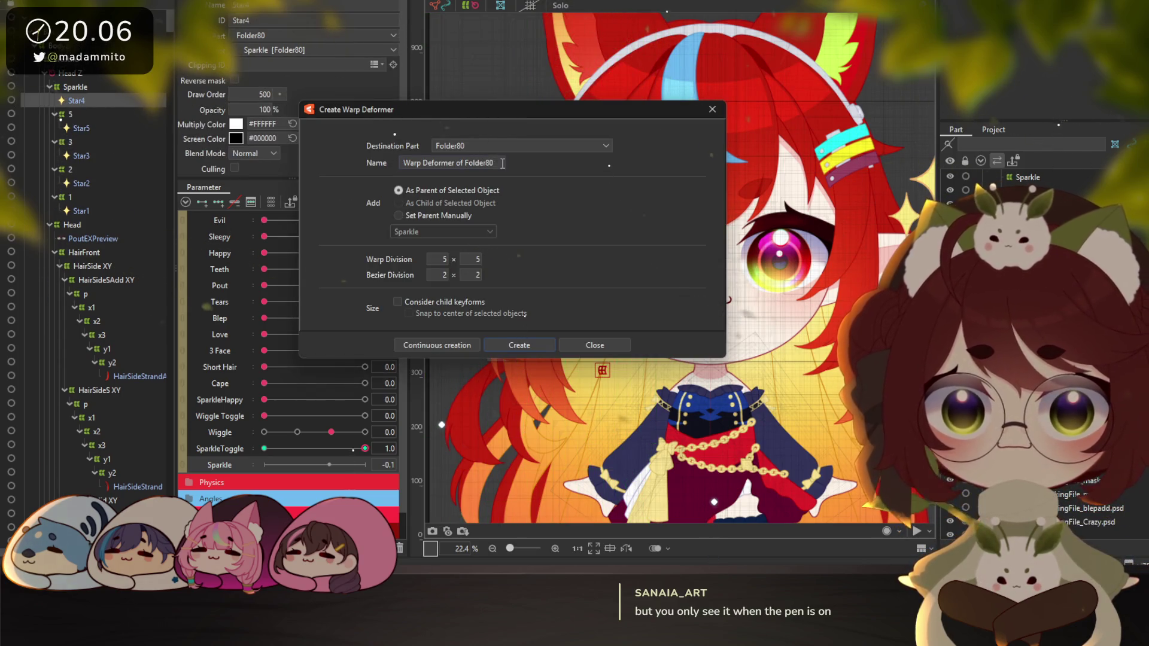
pyautogui.tripleClick(500, 164)
pyautogui.write('4')
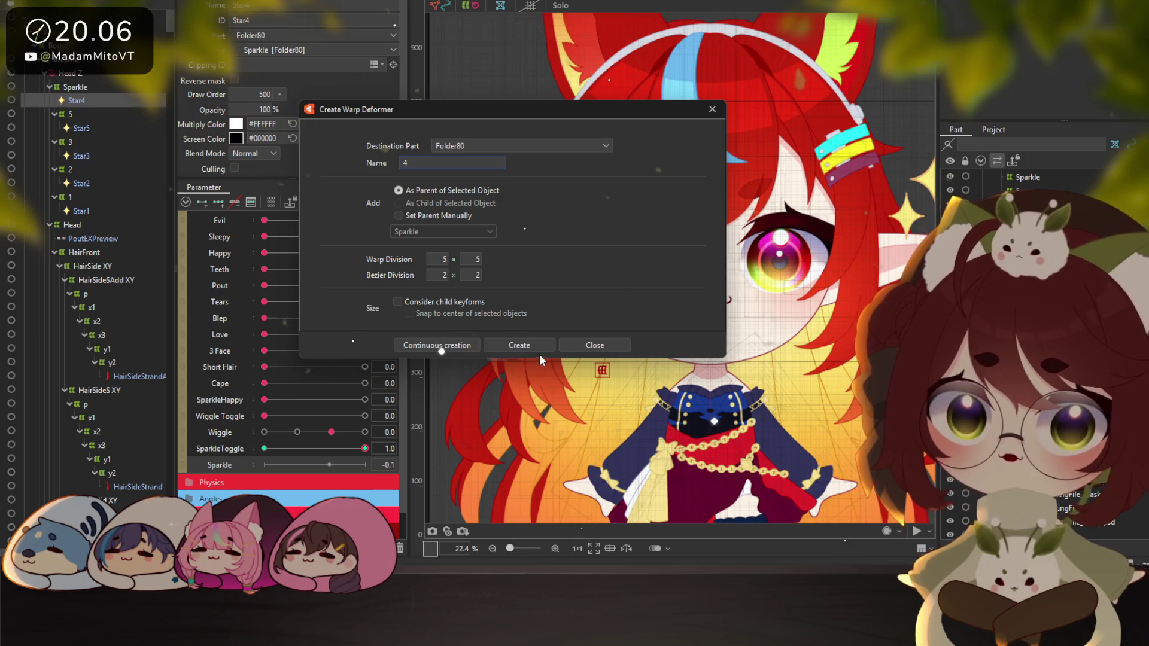
pyautogui.press('Return')
pyautogui.click(70, 211)
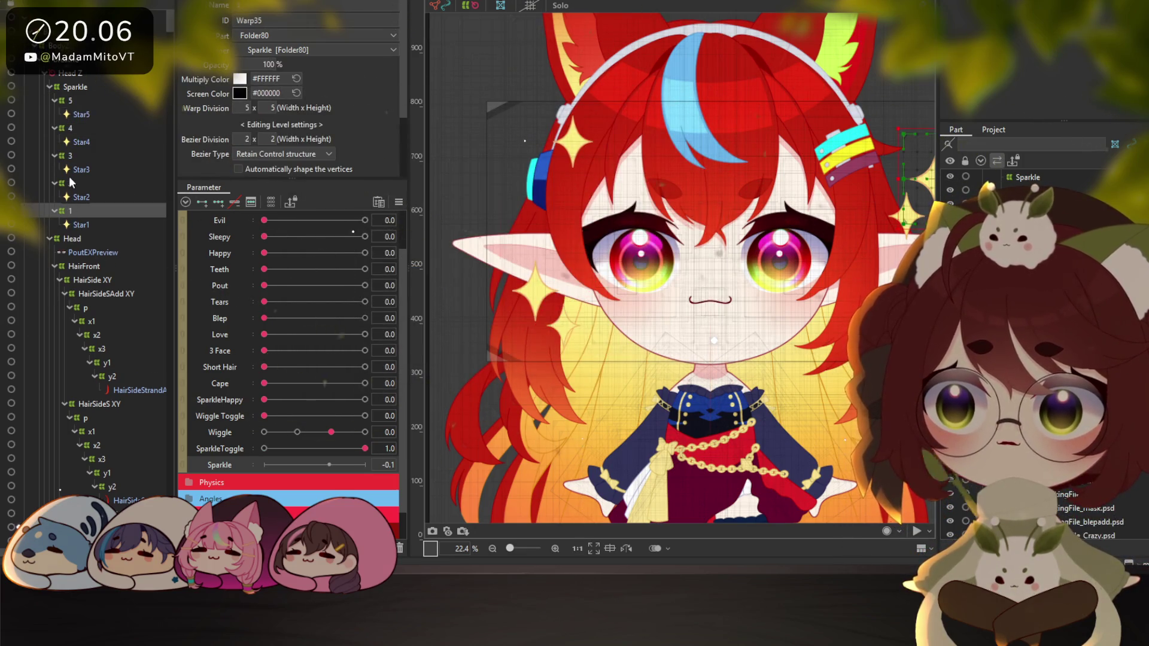
pyautogui.keyDown('ctrl'); pyautogui.click(70, 183); pyautogui.keyUp('ctrl')
pyautogui.keyDown('ctrl'); pyautogui.click(70, 155); pyautogui.keyUp('ctrl')
pyautogui.keyDown('ctrl'); pyautogui.click(70, 128); pyautogui.keyUp('ctrl')
# Select all five star deformers and add Sparkle keys at both ends, -2.0 and 1.0
pyautogui.keyDown('ctrl'); pyautogui.click(70, 100); pyautogui.keyUp('ctrl')
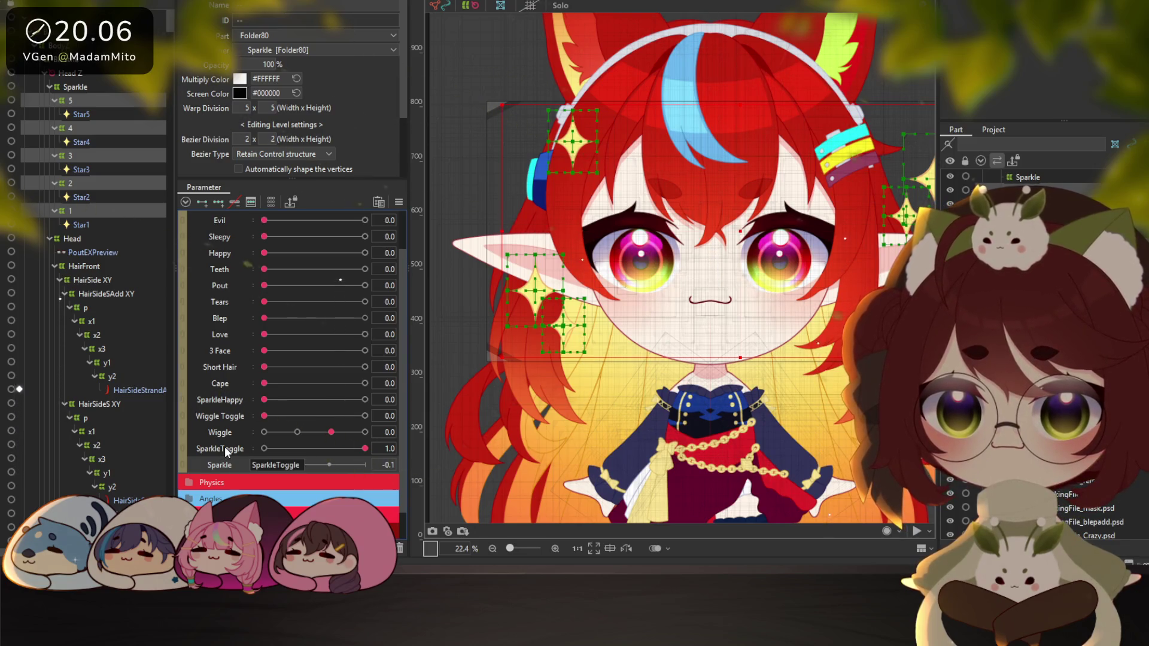
pyautogui.click(205, 202)
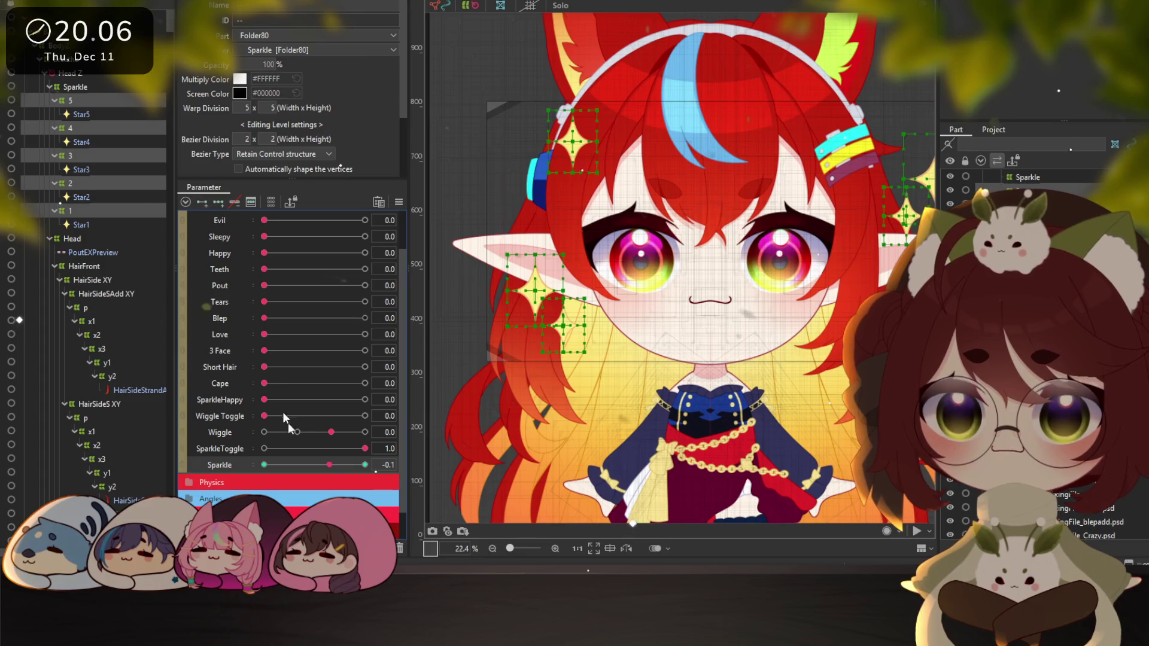
pyautogui.click(251, 202)
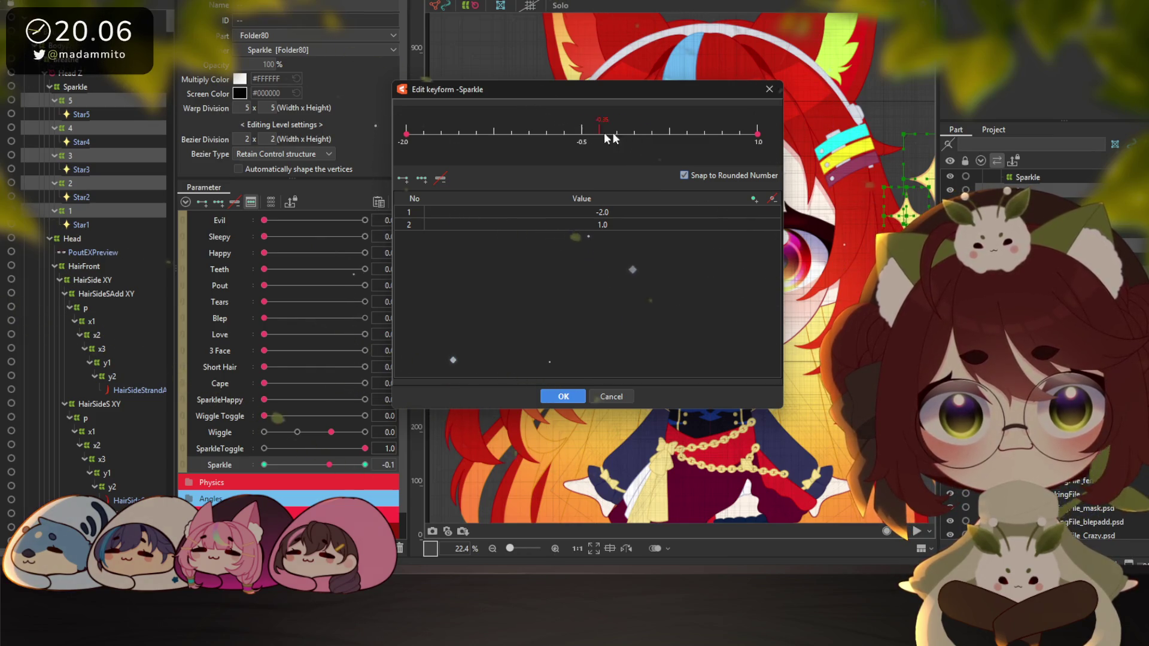
# Add Sparkle keys at 0.0 and -1.1 in the keyform editor and confirm
pyautogui.click(656, 132)
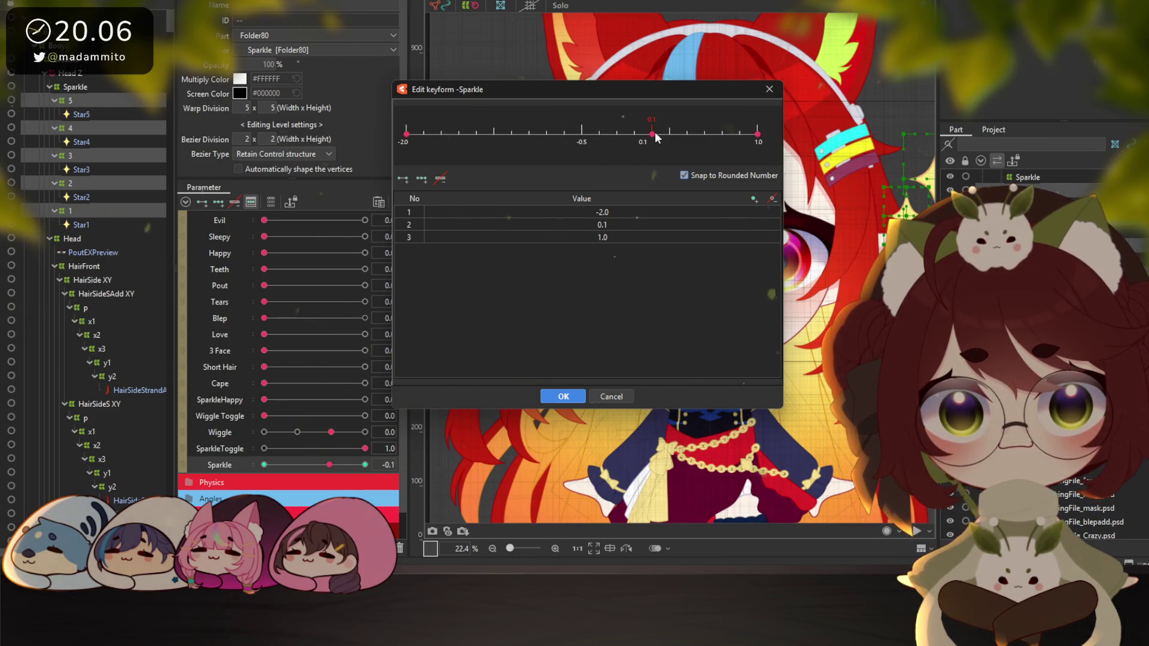
pyautogui.doubleClick(607, 225)
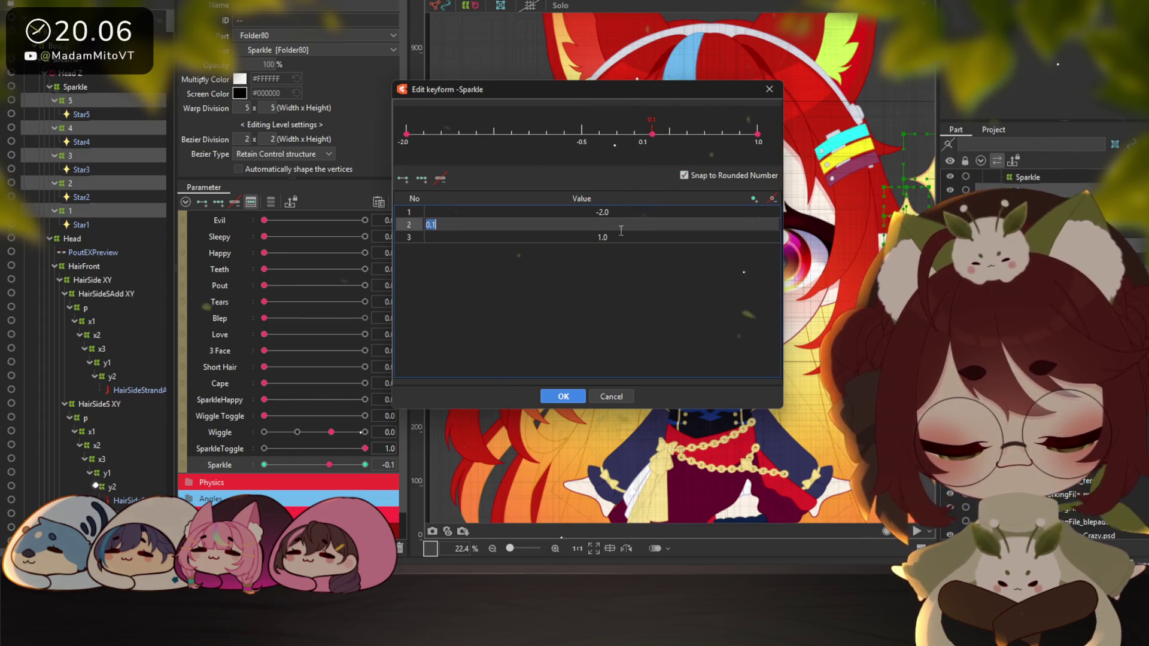
pyautogui.write('0')
pyautogui.click(621, 237)
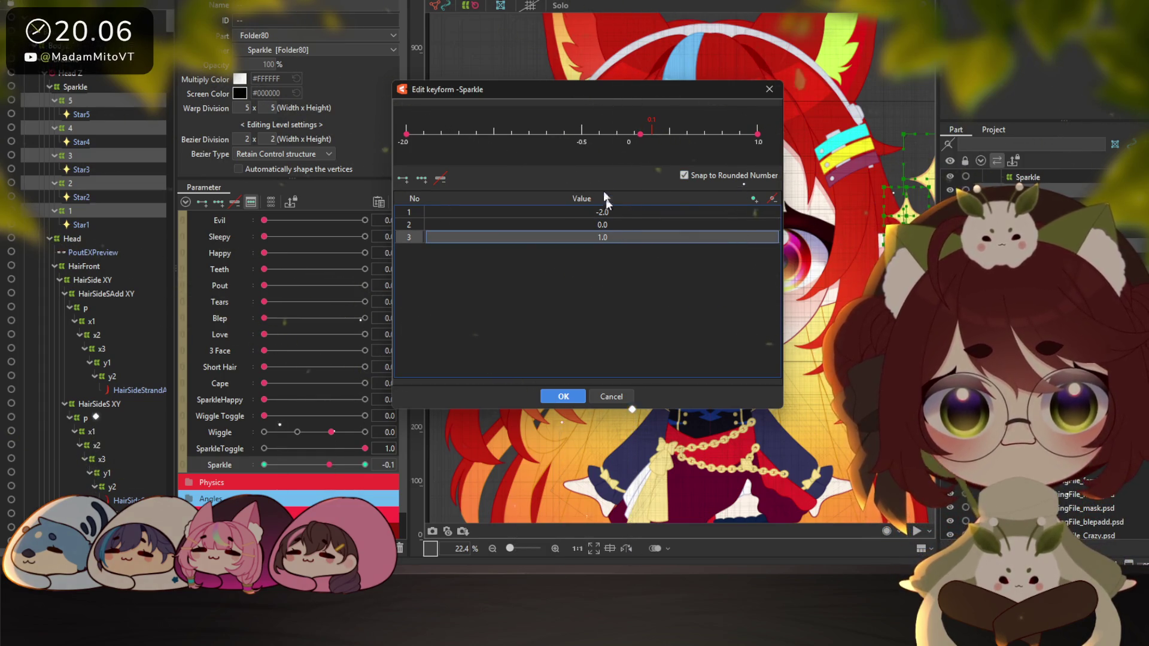
pyautogui.click(513, 134)
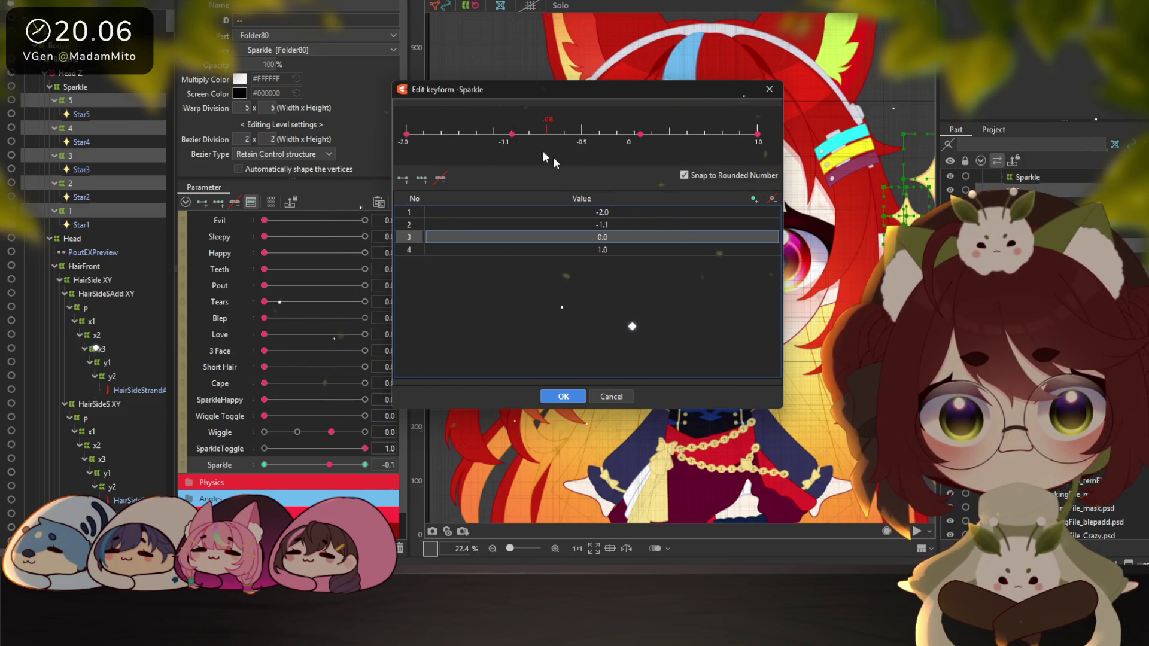
pyautogui.click(552, 397)
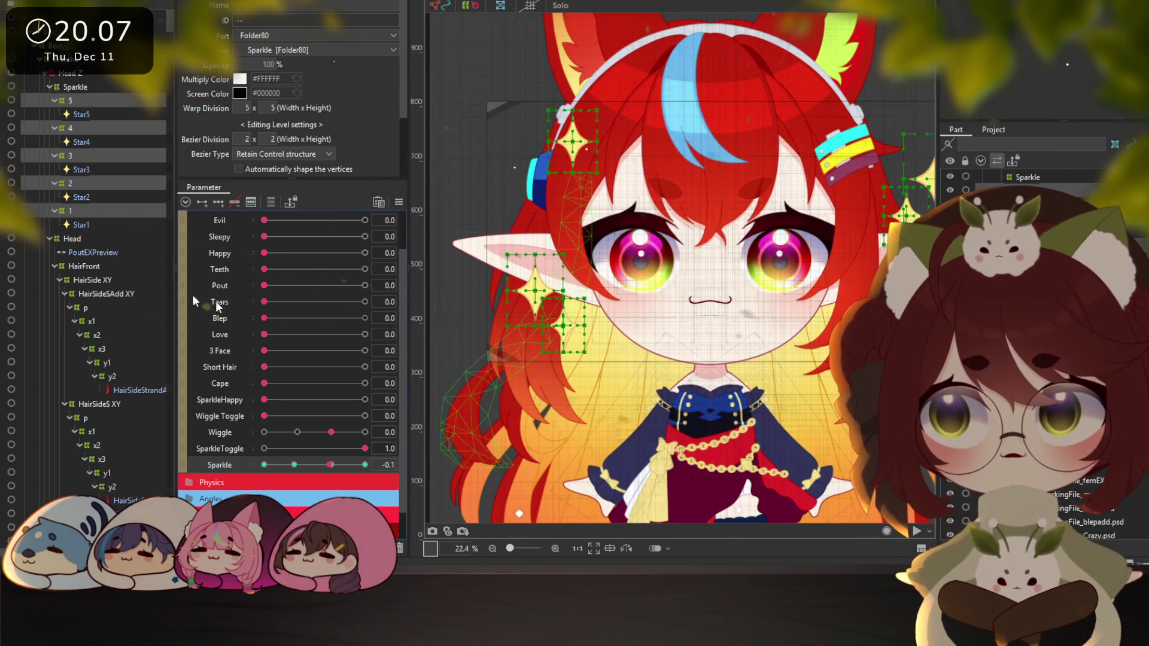
pyautogui.rightClick(461, 256)
pyautogui.moveTo(598, 274)
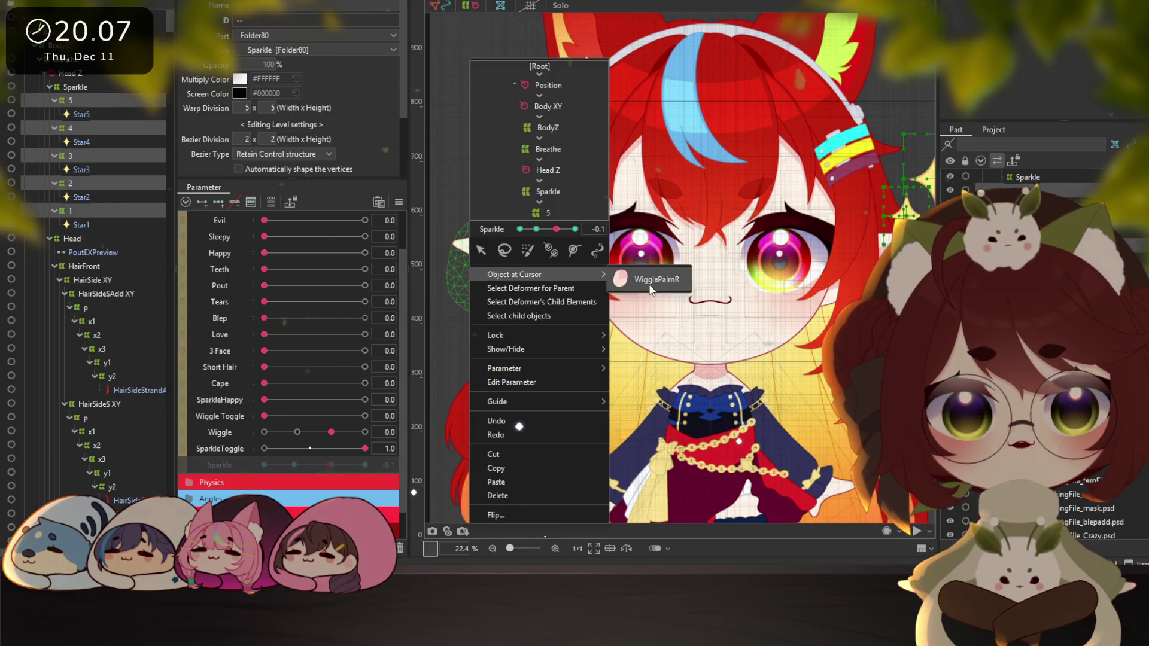
pyautogui.click(654, 275)
pyautogui.scroll(3, 108, 290)
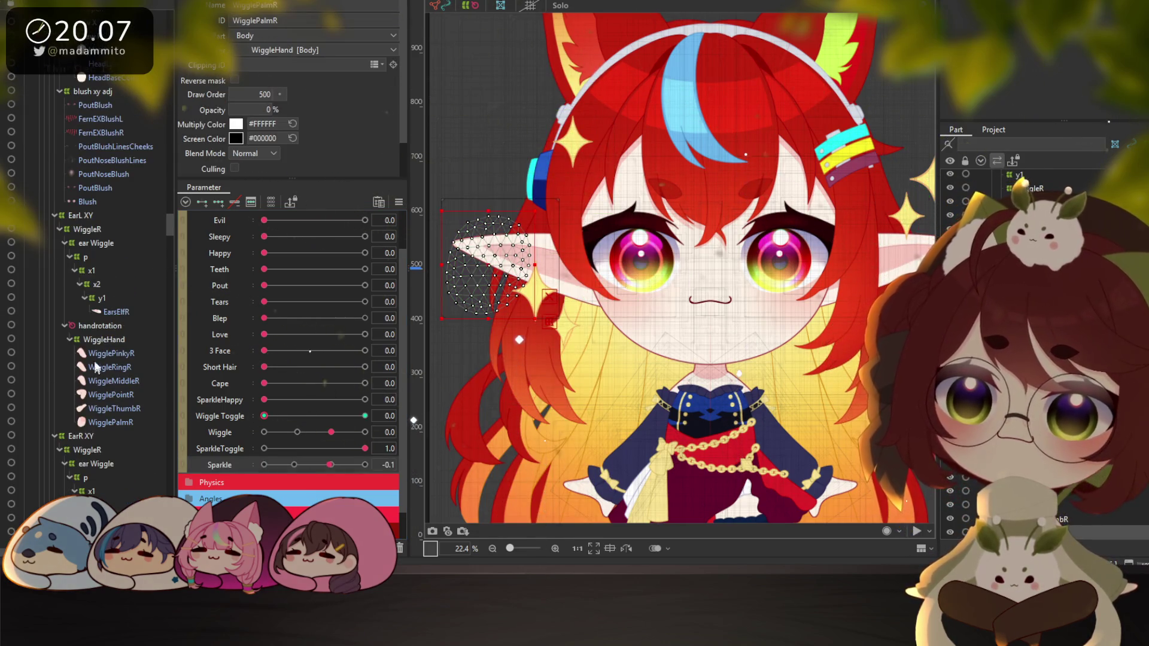
pyautogui.click(102, 340)
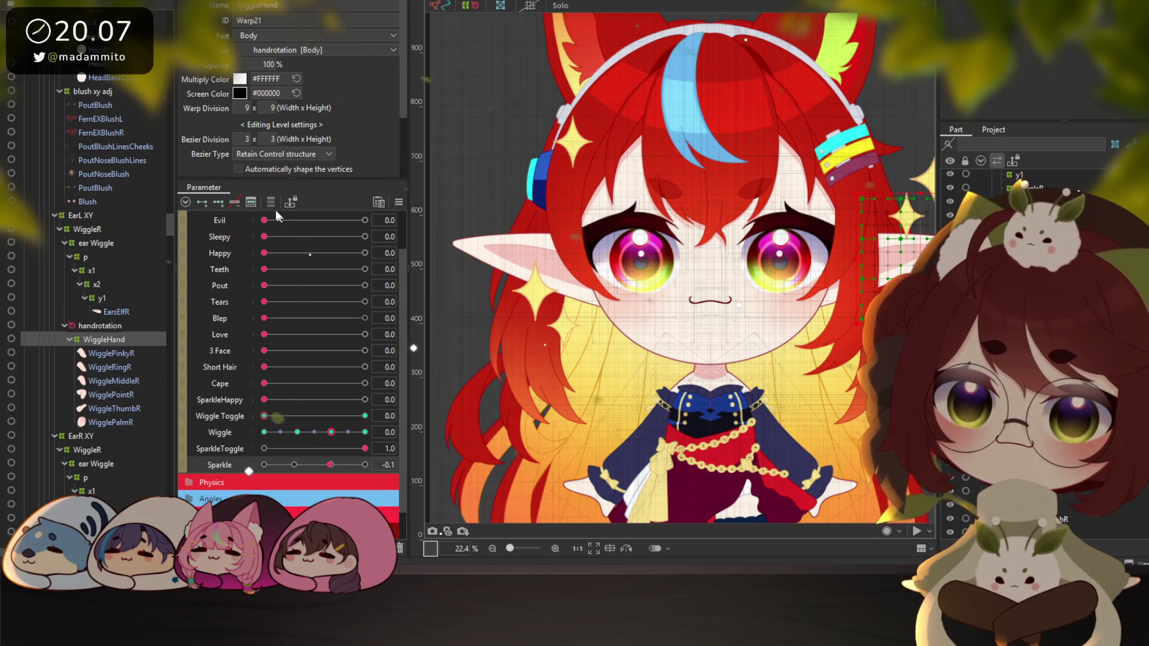
pyautogui.click(250, 201)
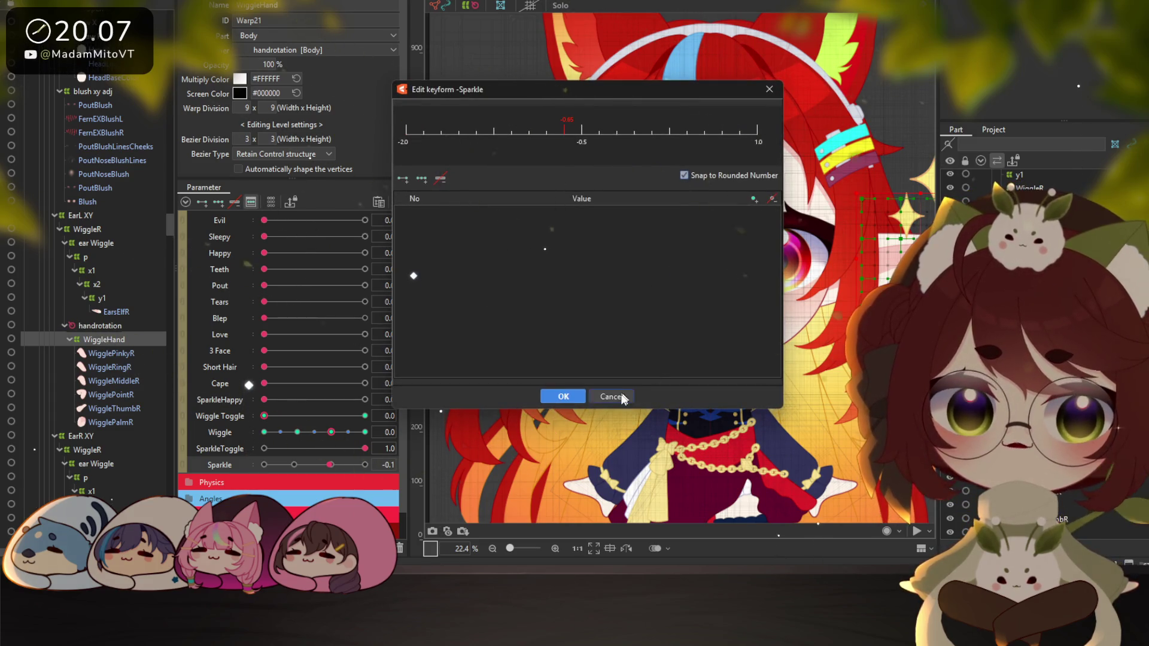
pyautogui.click(611, 396)
pyautogui.click(256, 202)
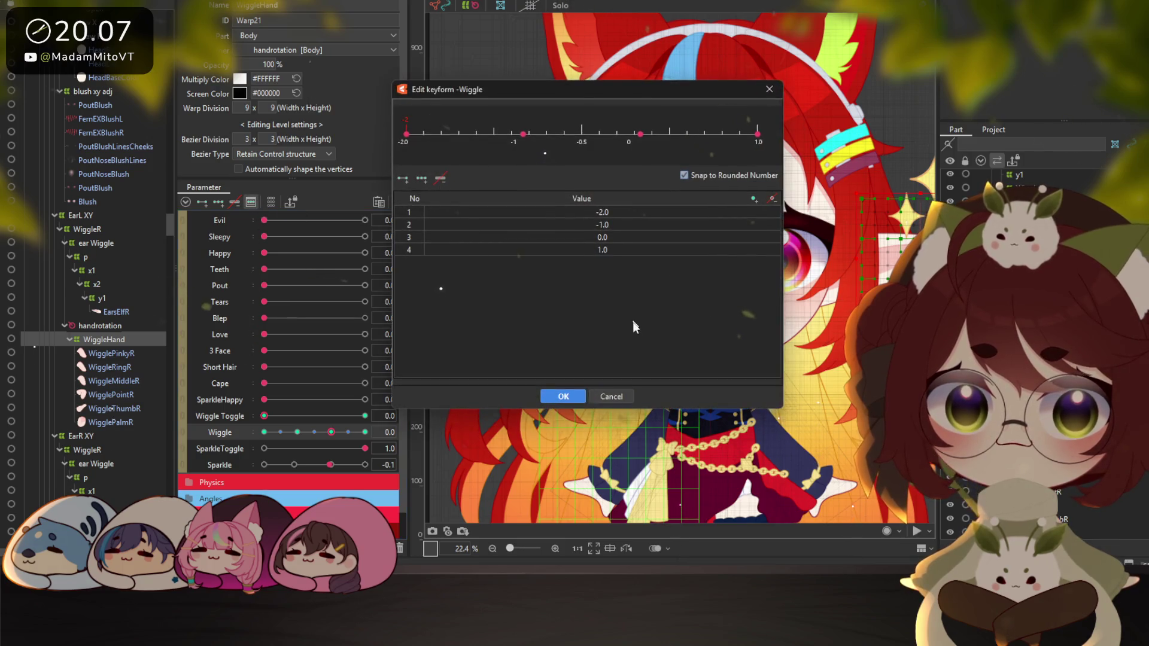
pyautogui.click(626, 400)
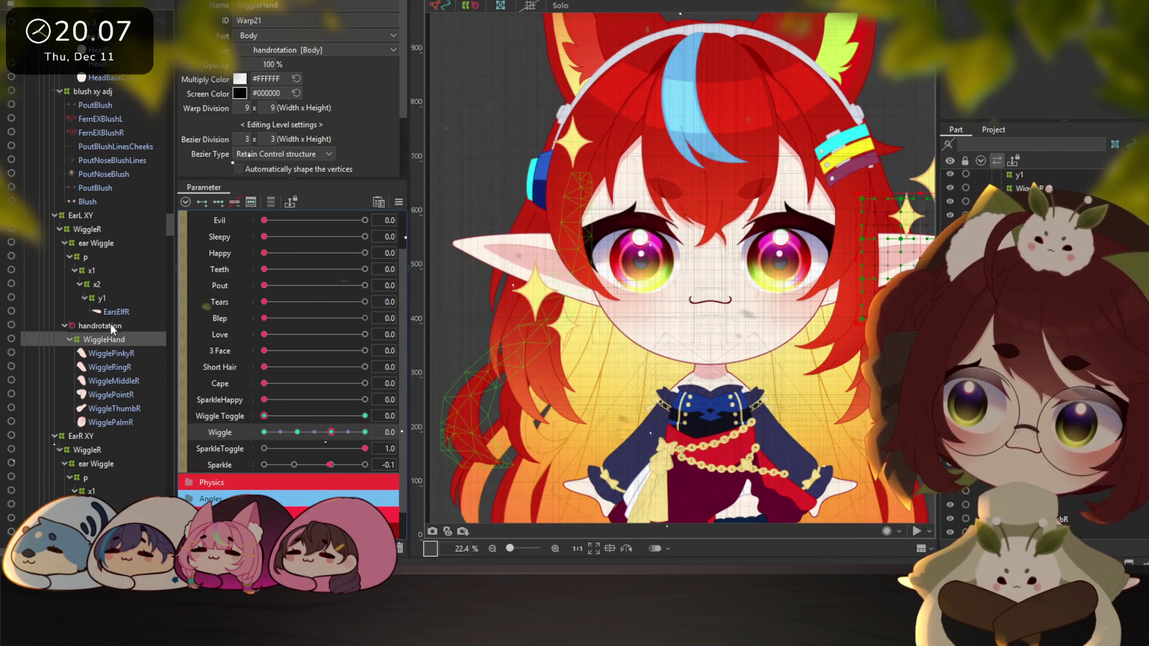
pyautogui.scroll(3, 104, 239)
pyautogui.scroll(5, 104, 195)
pyautogui.scroll(3, 114, 180)
pyautogui.moveTo(169, 152); pyautogui.dragTo(164, 24)
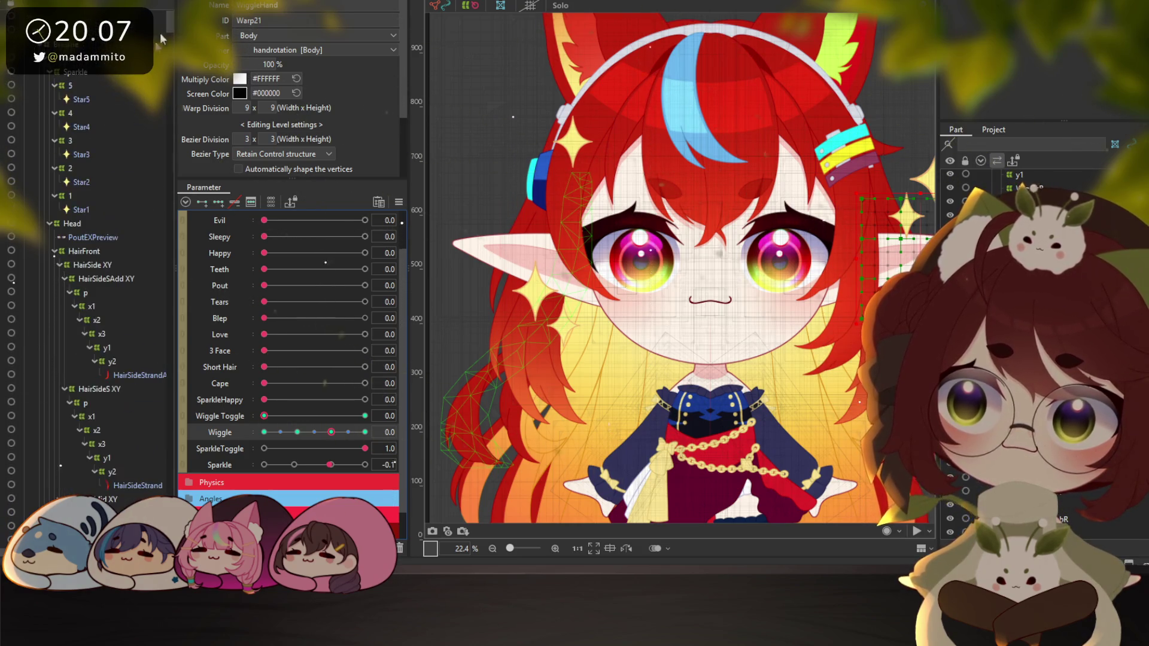
# Select all five star deformers, 1 through 5, together
pyautogui.click(74, 140)
pyautogui.keyDown('ctrl'); pyautogui.click(71, 113); pyautogui.keyUp('ctrl')
pyautogui.keyDown('ctrl'); pyautogui.click(71, 85); pyautogui.keyUp('ctrl')
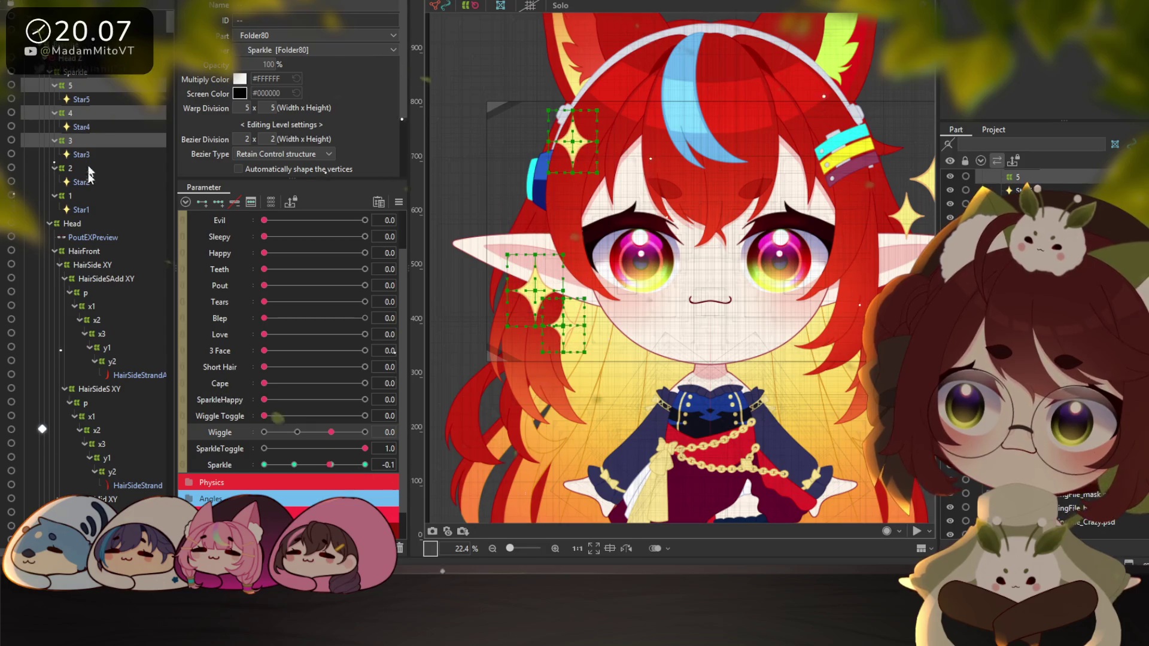
pyautogui.keyDown('ctrl'); pyautogui.click(71, 168); pyautogui.keyUp('ctrl')
pyautogui.keyDown('ctrl'); pyautogui.click(69, 196); pyautogui.keyUp('ctrl')
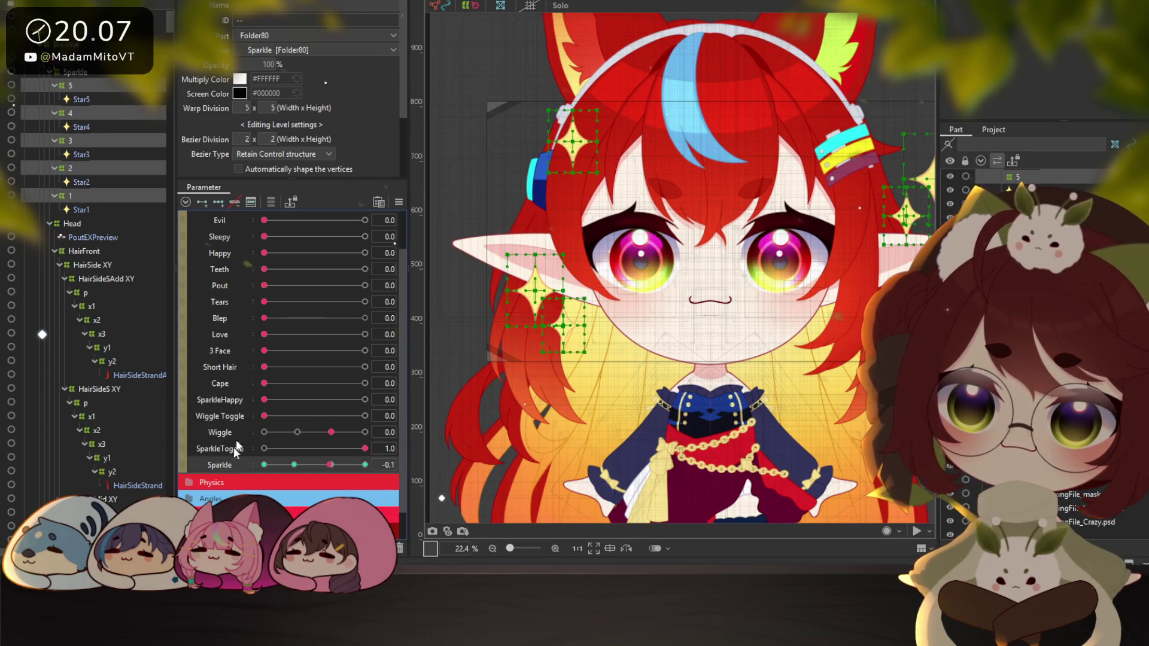
# Change the second Sparkle key to -1.0, confirm, and set Sparkle to 0.0
pyautogui.click(252, 203)
pyautogui.doubleClick(620, 223)
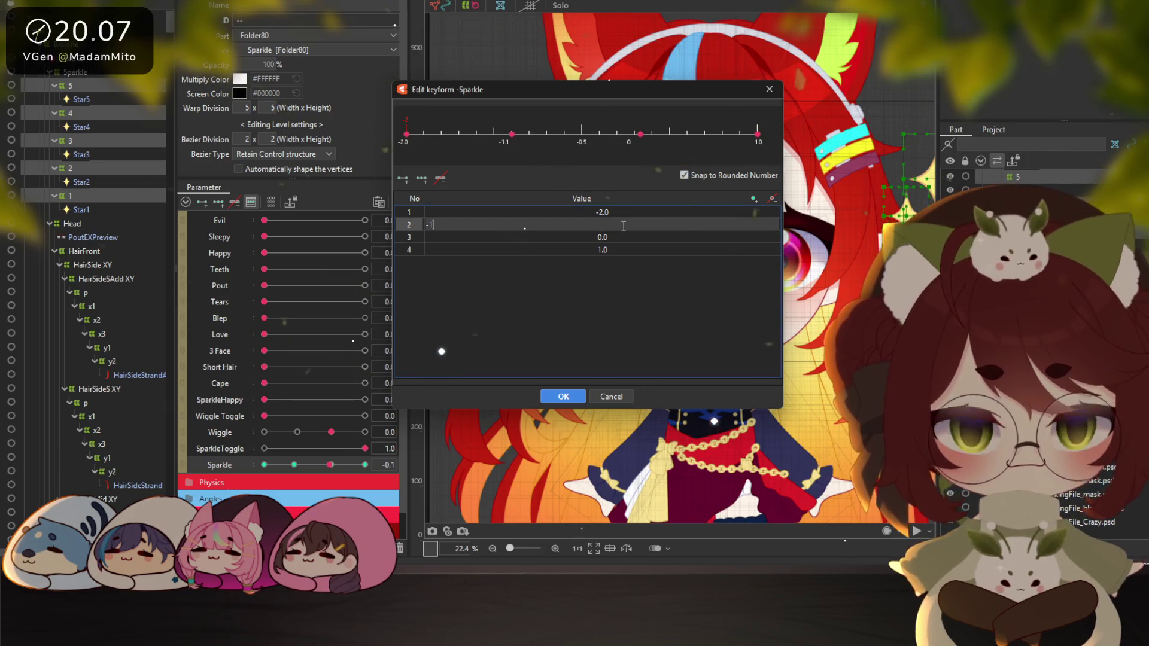
pyautogui.press('BackSpace')
pyautogui.press('Return')
pyautogui.click(562, 395)
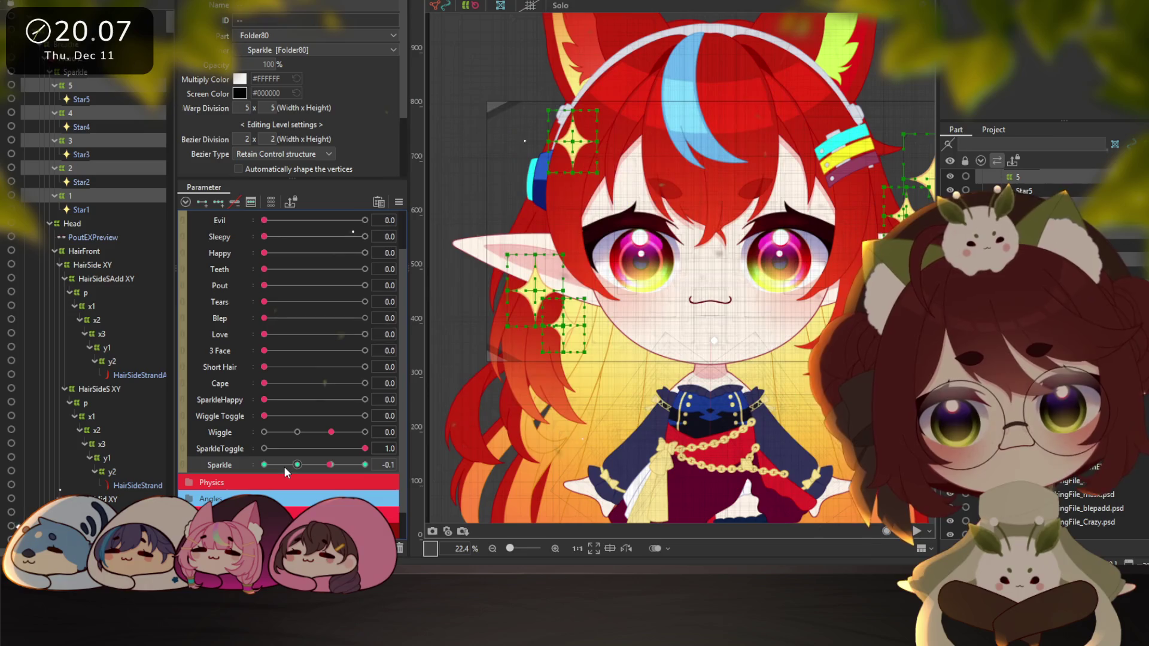
pyautogui.click(330, 466)
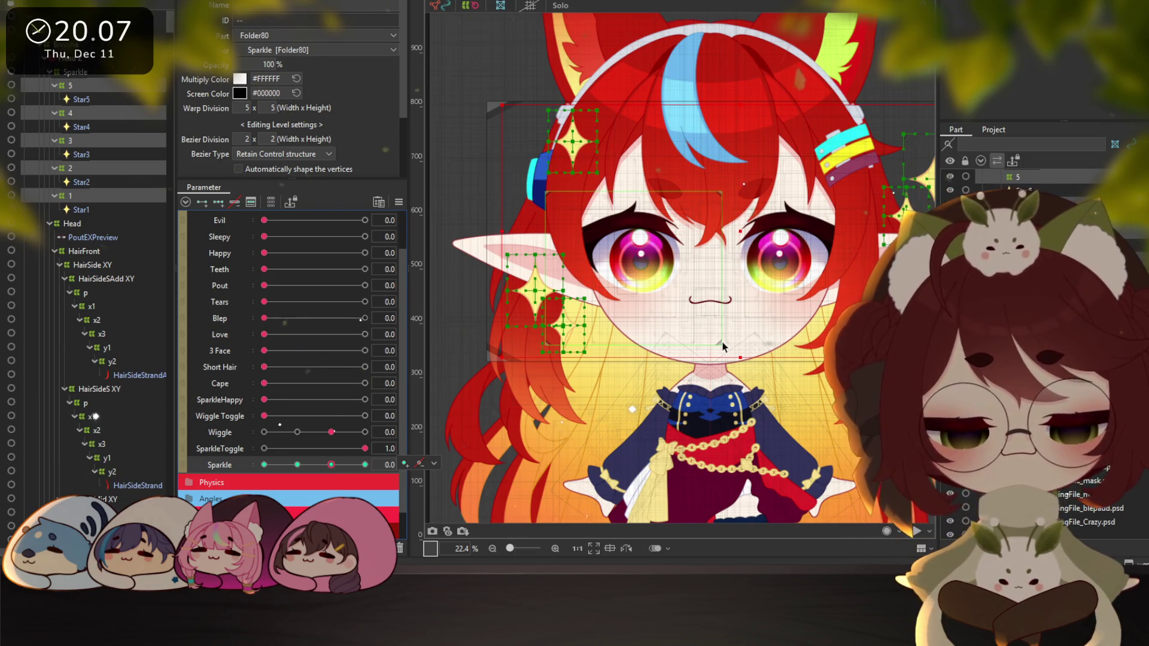
# Select folder 5's star, zoom to the upper-left star, and shrink its deformer
pyautogui.click(78, 87)
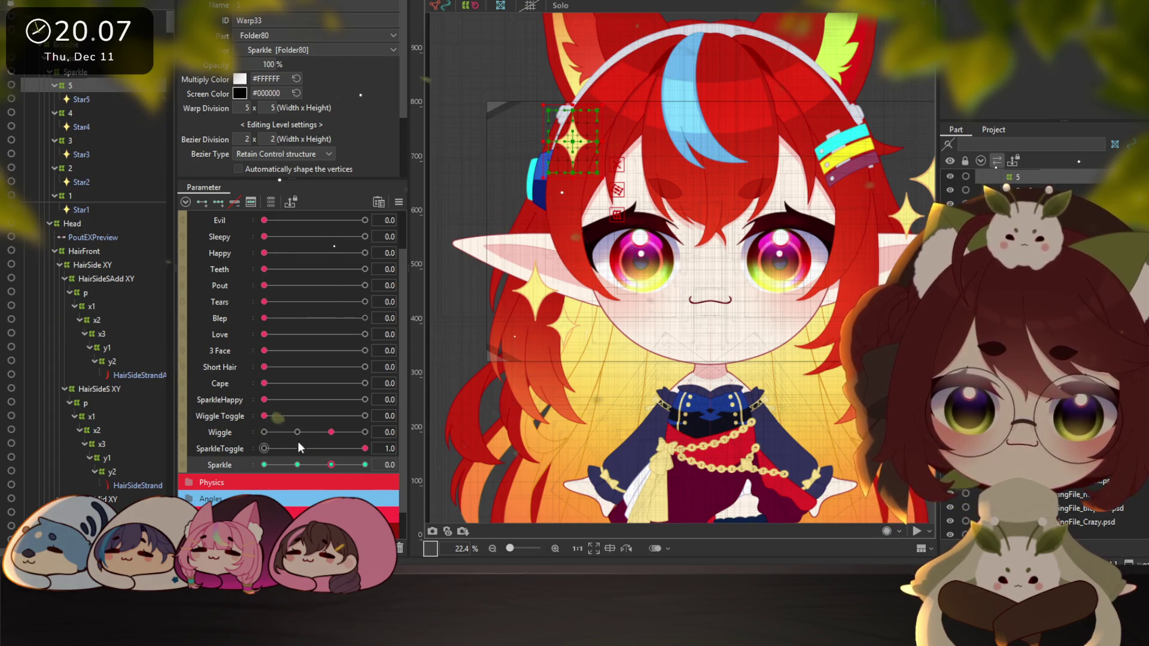
pyautogui.moveTo(702, 255); pyautogui.dragTo(715, 297)
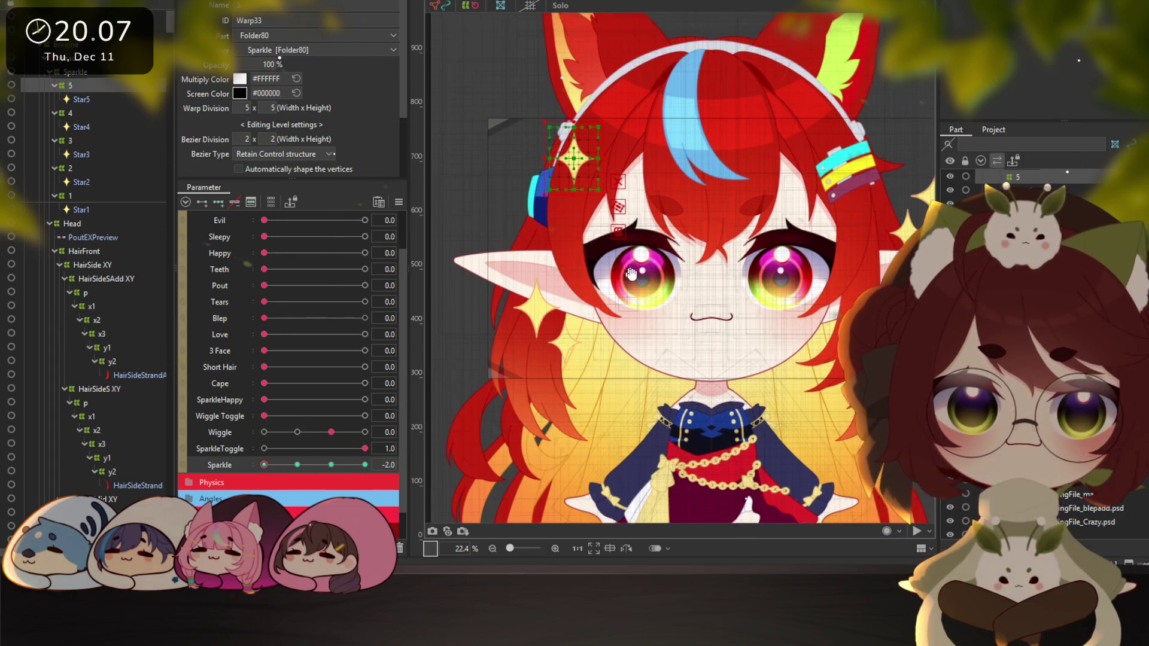
pyautogui.scroll(2, 602, 162)
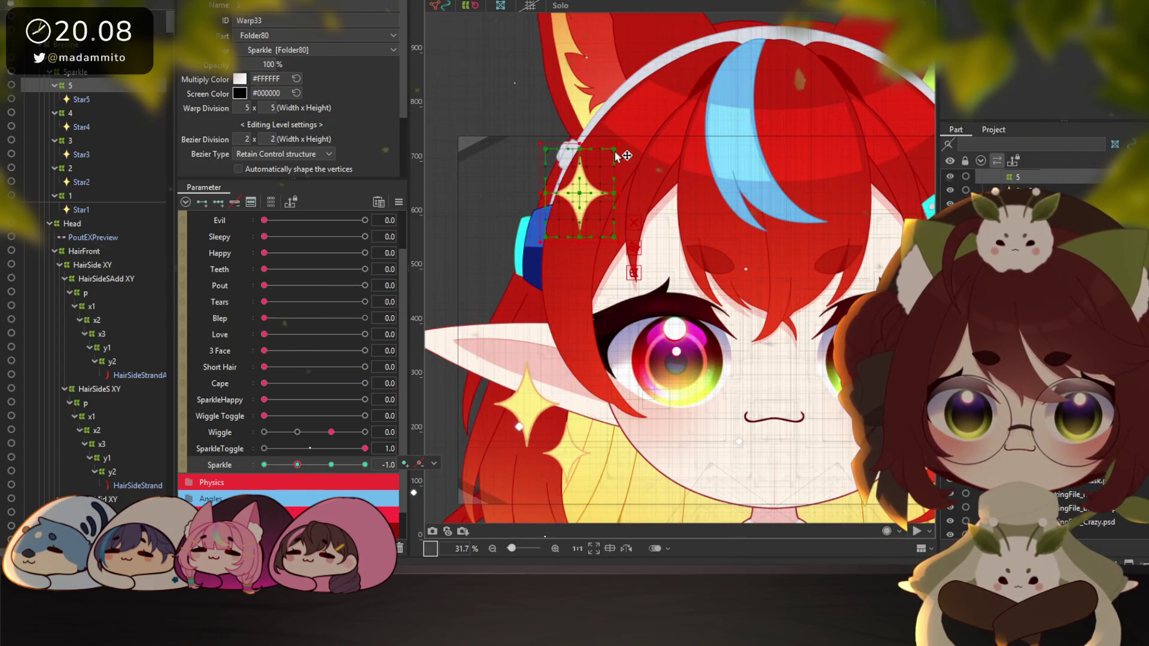
pyautogui.moveTo(615, 148); pyautogui.dragTo(595, 160)
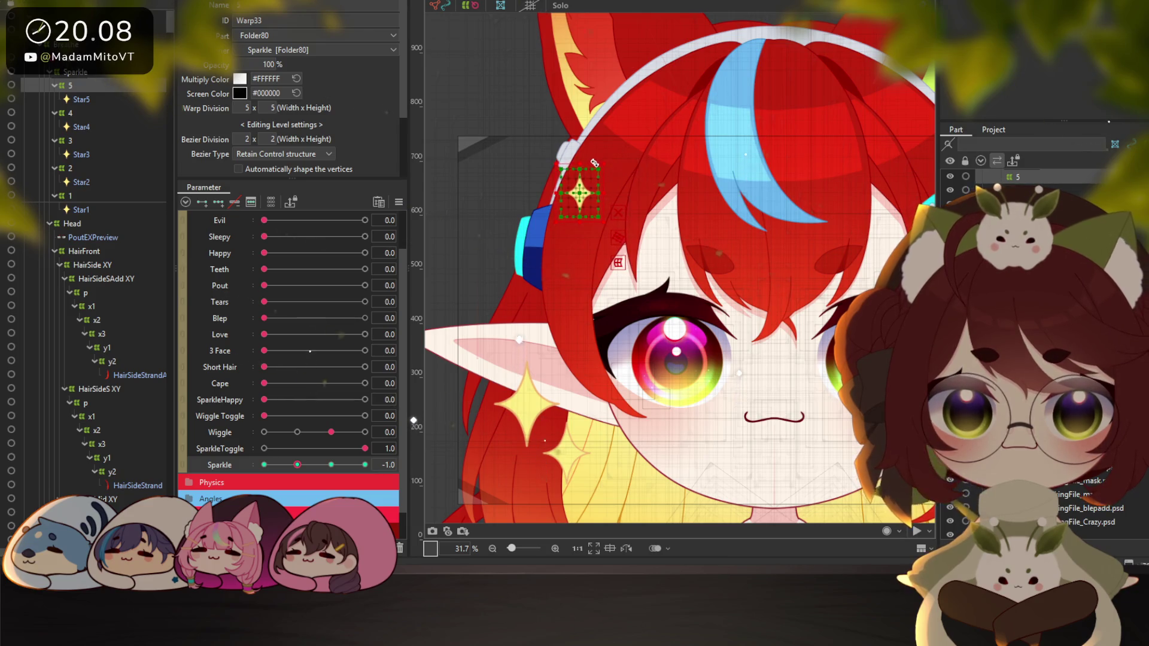
# Enlarge the upper-left star's deformer at the Sparkle 1.0 key
pyautogui.click(331, 465)
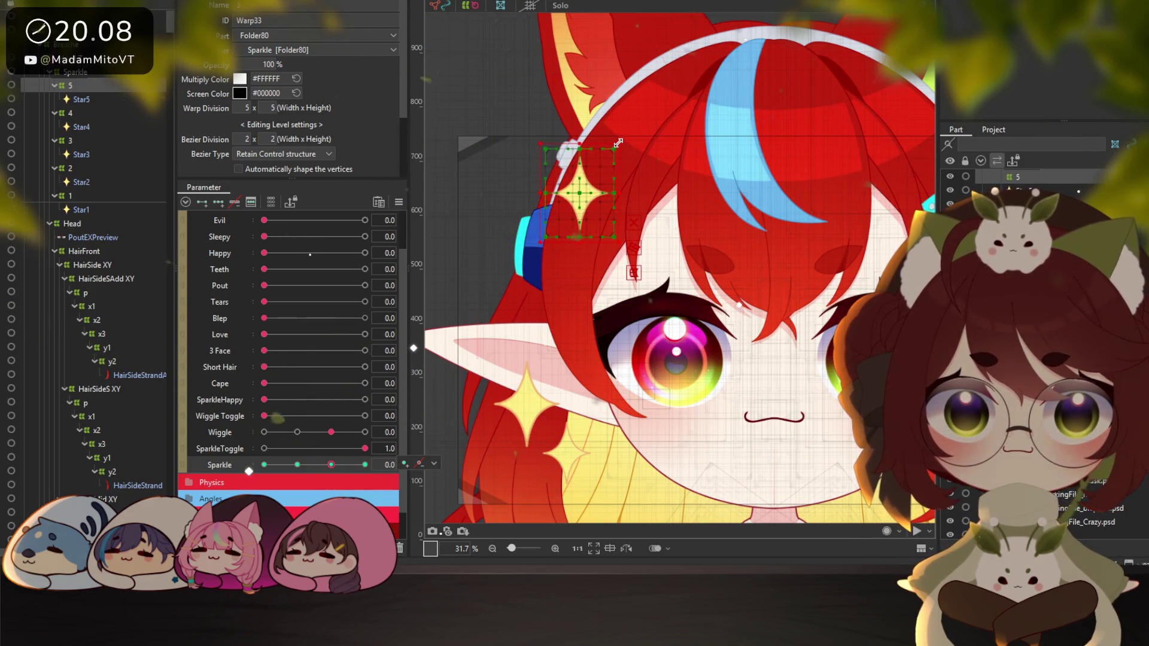
pyautogui.click(362, 466)
pyautogui.click(332, 465)
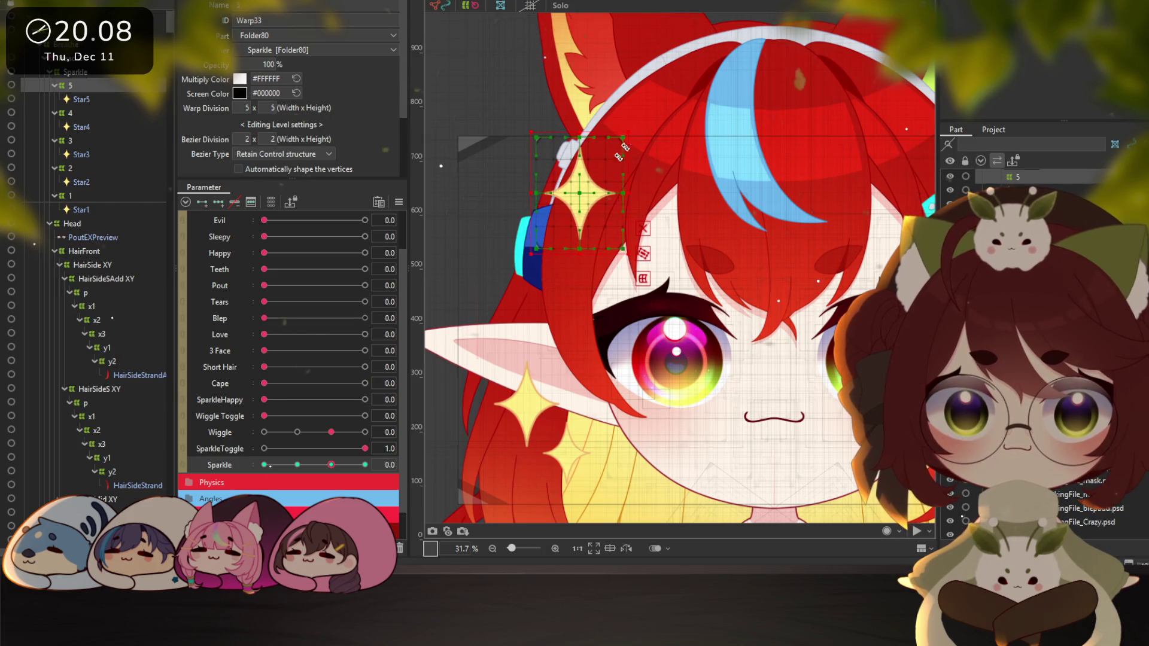
pyautogui.click(365, 465)
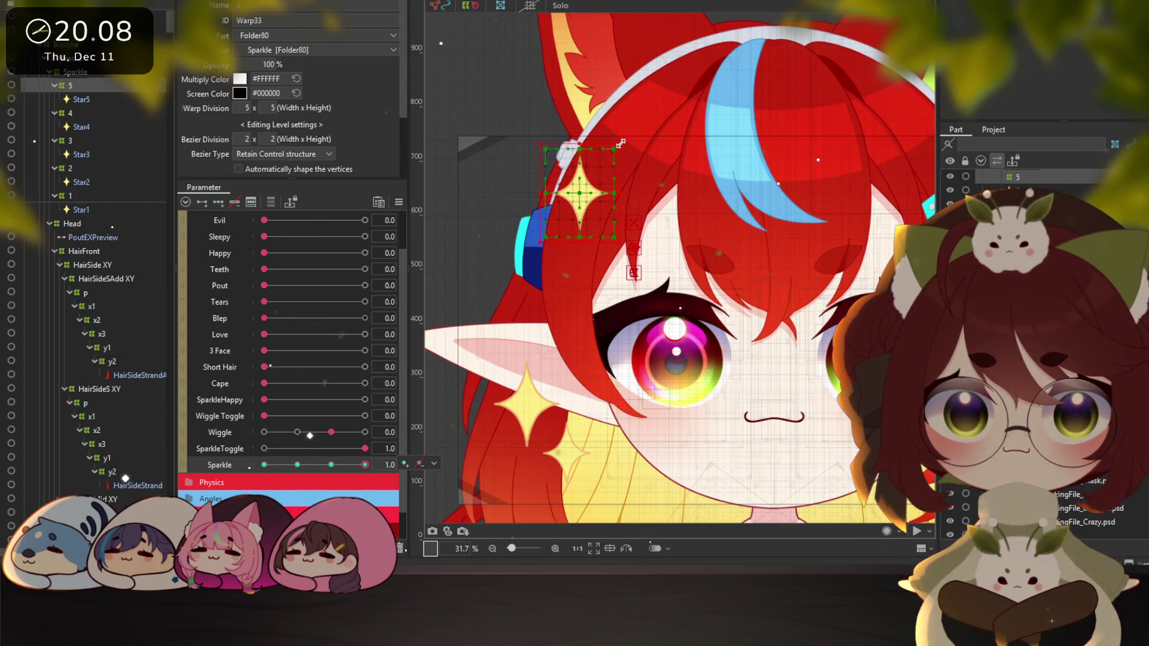
pyautogui.moveTo(615, 149); pyautogui.dragTo(633, 126)
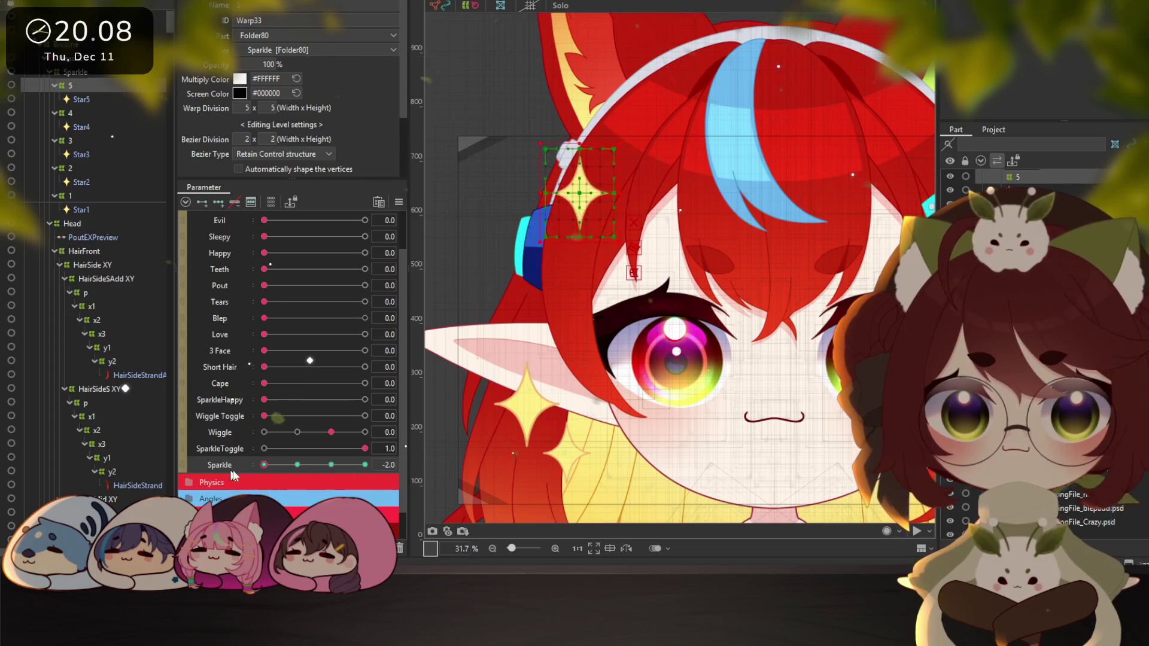
# Step Sparkle through its -2.0, -1.0 and 1.0 keys and scrub between them to preview the star
pyautogui.click(264, 465)
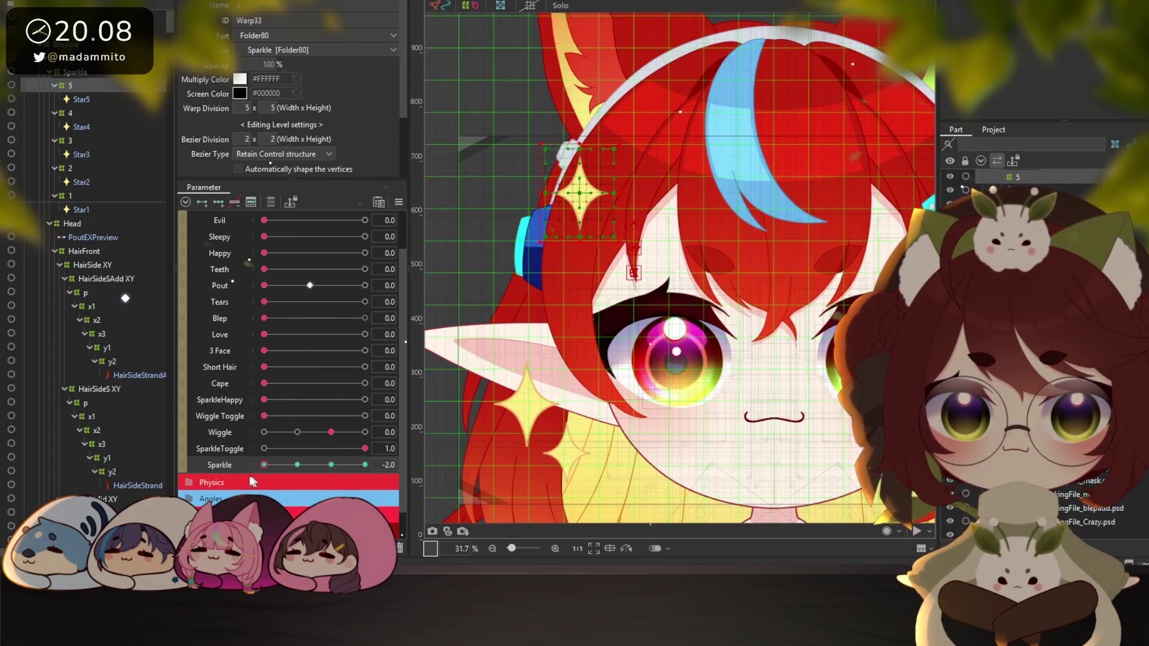
pyautogui.click(331, 465)
pyautogui.click(259, 466)
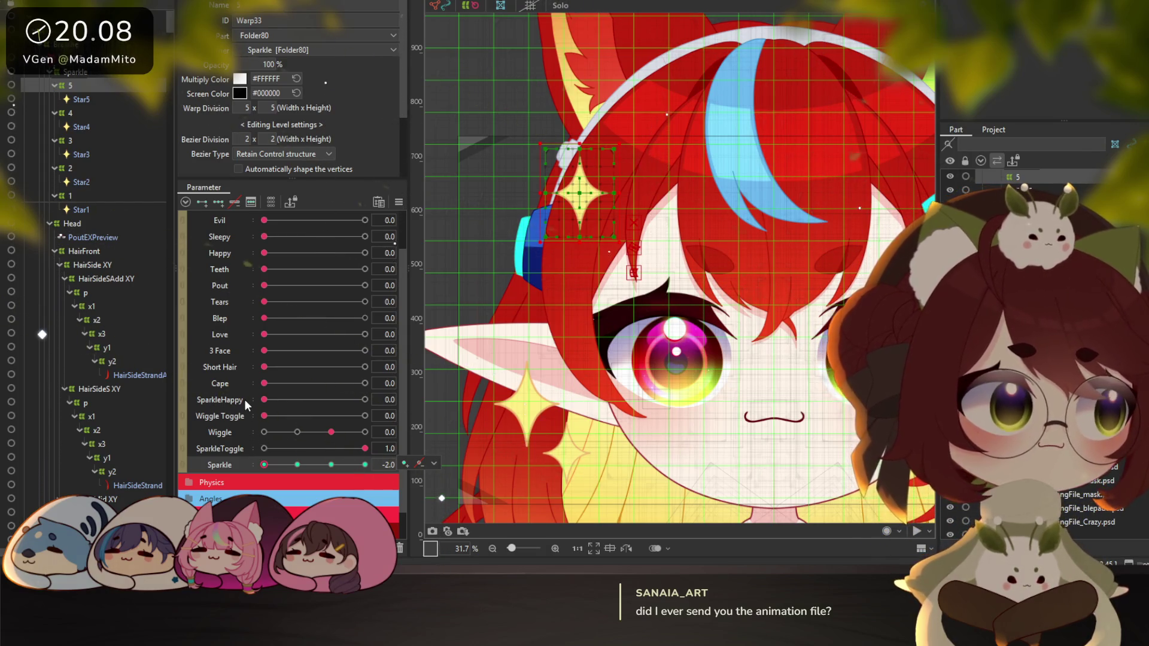
pyautogui.click(298, 465)
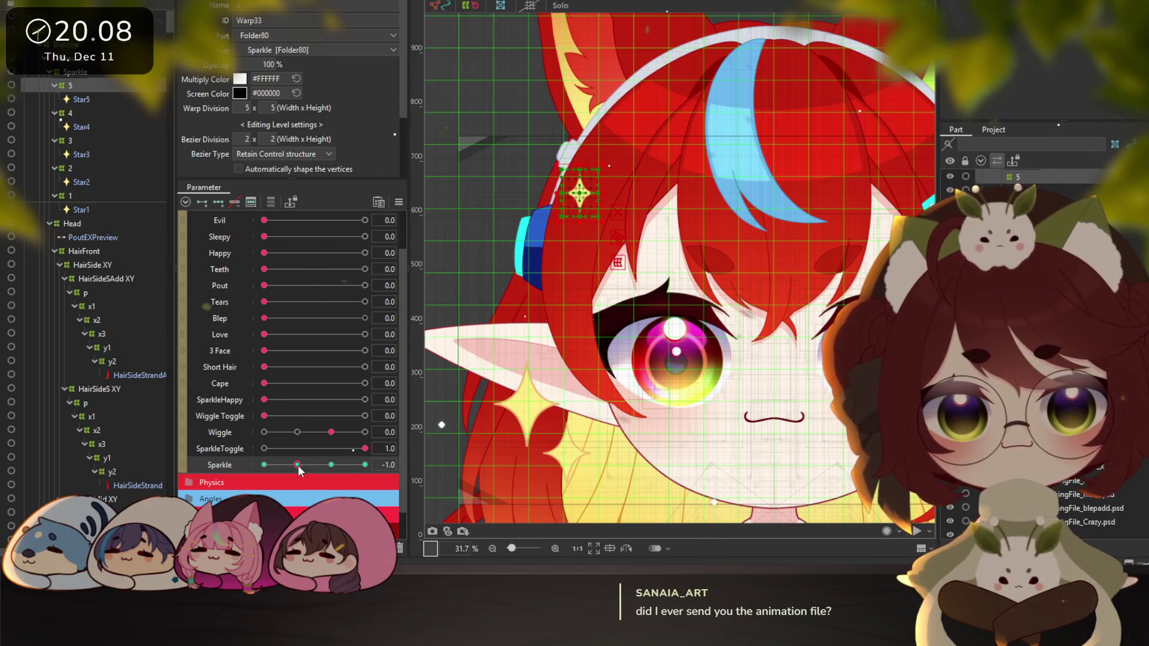
pyautogui.scroll(-2, 641, 275)
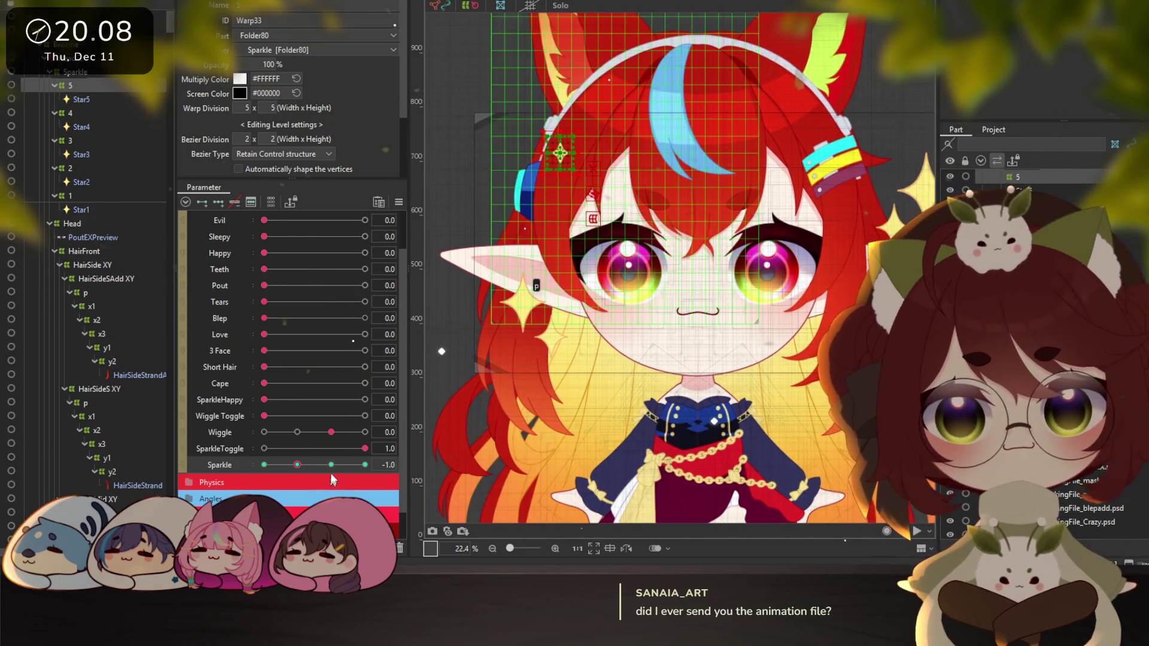
pyautogui.click(332, 465)
pyautogui.click(355, 465)
pyautogui.moveTo(364, 465)
pyautogui.mouseDown()
pyautogui.moveTo(258, 465)
pyautogui.moveTo(351, 467)
pyautogui.mouseUp()
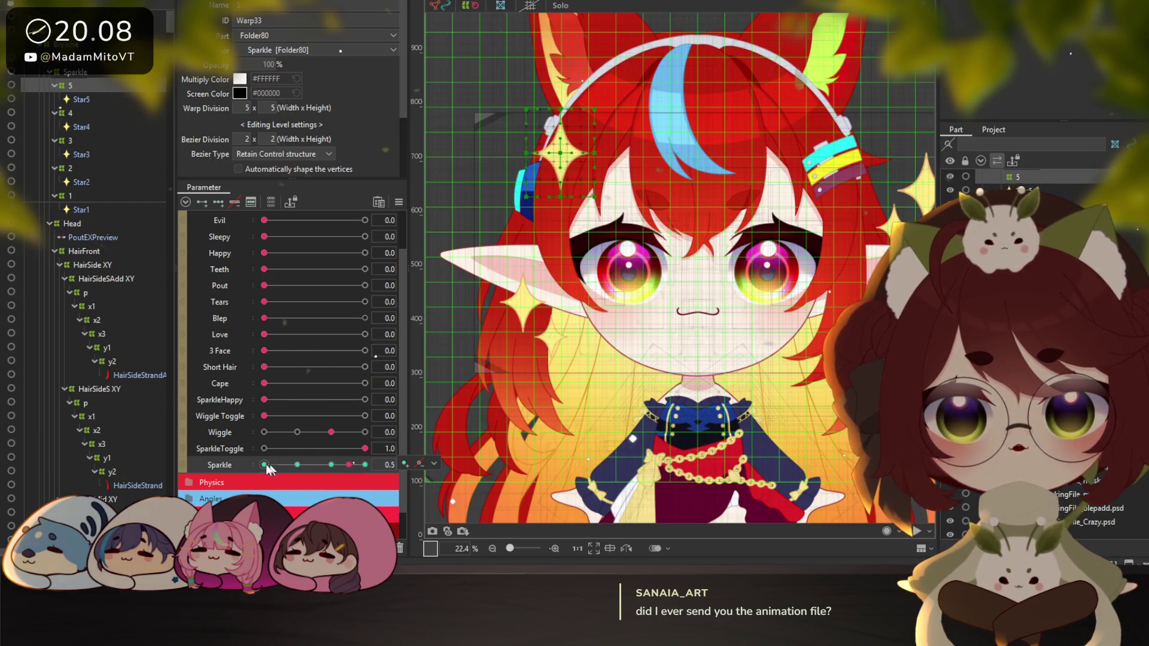
pyautogui.moveTo(338, 465); pyautogui.dragTo(285, 468)
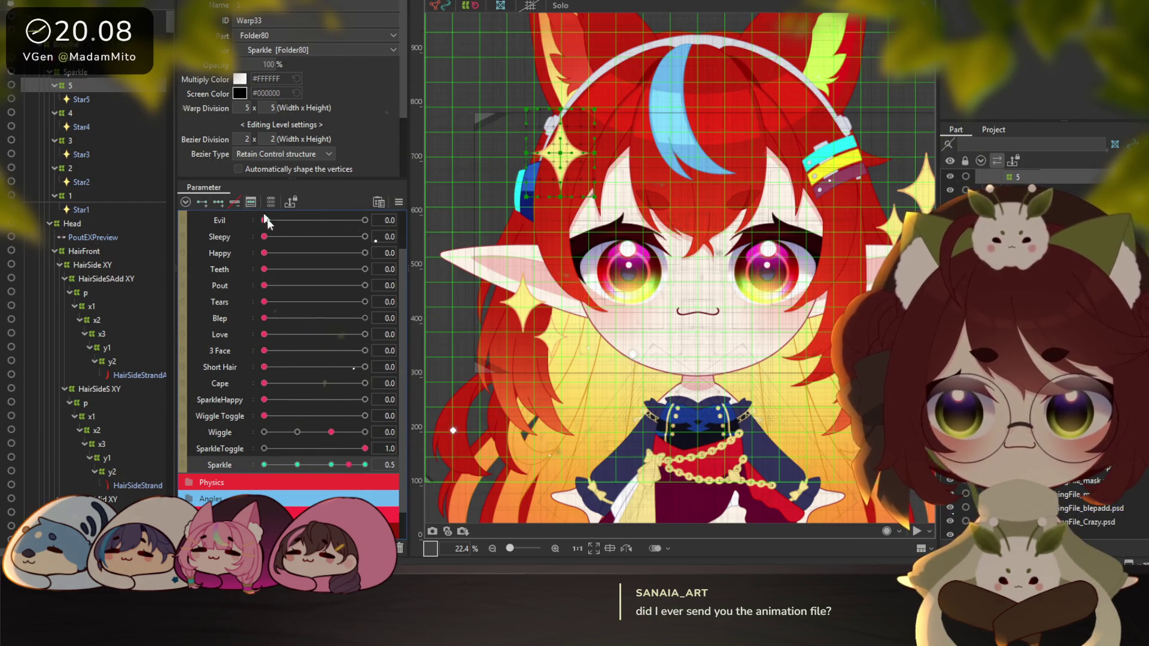
pyautogui.click(231, 202)
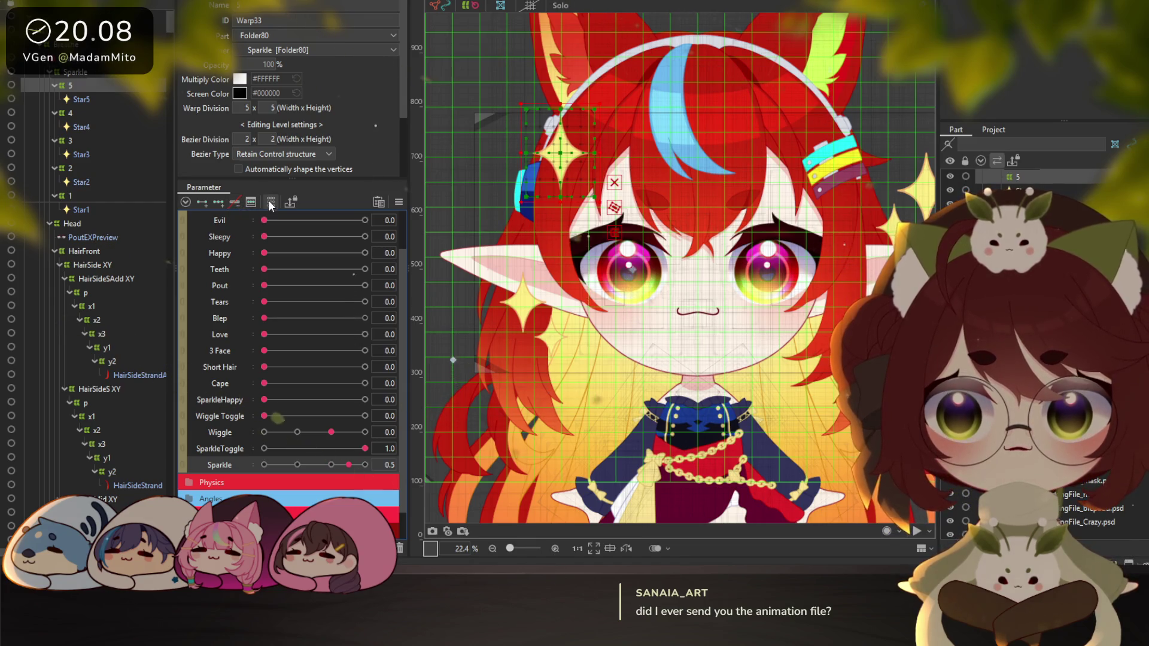
pyautogui.click(78, 113)
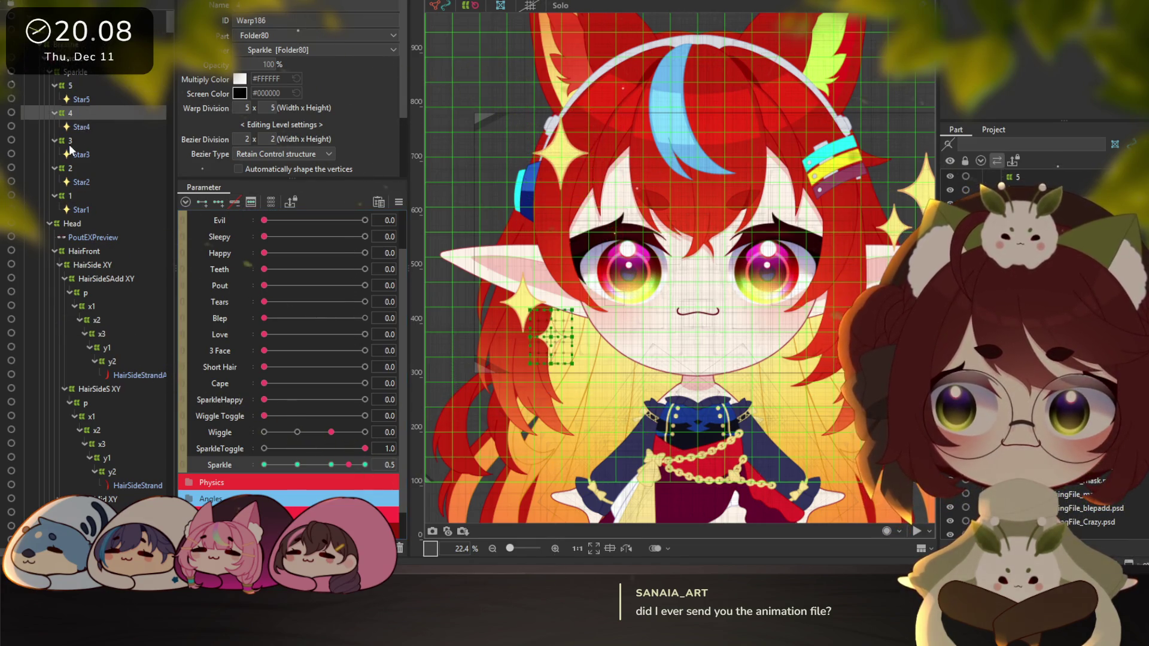
# Select folders 1 to 5, set Sparkle to its -0.5 key, then reselect folder 5 alone
pyautogui.keyDown('ctrl'); pyautogui.click(71, 141); pyautogui.keyUp('ctrl')
pyautogui.keyDown('ctrl'); pyautogui.click(75, 179); pyautogui.keyUp('ctrl')
pyautogui.keyDown('ctrl'); pyautogui.click(70, 168); pyautogui.keyUp('ctrl')
pyautogui.keyDown('ctrl'); pyautogui.click(80, 182); pyautogui.keyUp('ctrl')
pyautogui.keyDown('ctrl'); pyautogui.click(71, 196); pyautogui.keyUp('ctrl')
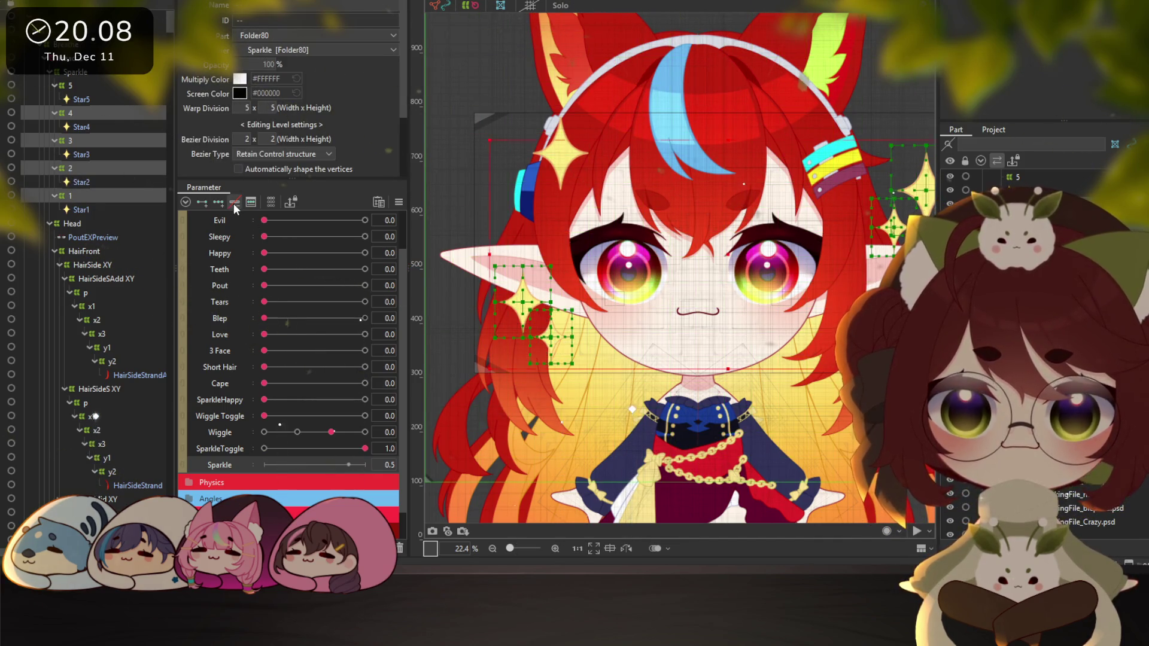
pyautogui.keyDown('ctrl'); pyautogui.click(70, 86); pyautogui.keyUp('ctrl')
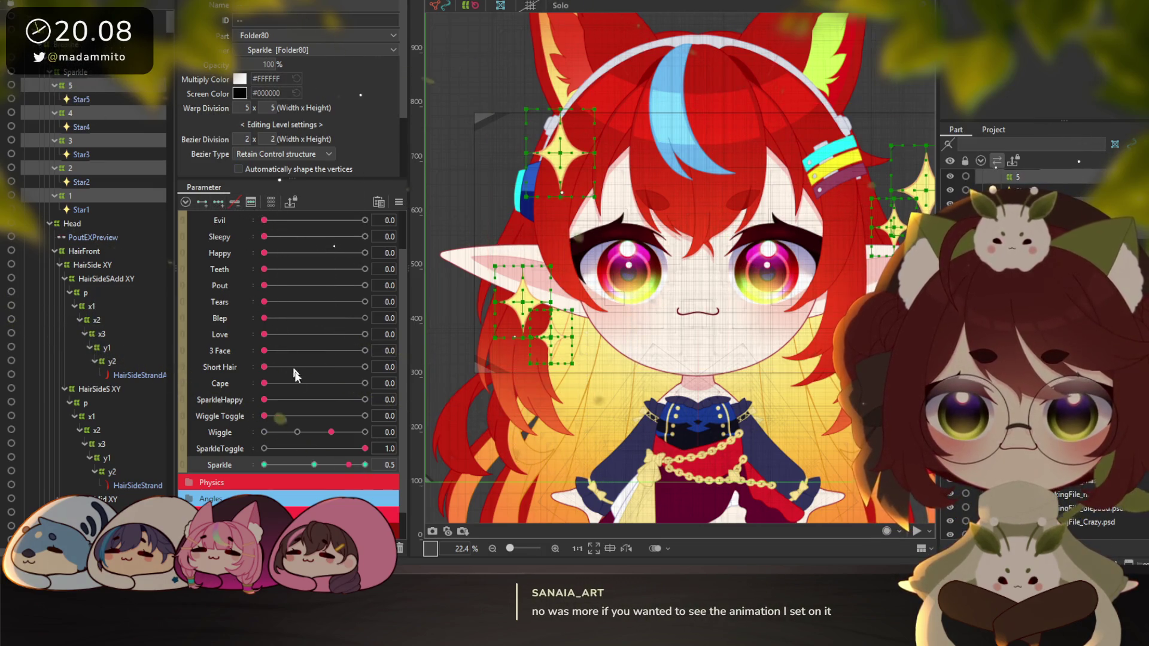
pyautogui.click(323, 463)
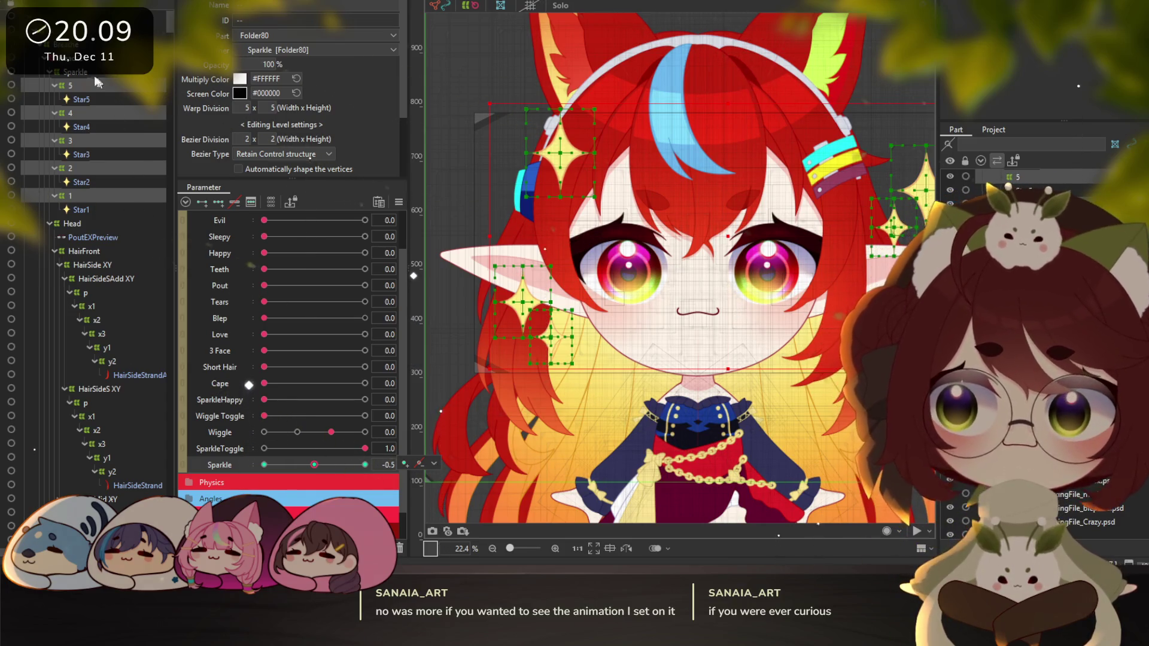
pyautogui.click(74, 87)
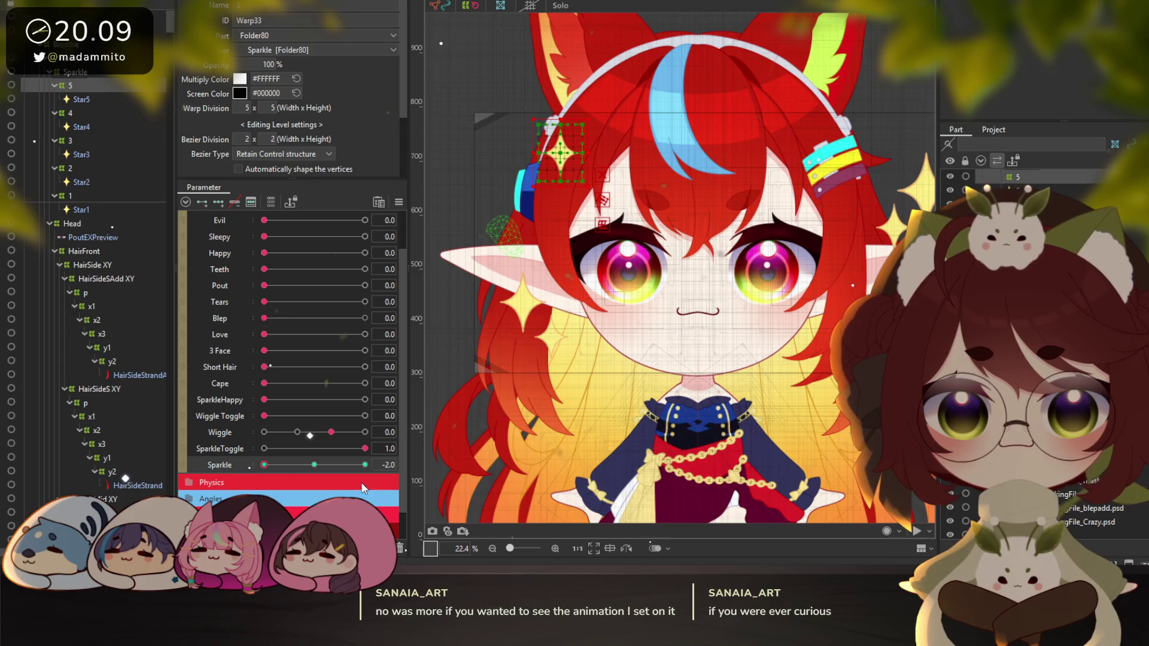
# Enlarge the upper-left star at Sparkle 1.0 and preview it as Sparkle decreases
pyautogui.click(365, 464)
pyautogui.moveTo(584, 124); pyautogui.dragTo(617, 89)
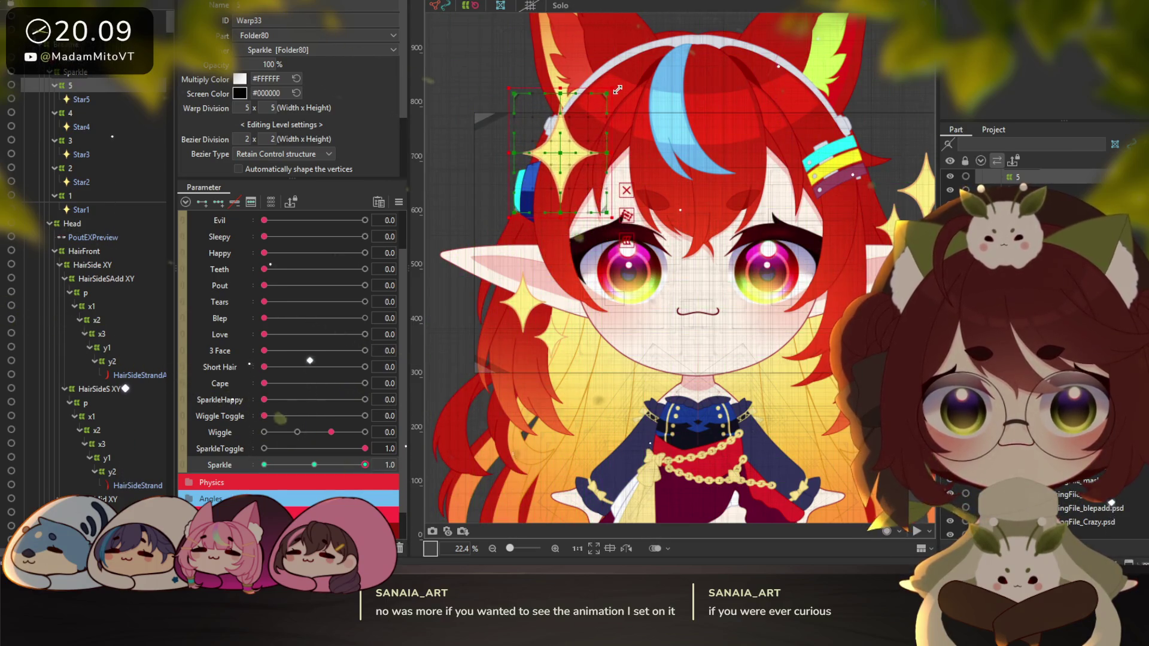
pyautogui.moveTo(343, 465)
pyautogui.mouseDown()
pyautogui.moveTo(357, 474)
pyautogui.moveTo(315, 465)
pyautogui.mouseUp()
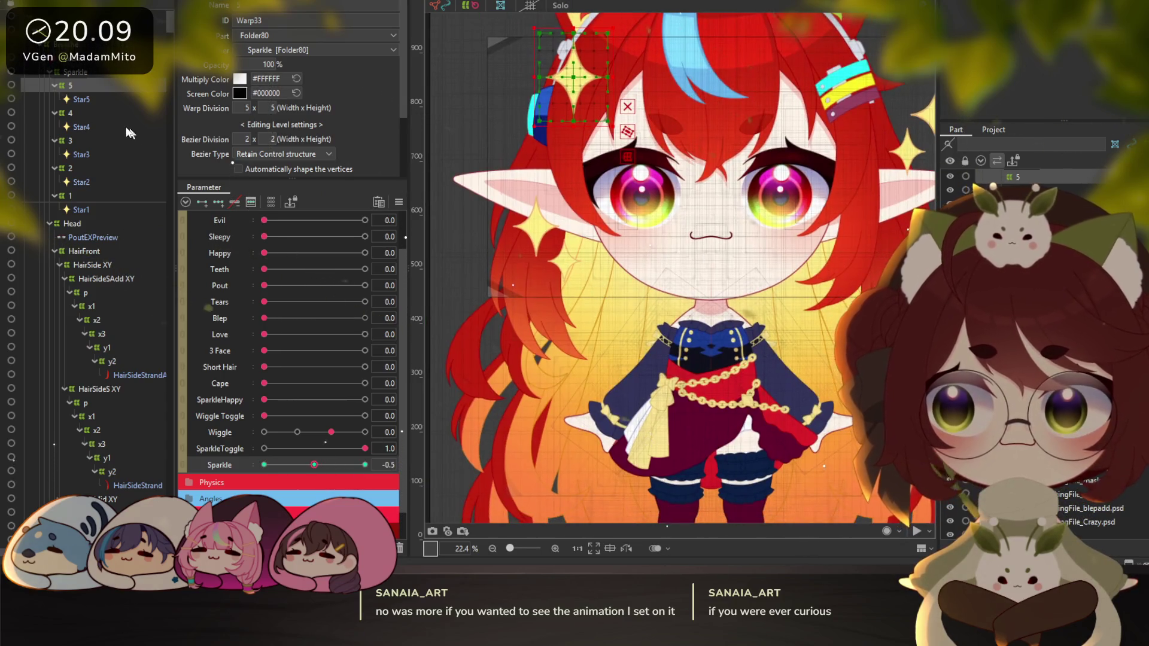
# Check folder 4's star at Sparkle -2.0 and 1.0, scrub the range, and rest at -0.5
pyautogui.click(120, 113)
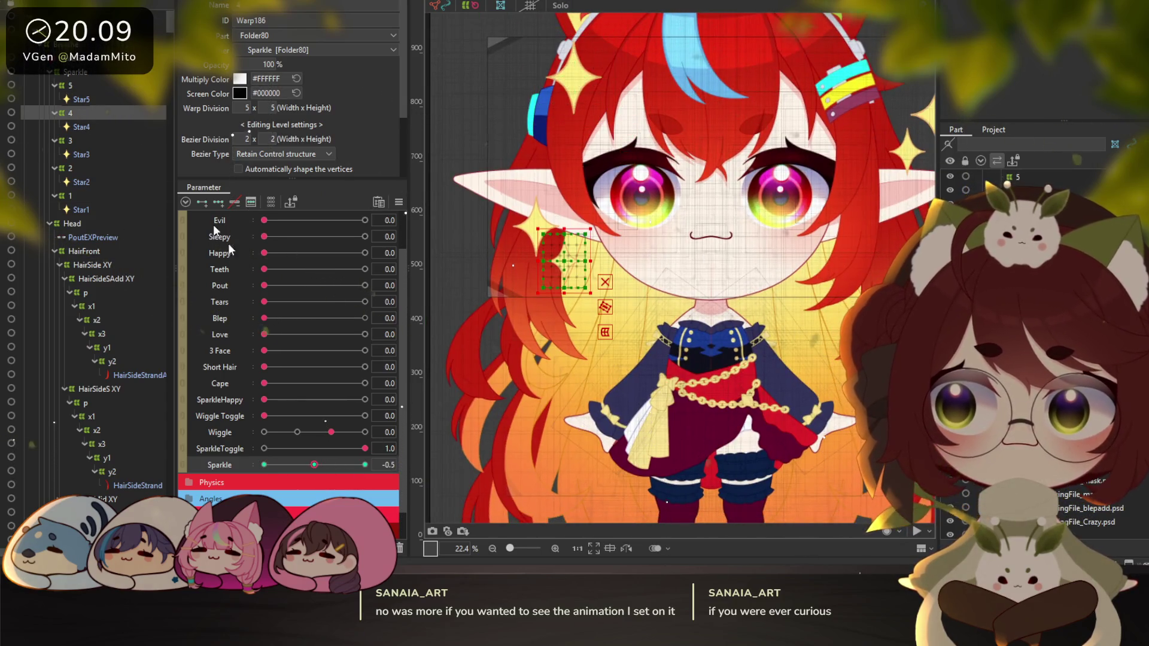
pyautogui.click(266, 464)
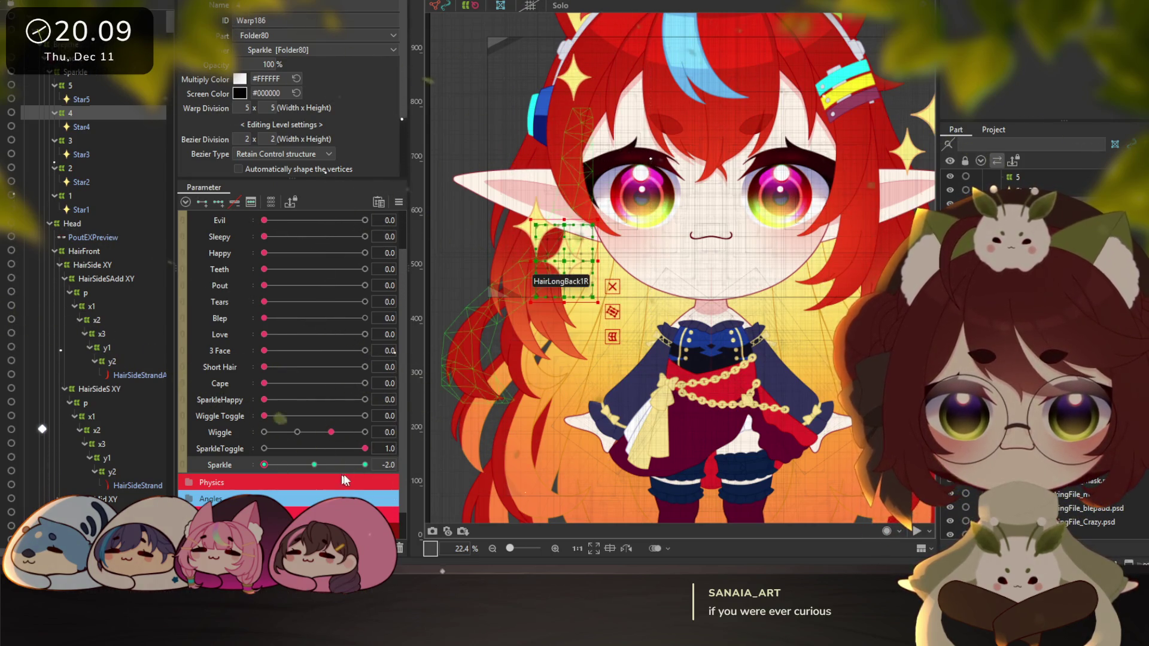
pyautogui.click(365, 465)
pyautogui.moveTo(365, 464); pyautogui.dragTo(277, 464)
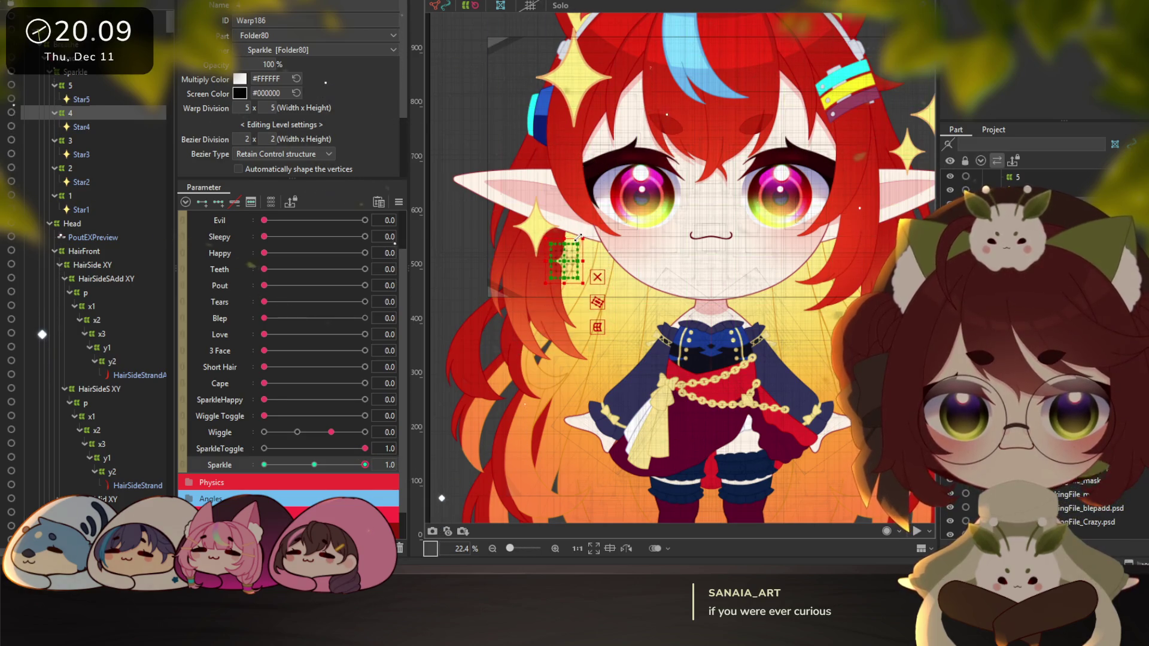
pyautogui.click(314, 465)
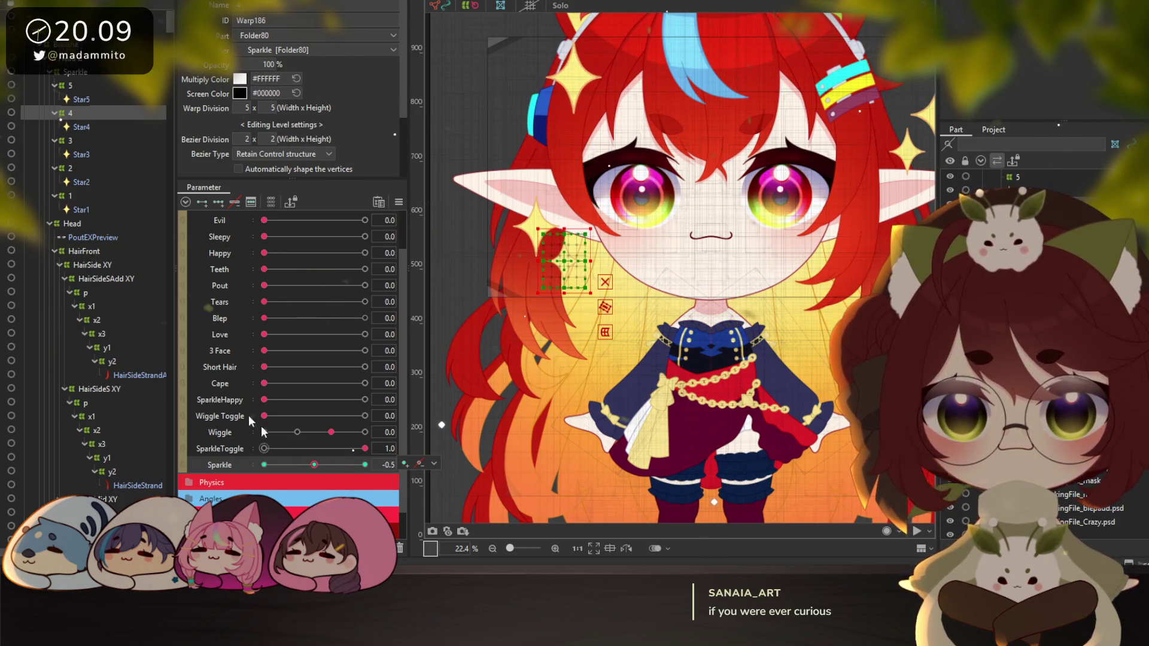
pyautogui.click(70, 141)
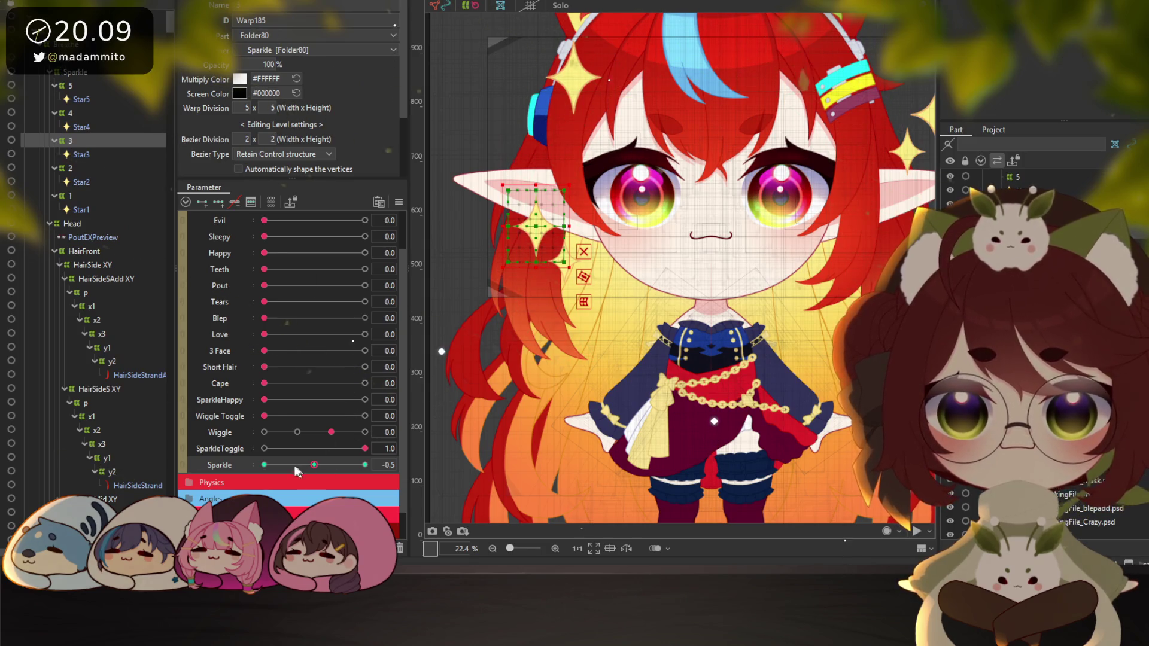
# Step star deformer 3 through Sparkle -2.0 and 1.0 and preview a lower value
pyautogui.click(264, 465)
pyautogui.moveTo(267, 465)
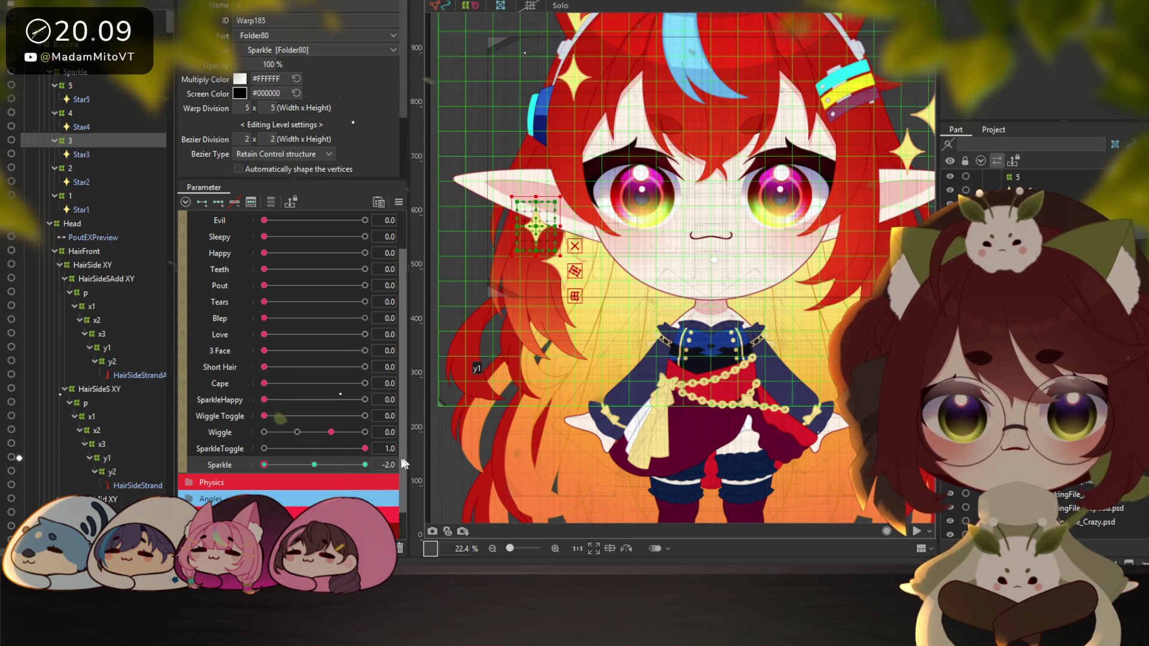
pyautogui.click(365, 465)
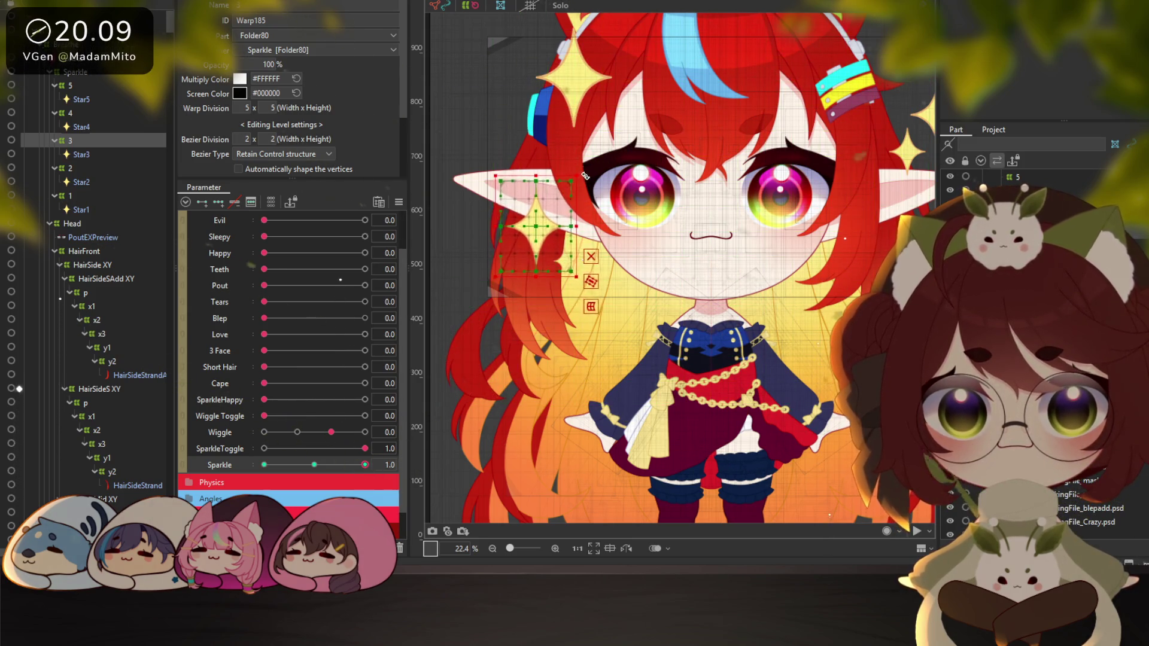
pyautogui.moveTo(342, 465); pyautogui.dragTo(316, 466)
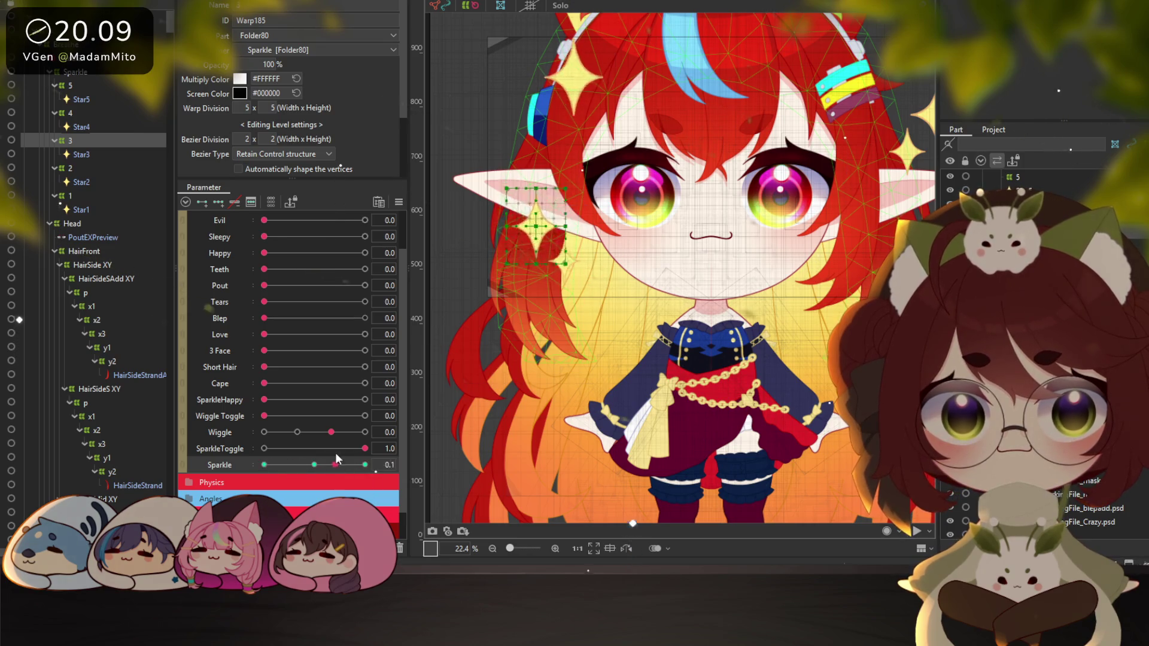
# Resize star 2's warp deformer at Sparkle -2.0, then check the 1.0 and -0.5 keys
pyautogui.click(70, 168)
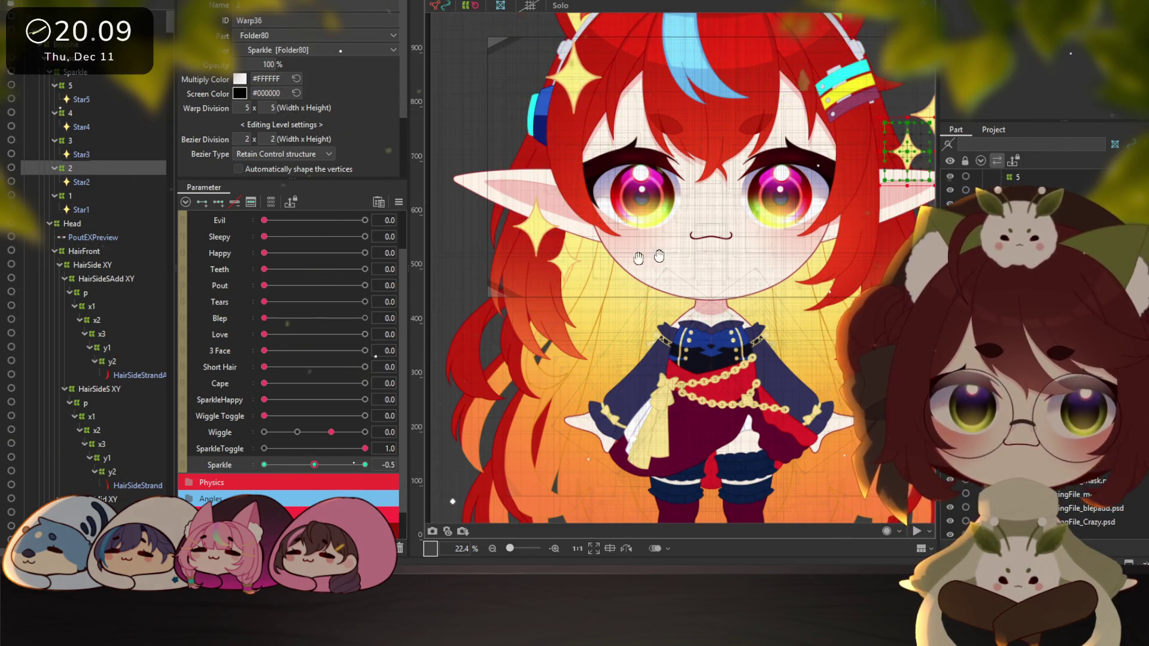
pyautogui.scroll(3, 657, 303)
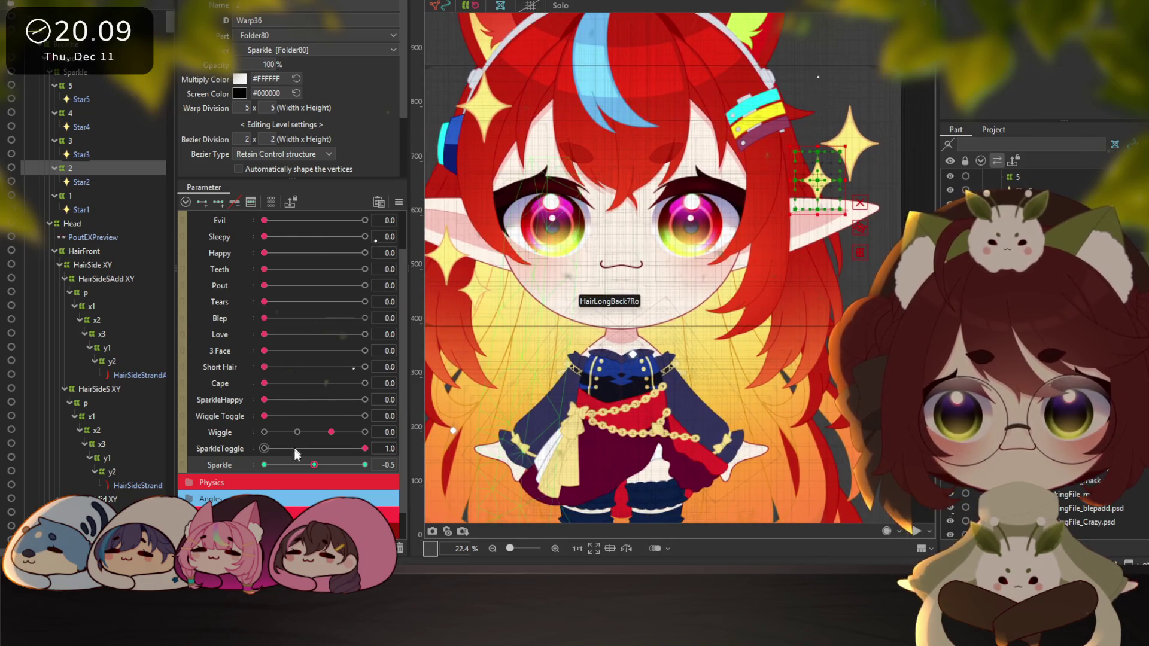
pyautogui.click(264, 465)
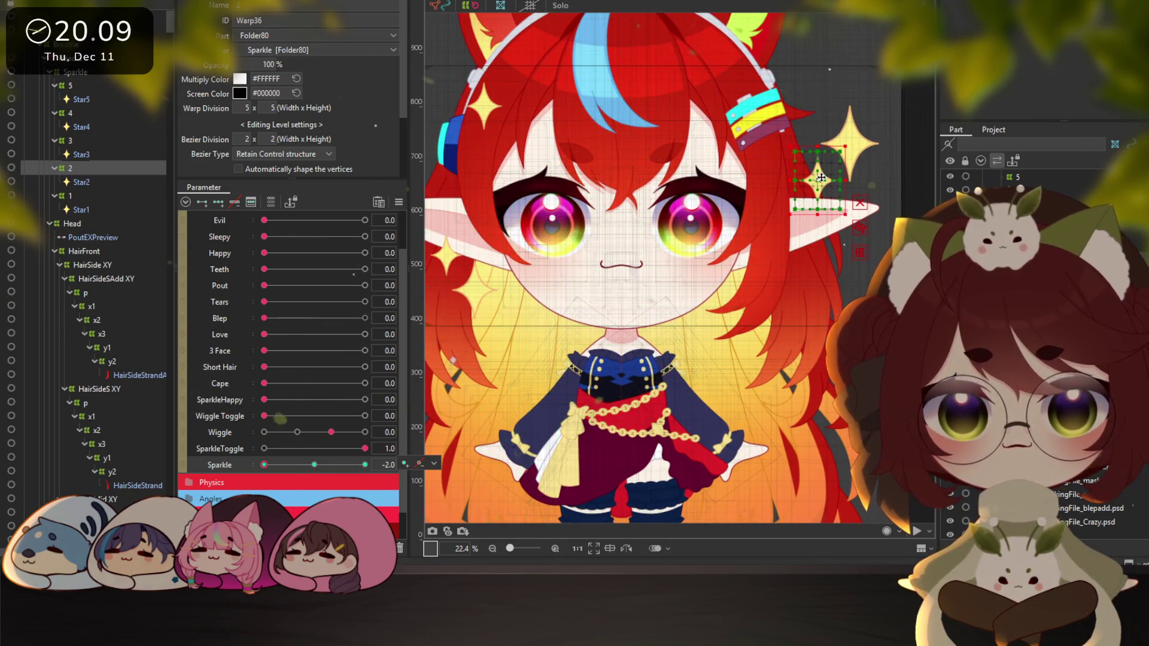
pyautogui.moveTo(846, 145); pyautogui.dragTo(856, 135)
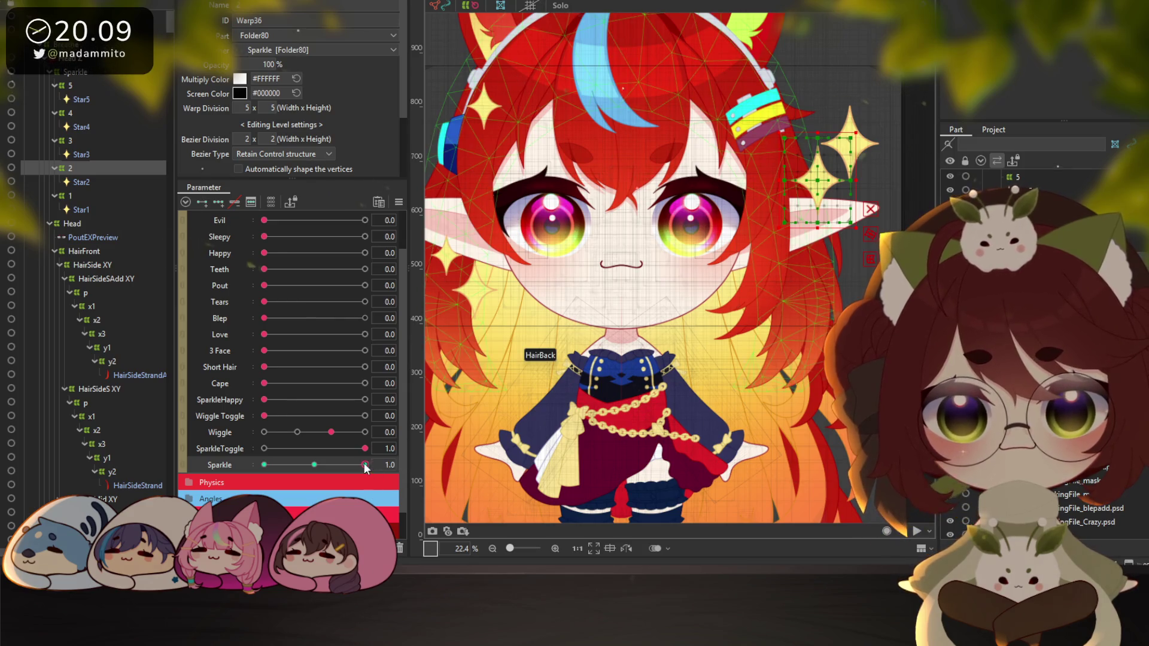
pyautogui.click(365, 465)
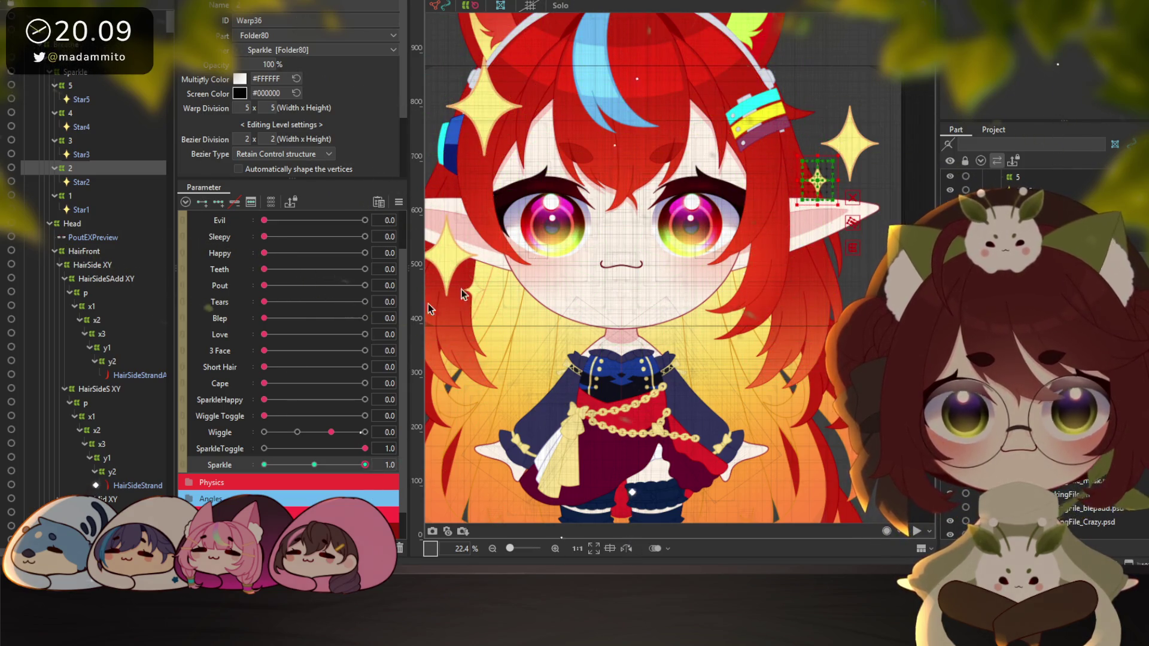
pyautogui.click(314, 465)
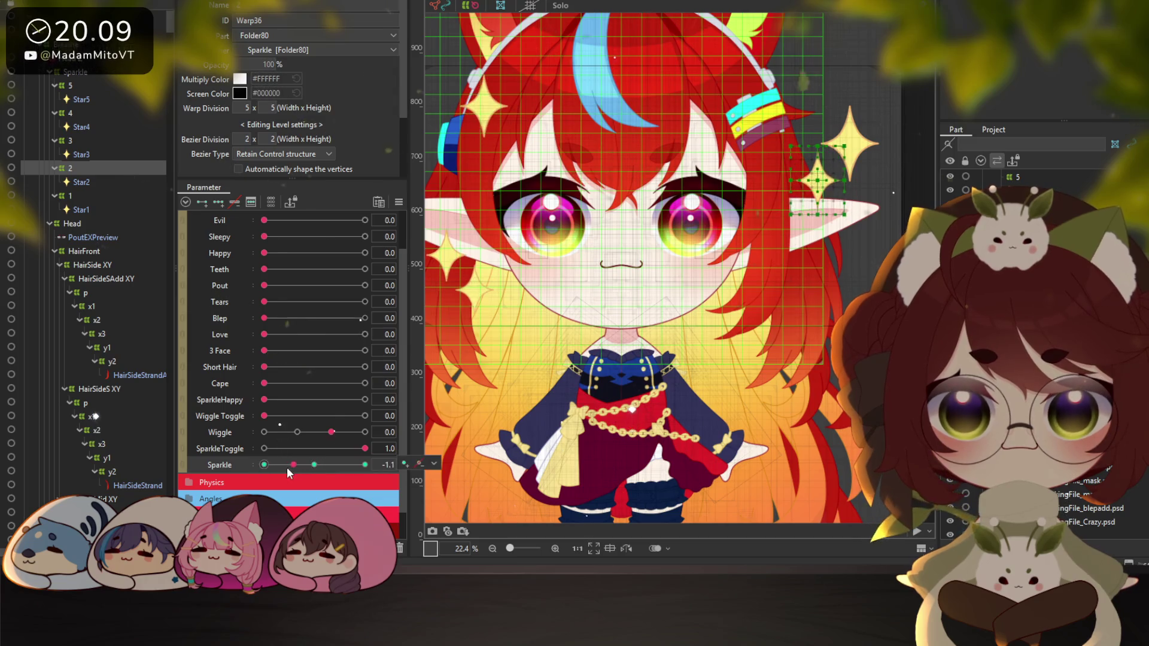
# Enlarge star 1's deformer at Sparkle 1.0 and preview the pulse from -2.0 upward
pyautogui.click(76, 195)
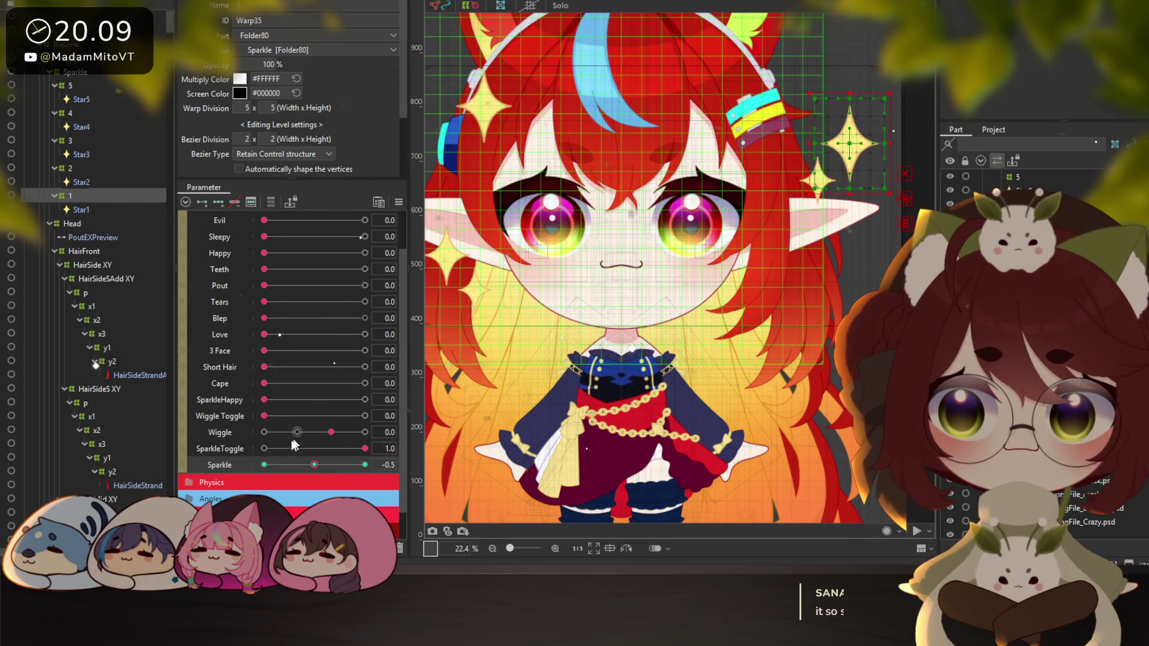
pyautogui.click(264, 465)
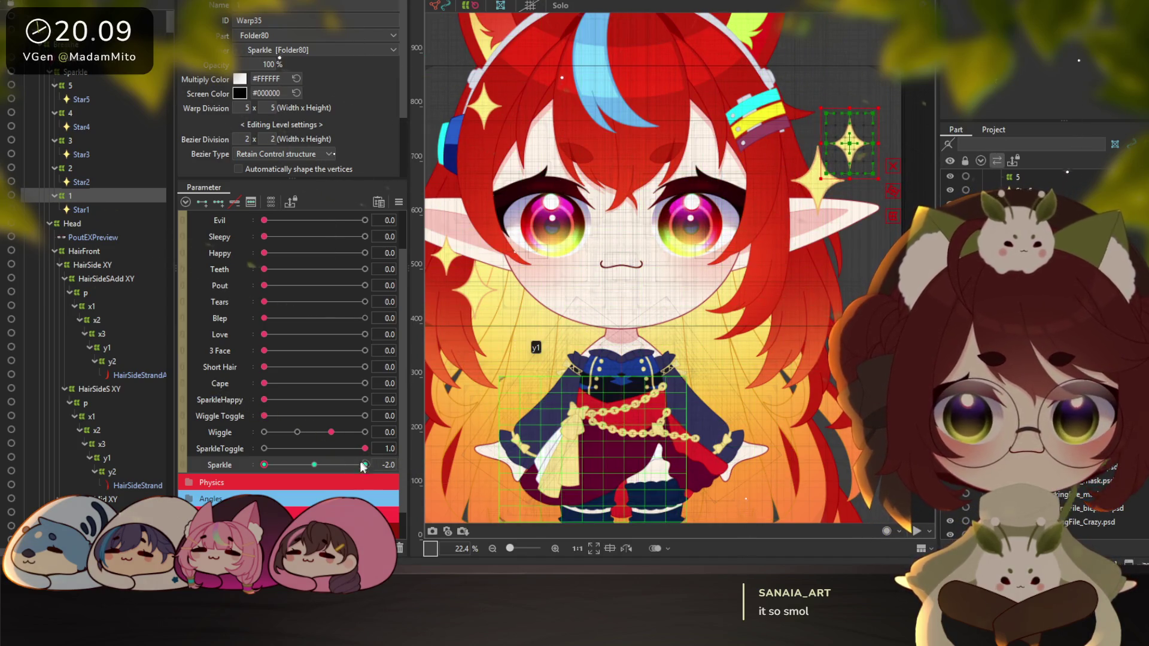
pyautogui.click(365, 464)
pyautogui.moveTo(878, 109); pyautogui.dragTo(898, 89)
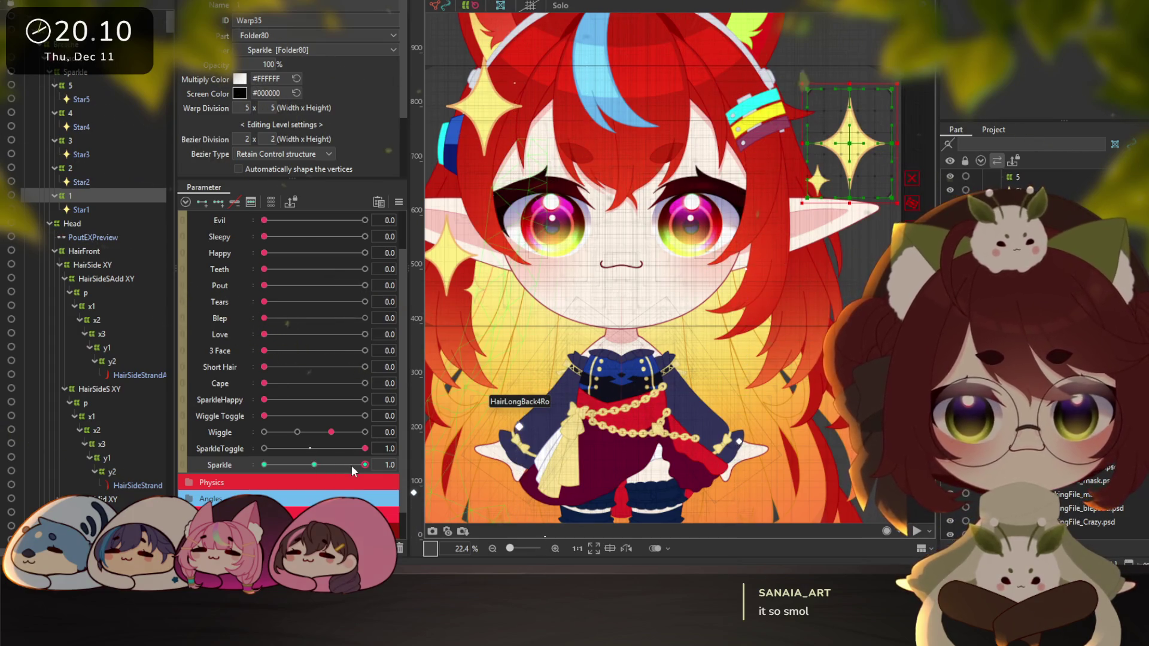
pyautogui.click(264, 465)
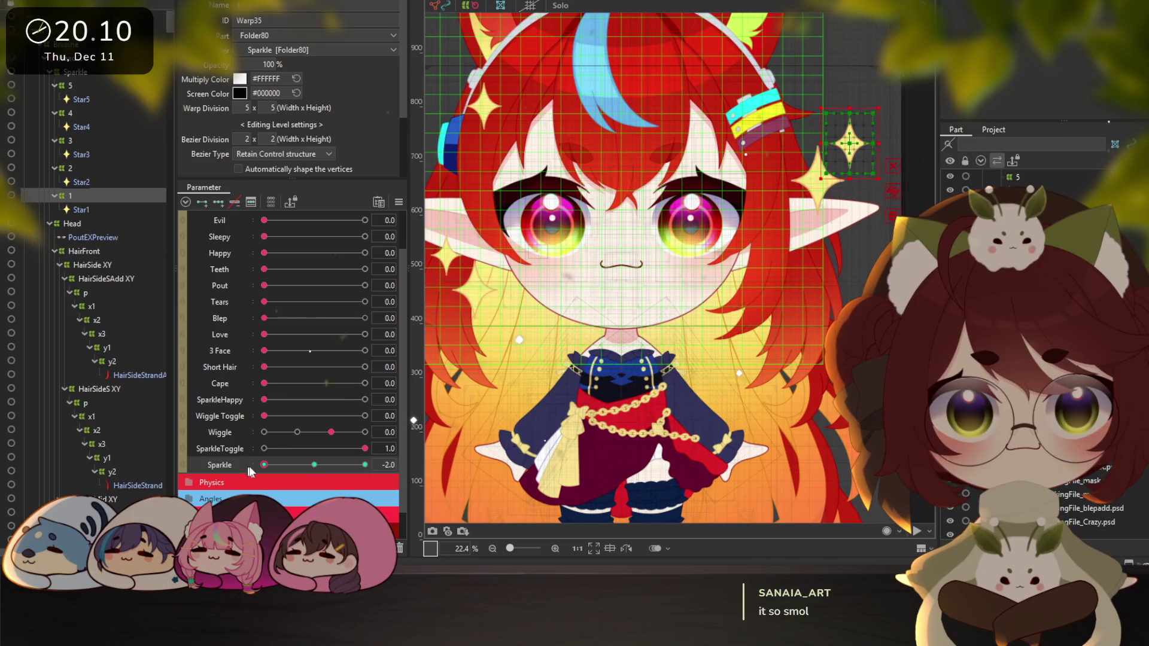
pyautogui.moveTo(264, 465)
pyautogui.mouseDown()
pyautogui.moveTo(353, 466)
pyautogui.moveTo(283, 466)
pyautogui.moveTo(330, 471)
pyautogui.moveTo(317, 465)
pyautogui.mouseUp()
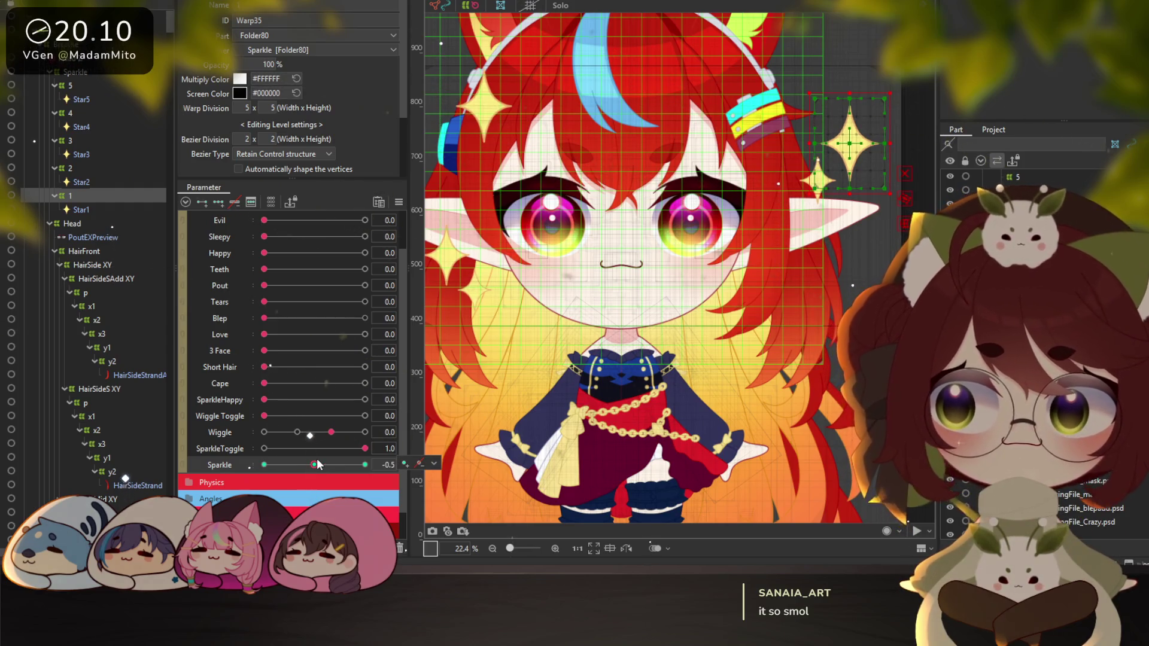
# Select the Star1–Star5 meshes and switch their Blend Mode from Normal to Additive
pyautogui.click(80, 209)
pyautogui.keyDown('ctrl'); pyautogui.click(81, 181); pyautogui.keyUp('ctrl')
pyautogui.keyDown('ctrl'); pyautogui.click(81, 154); pyautogui.keyUp('ctrl')
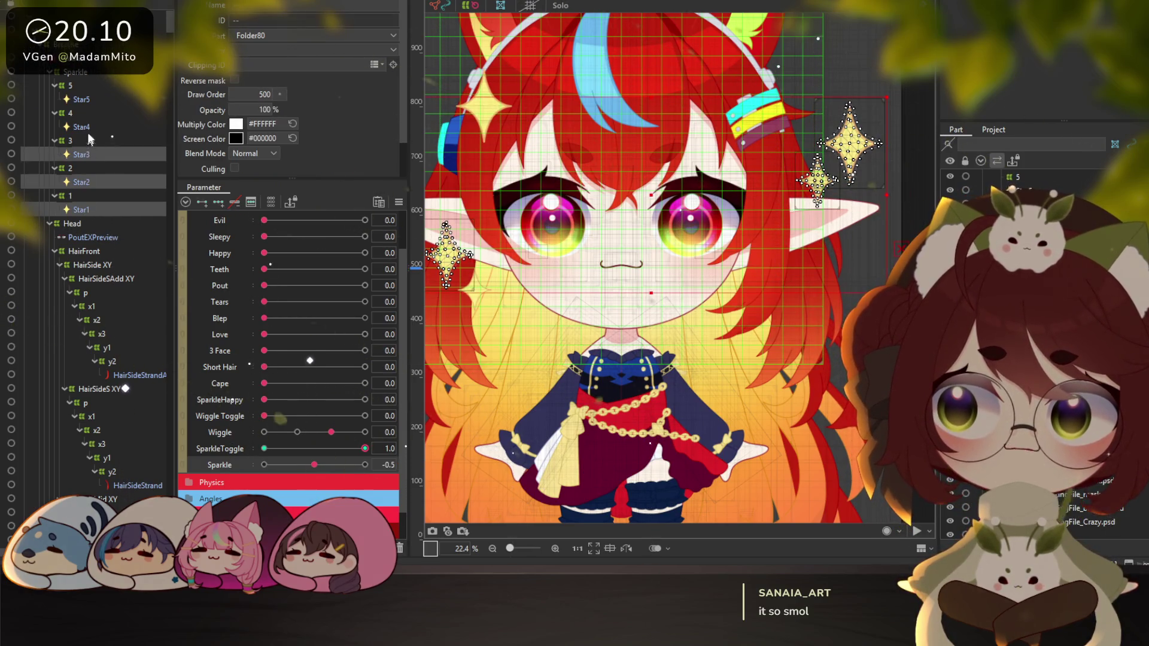
pyautogui.keyDown('ctrl'); pyautogui.click(82, 127); pyautogui.keyUp('ctrl')
pyautogui.keyDown('ctrl'); pyautogui.click(86, 99); pyautogui.keyUp('ctrl')
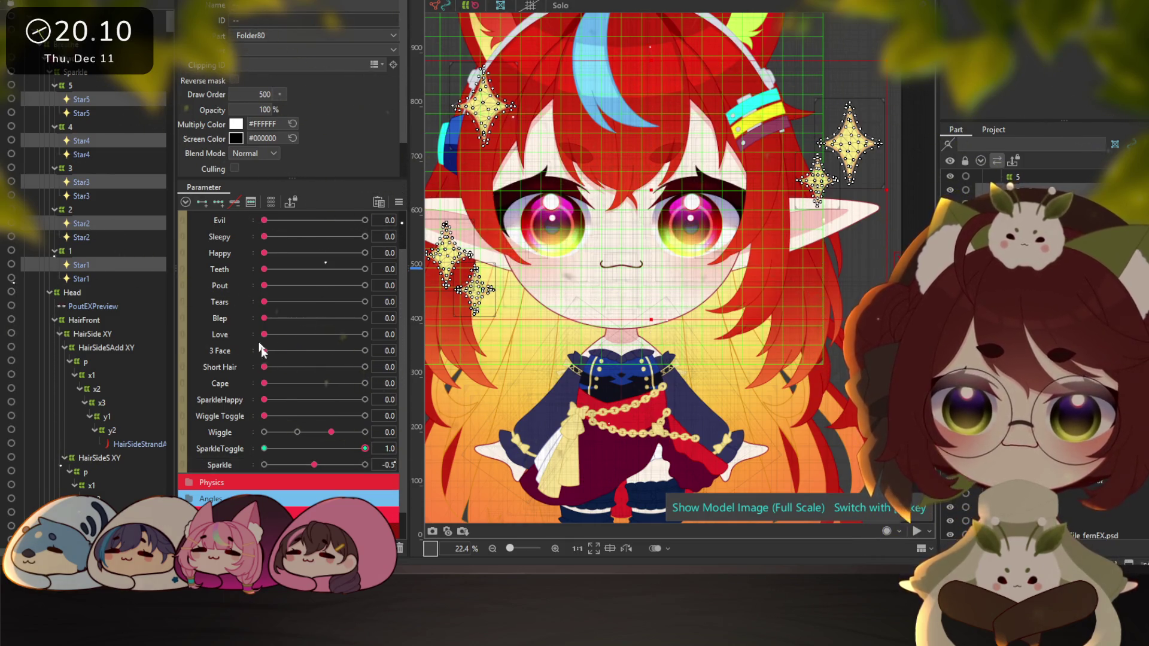
pyautogui.click(220, 466)
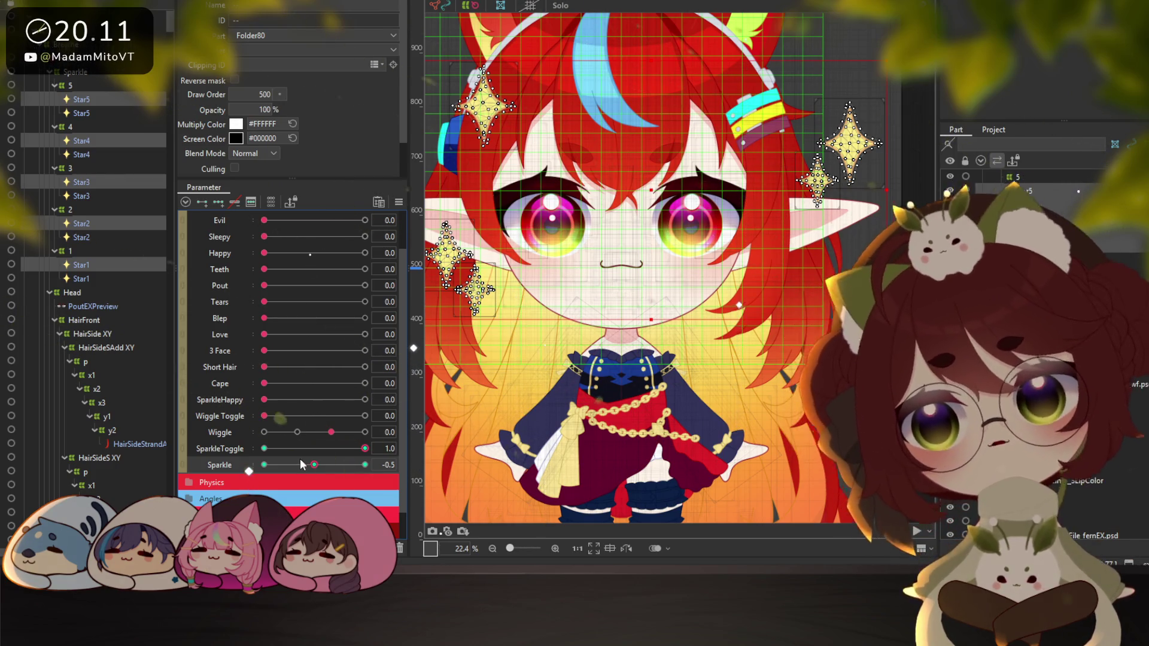
pyautogui.click(258, 153)
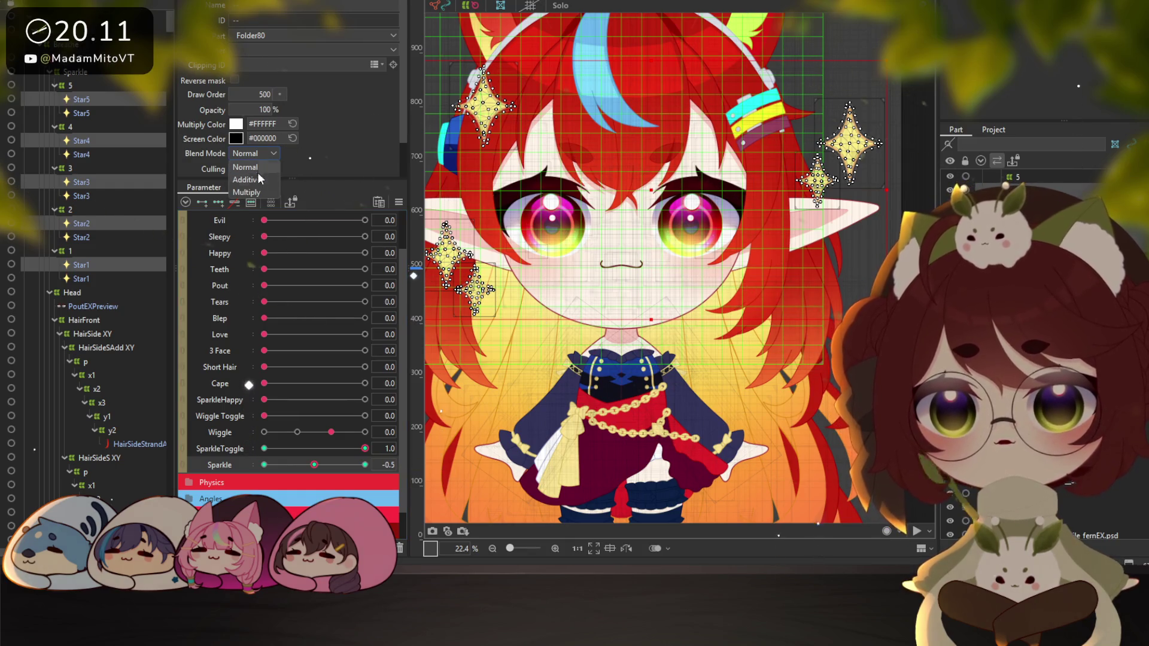
pyautogui.click(257, 179)
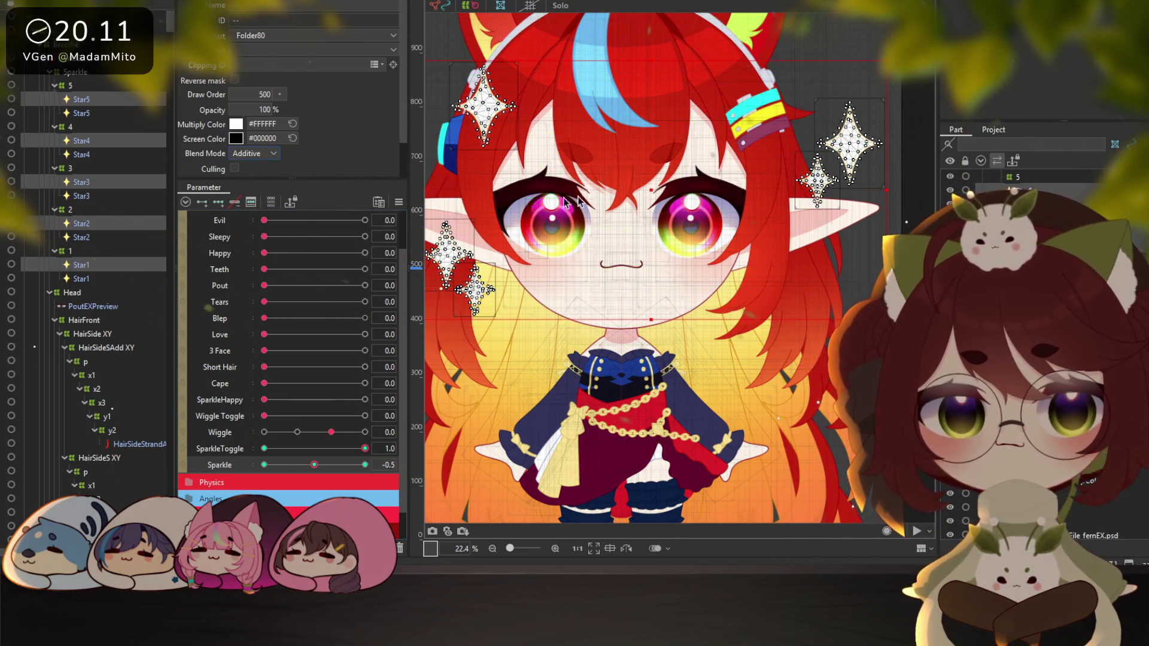
pyautogui.moveTo(529, 204); pyautogui.dragTo(602, 221)
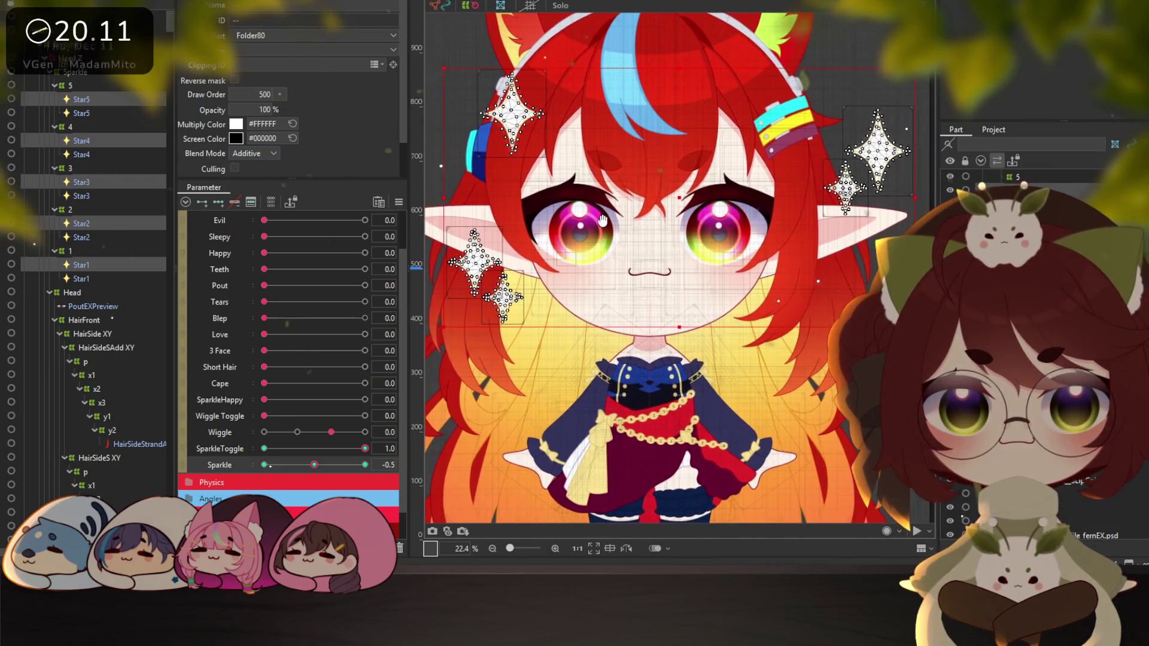
# Set Star5's opacity to 0% at the Sparkle -2.0 and -0.5 keys
pyautogui.click(81, 99)
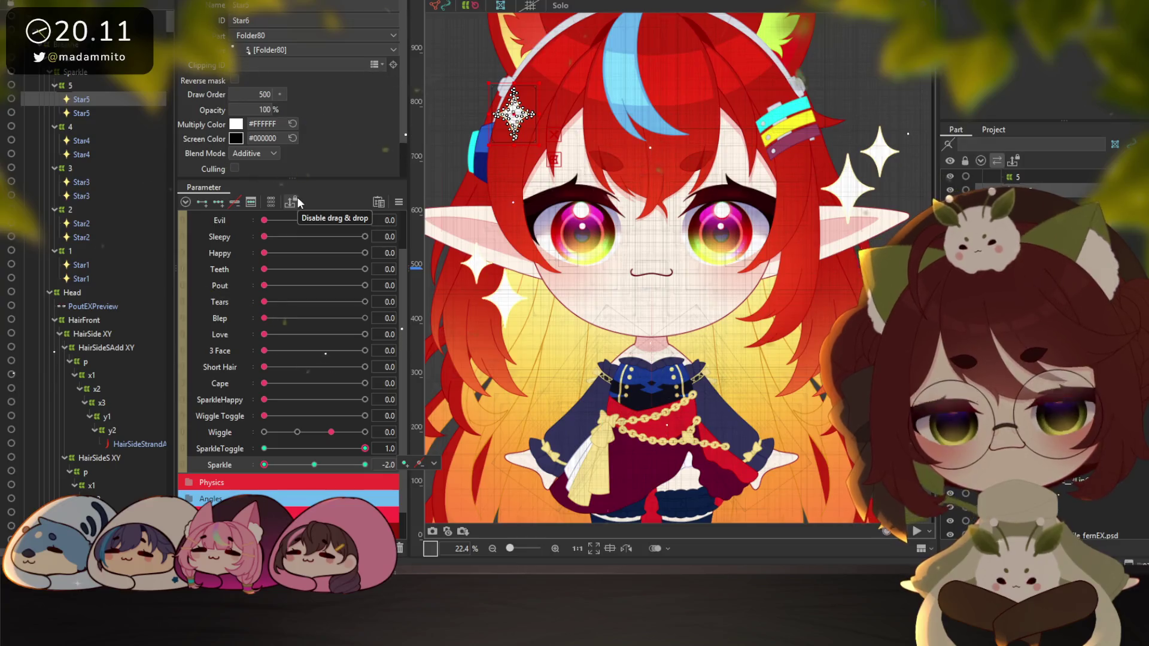
pyautogui.click(259, 109)
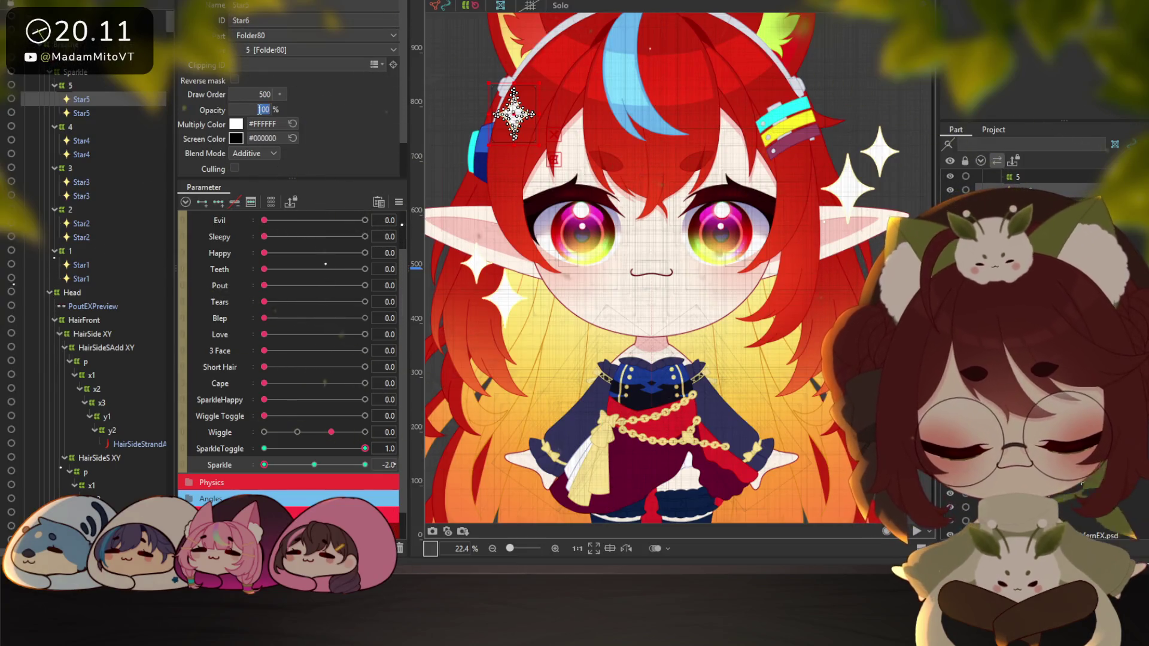
pyautogui.write('0')
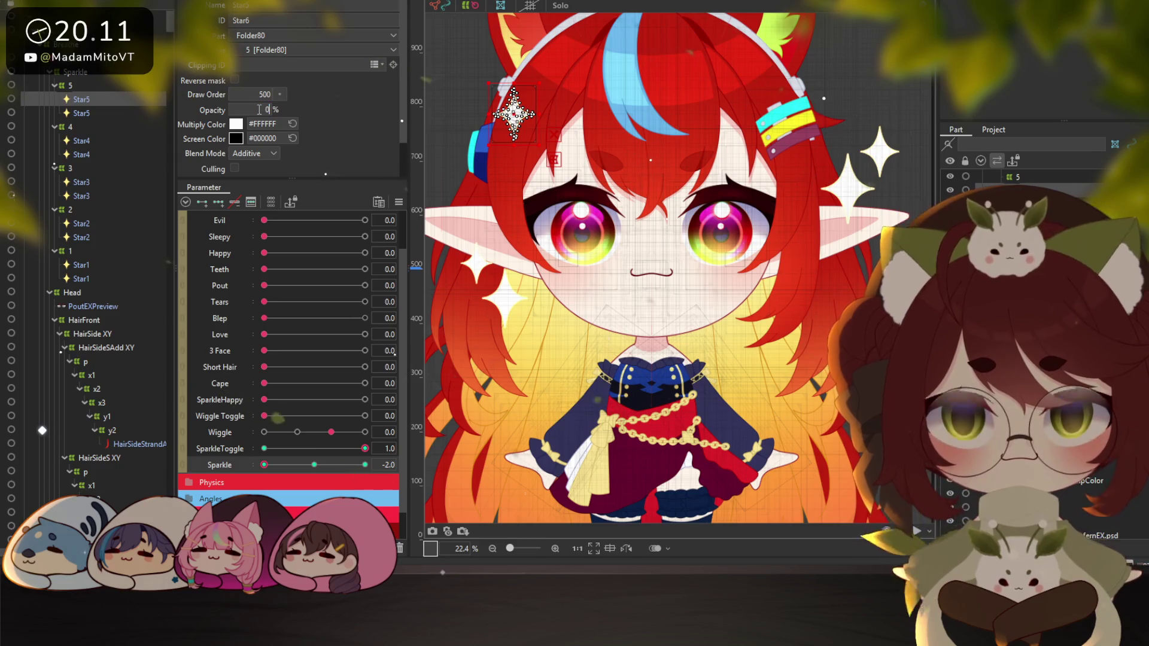
pyautogui.press('Return')
pyautogui.click(314, 464)
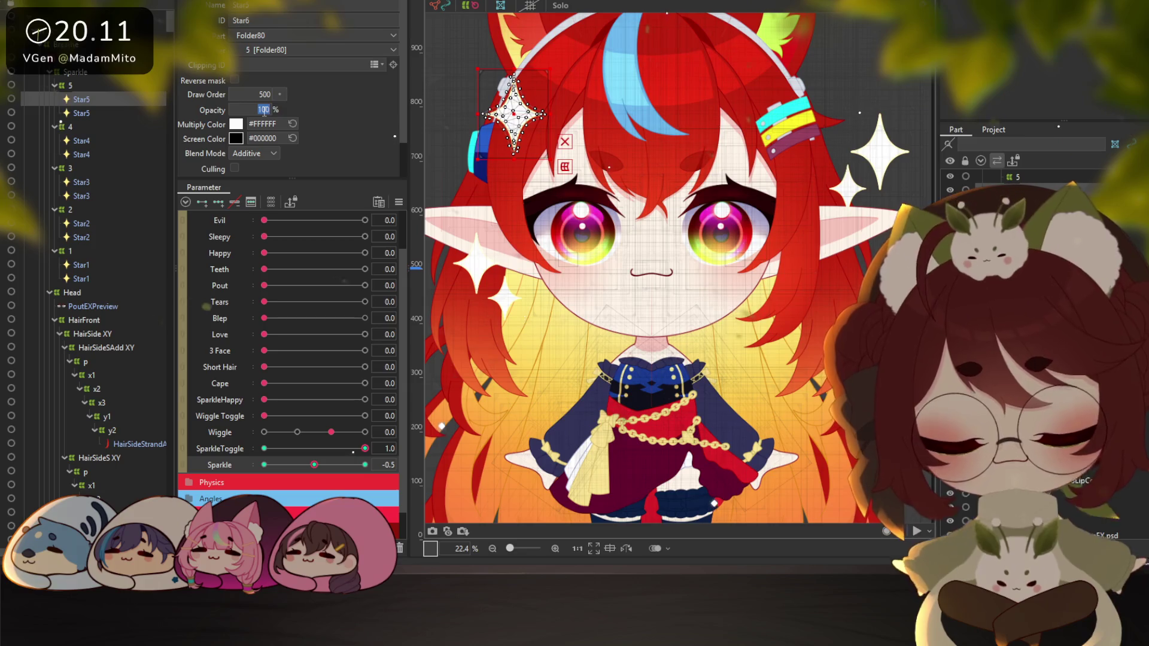
pyautogui.write('0')
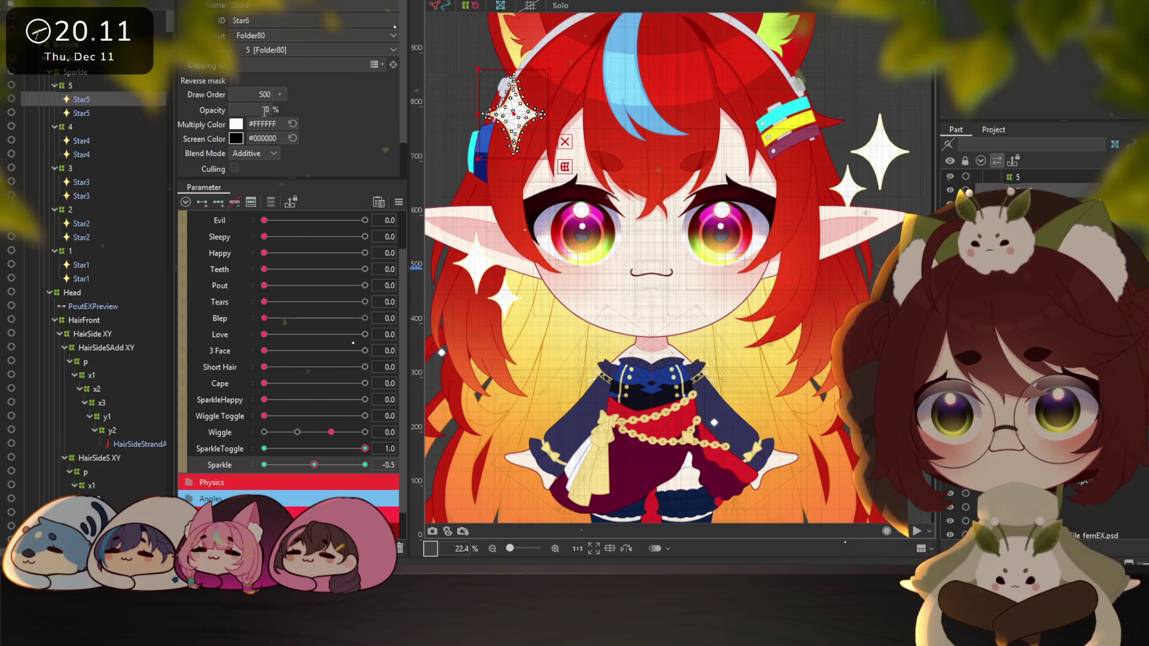
pyautogui.press('Return')
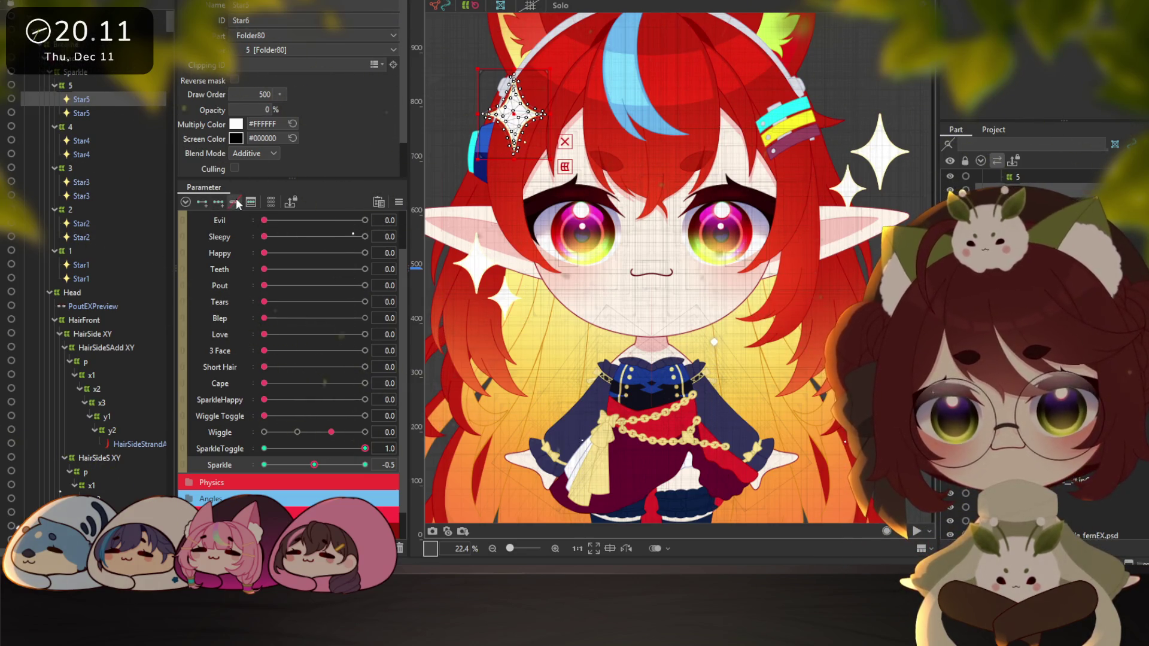
# Add Star4, Star3, Star2 and Star1 to the selection and set all five stars to 0% opacity
pyautogui.keyDown('ctrl'); pyautogui.click(80, 143); pyautogui.keyUp('ctrl')
pyautogui.keyDown('ctrl'); pyautogui.click(87, 181); pyautogui.keyUp('ctrl')
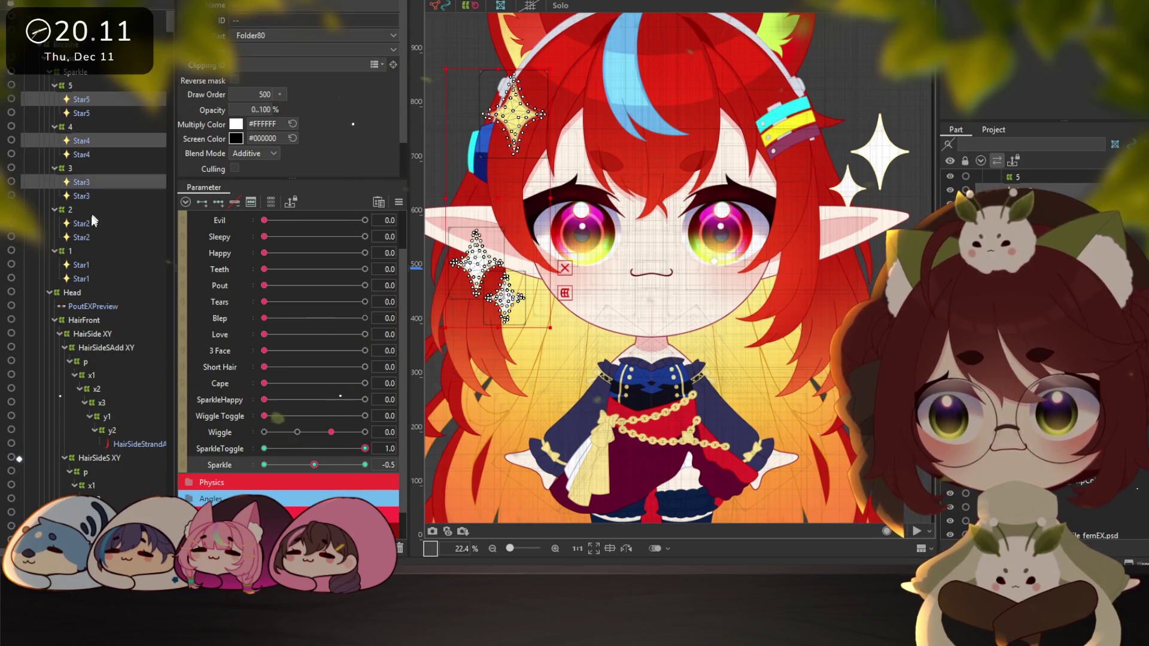
pyautogui.keyDown('ctrl'); pyautogui.click(84, 223); pyautogui.keyUp('ctrl')
pyautogui.keyDown('ctrl'); pyautogui.click(87, 264); pyautogui.keyUp('ctrl')
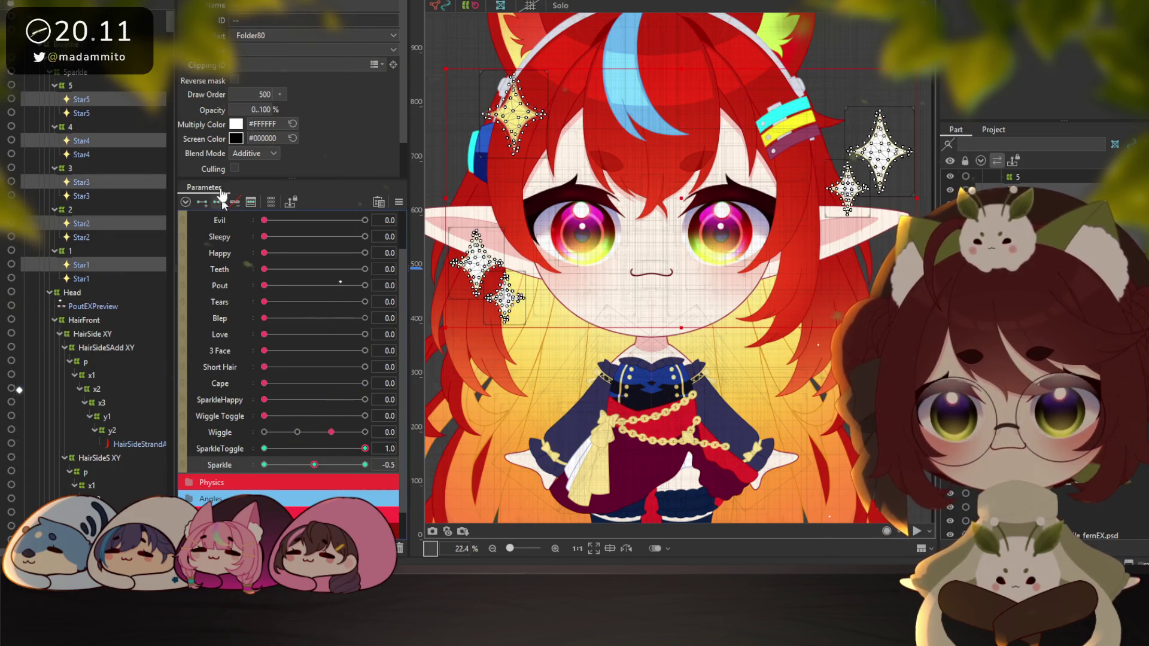
pyautogui.click(262, 110)
pyautogui.write('0')
pyautogui.press('Return')
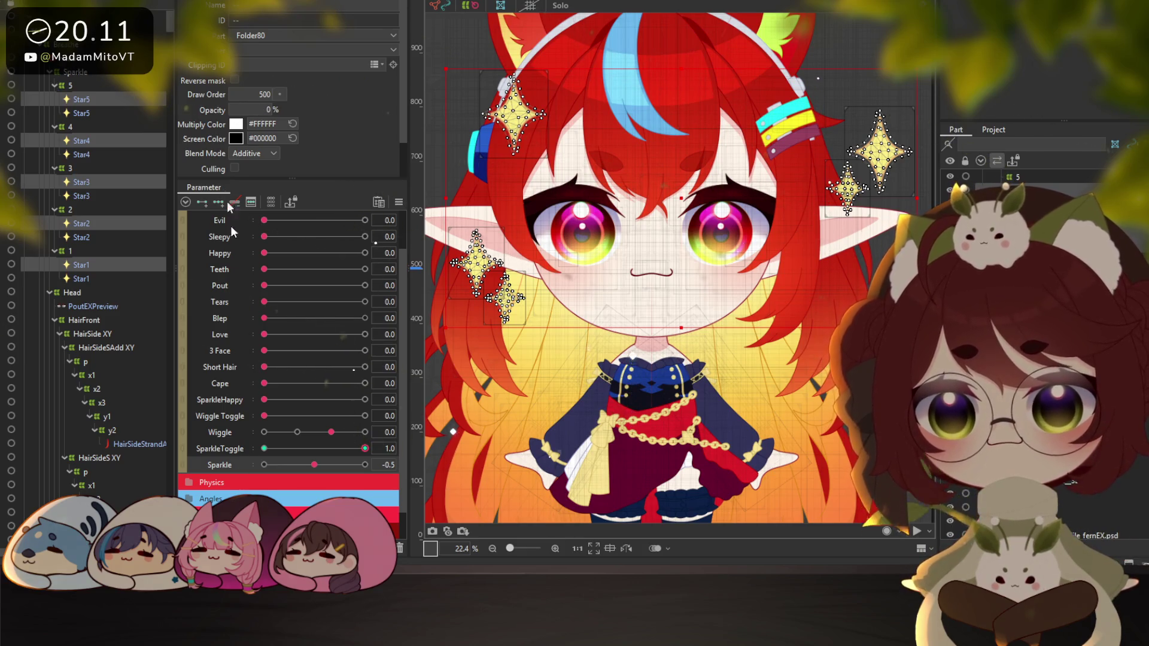
# Preview Star5 across the Sparkle range from full to minimum, then enter 10
pyautogui.moveTo(311, 465); pyautogui.dragTo(230, 463)
pyautogui.click(90, 99)
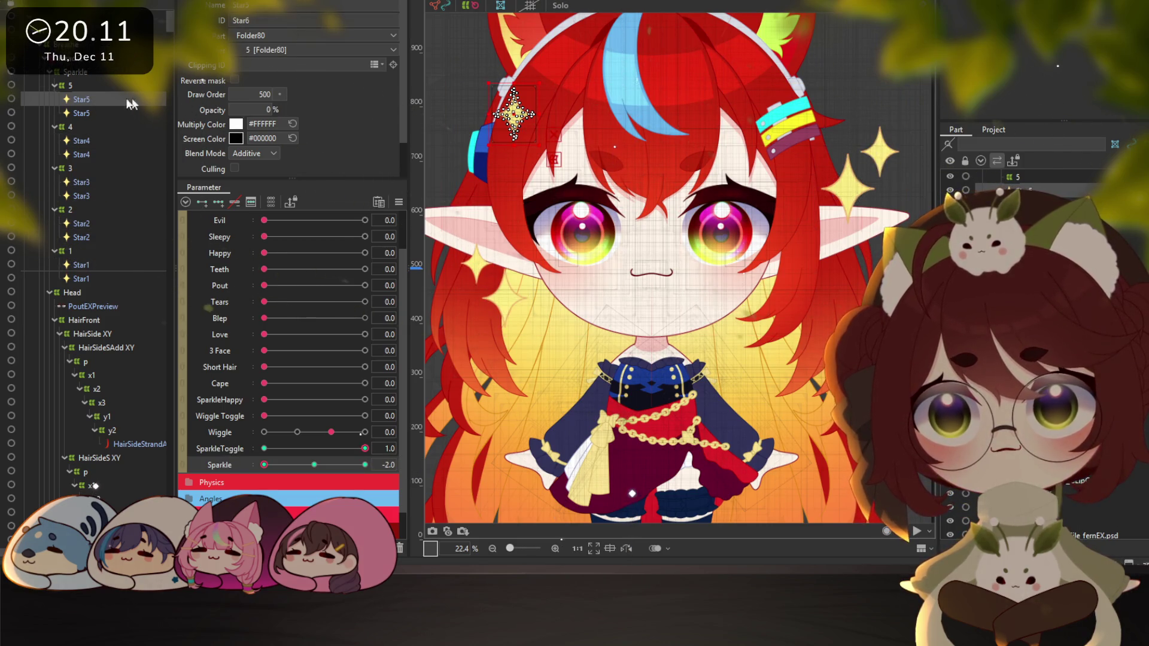
pyautogui.moveTo(297, 455); pyautogui.dragTo(359, 461)
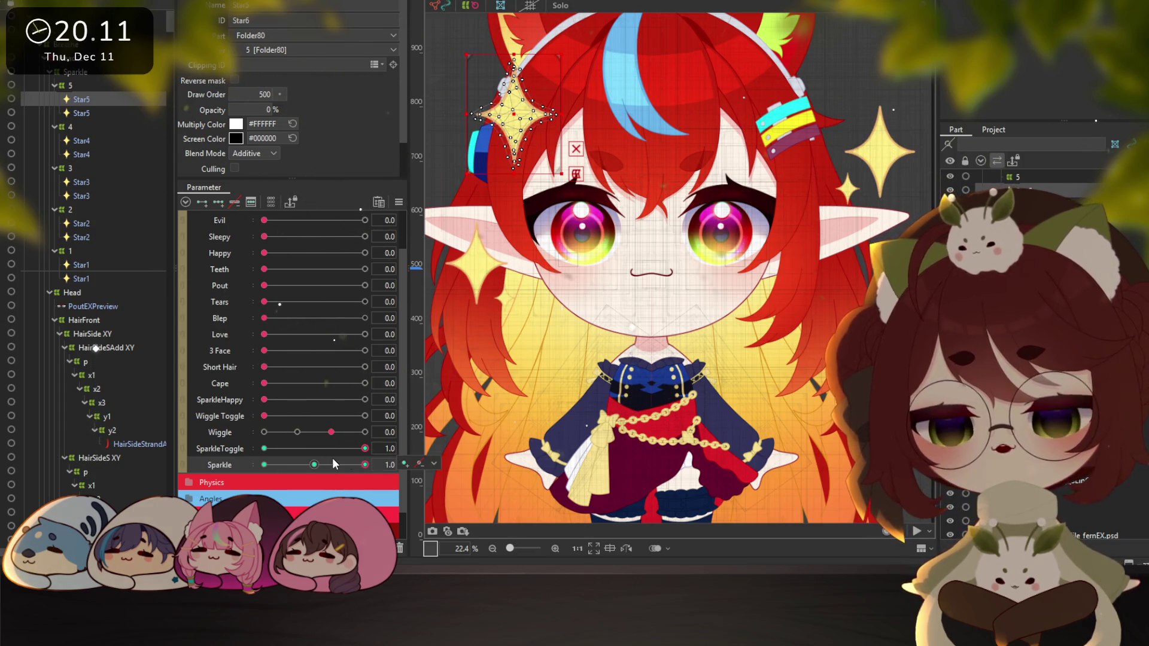
pyautogui.moveTo(333, 459); pyautogui.dragTo(266, 464)
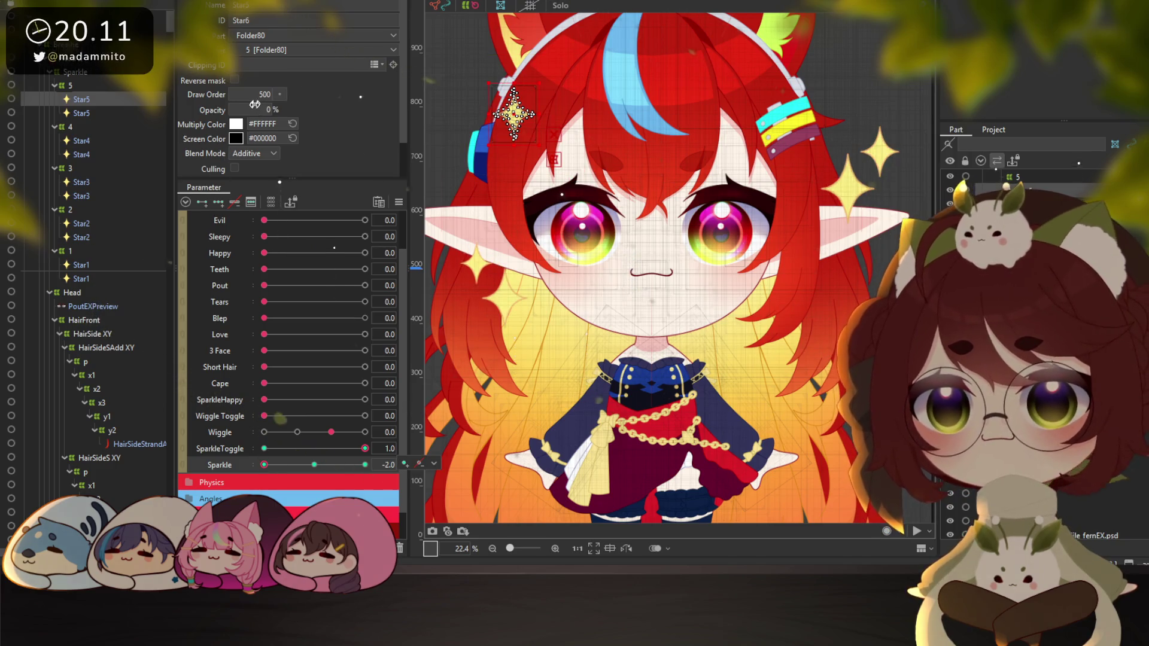
pyautogui.write('100')
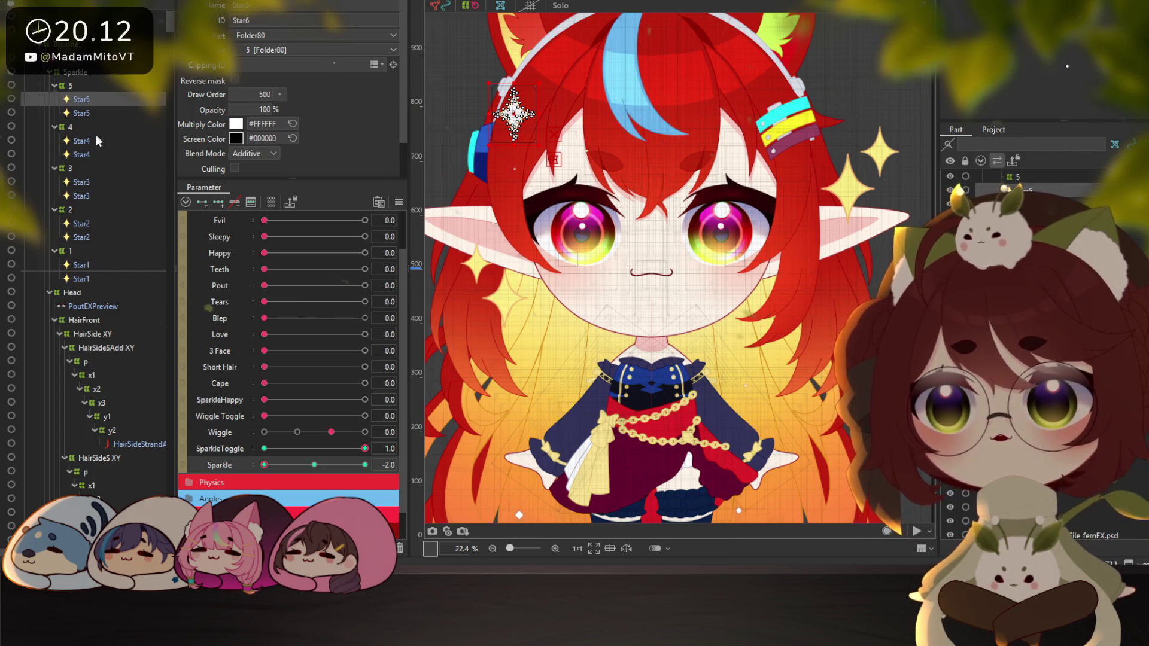
# Give Star4 100% opacity at Sparkle 1.0 and Star3 100% opacity at Sparkle -2.0
pyautogui.click(82, 142)
pyautogui.click(351, 466)
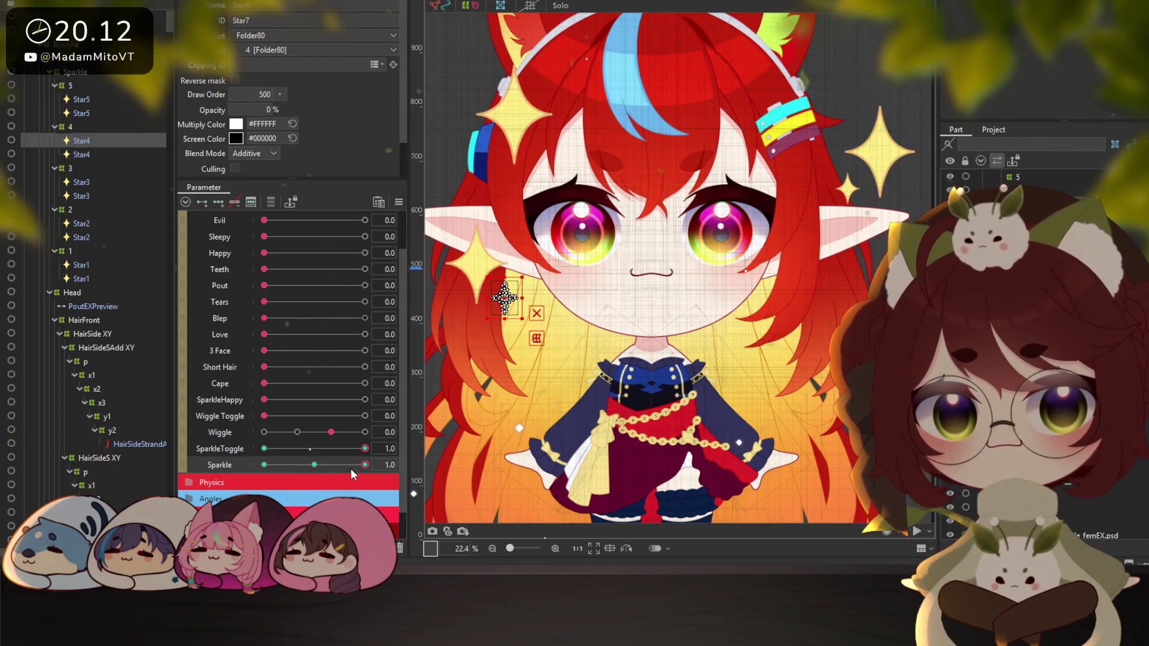
pyautogui.click(260, 110)
pyautogui.write('100')
pyautogui.press('Return')
pyautogui.click(77, 180)
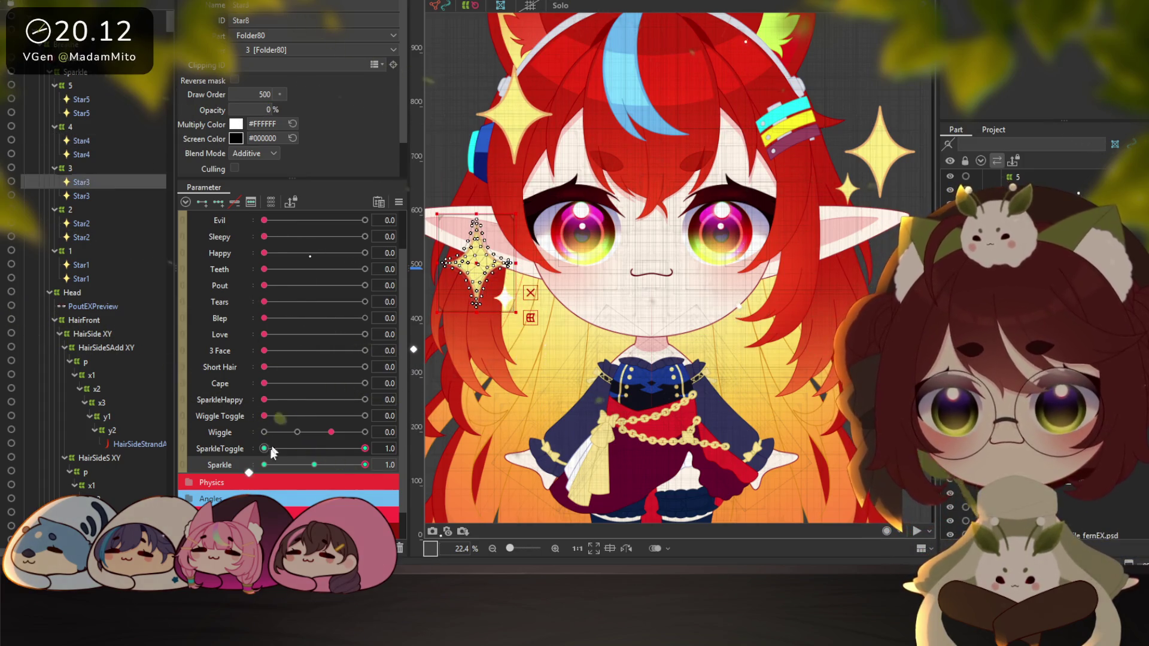
pyautogui.click(275, 464)
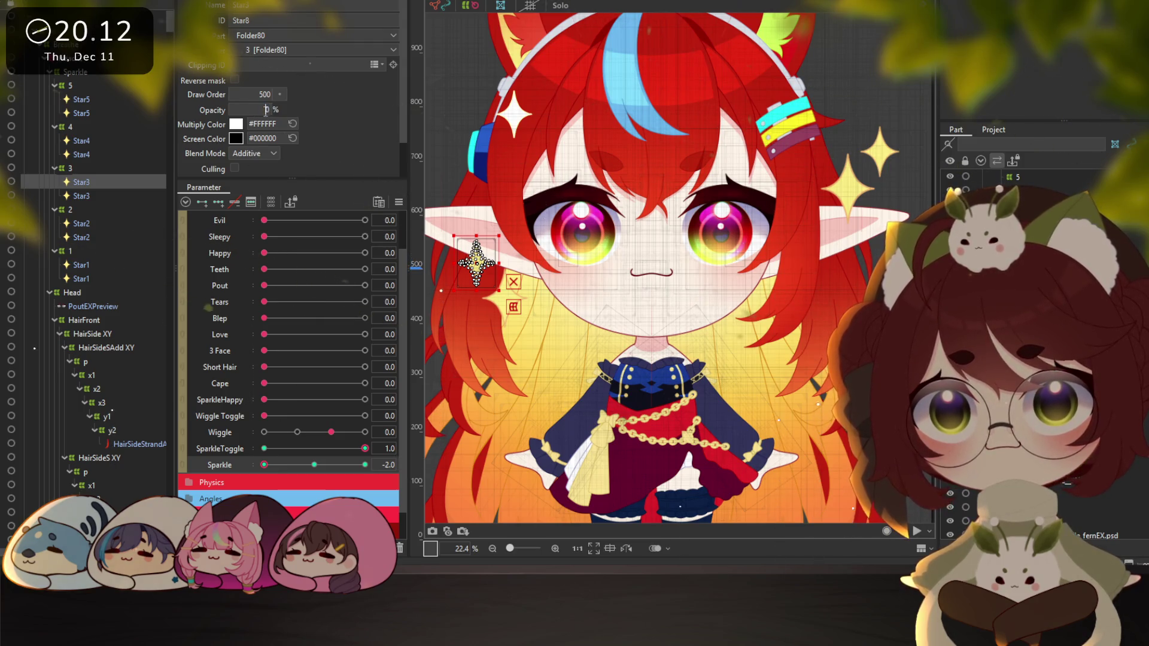
pyautogui.write('100')
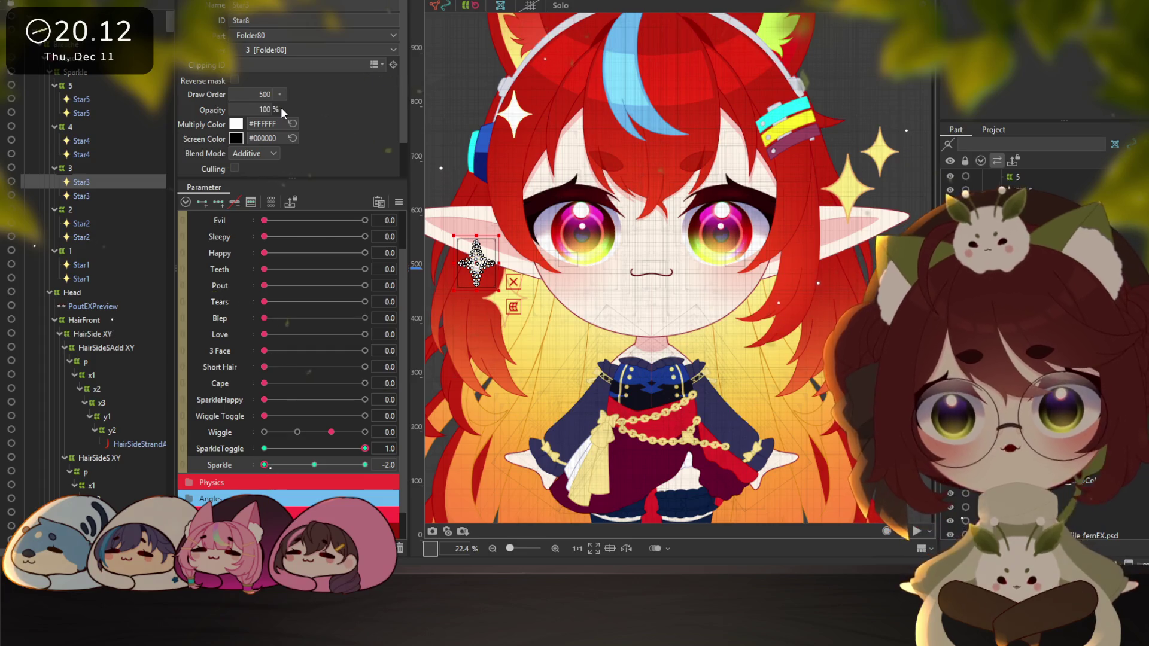
# Give Star2 100% opacity at Sparkle 1.0 and Star1 100% at -2.0, then open Physics Settings
pyautogui.click(90, 223)
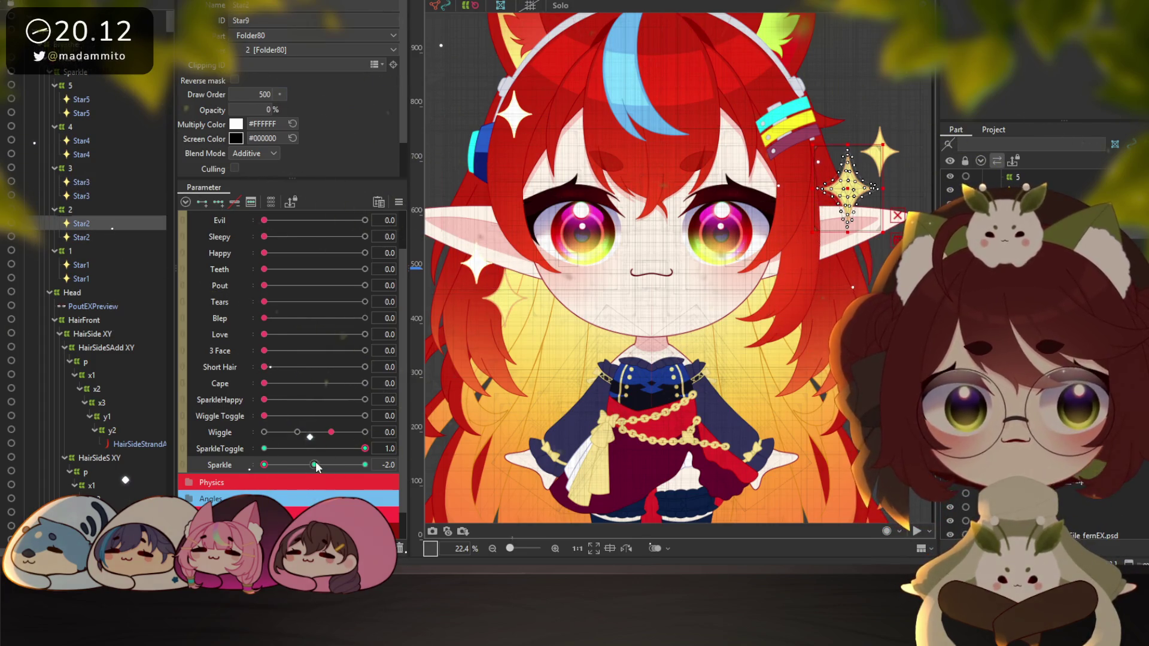
pyautogui.click(365, 464)
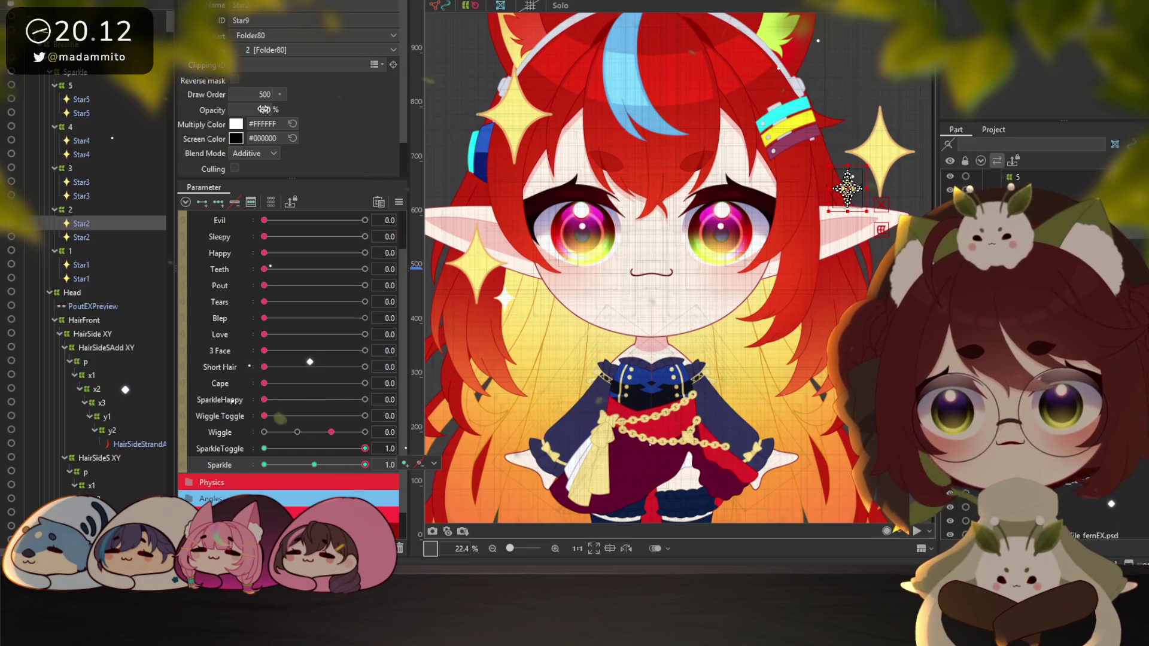
pyautogui.write('100')
pyautogui.press('Return')
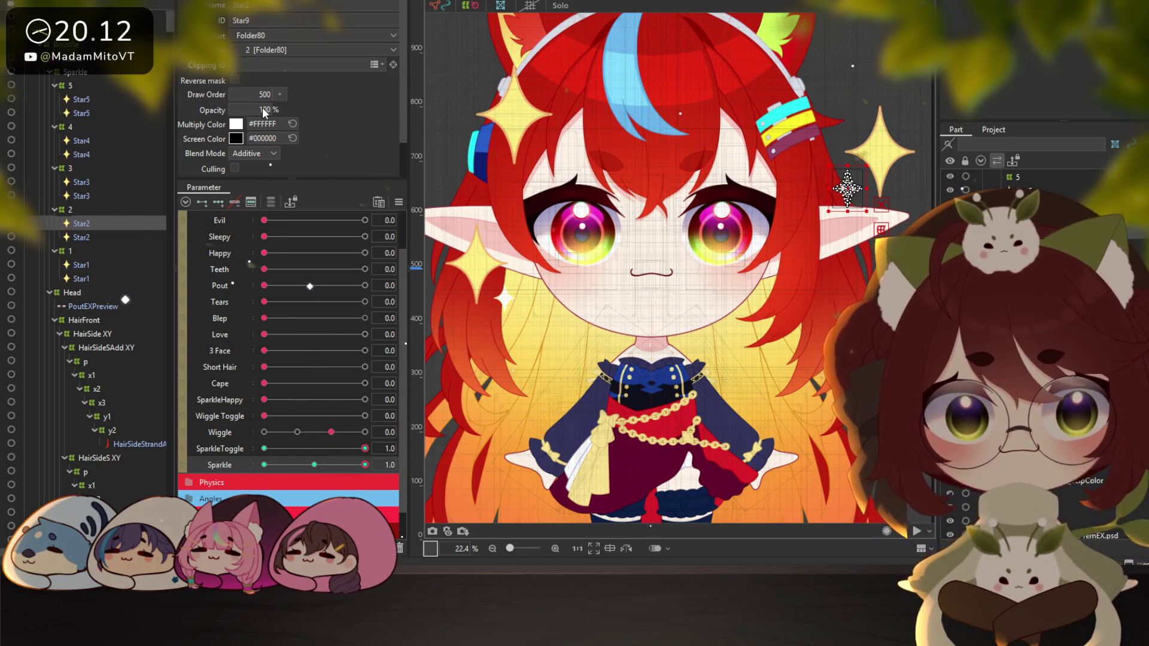
pyautogui.click(118, 264)
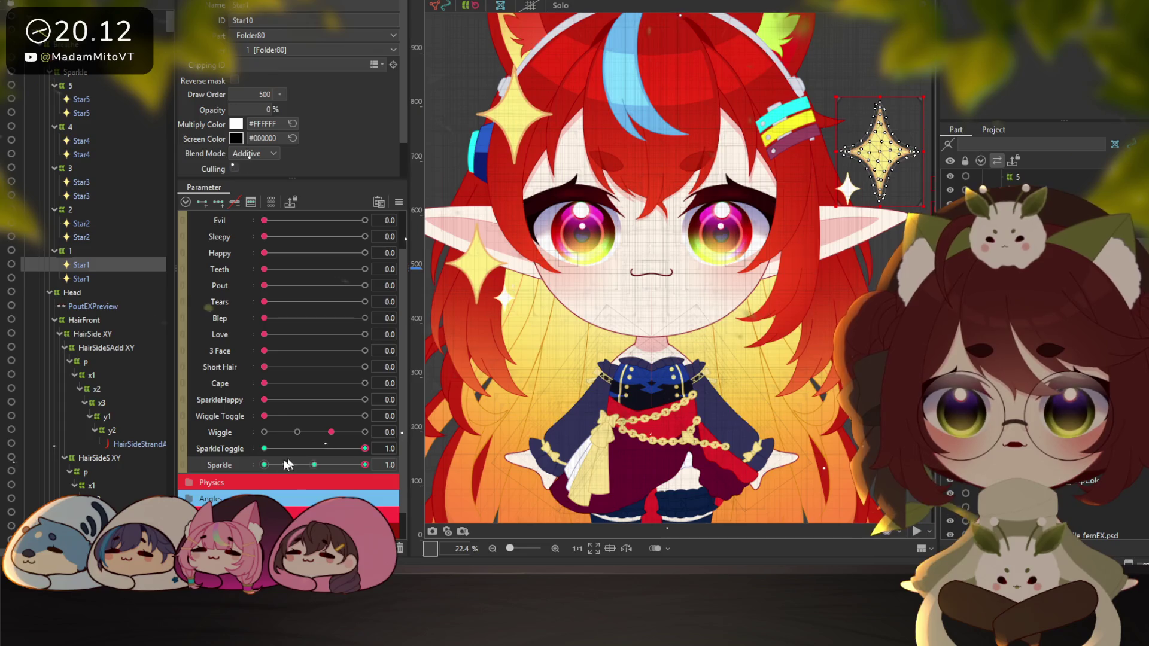
pyautogui.click(264, 465)
pyautogui.doubleClick(265, 109)
pyautogui.write('100')
pyautogui.press('Return')
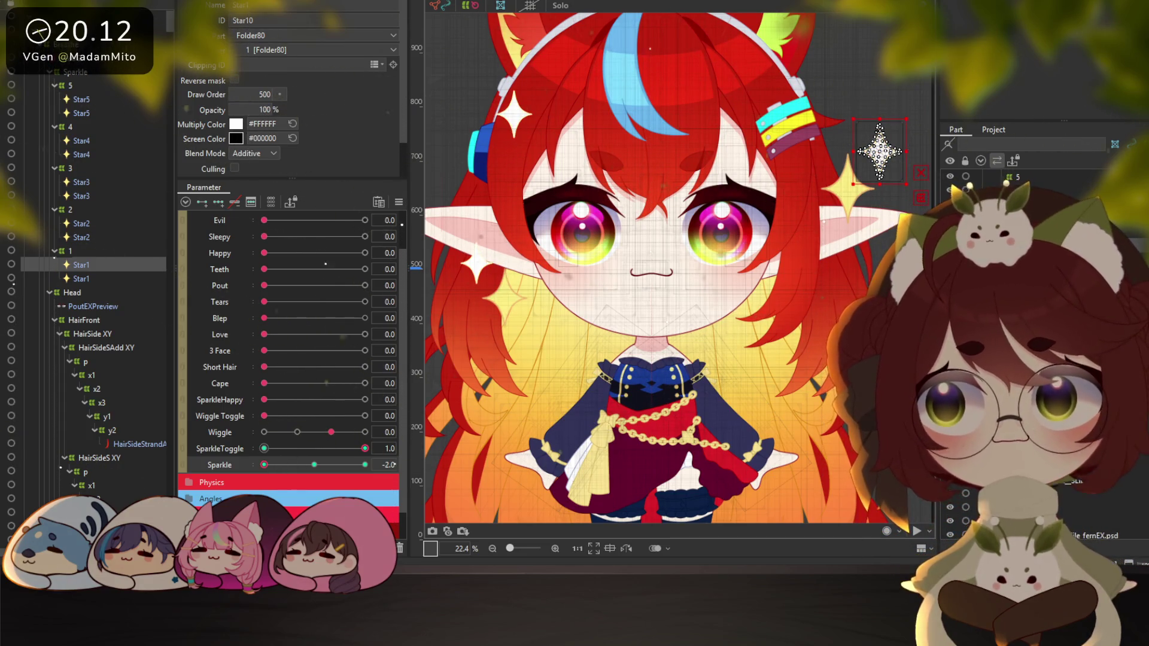
pyautogui.click(142, 214)
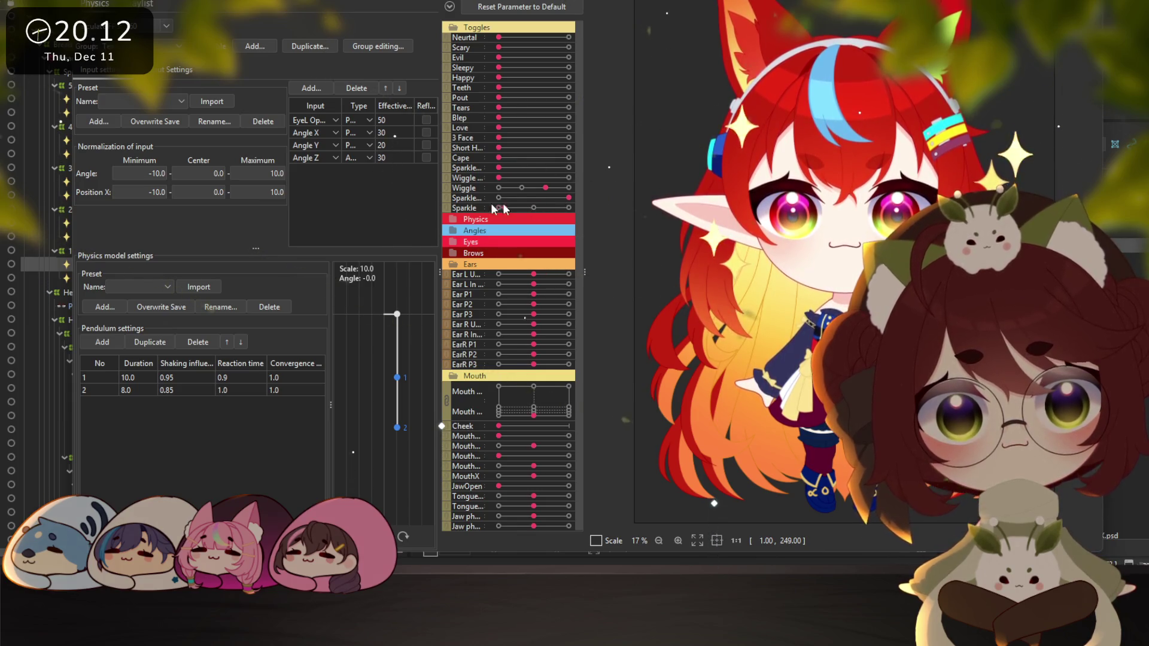
# Drag the Sparkle preview to its maximum to watch the stars, then undo it
pyautogui.moveTo(515, 209); pyautogui.dragTo(565, 210)
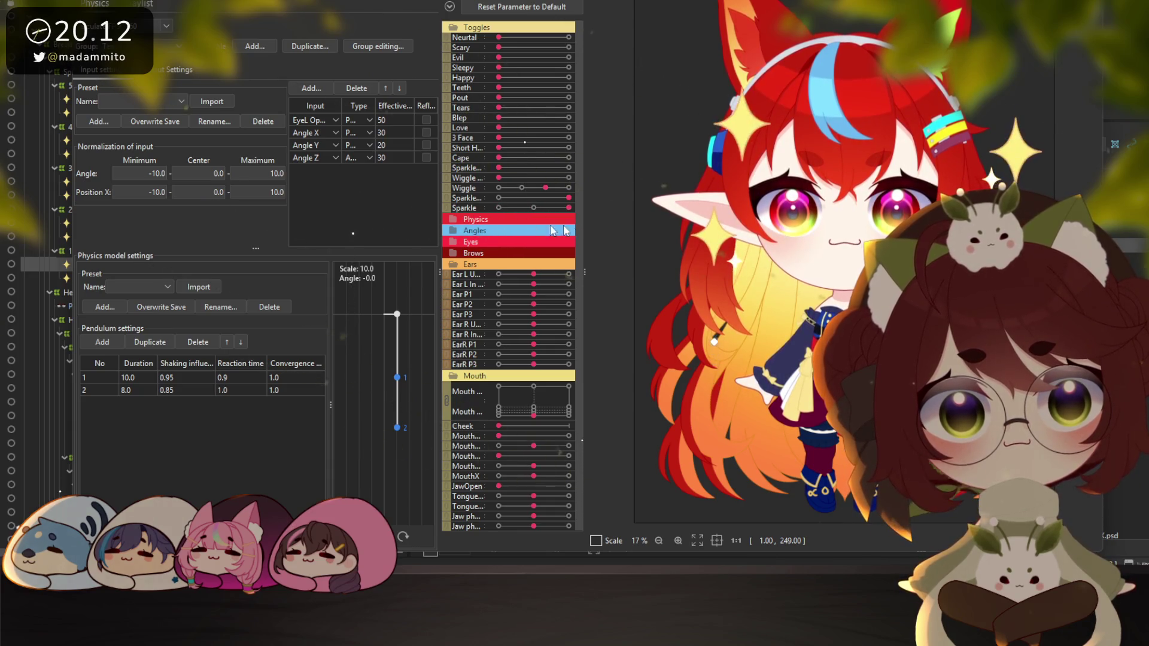
pyautogui.hotkey('ctrl', 'z')
pyautogui.hotkey('ctrl', 'z')
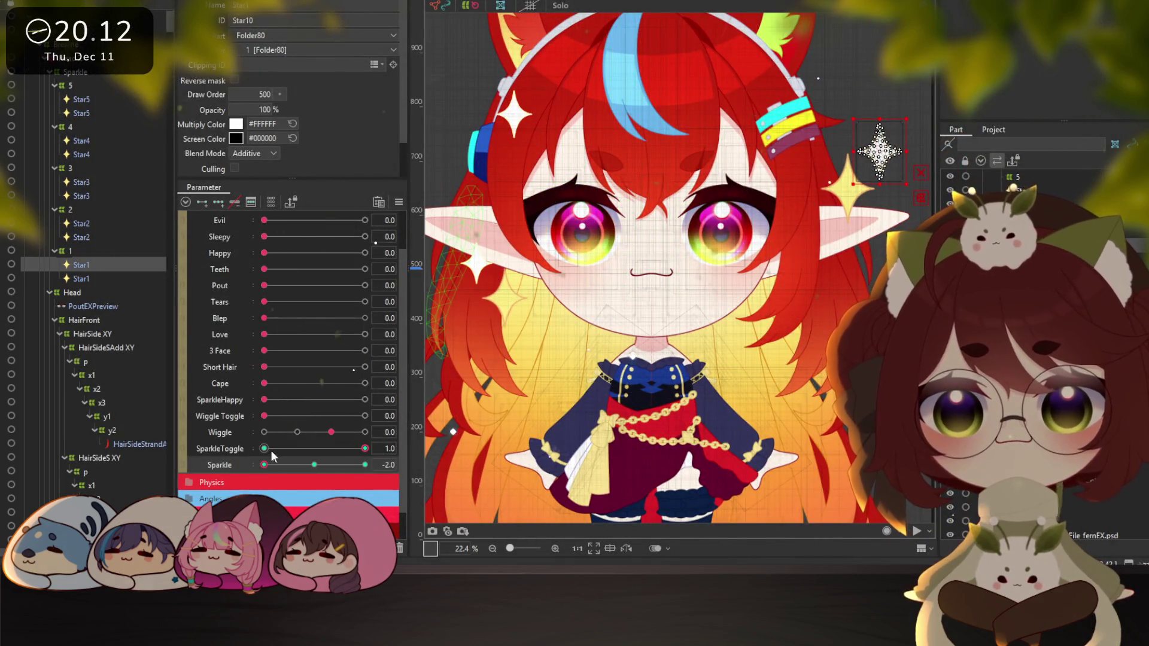
# Select all the stars and set their opacity to 0% with SparkleToggle at 0
pyautogui.keyDown('ctrl'); pyautogui.click(84, 223); pyautogui.keyUp('ctrl')
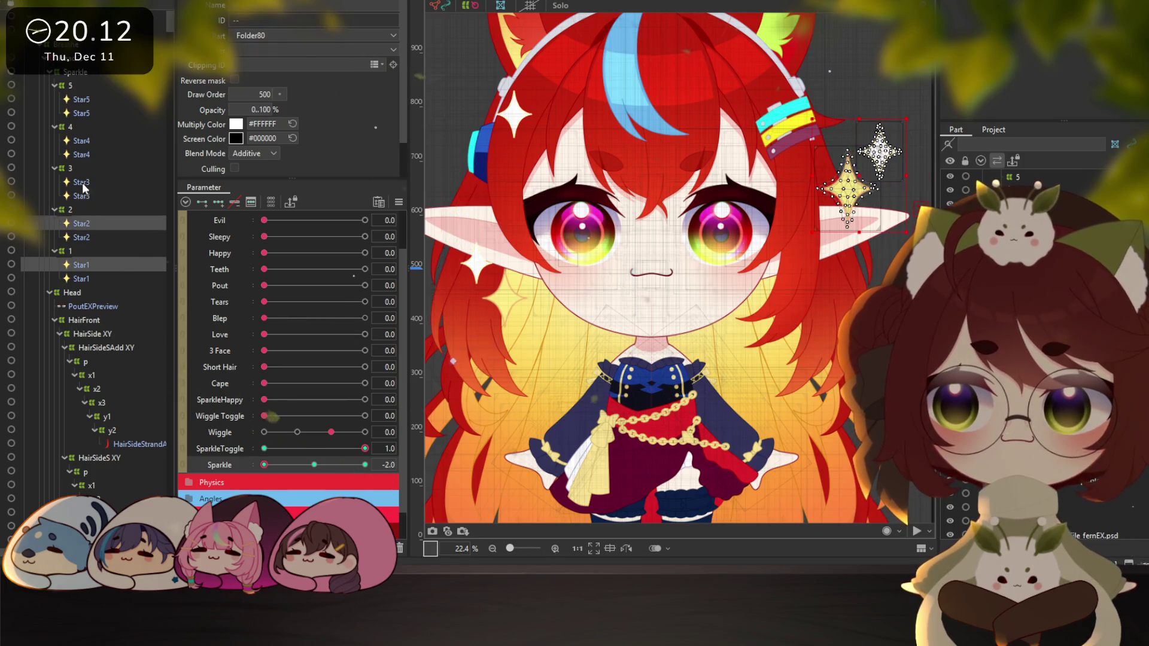
pyautogui.keyDown('ctrl'); pyautogui.click(82, 182); pyautogui.keyUp('ctrl')
pyautogui.keyDown('ctrl'); pyautogui.click(78, 141); pyautogui.keyUp('ctrl')
pyautogui.keyDown('ctrl'); pyautogui.click(83, 100); pyautogui.keyUp('ctrl')
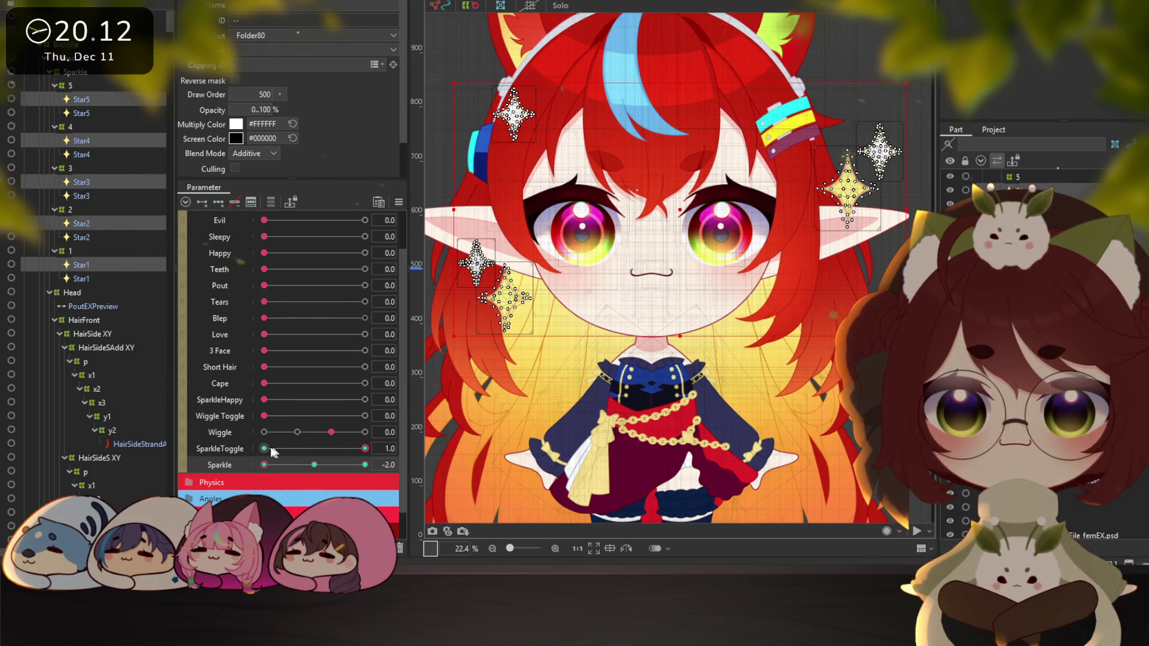
pyautogui.click(245, 450)
pyautogui.moveTo(355, 450); pyautogui.dragTo(265, 448)
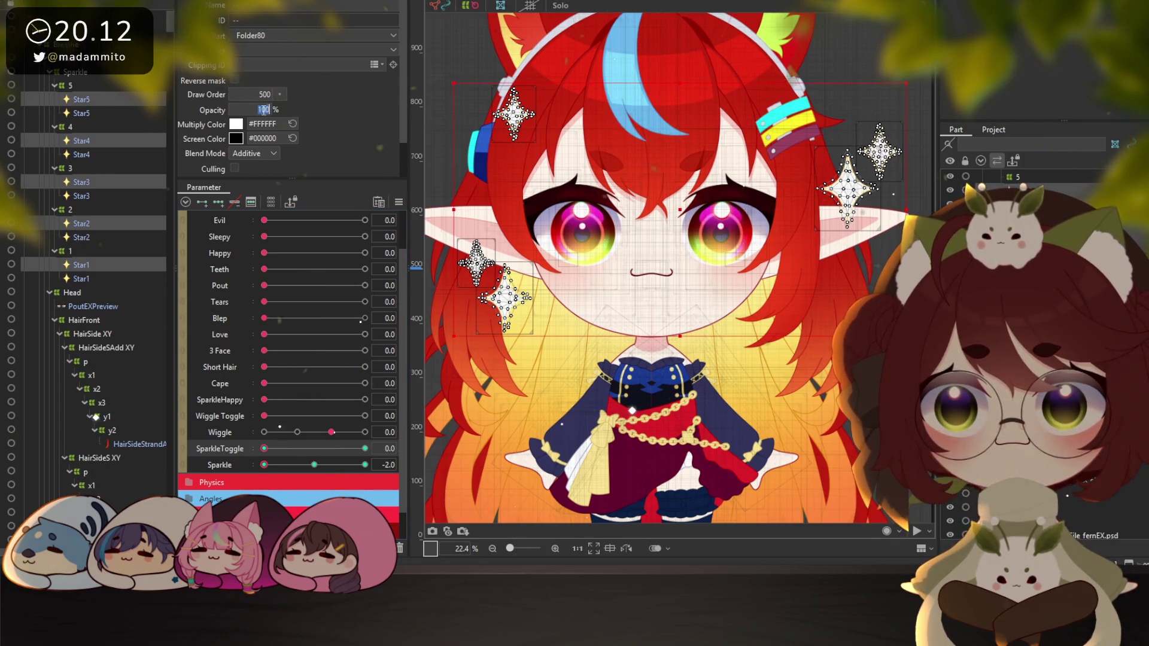
pyautogui.write('0')
pyautogui.press('Return')
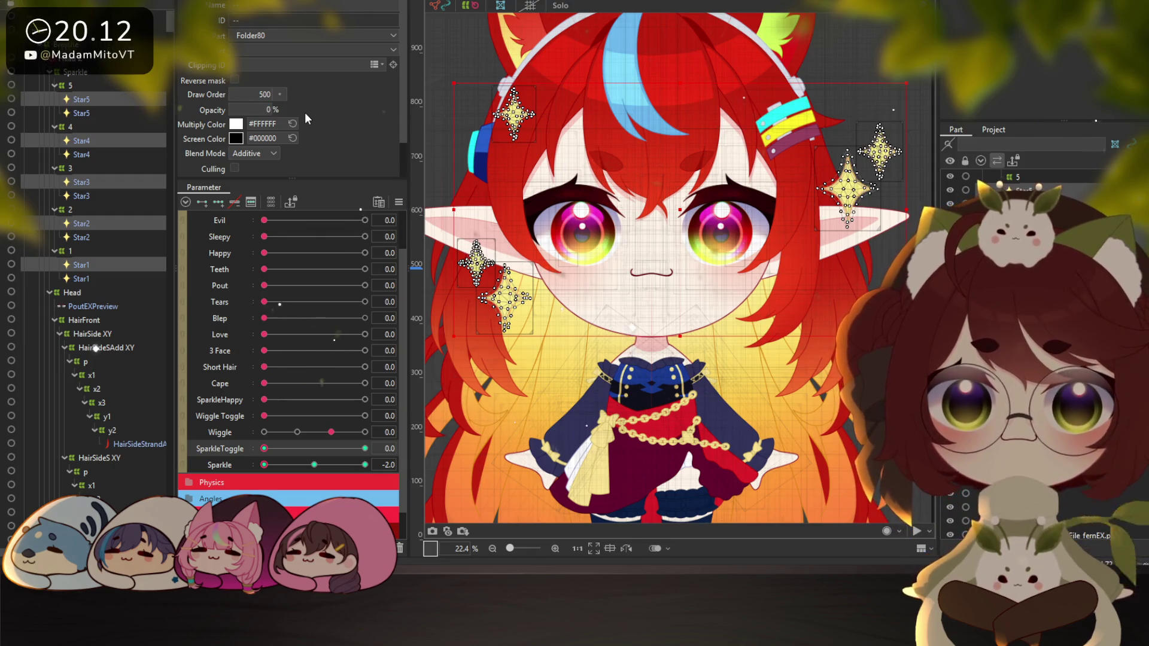
# Return SparkleToggle to 1.0 and select Star1, Star3 and Star5, entering opacity 0
pyautogui.moveTo(288, 447); pyautogui.dragTo(366, 449)
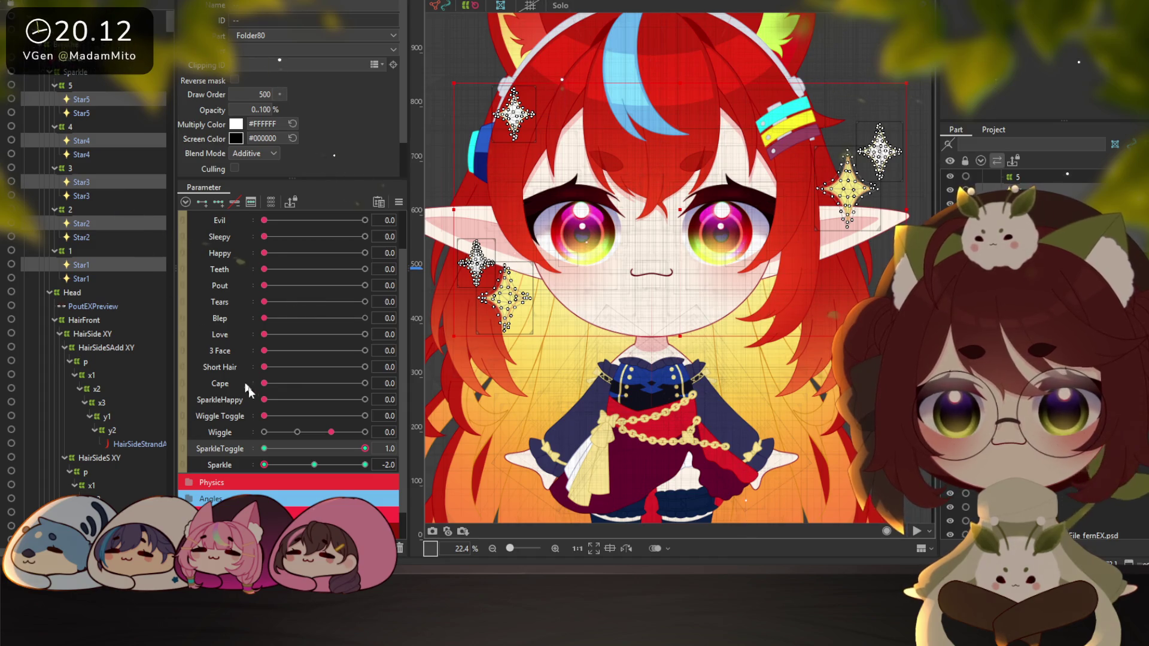
pyautogui.click(99, 266)
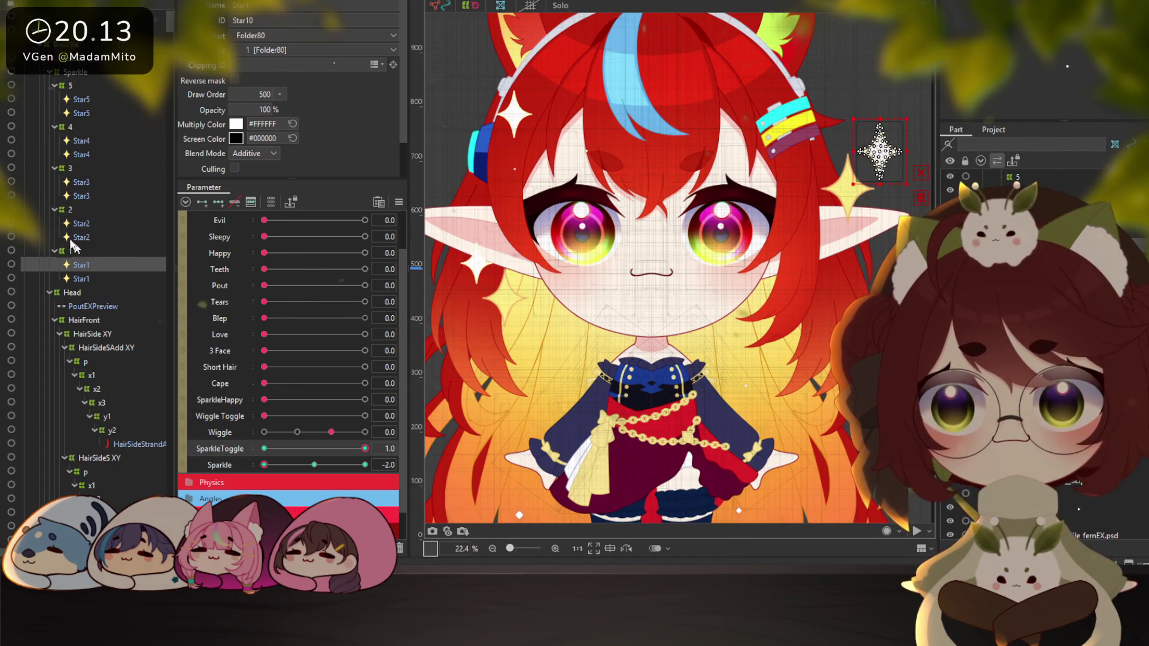
pyautogui.keyDown('ctrl'); pyautogui.click(85, 181); pyautogui.keyUp('ctrl')
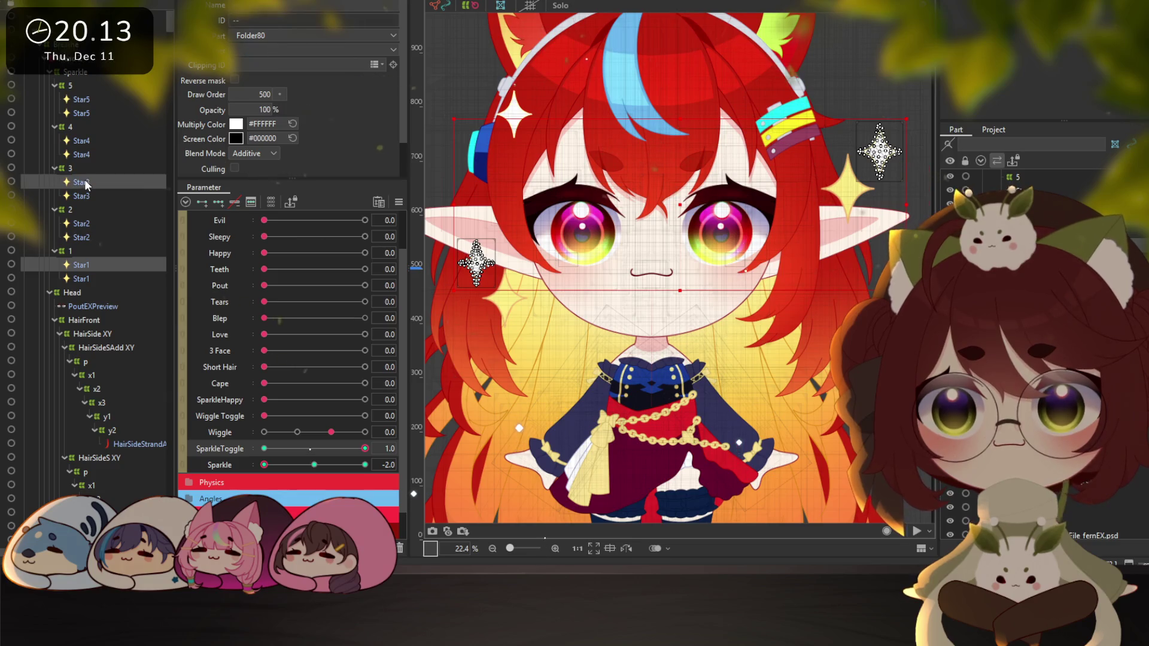
pyautogui.keyDown('ctrl'); pyautogui.click(84, 140); pyautogui.keyUp('ctrl')
pyautogui.keyDown('ctrl'); pyautogui.click(84, 140); pyautogui.keyUp('ctrl')
pyautogui.keyDown('ctrl'); pyautogui.click(85, 97); pyautogui.keyUp('ctrl')
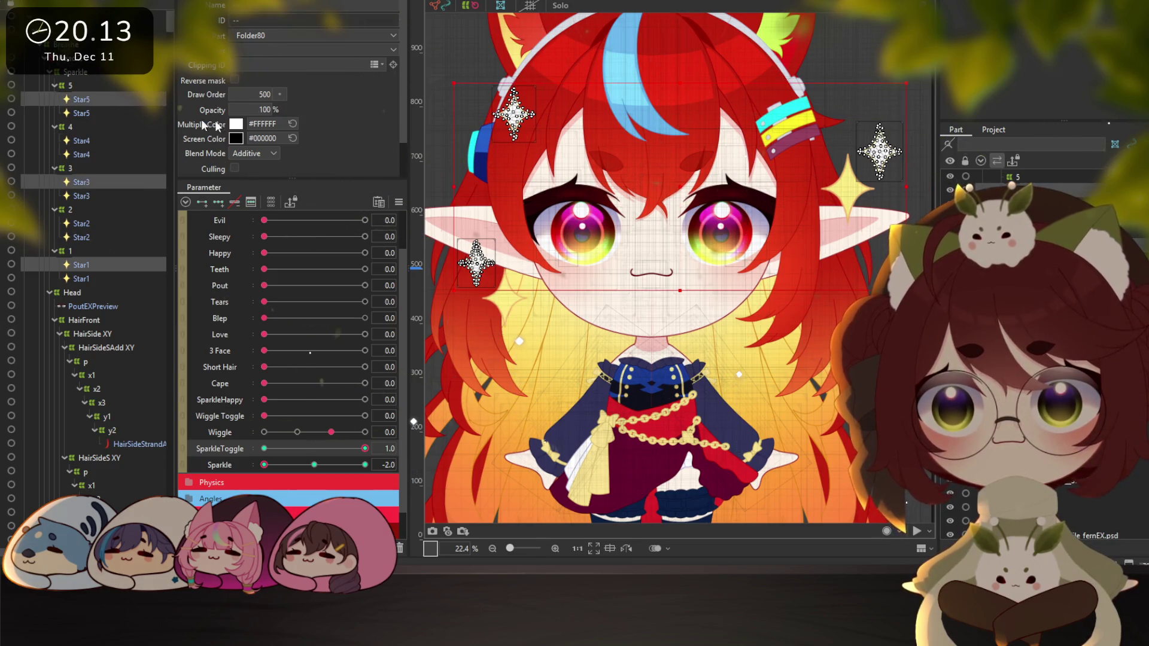
pyautogui.write('0')
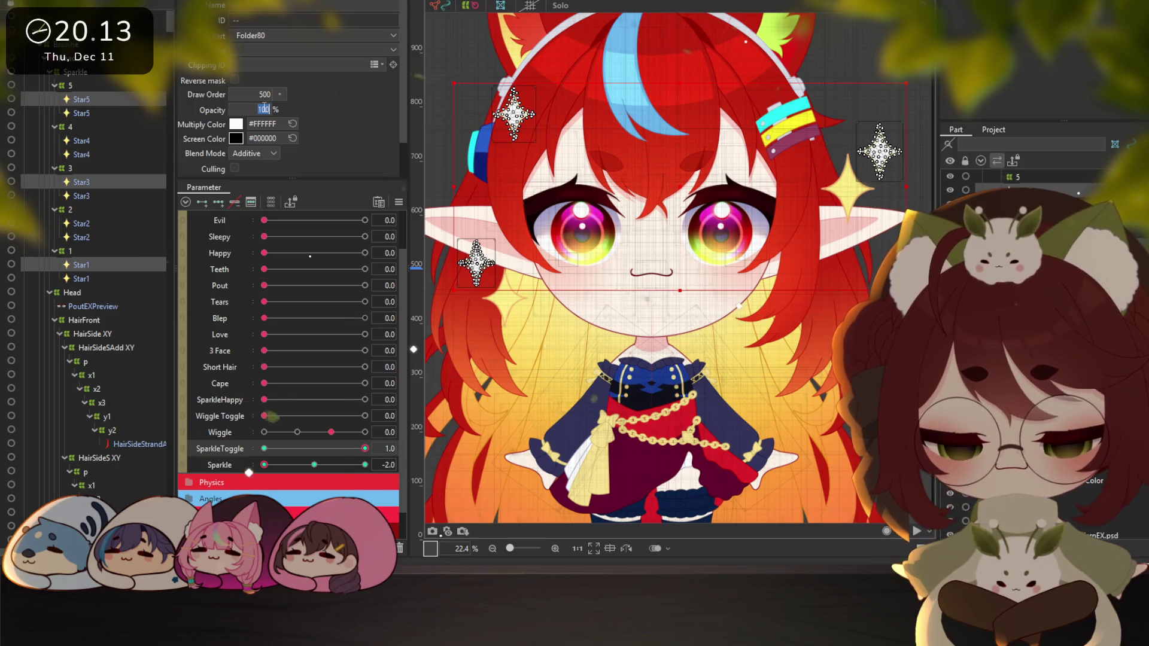
# Set Star4 and Star2 to 60% opacity at the Sparkle 1.0 key, then open Physics Settings
pyautogui.click(91, 142)
pyautogui.keyDown('ctrl'); pyautogui.click(81, 224); pyautogui.keyUp('ctrl')
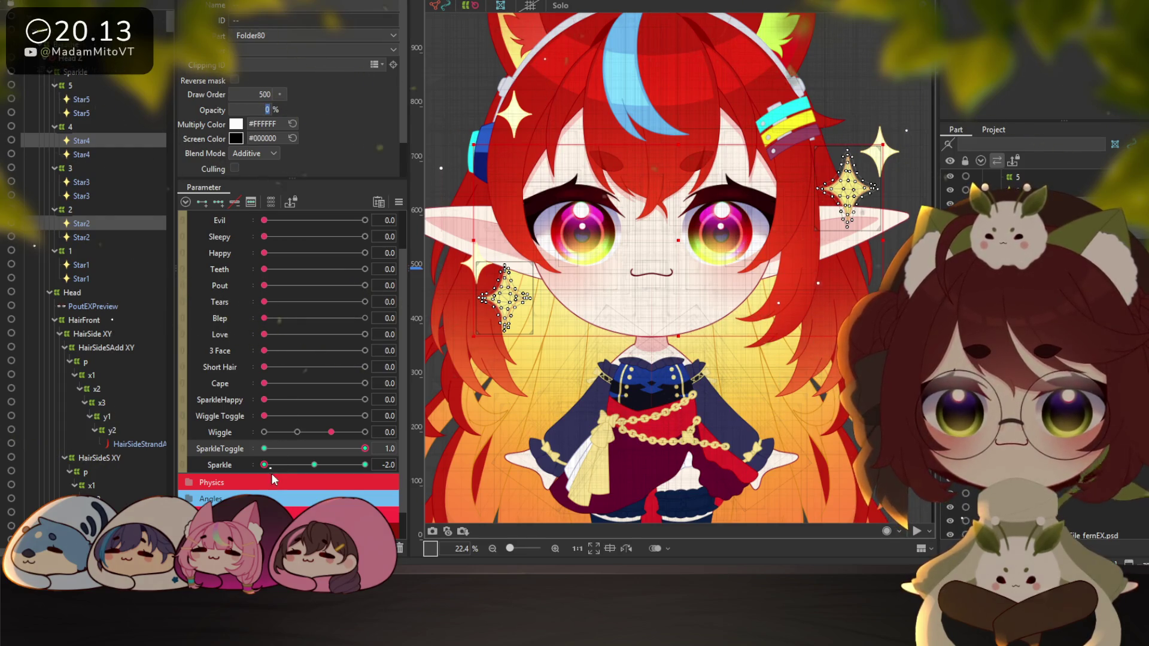
pyautogui.moveTo(285, 465); pyautogui.dragTo(362, 465)
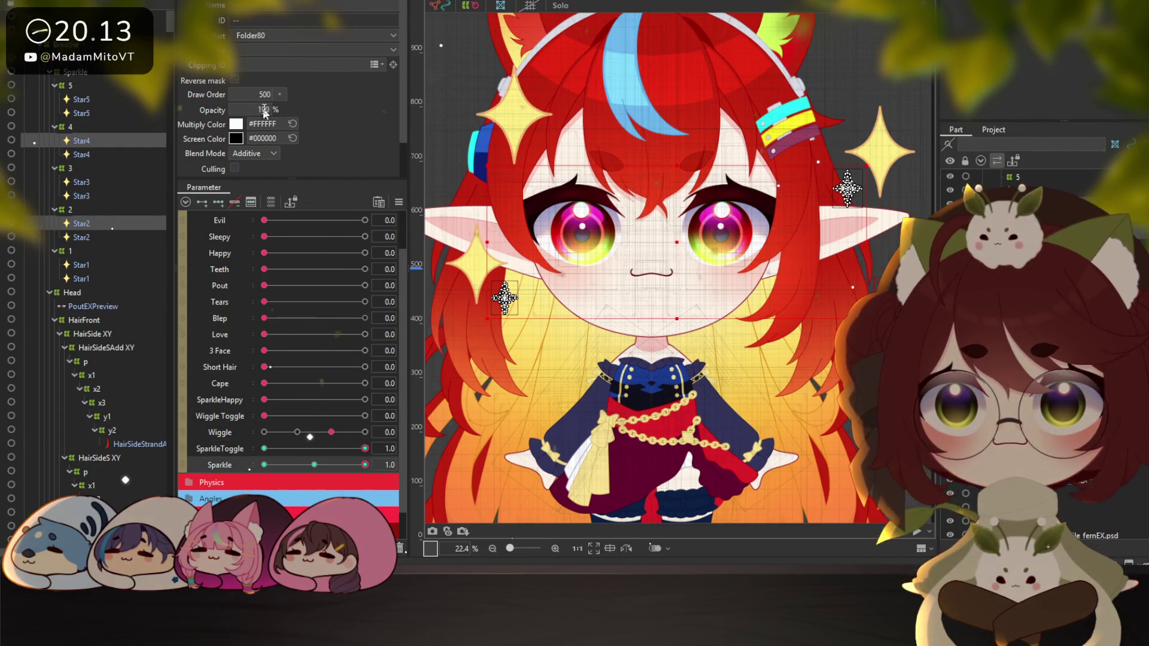
pyautogui.write('60')
pyautogui.press('Return')
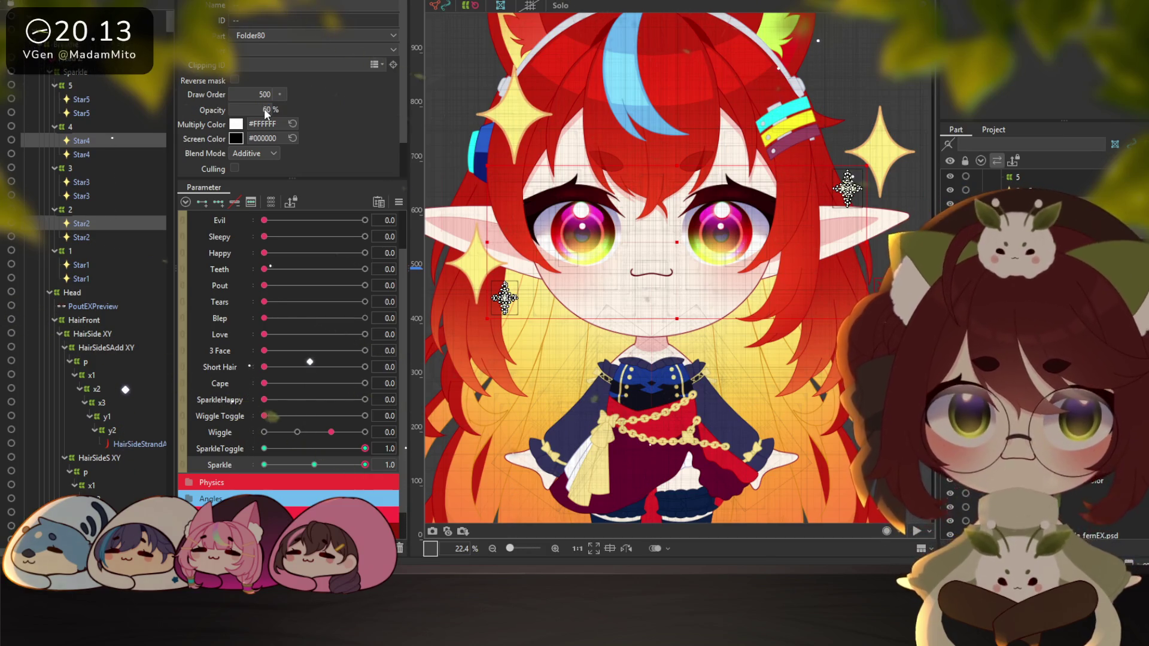
pyautogui.click(119, 225)
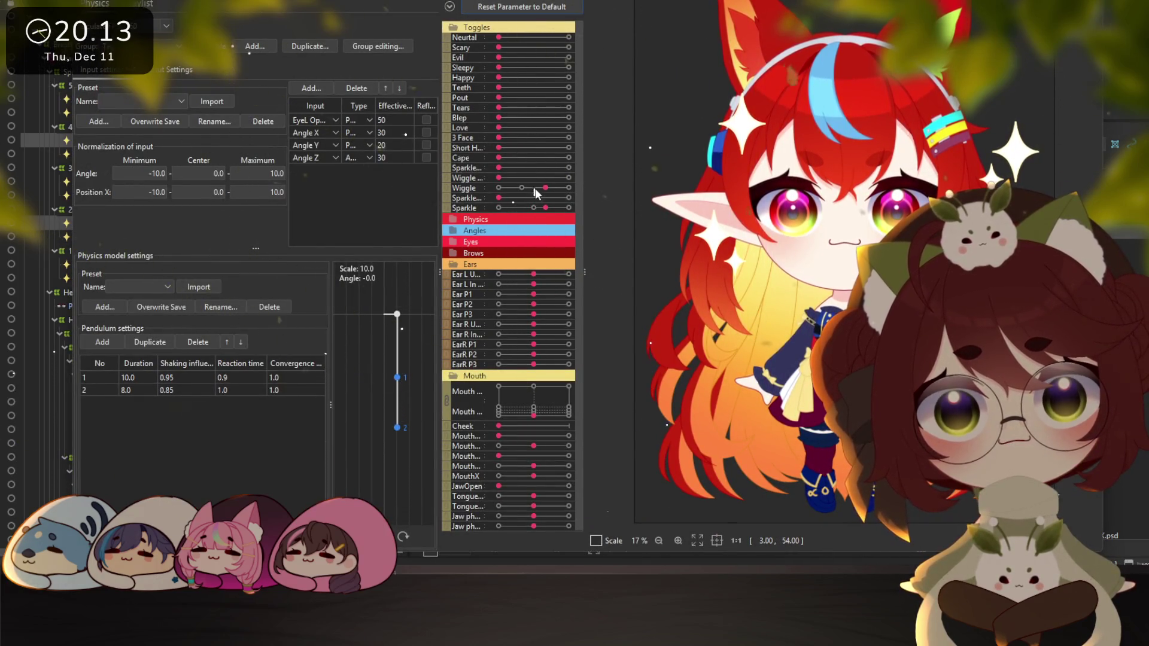
# Sweep the Sparkle preview slider to its maximum, then down to its minimum
pyautogui.moveTo(535, 204); pyautogui.dragTo(577, 214)
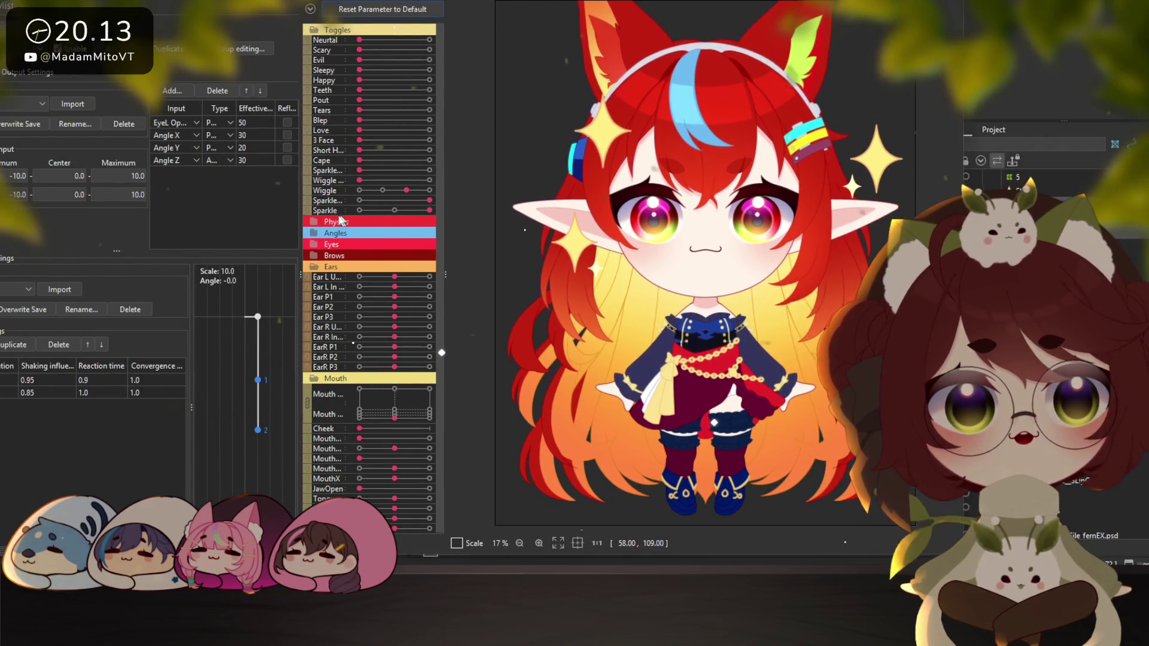
pyautogui.click(411, 210)
pyautogui.moveTo(411, 213); pyautogui.dragTo(338, 207)
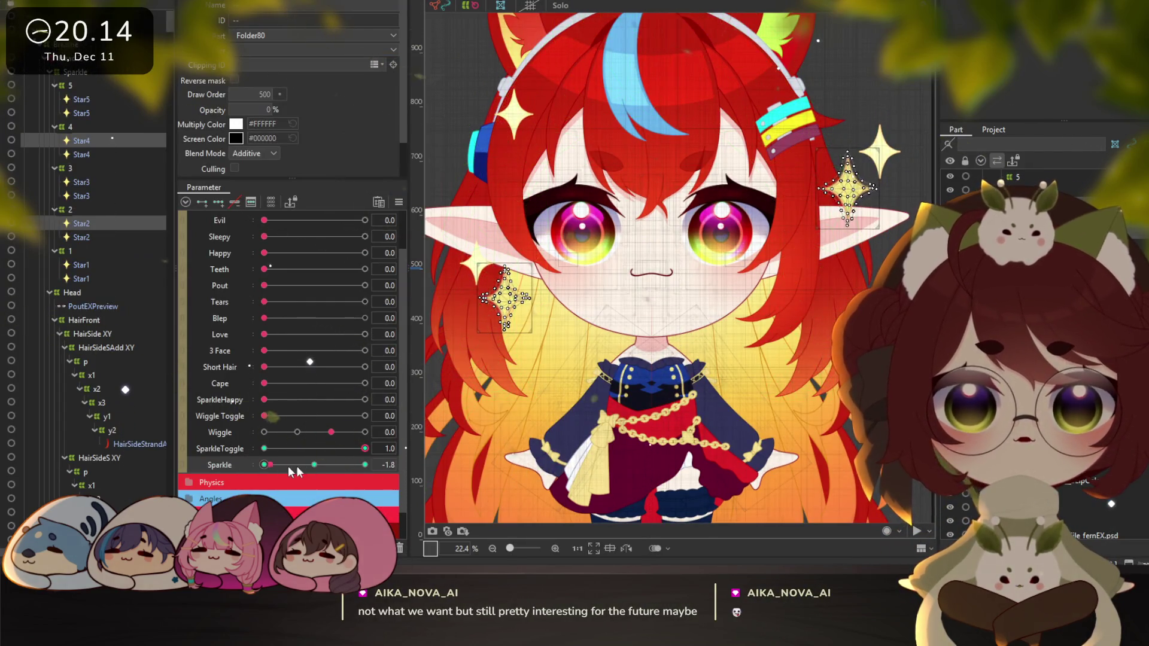
# Turn SparkleToggle off, scrub Sparkle, and select all the Star parts together
pyautogui.click(265, 448)
pyautogui.moveTo(313, 465); pyautogui.dragTo(336, 466)
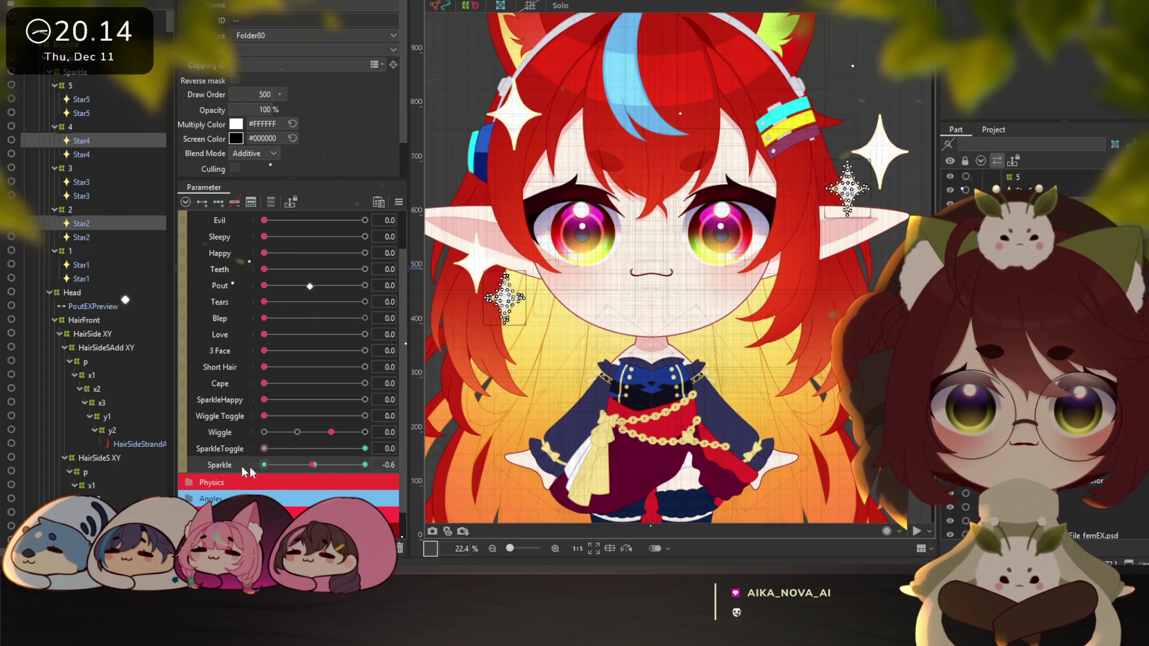
pyautogui.click(98, 223)
pyautogui.keyDown('shift'); pyautogui.click(88, 278); pyautogui.keyUp('shift')
pyautogui.keyDown('ctrl'); pyautogui.click(88, 195); pyautogui.keyUp('ctrl')
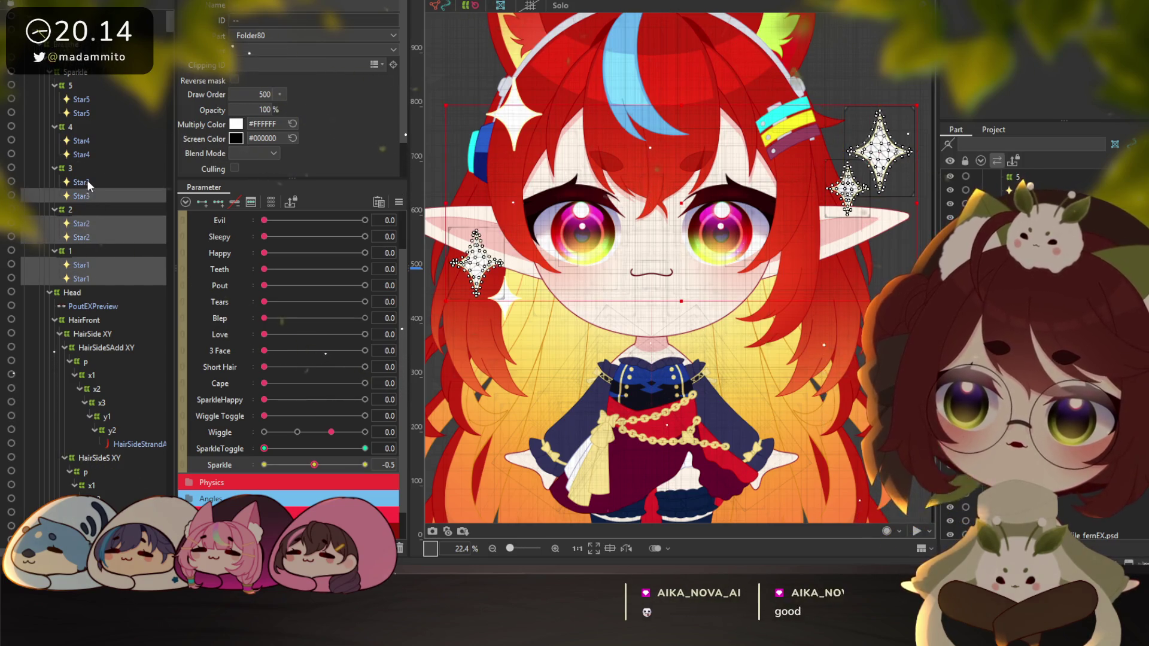
pyautogui.keyDown('ctrl'); pyautogui.click(87, 181); pyautogui.keyUp('ctrl')
pyautogui.keyDown('ctrl'); pyautogui.click(87, 155); pyautogui.keyUp('ctrl')
pyautogui.keyDown('ctrl'); pyautogui.click(85, 141); pyautogui.keyUp('ctrl')
pyautogui.keyDown('ctrl'); pyautogui.click(85, 113); pyautogui.keyUp('ctrl')
pyautogui.keyDown('ctrl'); pyautogui.click(85, 99); pyautogui.keyUp('ctrl')
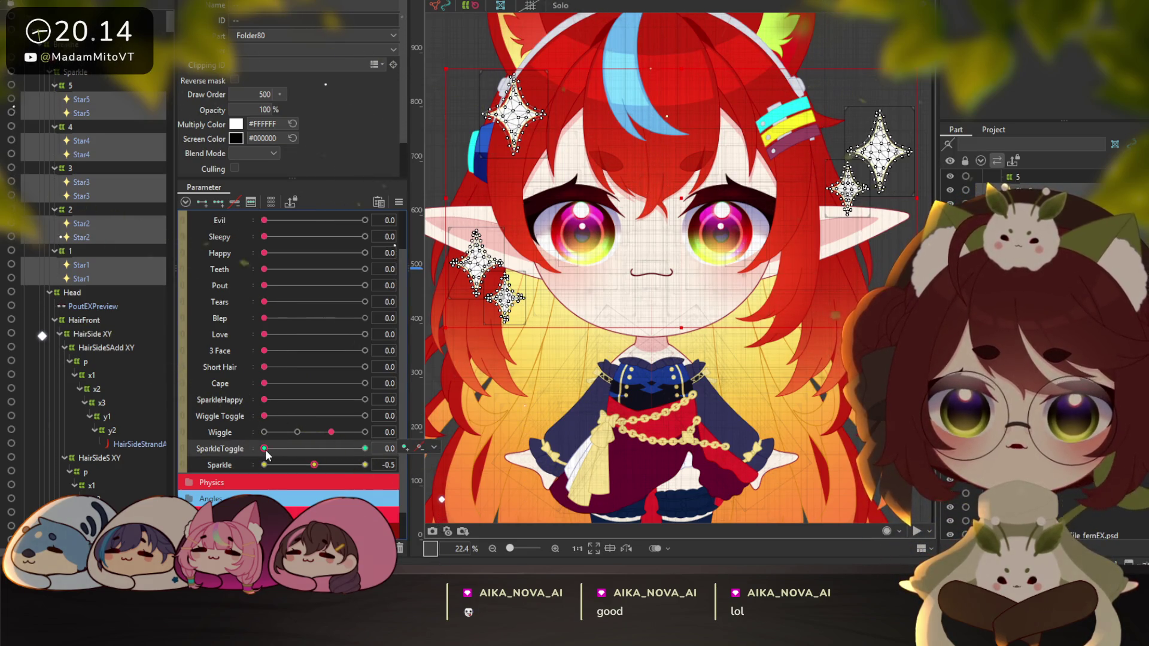
# Set all stars to 0% opacity at SparkleToggle 0 and check they reappear when toggled on
pyautogui.moveTo(265, 449); pyautogui.dragTo(347, 450)
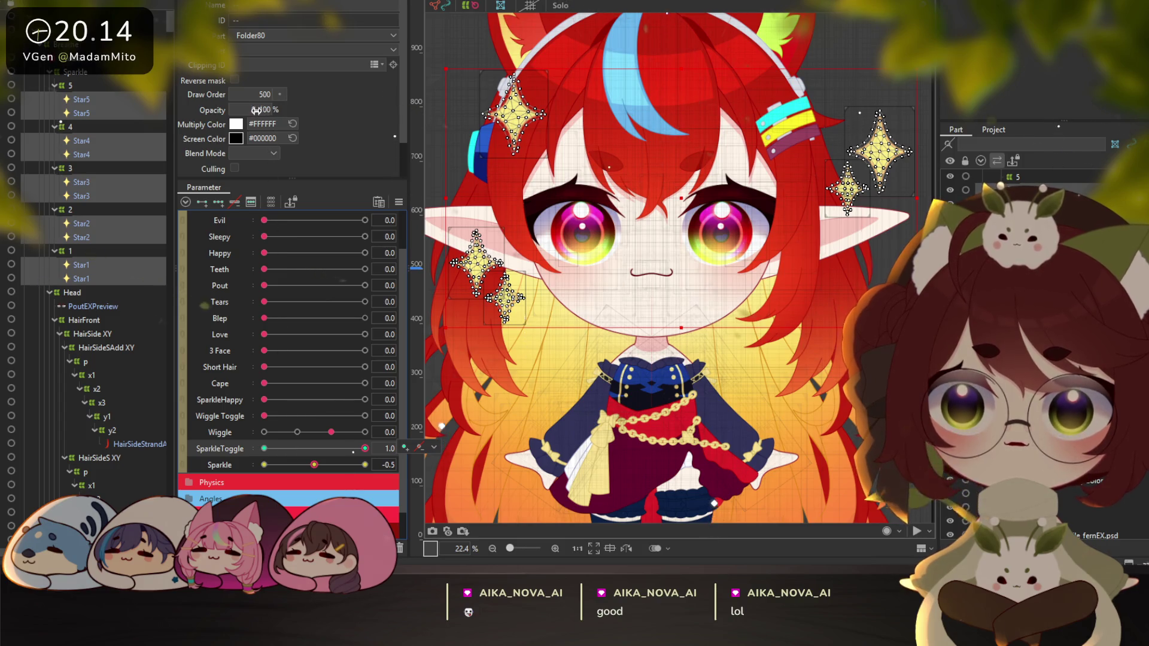
pyautogui.click(276, 446)
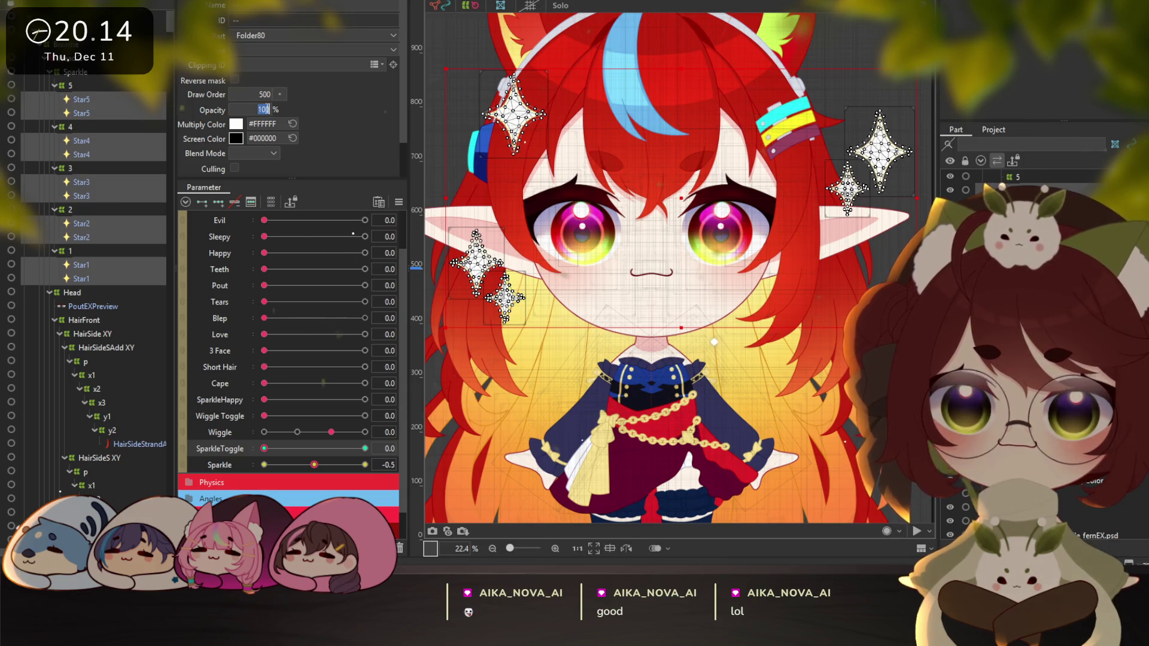
pyautogui.write('0')
pyautogui.press('Return')
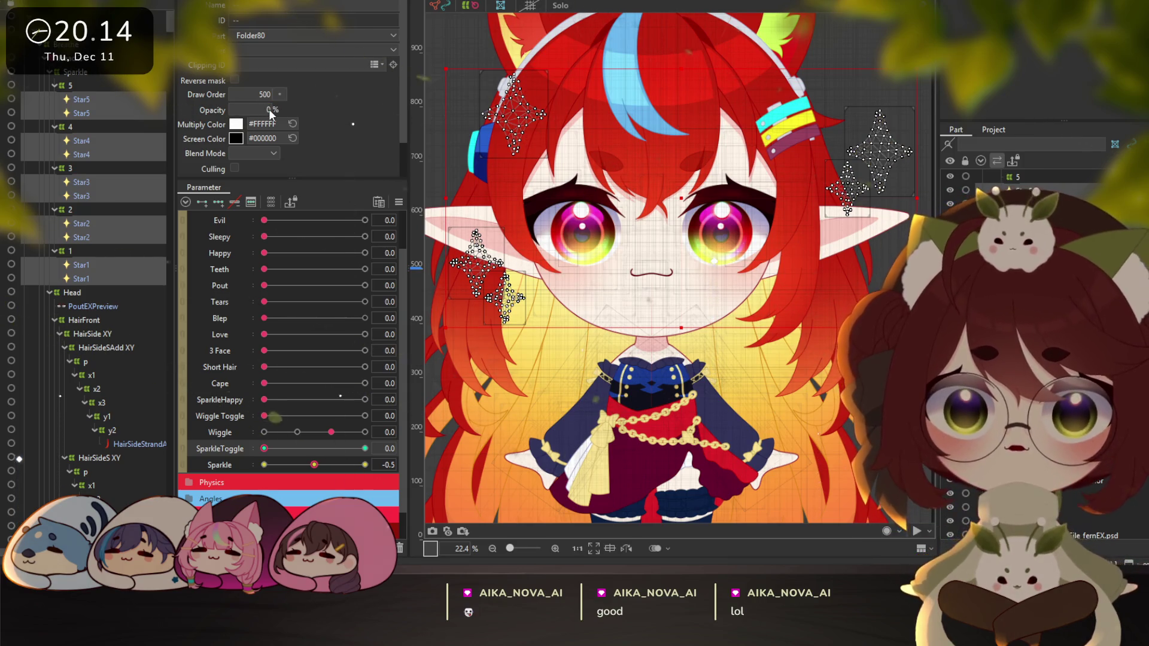
pyautogui.moveTo(266, 449); pyautogui.dragTo(390, 453)
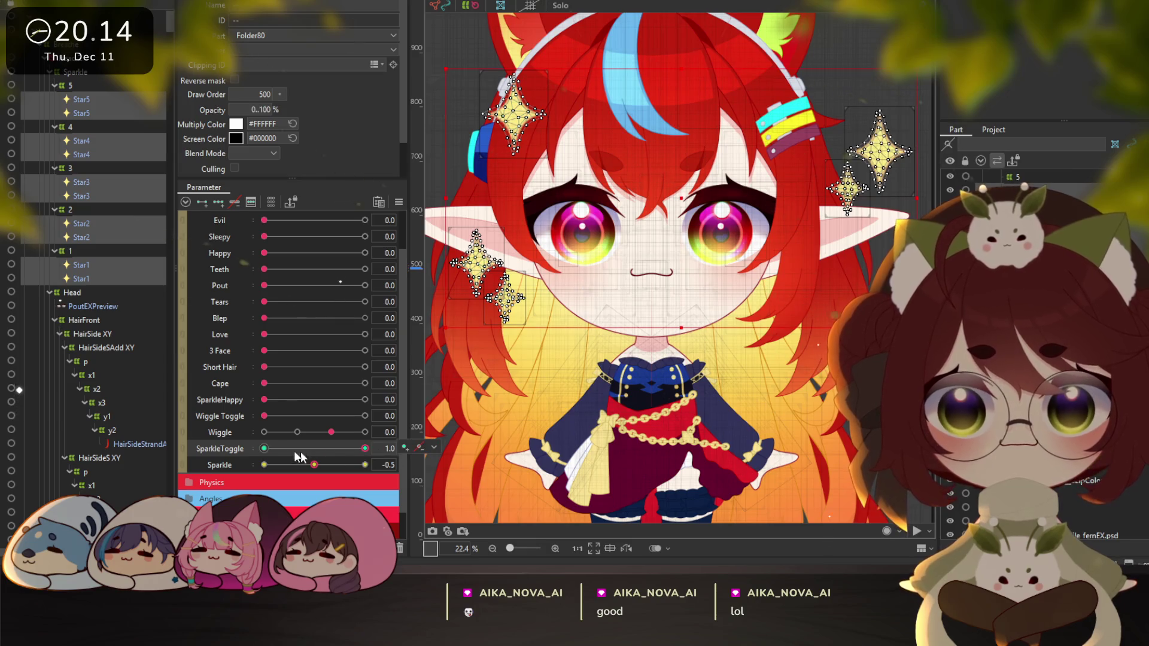
# Preview the sparkles in Physics Settings at maximum Sparkle, then back to the middle
pyautogui.click(142, 3)
pyautogui.click(107, 218)
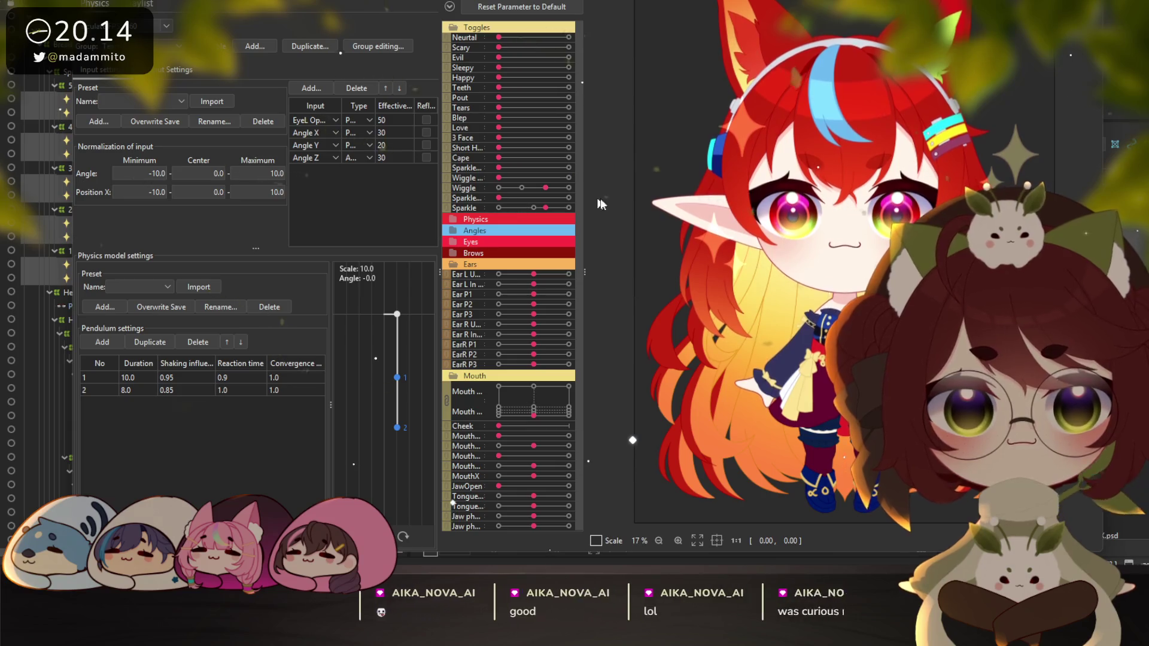
pyautogui.moveTo(525, 208); pyautogui.dragTo(567, 209)
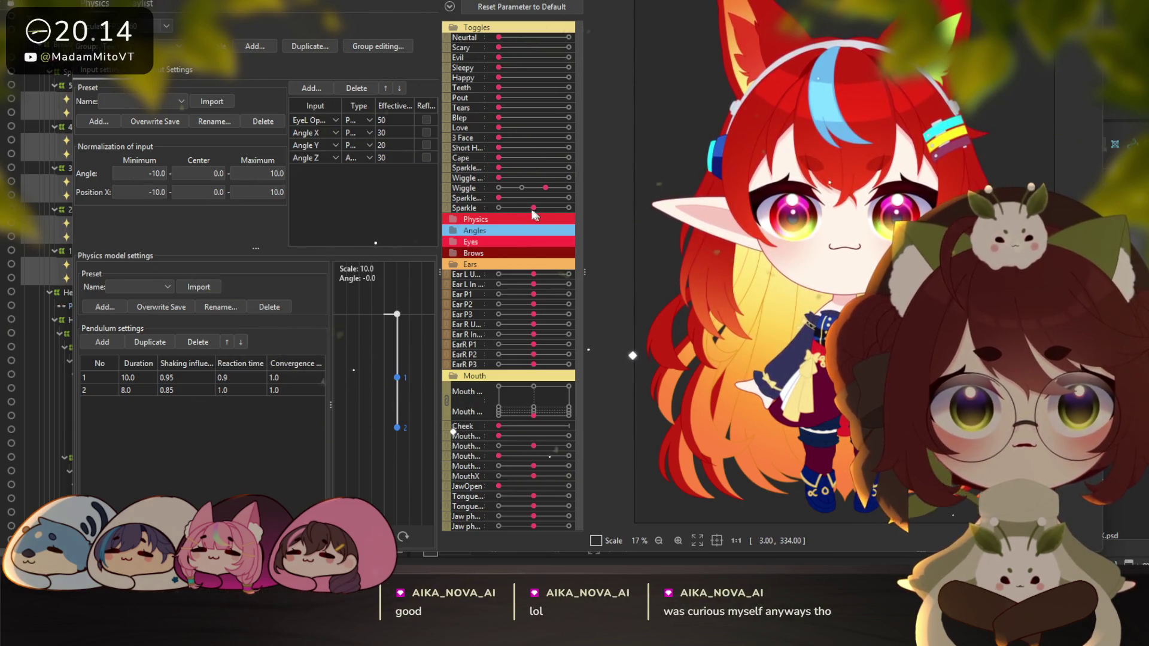
pyautogui.moveTo(567, 208); pyautogui.dragTo(533, 208)
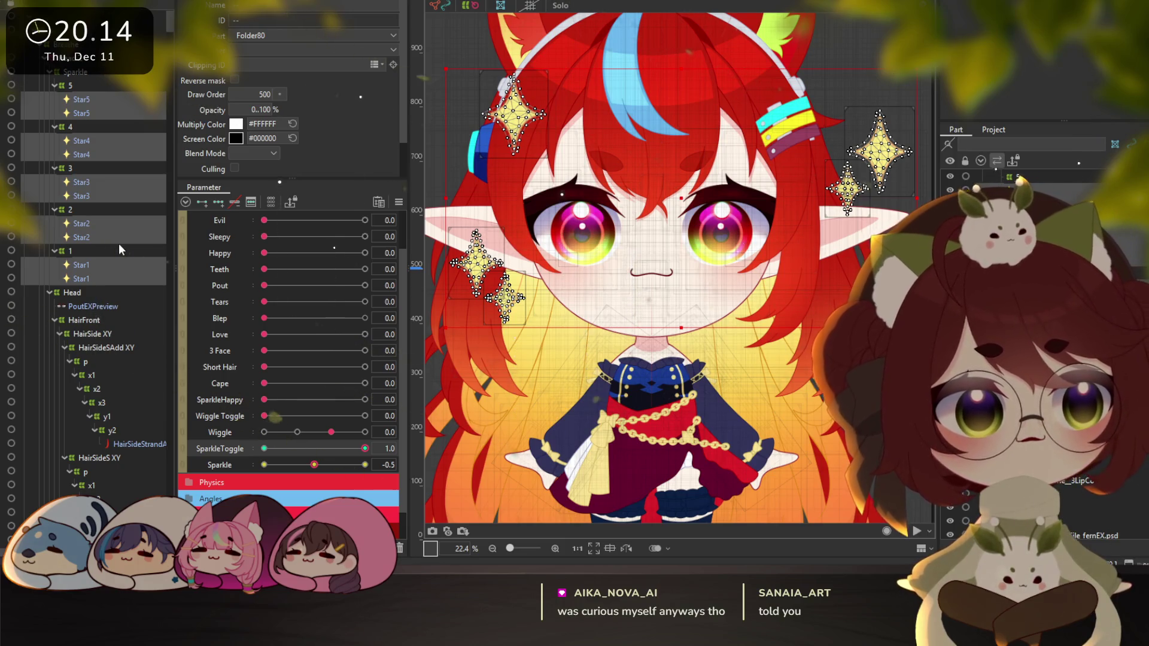
# Reselect the Star1 part, then reset SparkleToggle to 0 and Sparkle to -2.0
pyautogui.click(82, 265)
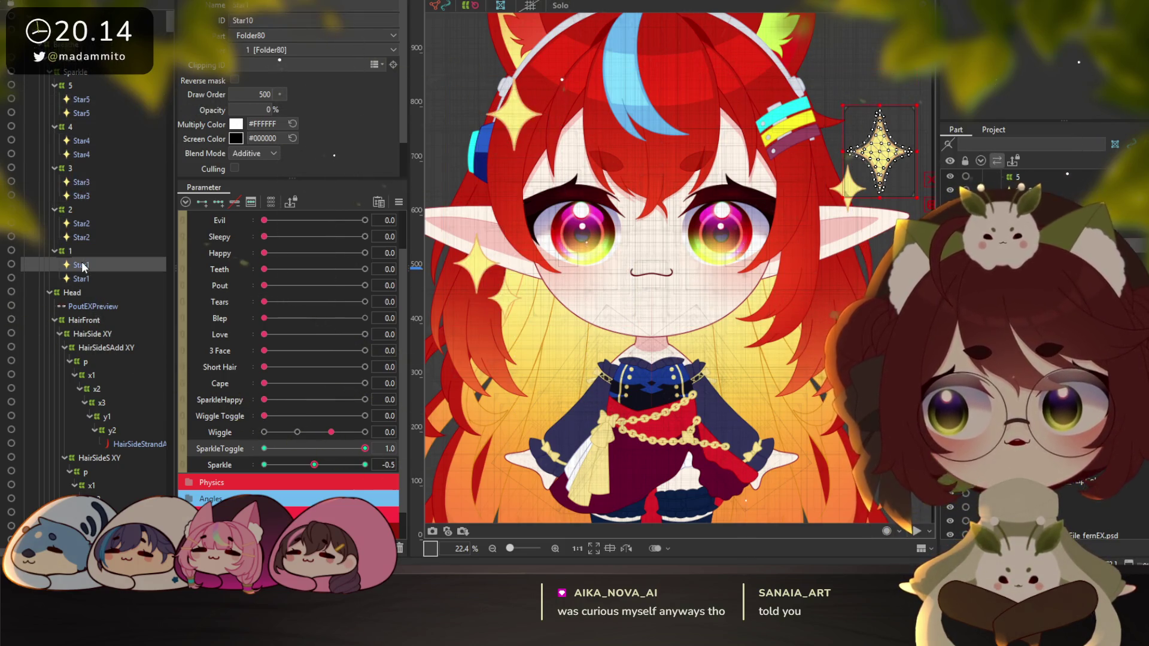
pyautogui.keyDown('ctrl'); pyautogui.click(84, 278); pyautogui.keyUp('ctrl')
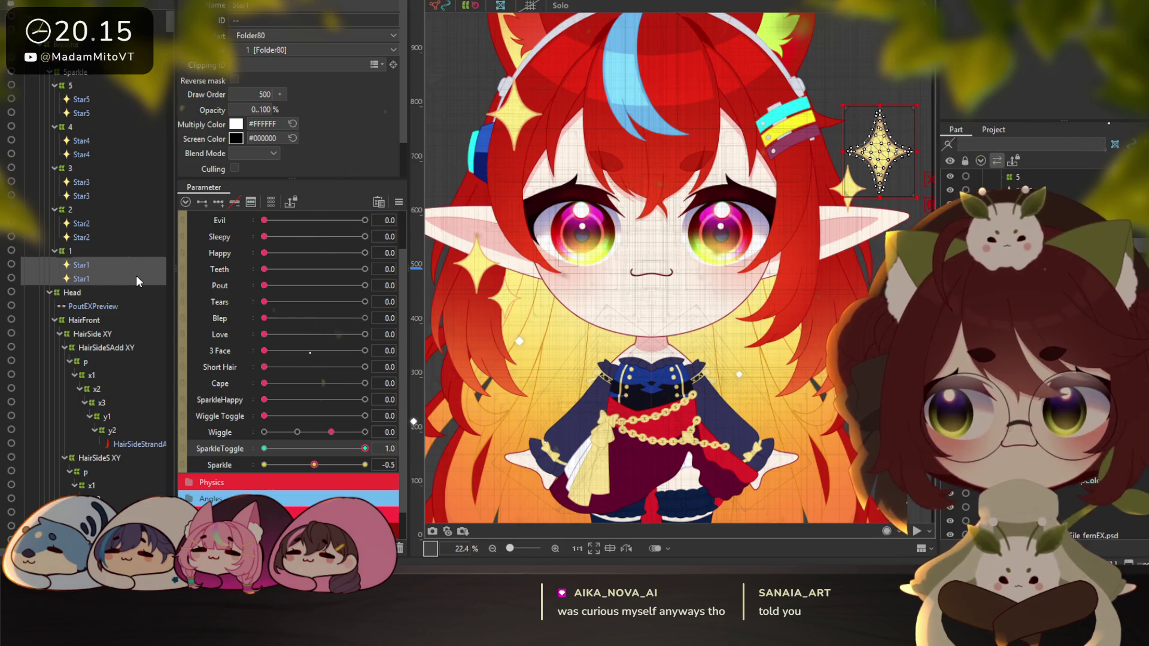
pyautogui.click(82, 267)
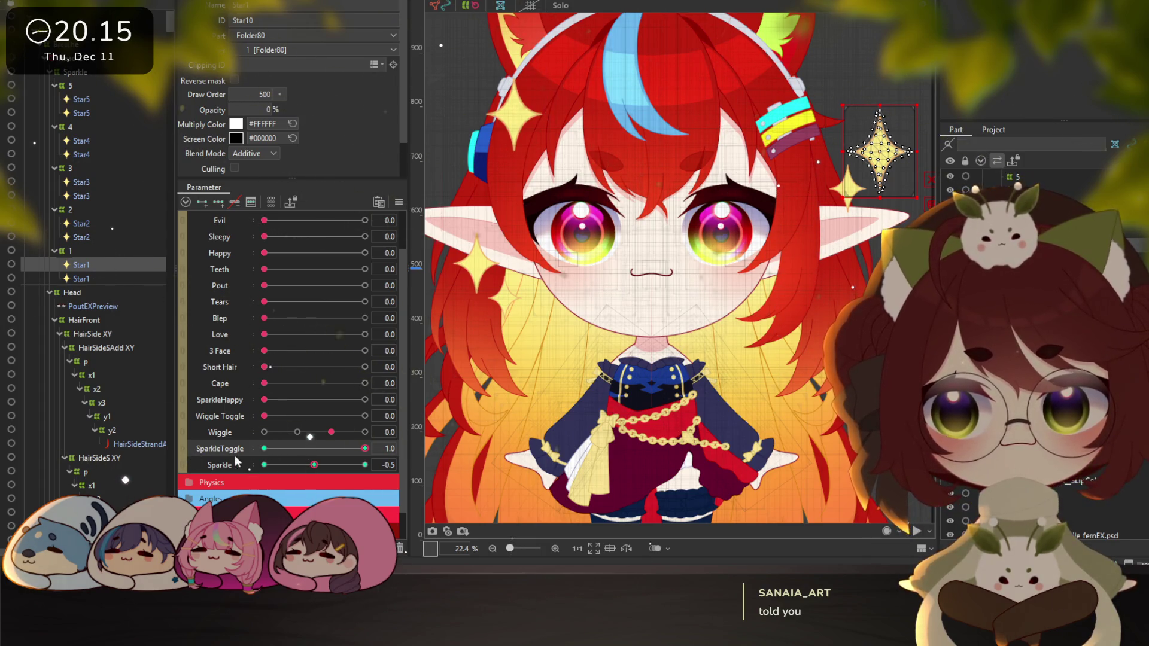
pyautogui.click(180, 443)
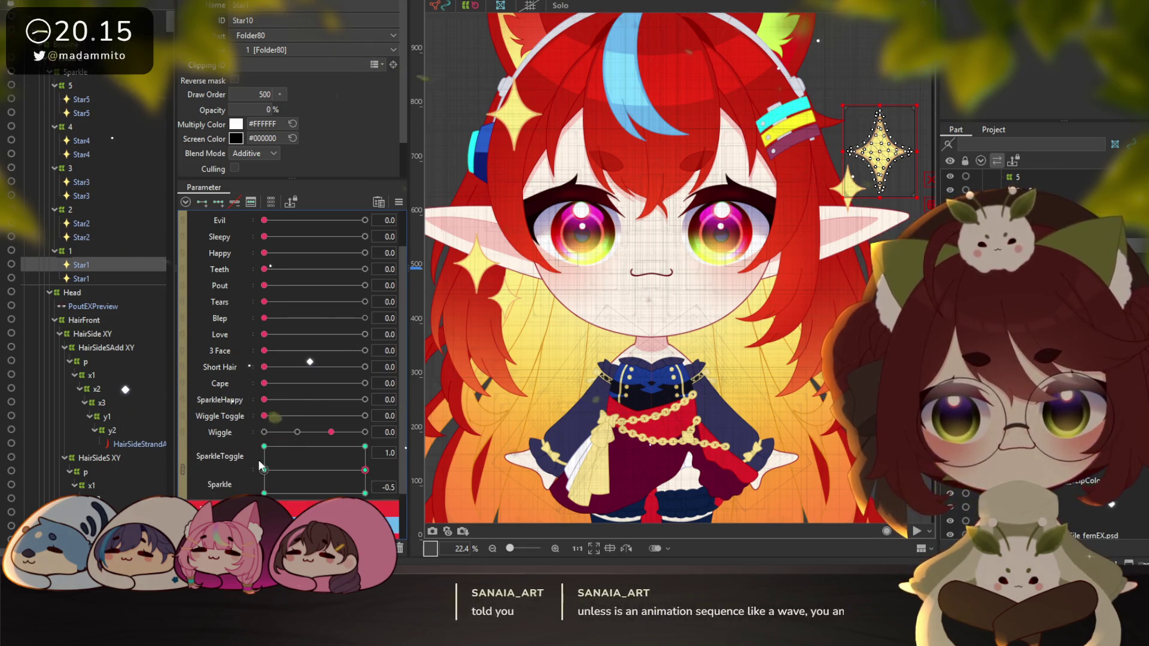
pyautogui.click(182, 454)
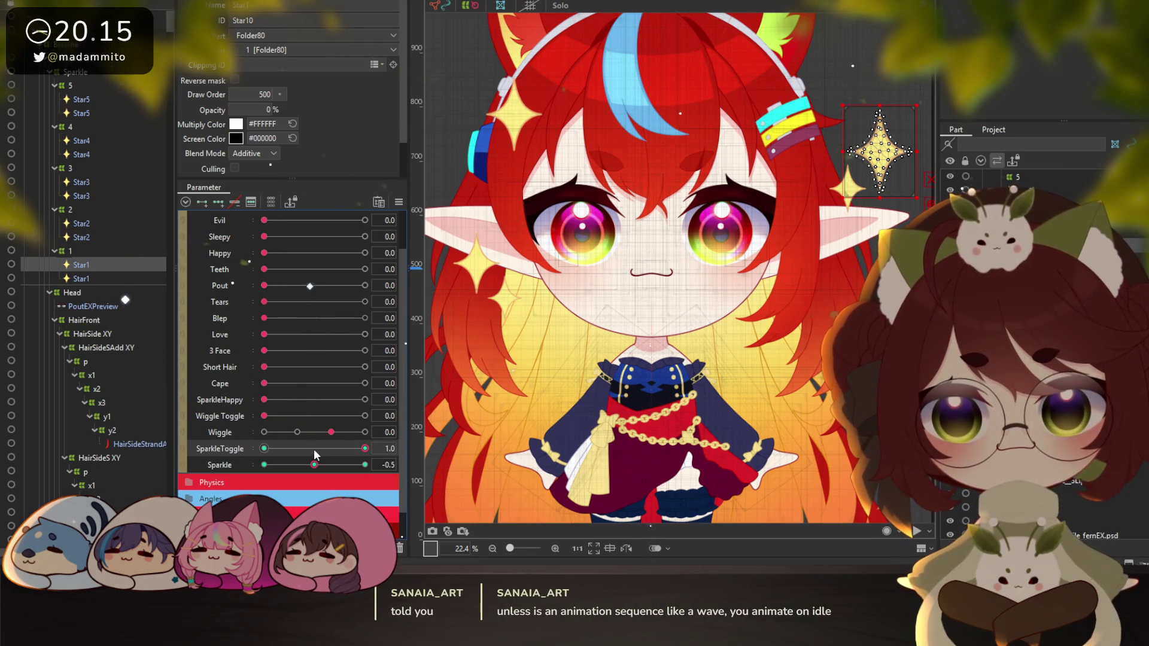
pyautogui.moveTo(314, 448); pyautogui.dragTo(264, 449)
pyautogui.click(276, 464)
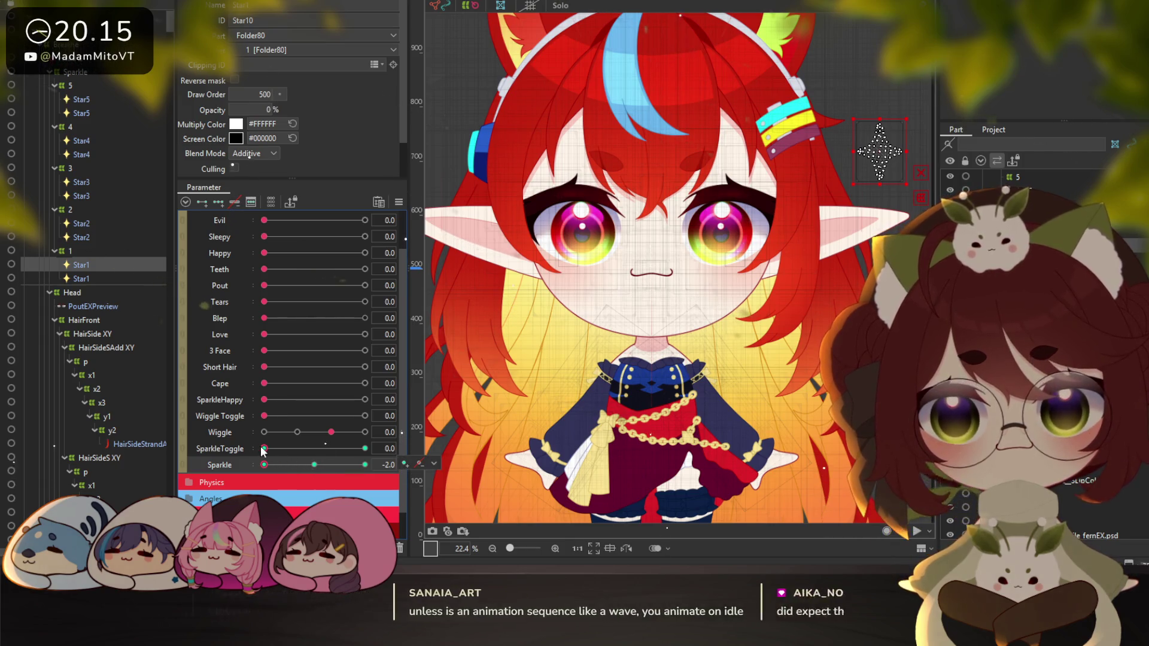
# Reselect all the Star parts, Star5 down to both Star1 parts
pyautogui.keyDown('ctrl'); pyautogui.click(82, 225); pyautogui.keyUp('ctrl')
pyautogui.keyDown('ctrl'); pyautogui.click(82, 182); pyautogui.keyUp('ctrl')
pyautogui.keyDown('ctrl'); pyautogui.click(83, 141); pyautogui.keyUp('ctrl')
pyautogui.keyDown('ctrl'); pyautogui.click(84, 100); pyautogui.keyUp('ctrl')
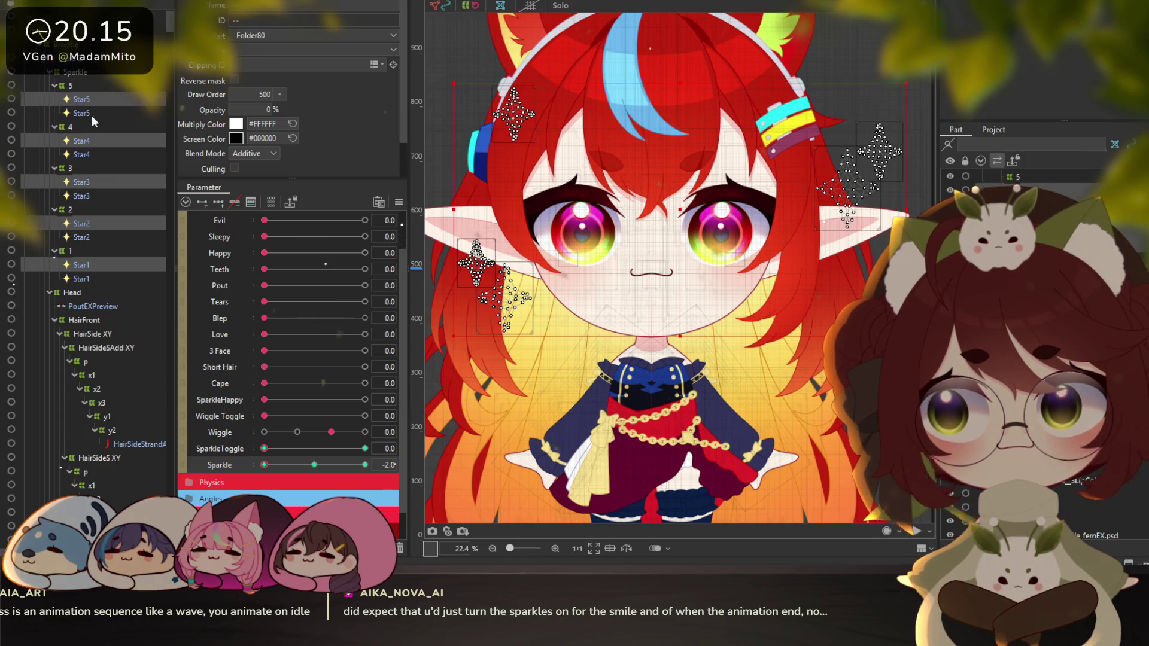
pyautogui.keyDown('shift'); pyautogui.click(85, 112); pyautogui.keyUp('shift')
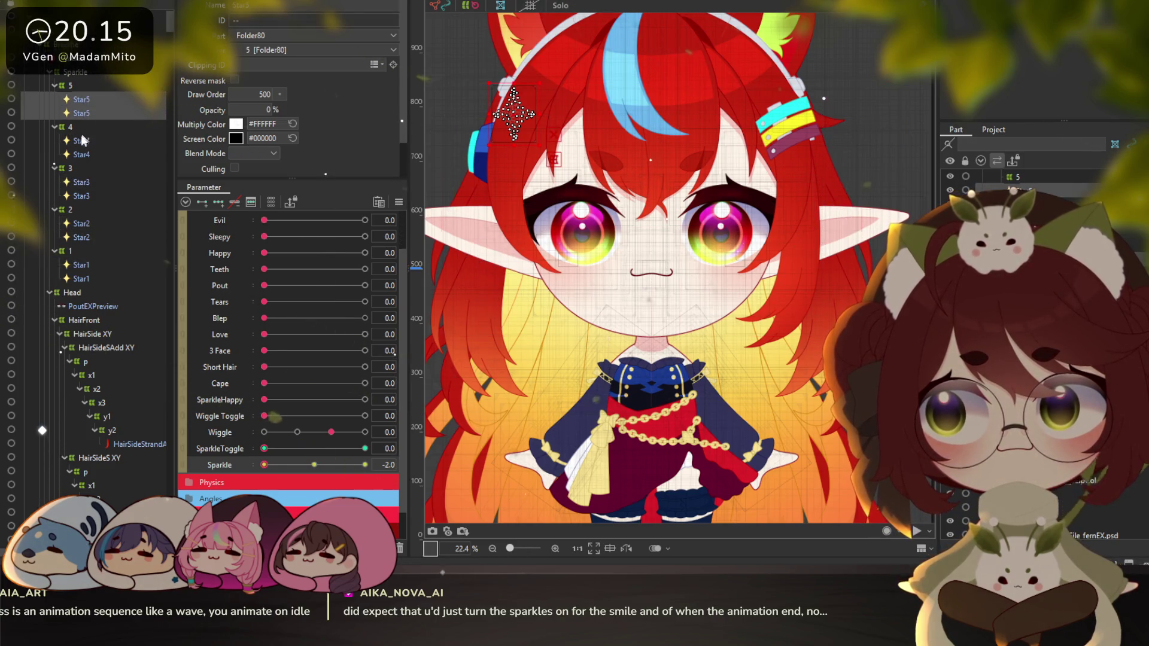
pyautogui.keyDown('shift'); pyautogui.click(82, 154); pyautogui.keyUp('shift')
pyautogui.keyDown('shift'); pyautogui.click(84, 195); pyautogui.keyUp('shift')
pyautogui.keyDown('ctrl'); pyautogui.click(82, 223); pyautogui.keyUp('ctrl')
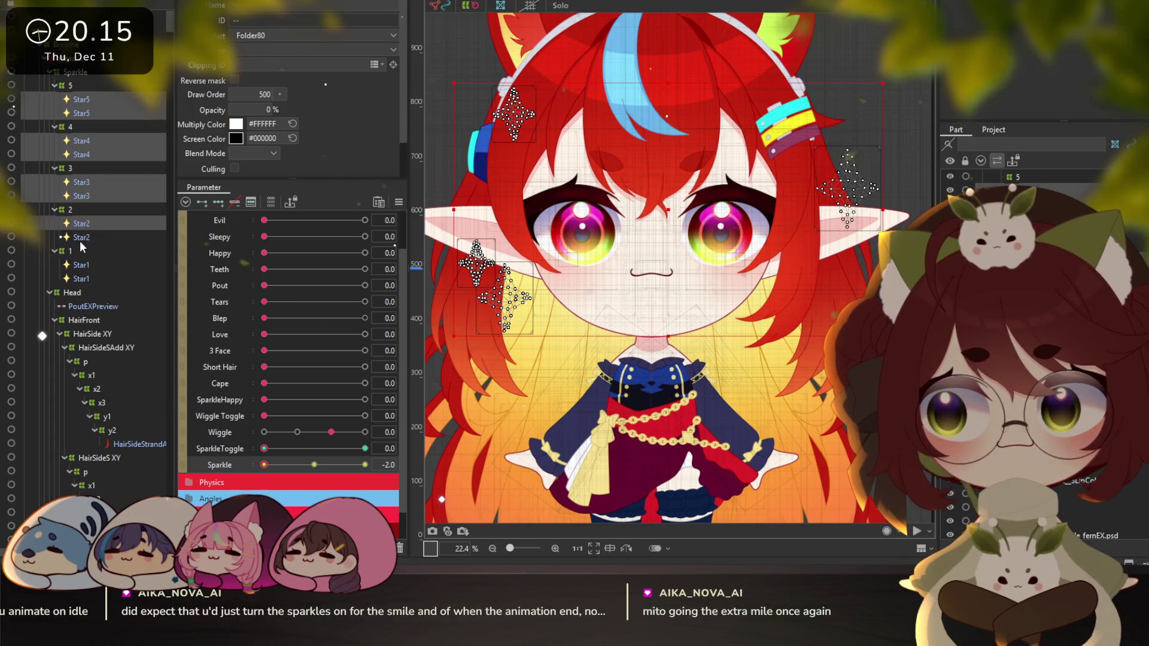
pyautogui.keyDown('shift'); pyautogui.click(84, 279); pyautogui.keyUp('shift')
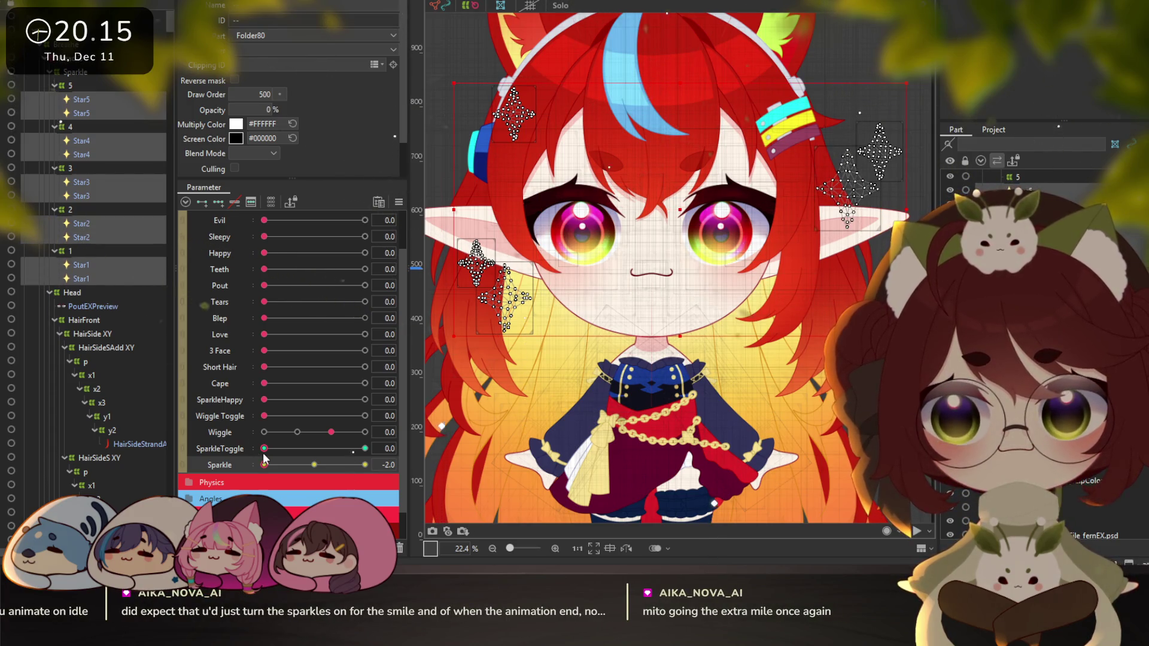
# Set the stars to 0% opacity at Sparkle 1.0 and test the SparkleToggle slider
pyautogui.moveTo(264, 464); pyautogui.dragTo(346, 466)
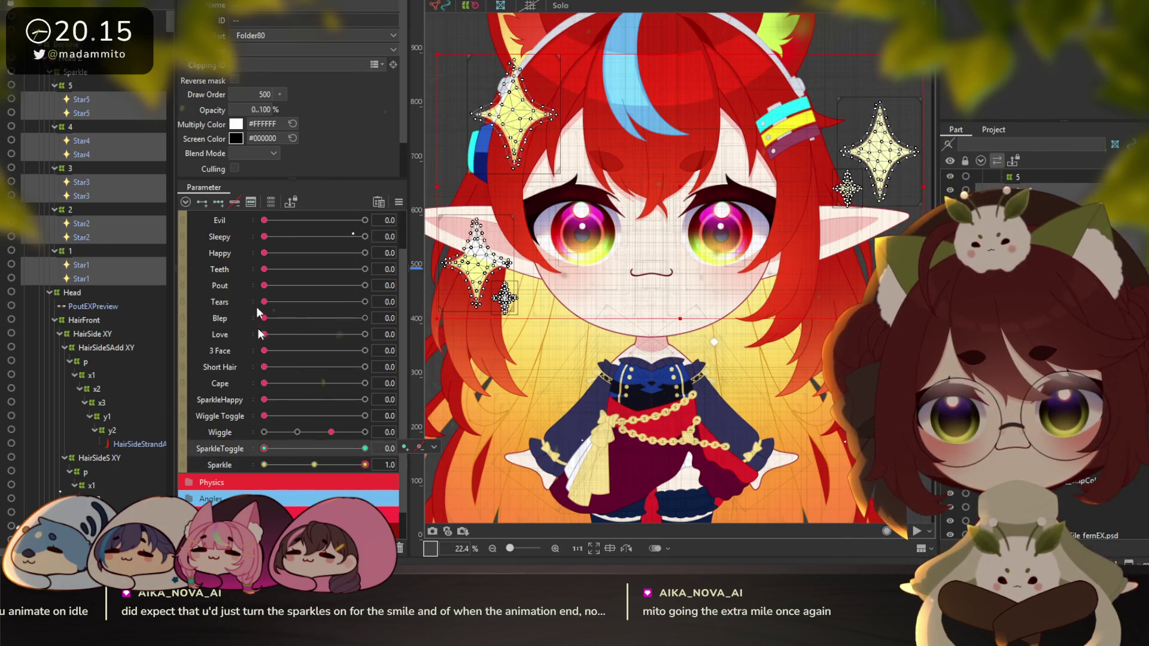
pyautogui.click(257, 109)
pyautogui.press('Return')
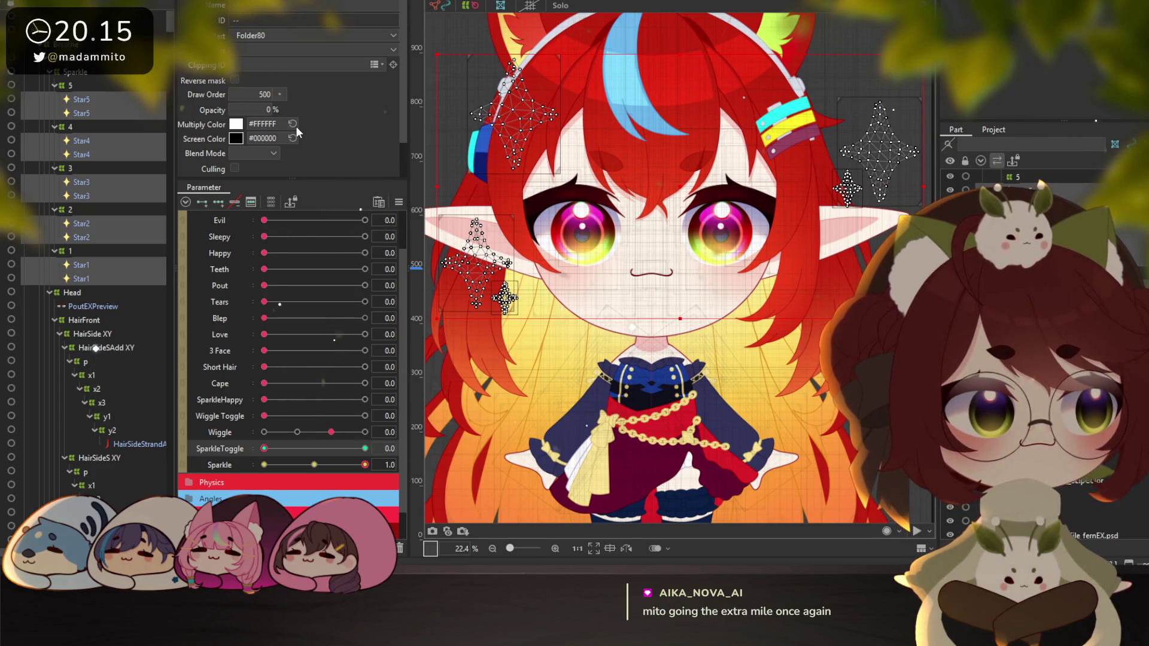
pyautogui.click(268, 448)
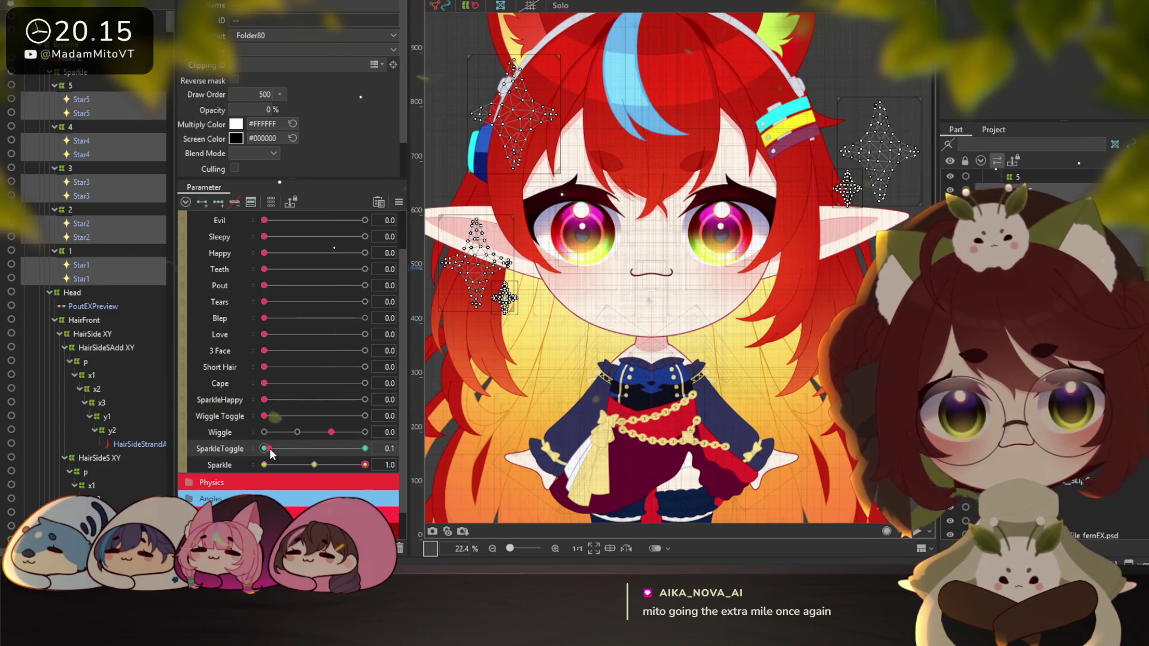
pyautogui.click(263, 450)
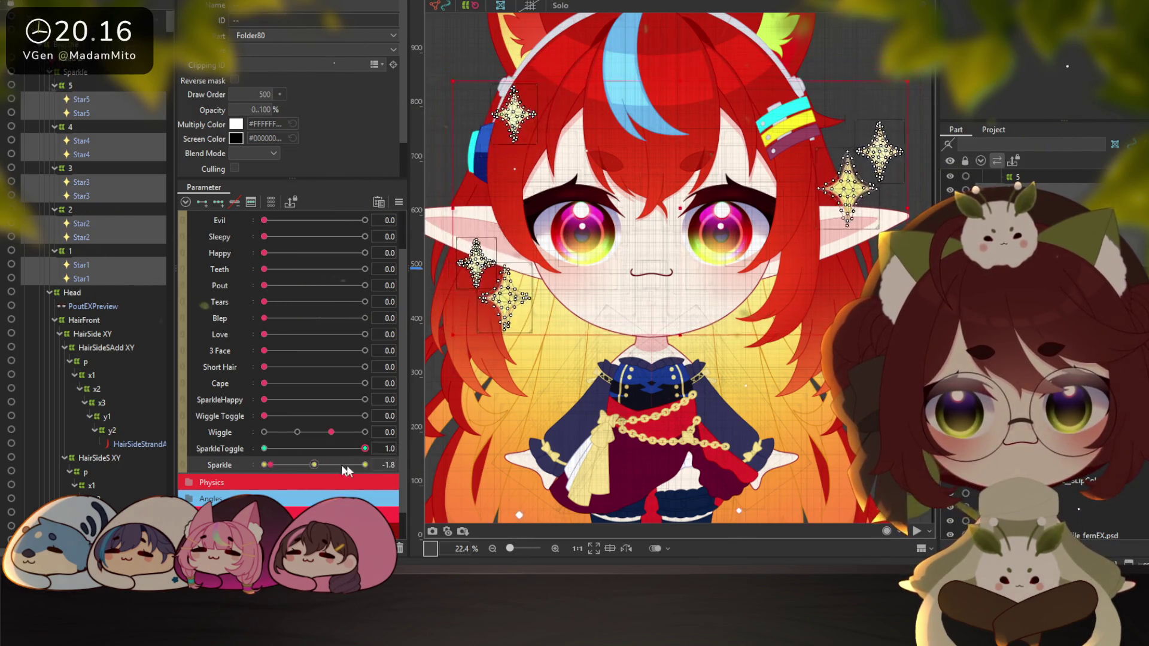
pyautogui.click(268, 449)
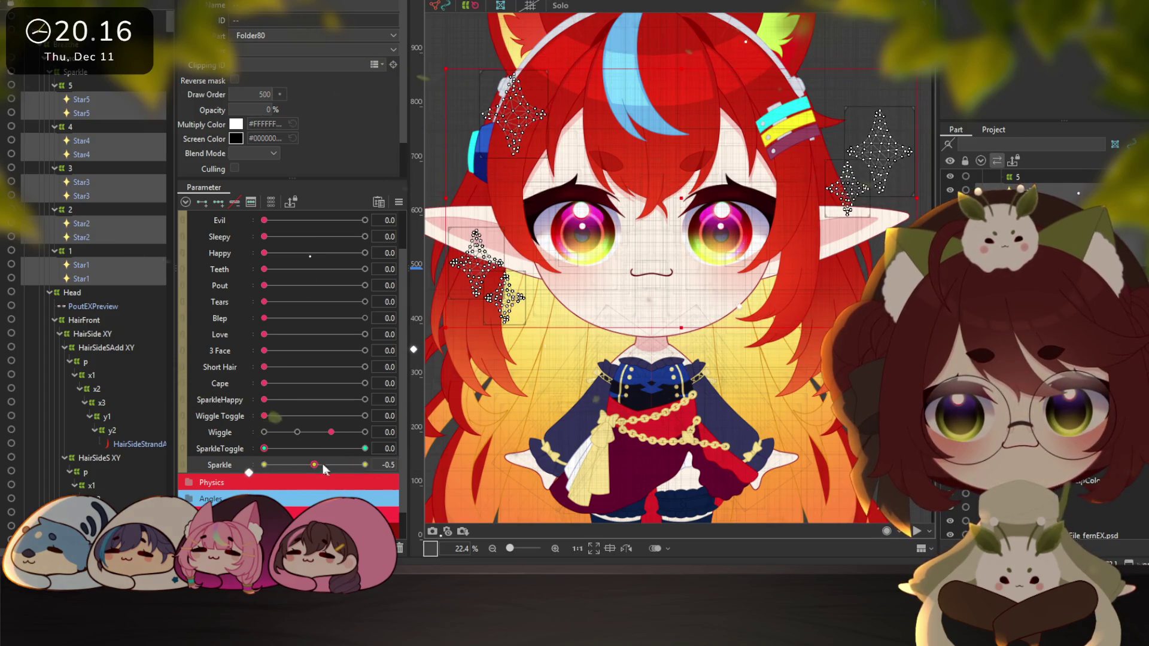
pyautogui.click(78, 1)
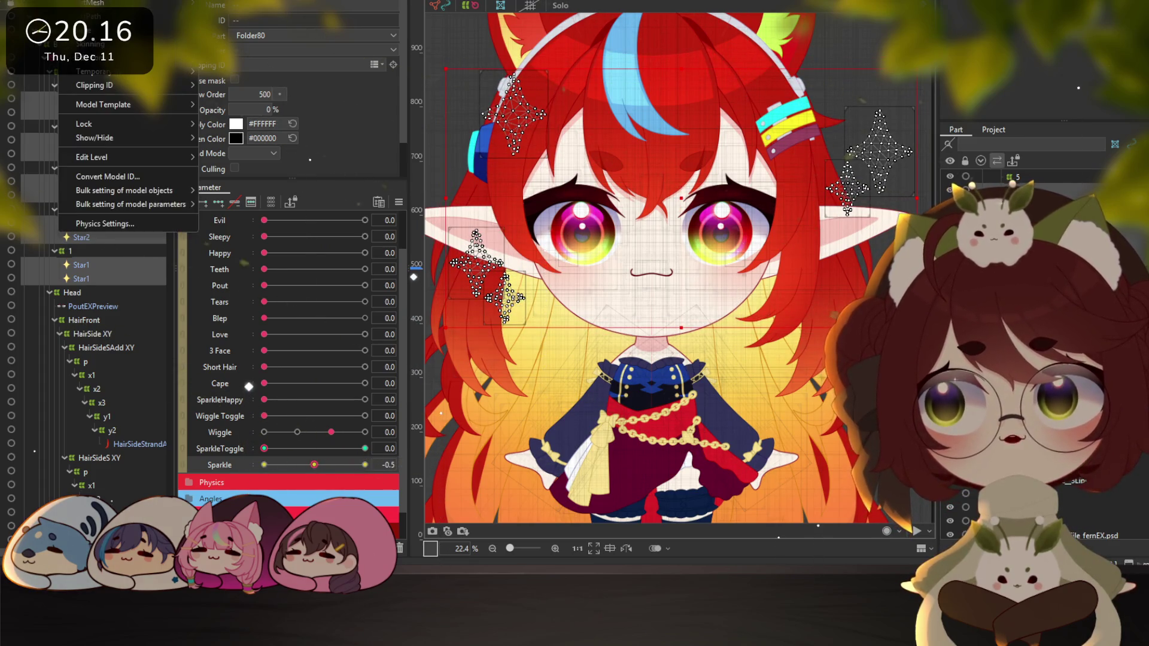
pyautogui.click(105, 223)
pyautogui.moveTo(545, 209); pyautogui.dragTo(480, 210)
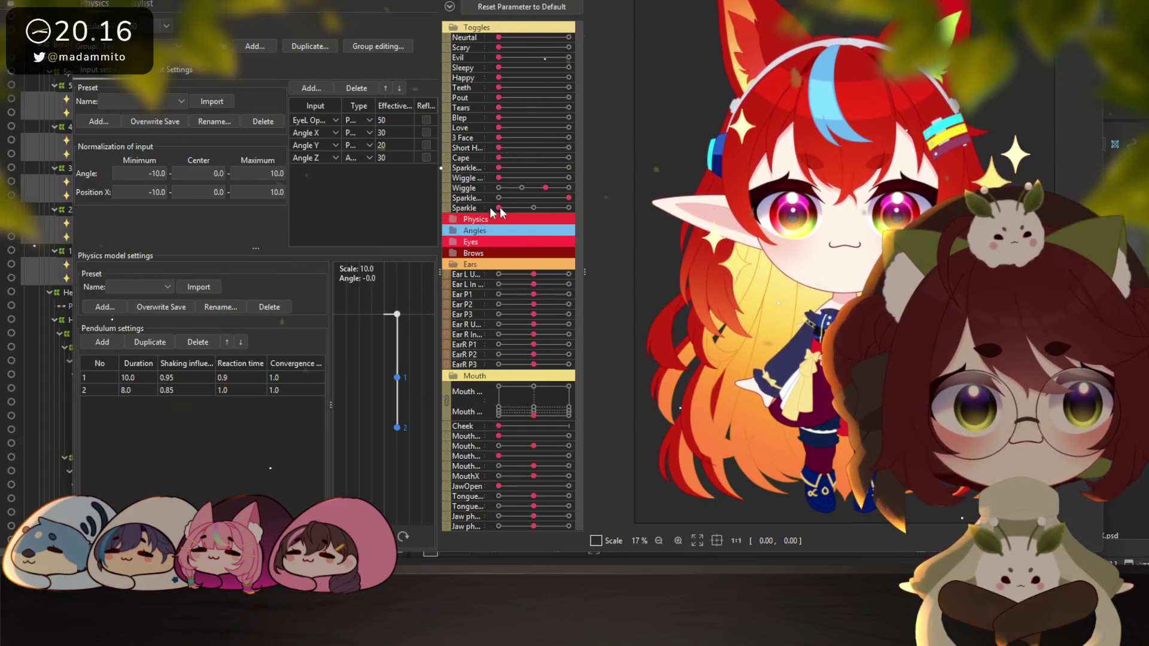
pyautogui.moveTo(481, 210)
pyautogui.mouseDown()
pyautogui.moveTo(568, 210)
pyautogui.moveTo(534, 208)
pyautogui.mouseUp()
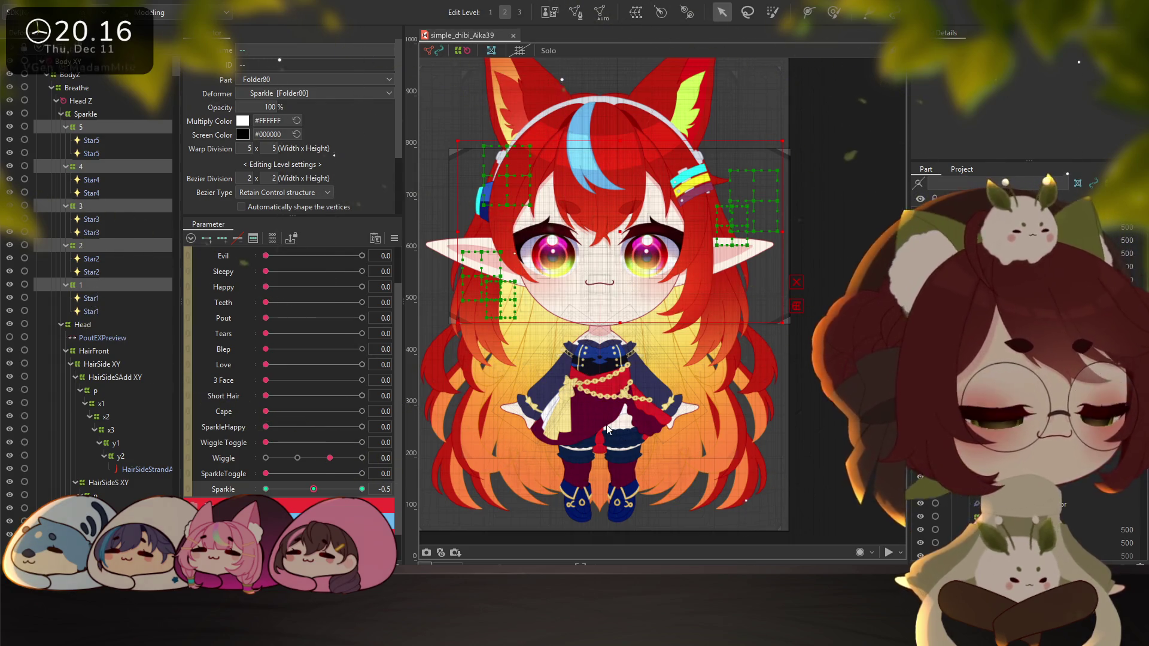
pyautogui.hotkey('ctrl', 'tab')
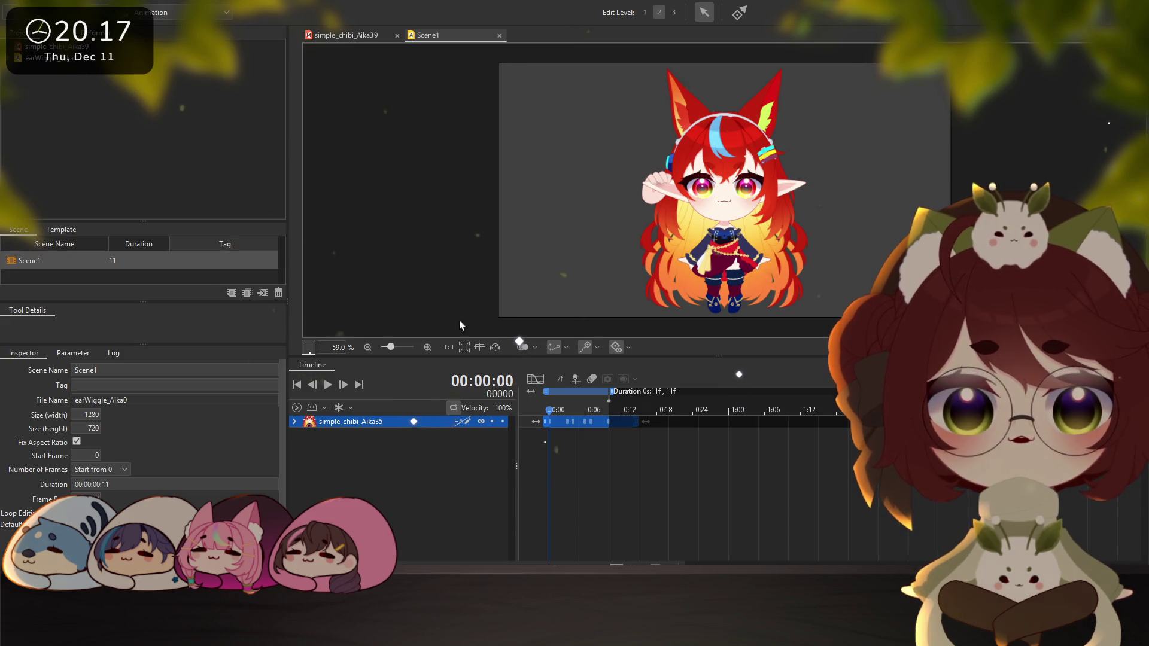
# Place the simple_chibi_Aika39 model from the project list into Scene1
pyautogui.click(57, 46)
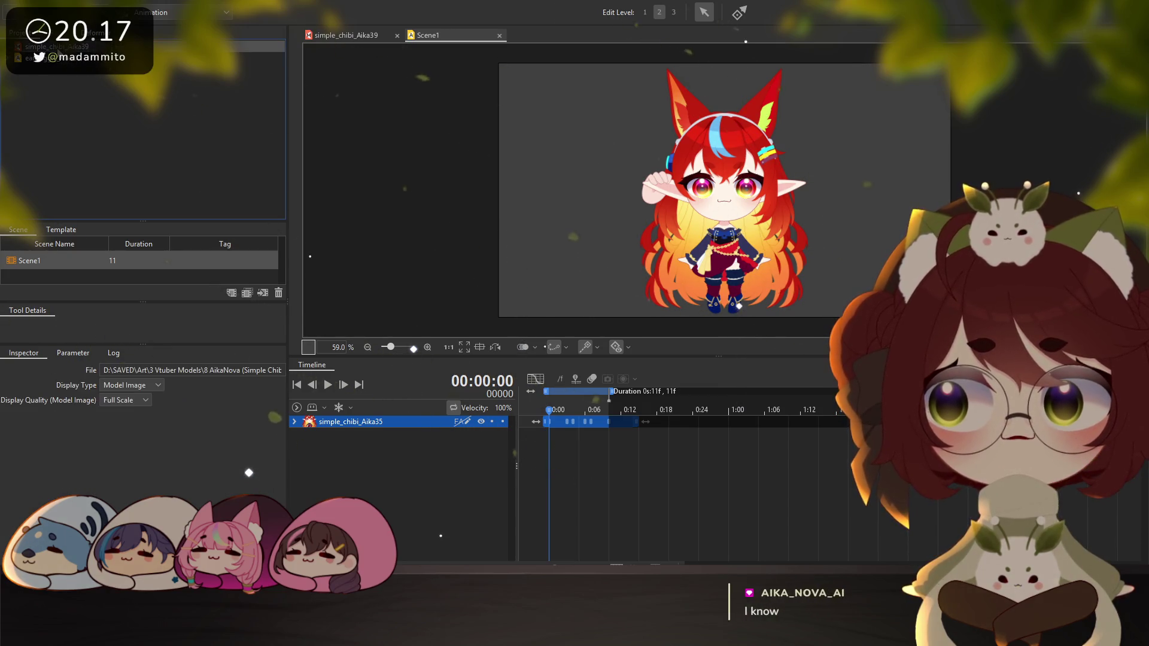
pyautogui.click(9, 58)
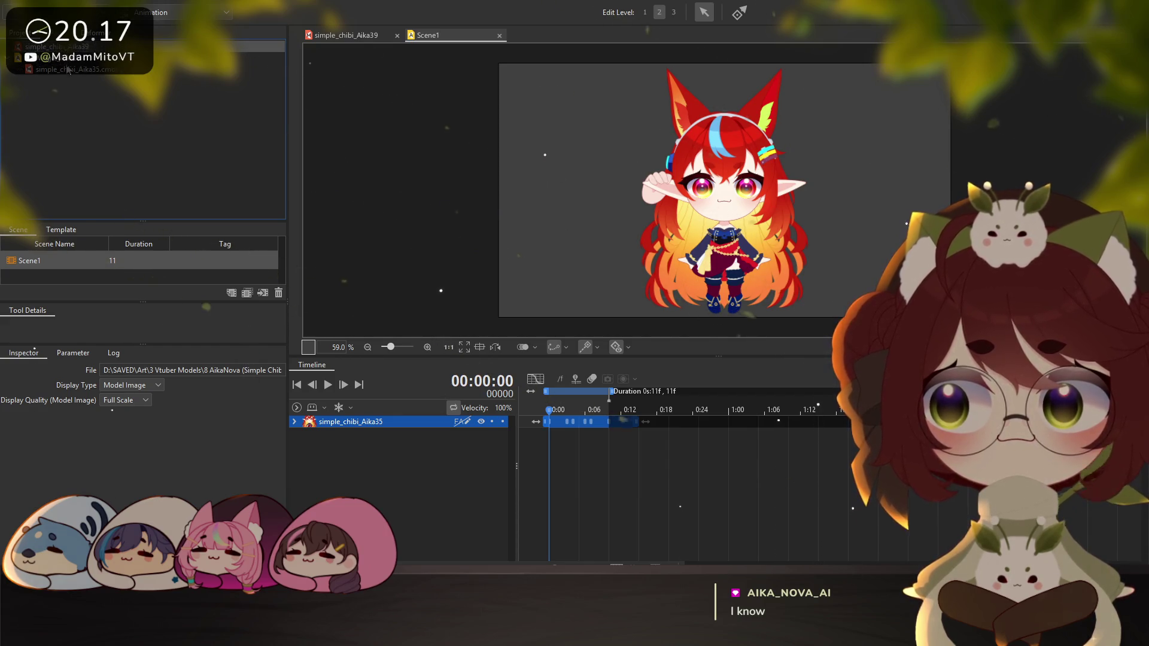
pyautogui.moveTo(81, 74); pyautogui.dragTo(574, 296)
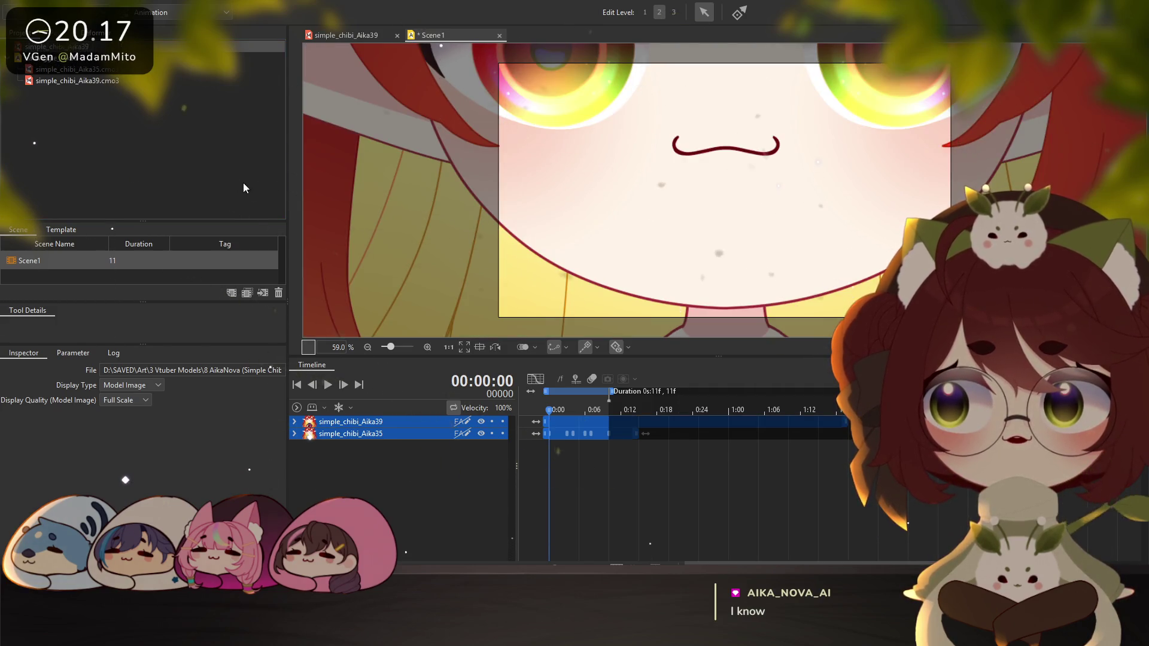
pyautogui.click(76, 80)
pyautogui.scroll(-5, 718, 233)
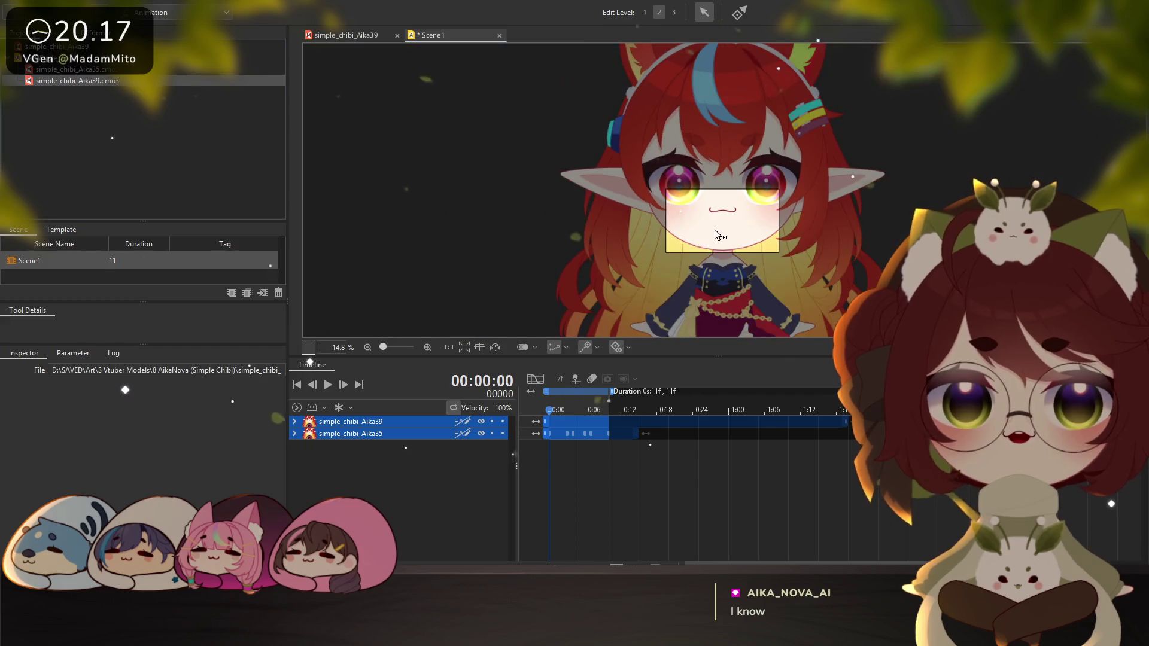
pyautogui.scroll(-1, 717, 234)
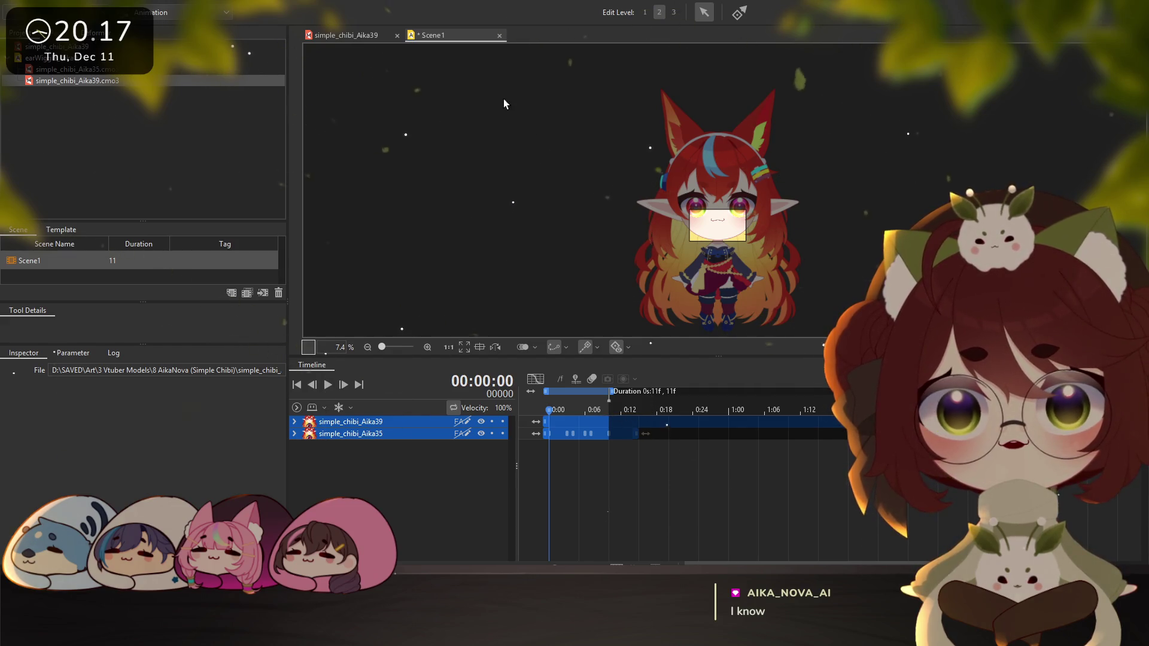
pyautogui.click(225, 119)
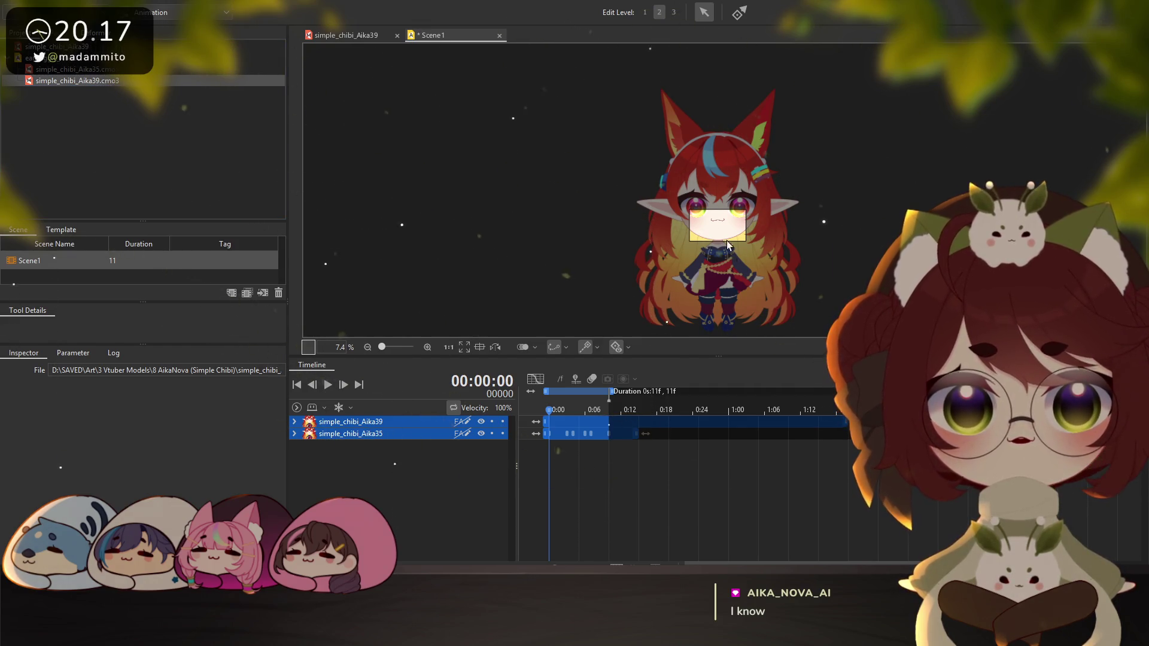
# Shrink the chibi model in several passes and move it left and slightly down
pyautogui.click(725, 276)
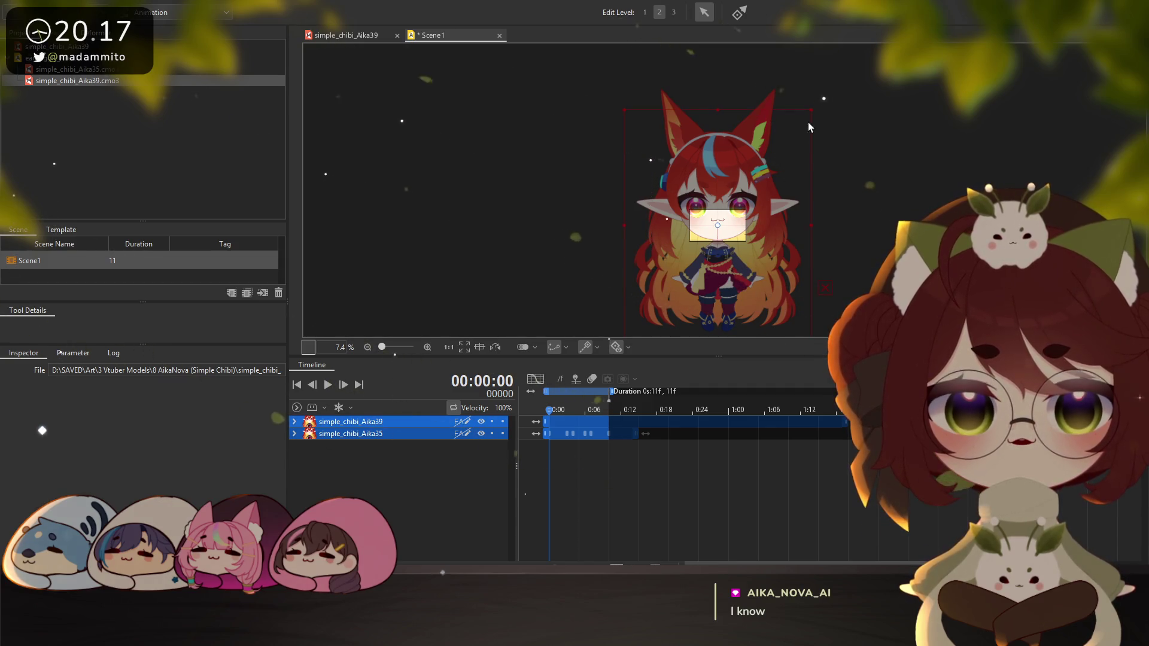
pyautogui.moveTo(811, 111); pyautogui.dragTo(787, 140)
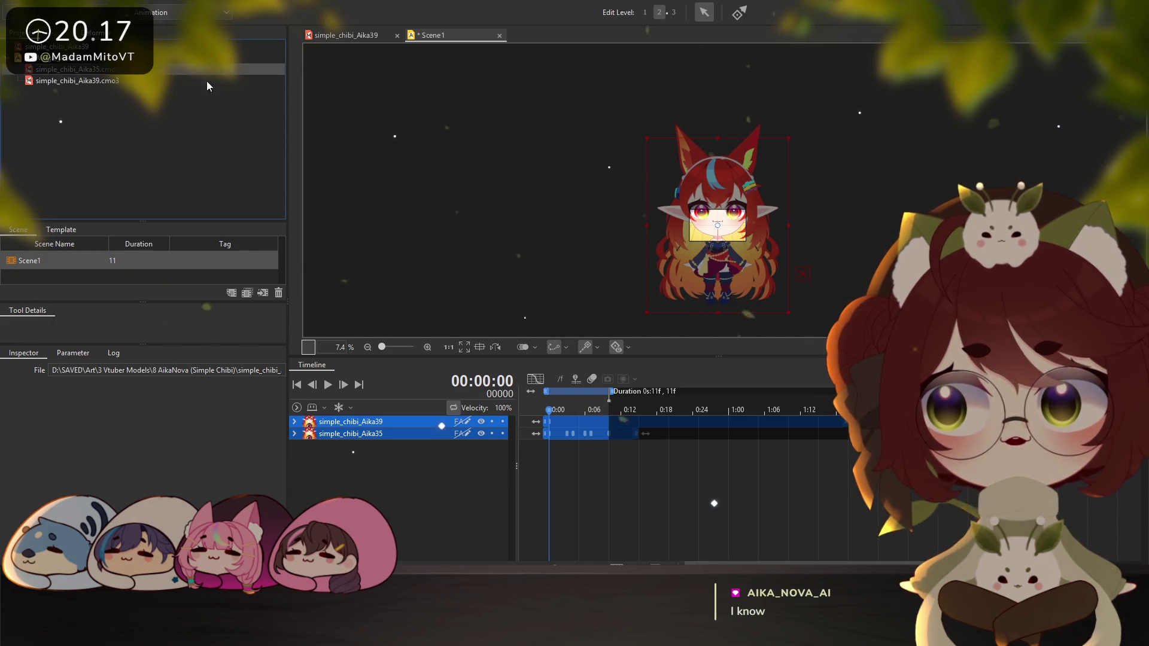
pyautogui.scroll(5, 774, 175)
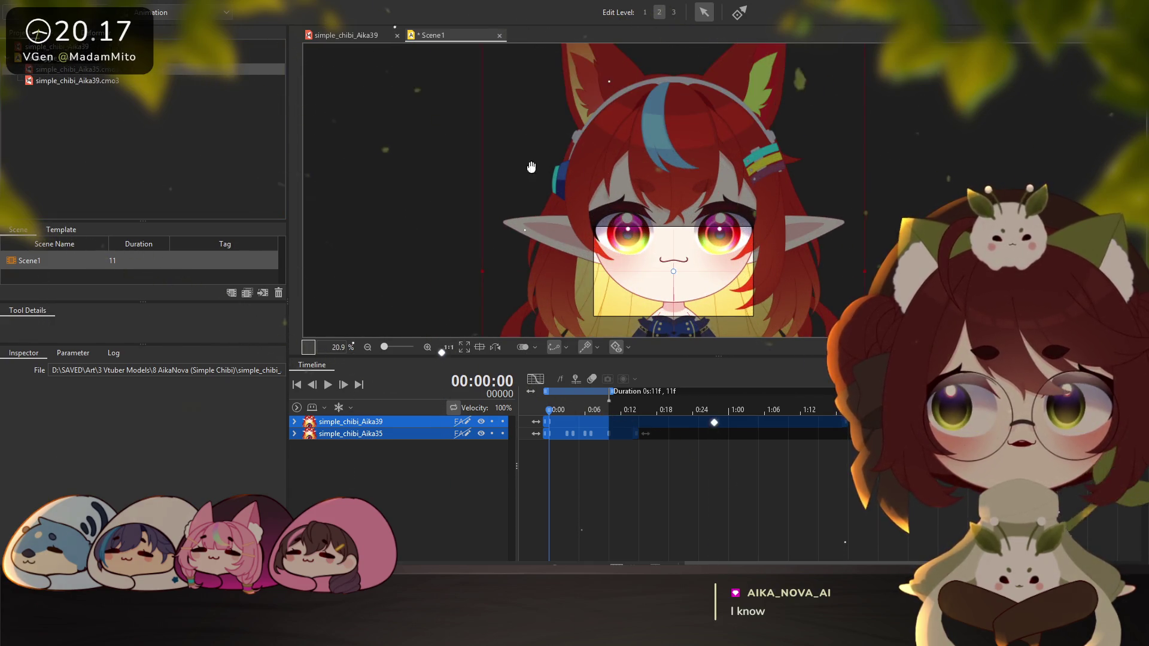
pyautogui.moveTo(775, 176); pyautogui.dragTo(729, 192)
pyautogui.moveTo(814, 51); pyautogui.dragTo(625, 247)
pyautogui.scroll(10, 617, 254)
pyautogui.scroll(5, 616, 254)
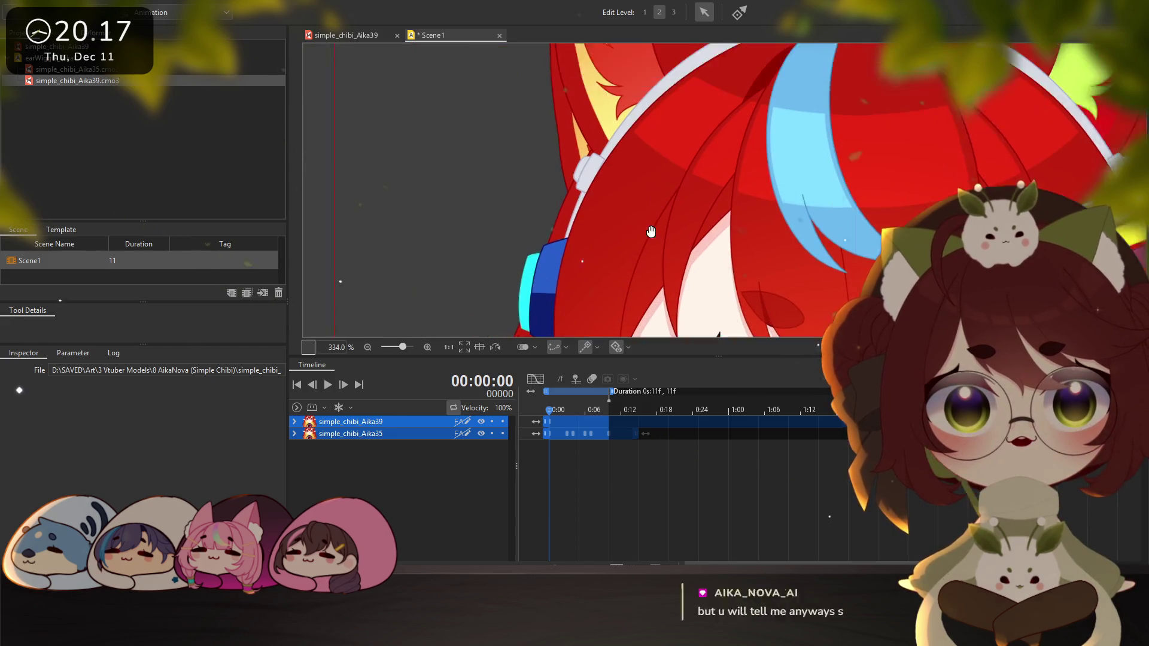
pyautogui.scroll(-5, 636, 253)
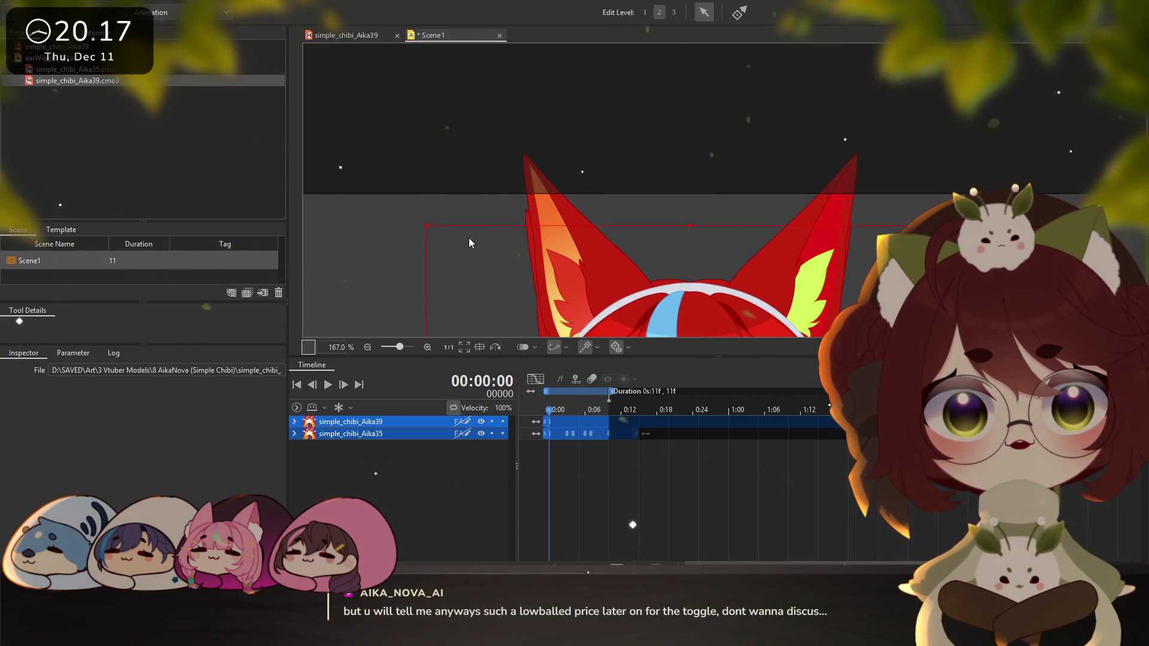
pyautogui.moveTo(425, 223); pyautogui.dragTo(459, 265)
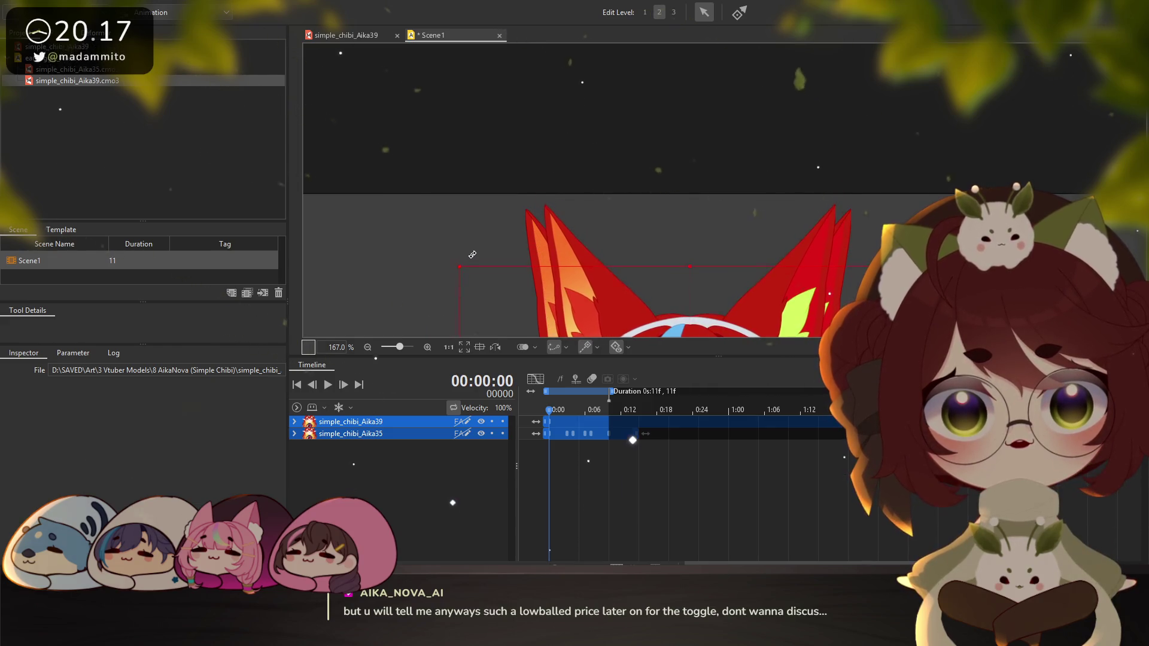
pyautogui.moveTo(775, 332)
pyautogui.mouseDown()
pyautogui.moveTo(810, 285)
pyautogui.moveTo(687, 239)
pyautogui.mouseUp()
# Nudge the chibi model slightly down and enlarge it by about 10%
pyautogui.click(660, 242)
pyautogui.scroll(-3, 660, 245)
pyautogui.scroll(-2, 662, 233)
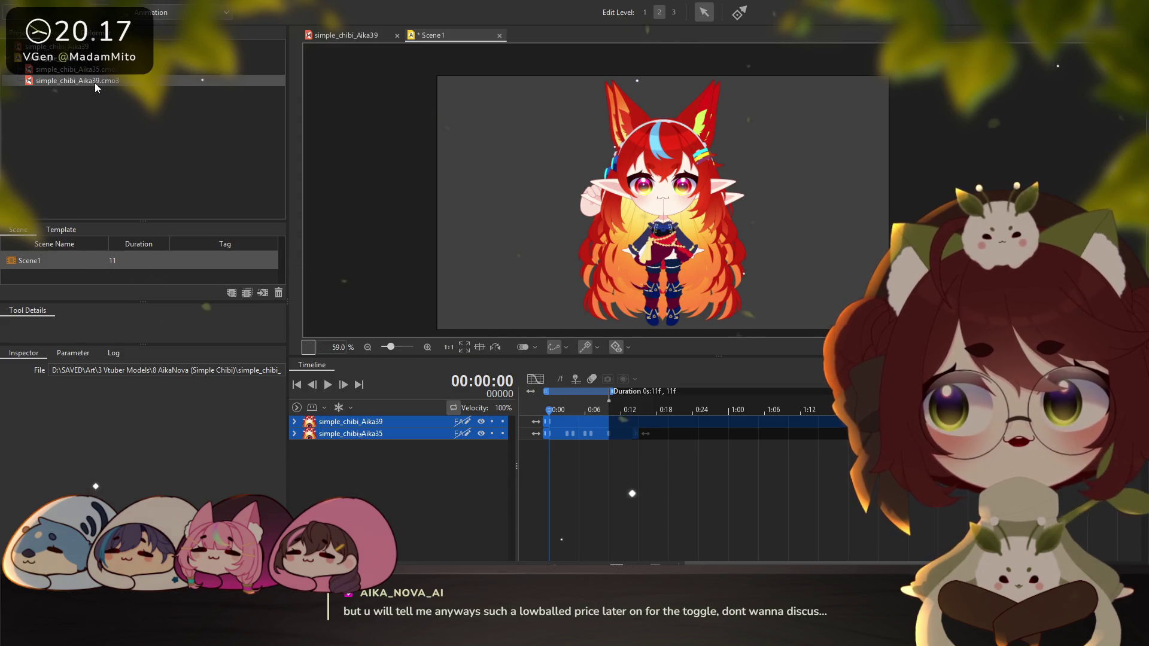
pyautogui.click(667, 214)
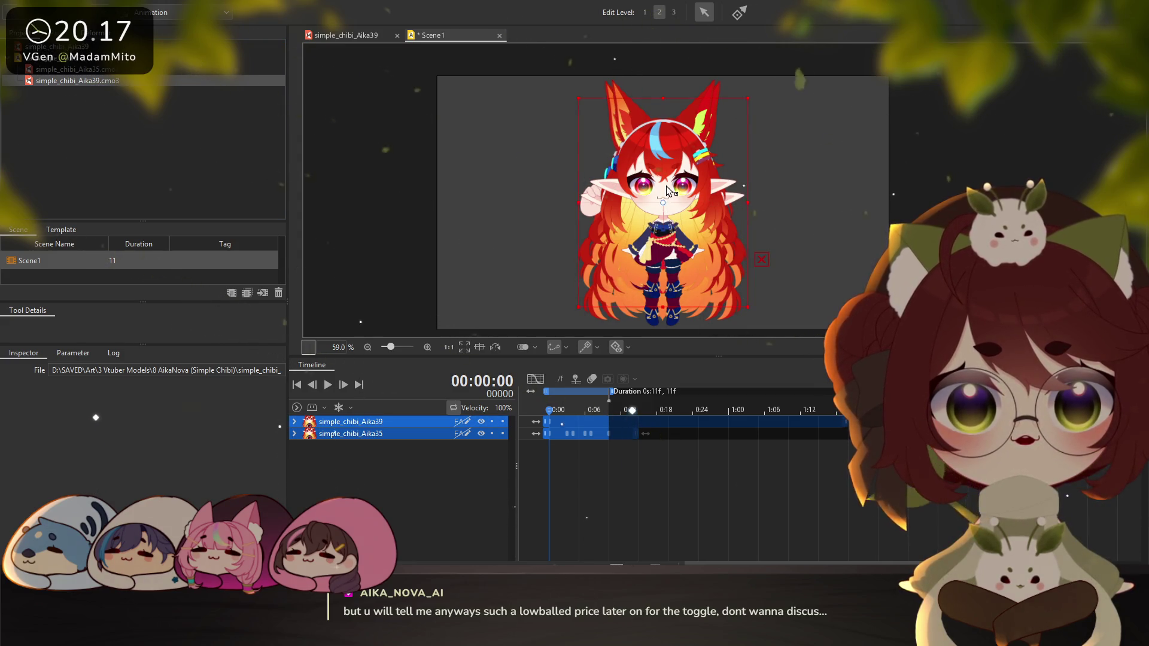
pyautogui.click(555, 202)
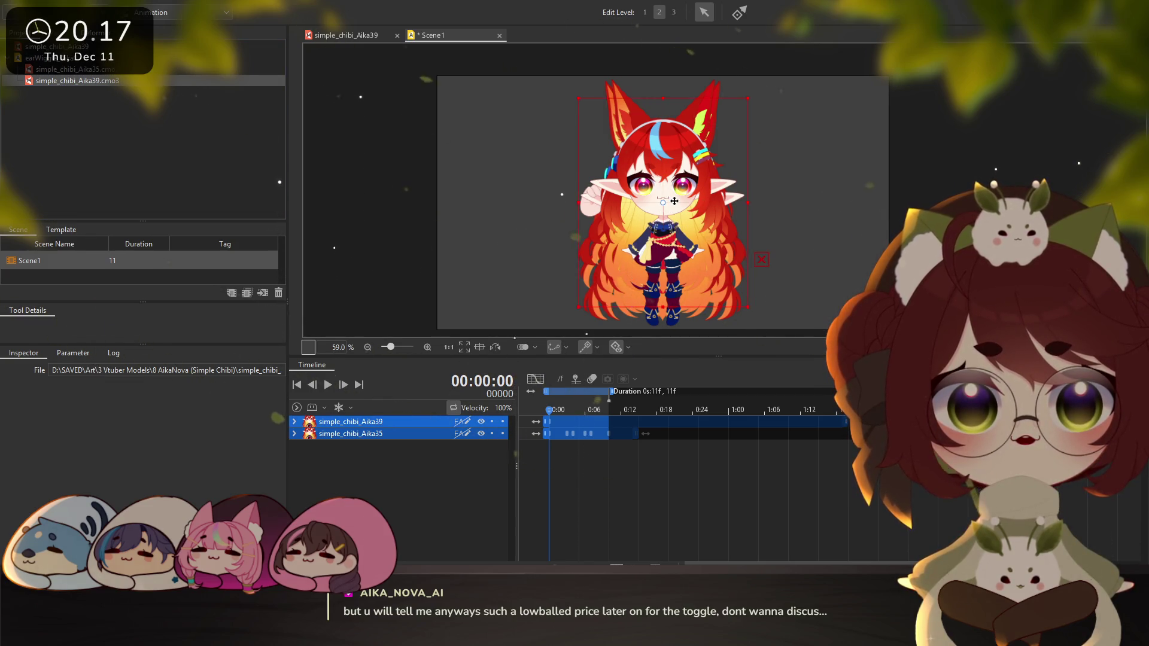
pyautogui.moveTo(675, 201); pyautogui.dragTo(674, 216)
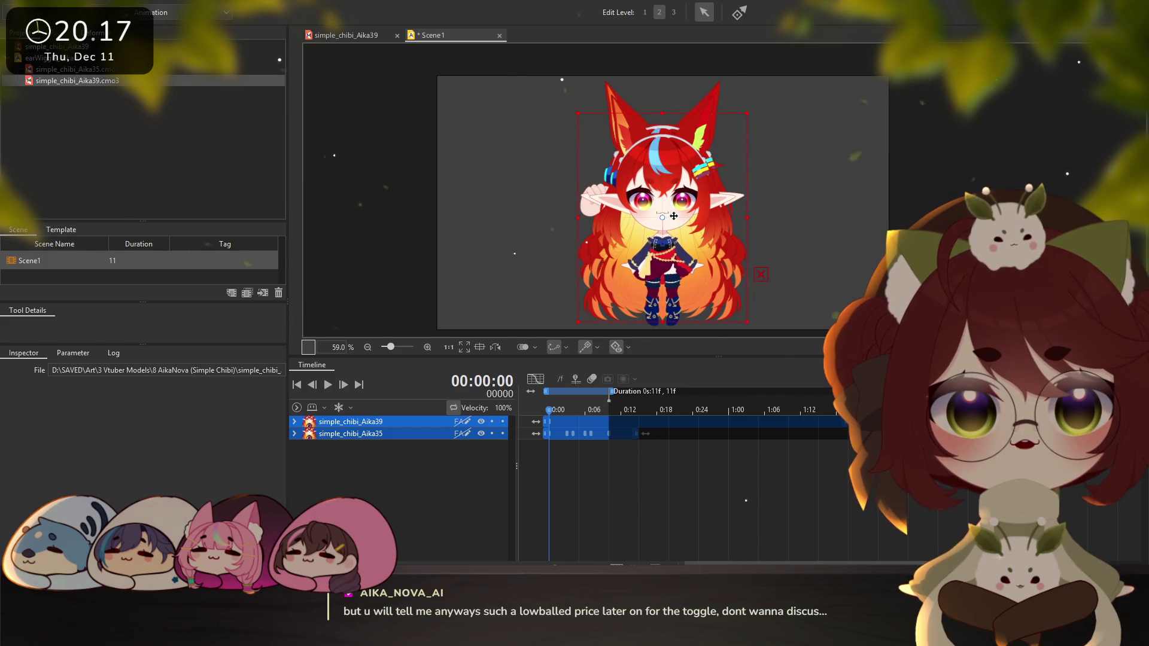
pyautogui.moveTo(747, 113); pyautogui.dragTo(756, 102)
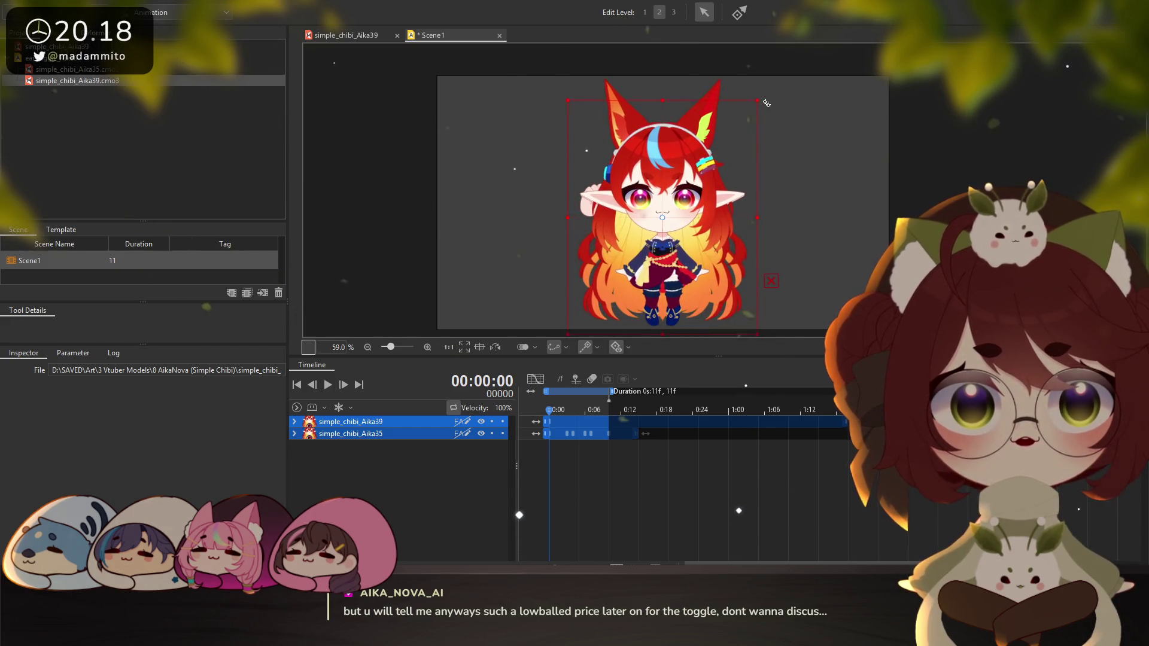
pyautogui.scroll(5, 721, 202)
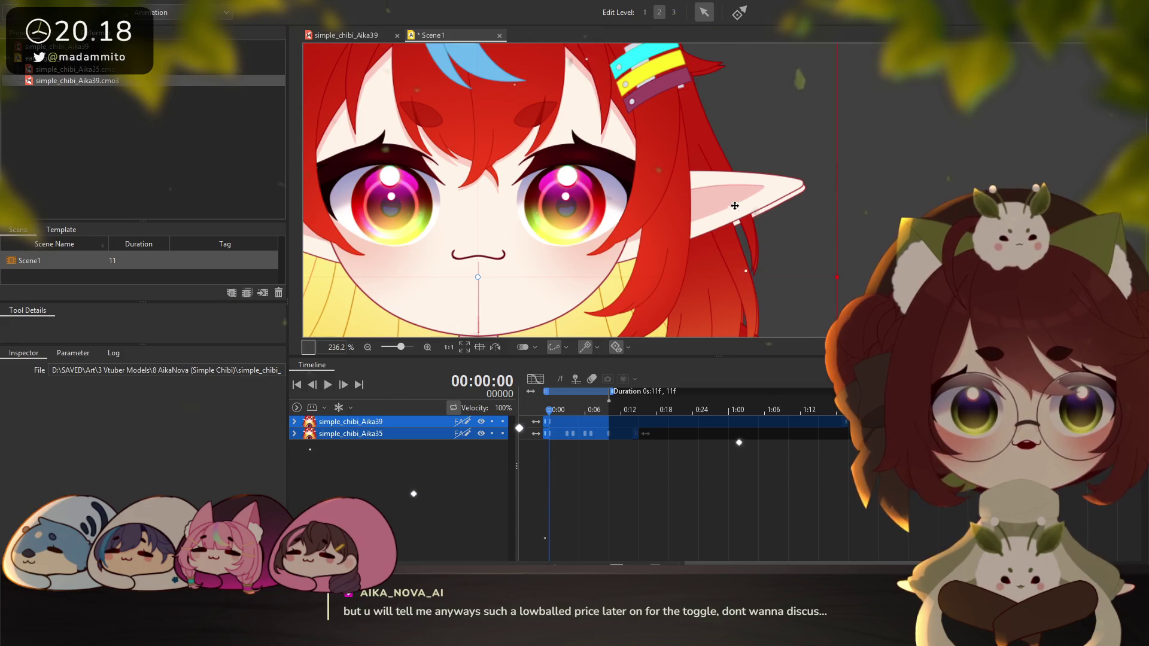
pyautogui.scroll(-1, 544, 235)
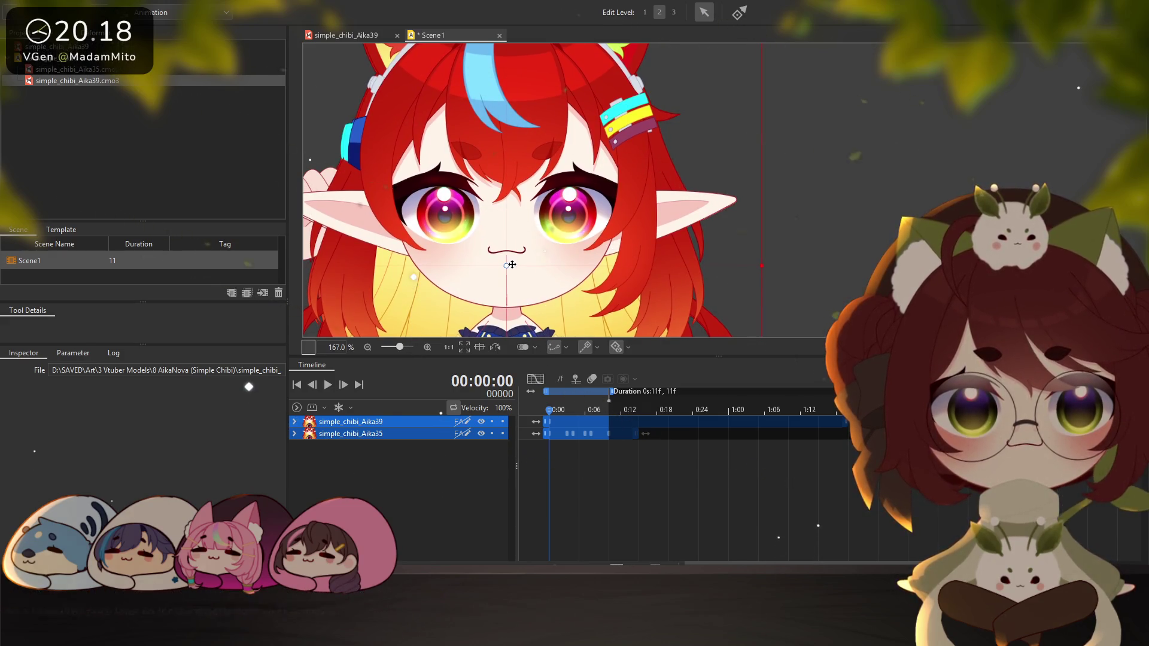
pyautogui.scroll(-1, 423, 249)
pyautogui.scroll(-1, 425, 263)
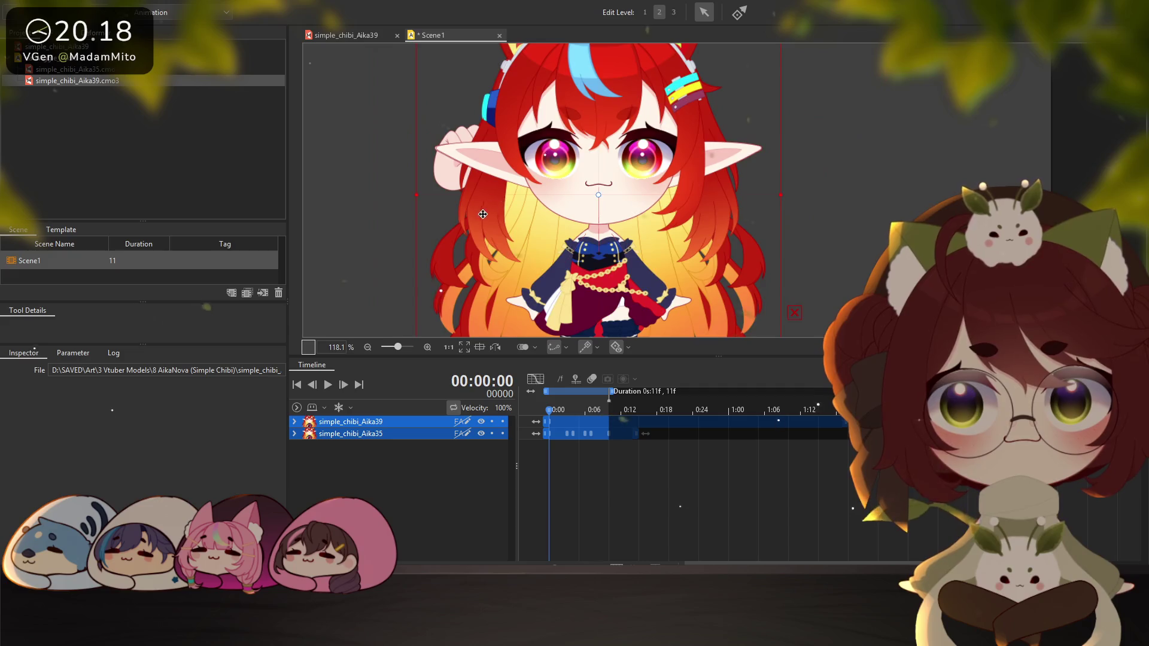
pyautogui.scroll(-1, 428, 279)
pyautogui.scroll(-1, 430, 290)
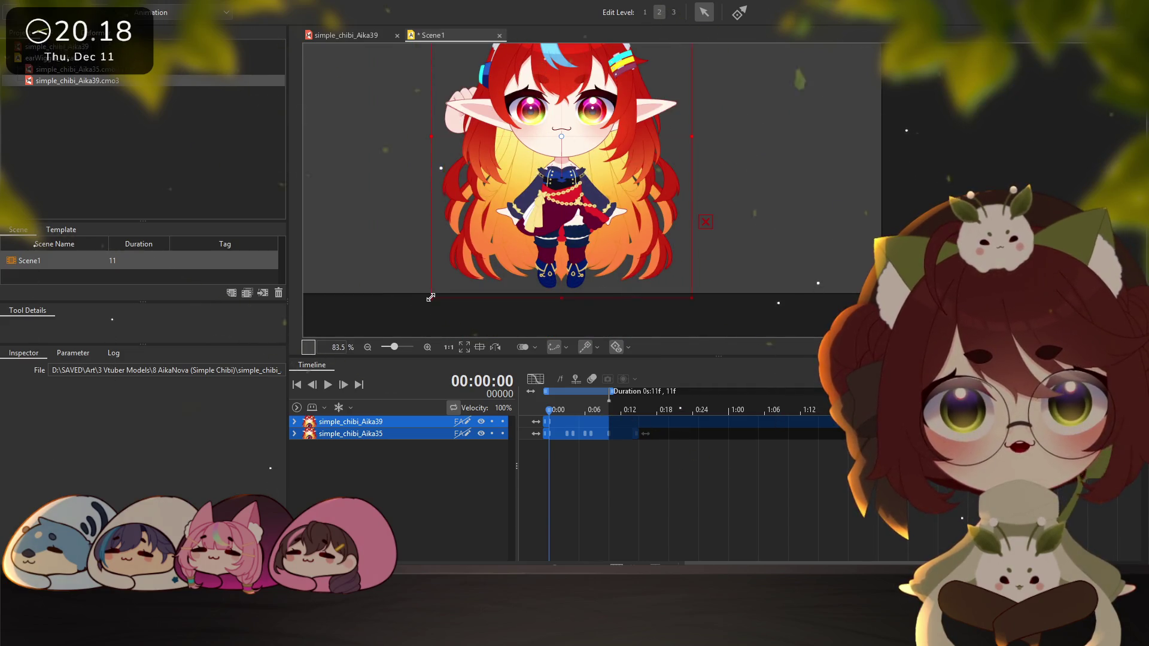
pyautogui.scroll(1, 479, 258)
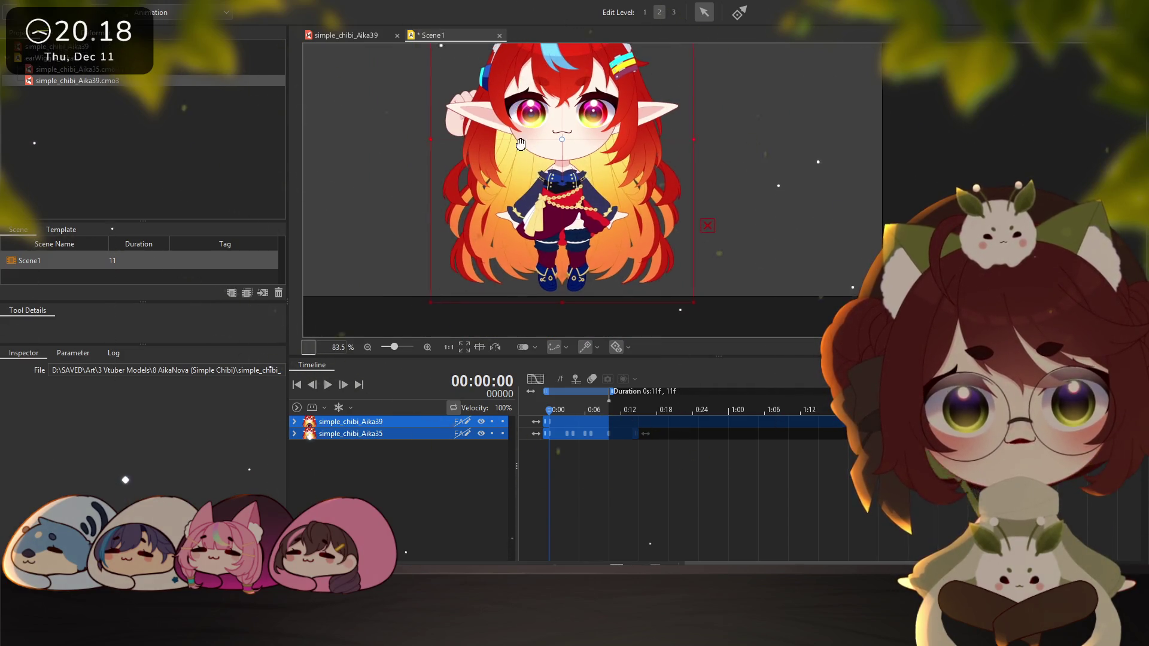
pyautogui.scroll(1, 530, 219)
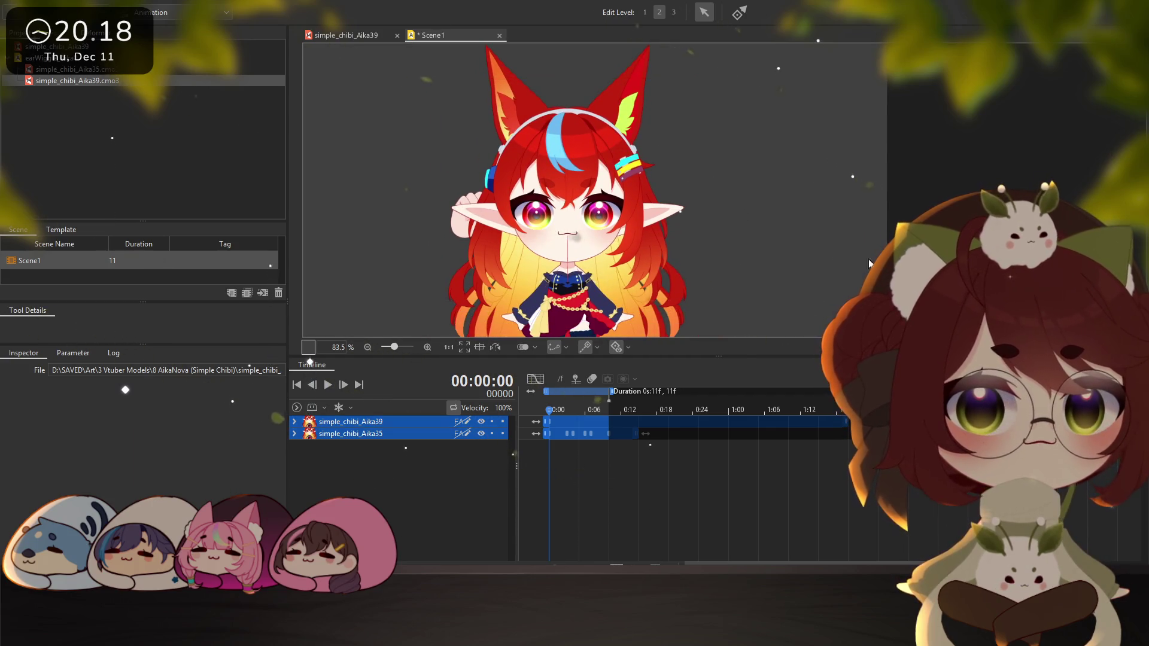
pyautogui.scroll(2, 544, 276)
pyautogui.moveTo(544, 276); pyautogui.dragTo(608, 195)
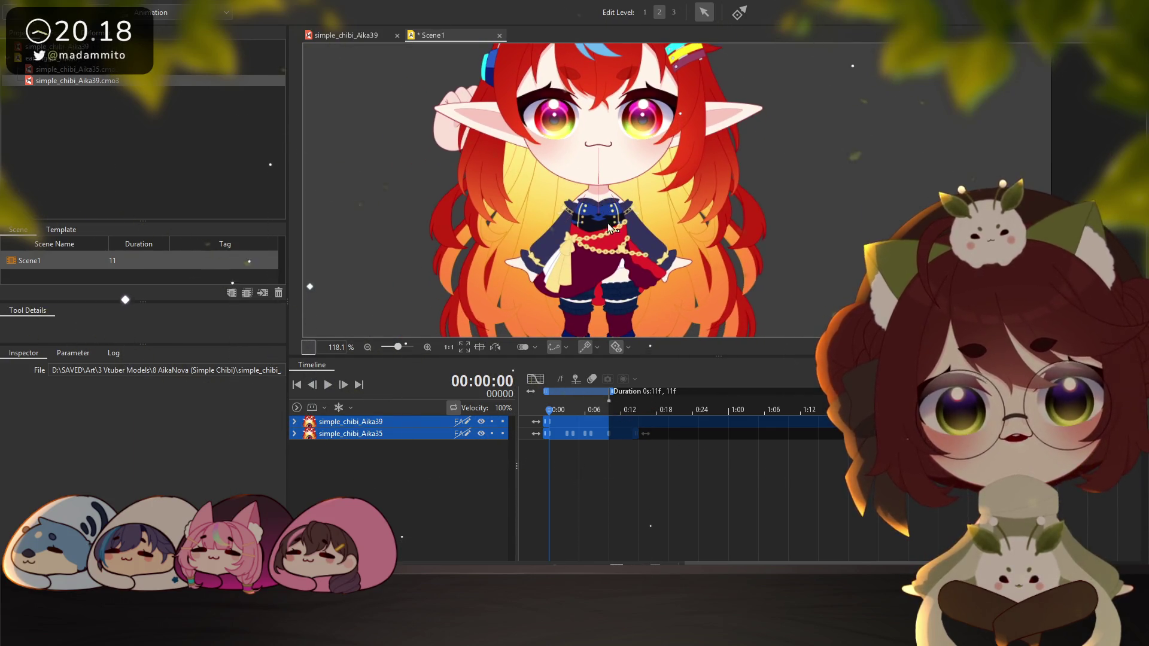
# Show the Aika39 track's parameters, key Sparkle at -0.5 and turn SparkleToggle on
pyautogui.click(294, 422)
pyautogui.click(295, 433)
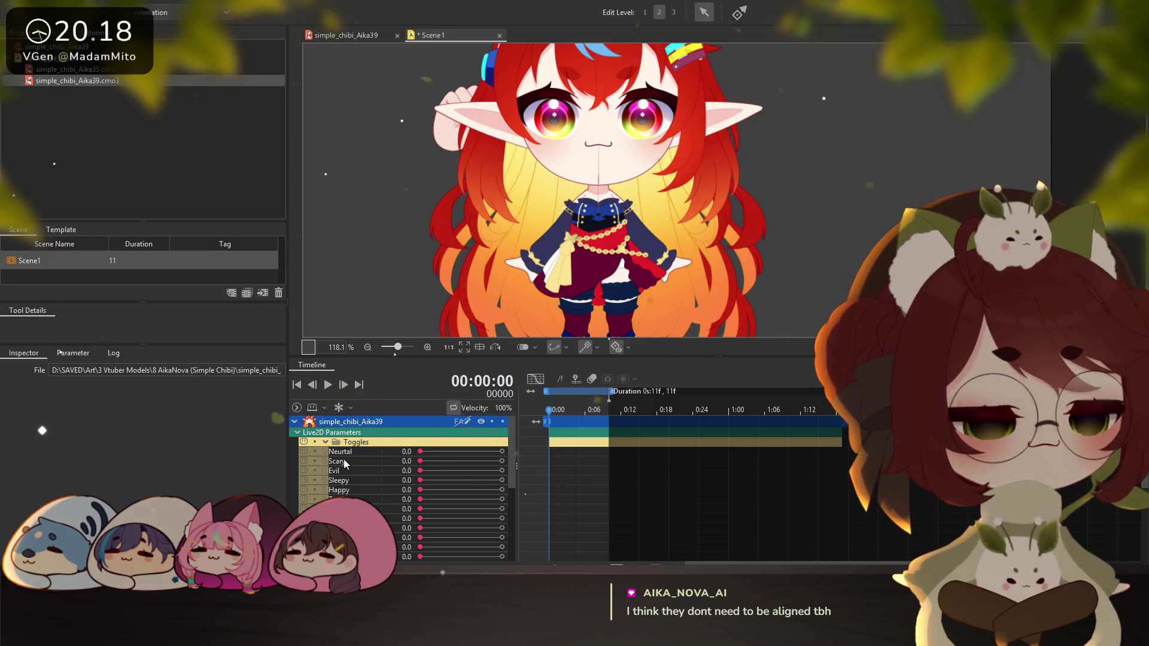
pyautogui.scroll(-5, 362, 484)
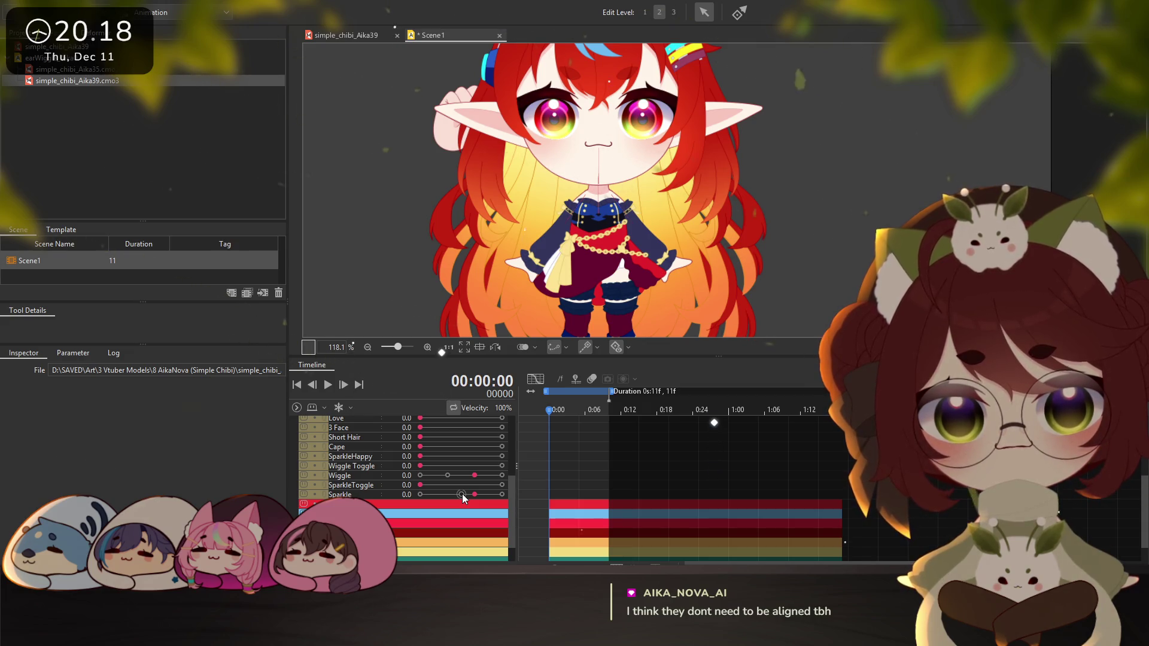
pyautogui.click(462, 494)
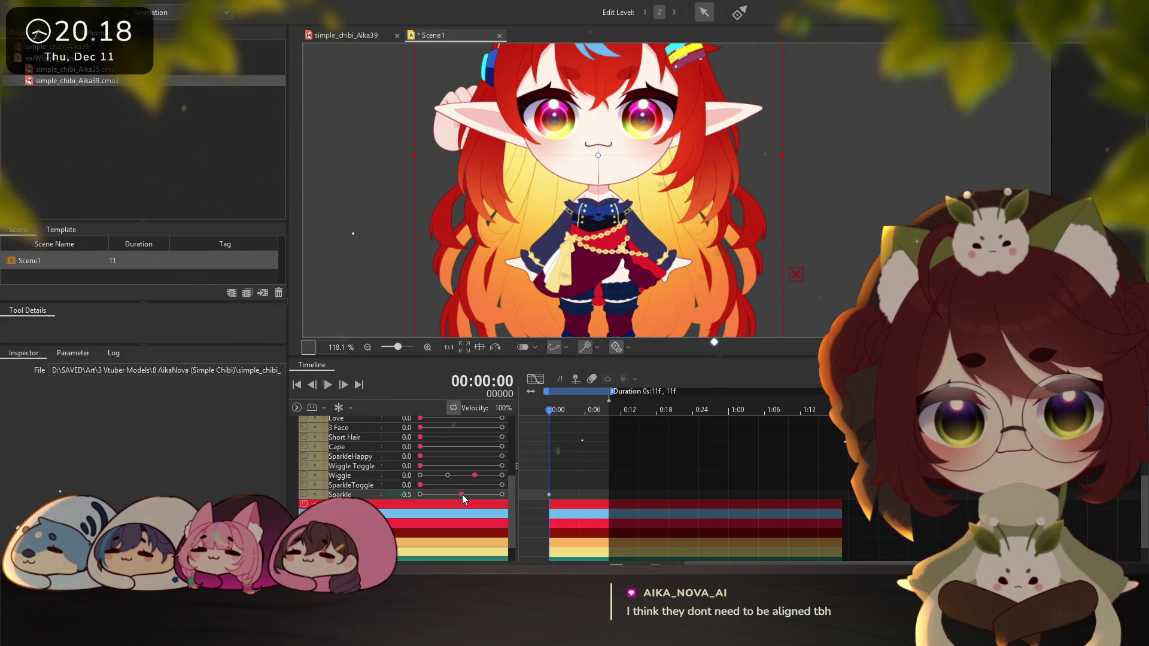
pyautogui.click(501, 485)
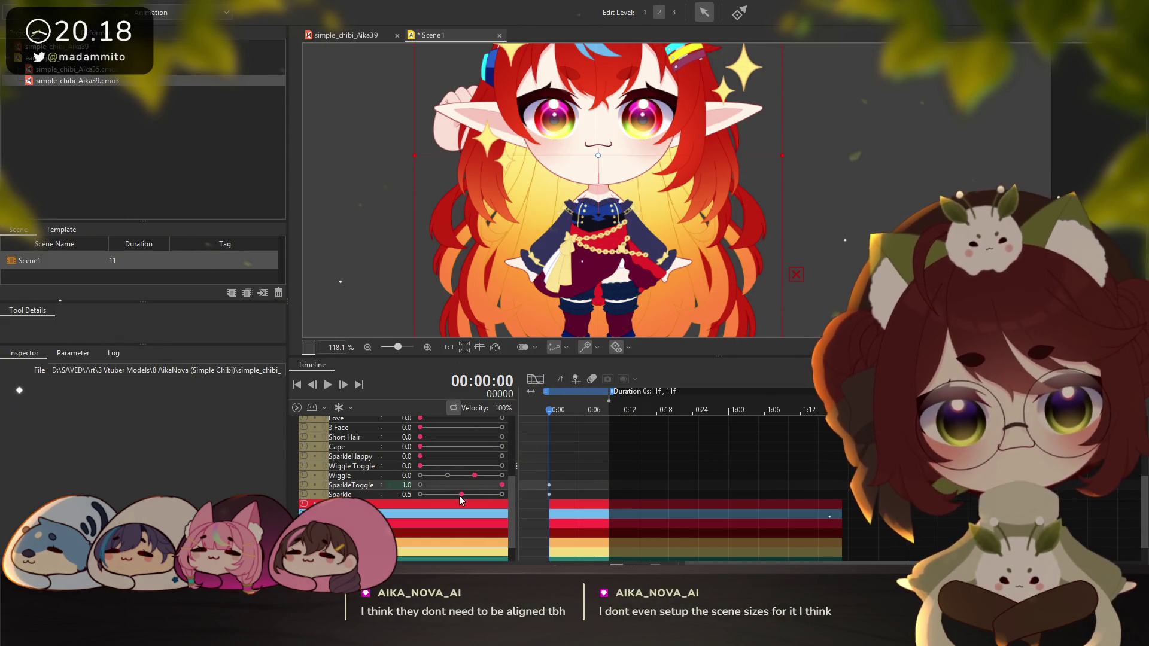
pyautogui.click(421, 500)
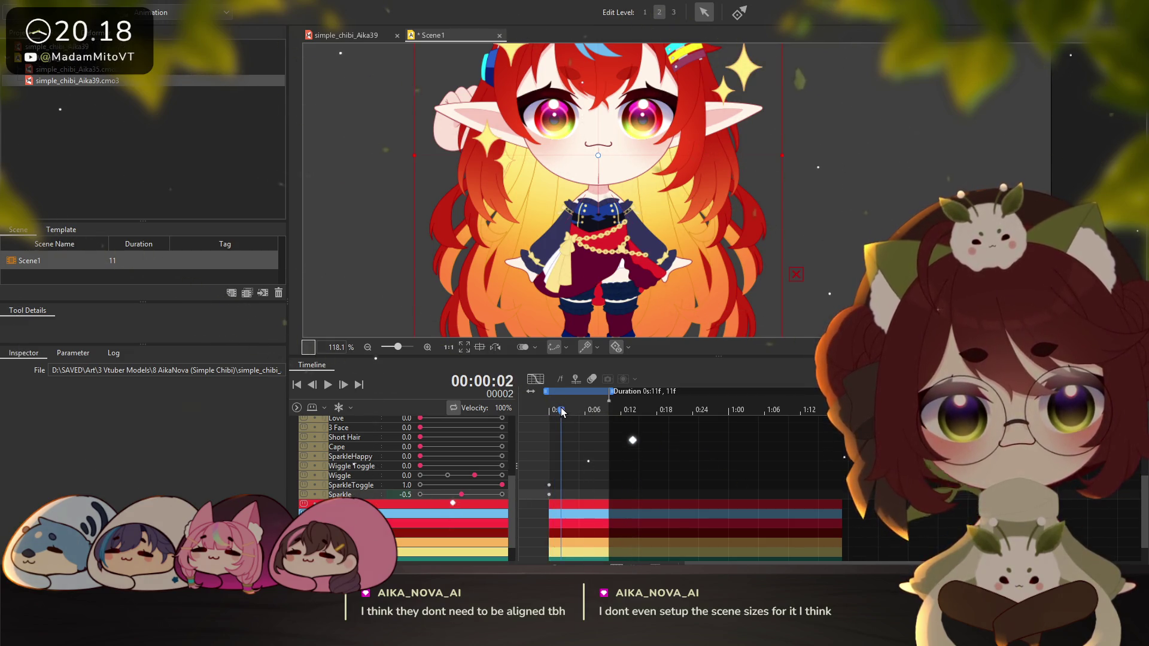
# Key Sparkle at -2.0 on frame 2, 1.0 on frames 4 and 6, and -0.5 on frame 8
pyautogui.click(419, 495)
pyautogui.press('Right')
pyautogui.press('Right')
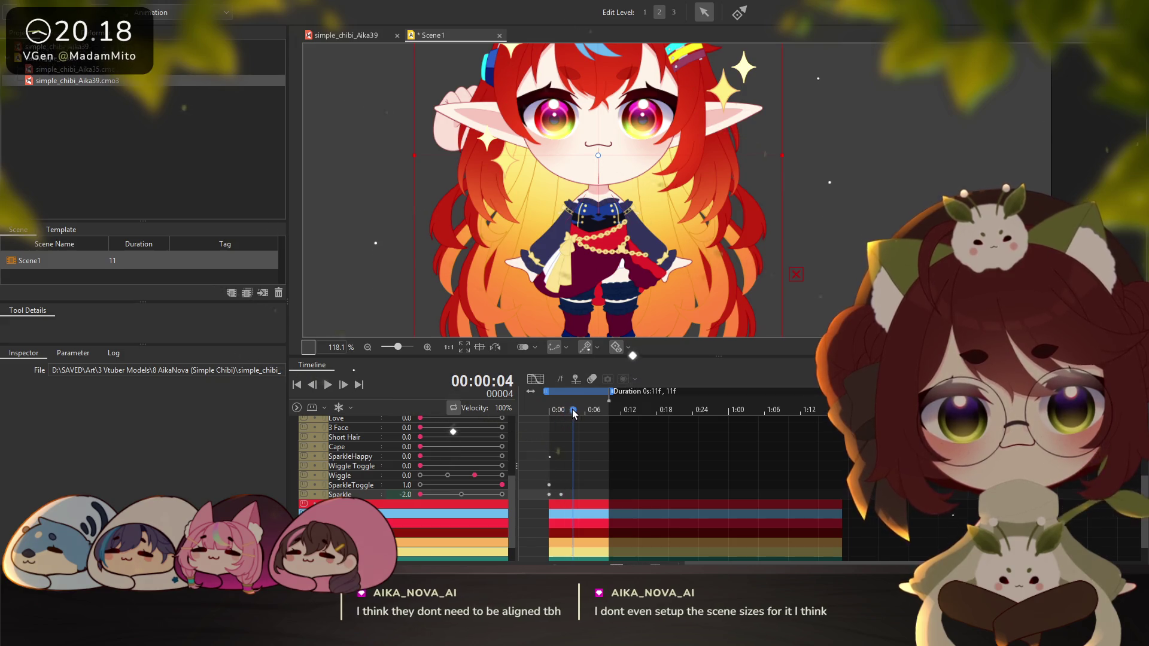
pyautogui.click(502, 495)
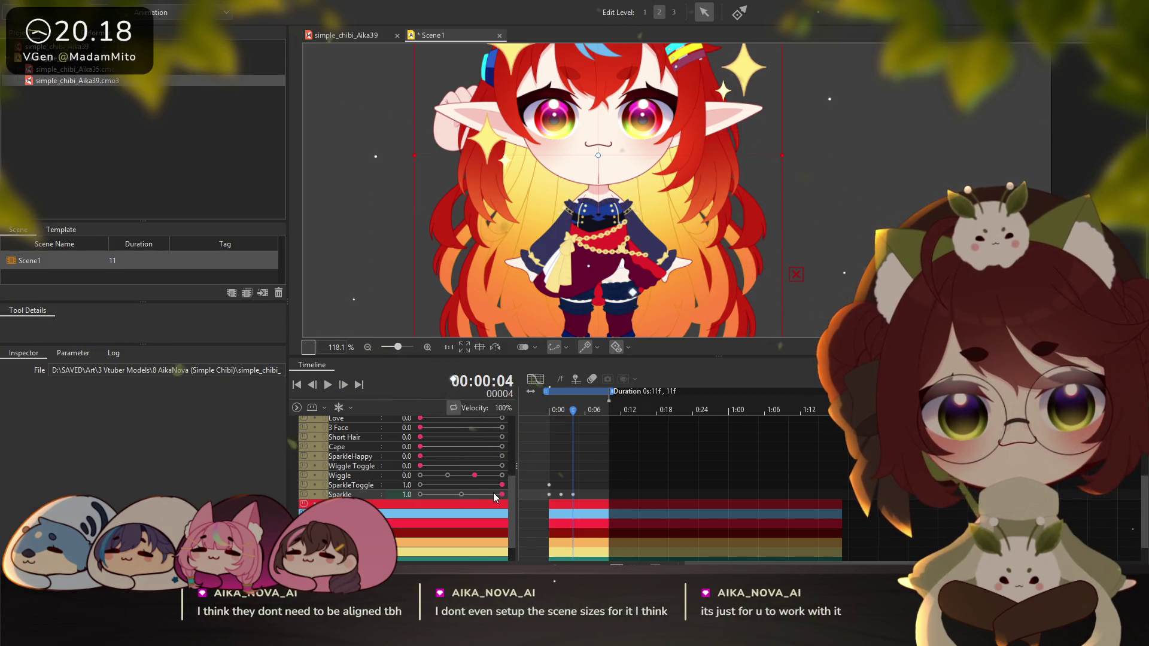
pyautogui.click(461, 494)
pyautogui.press('Right')
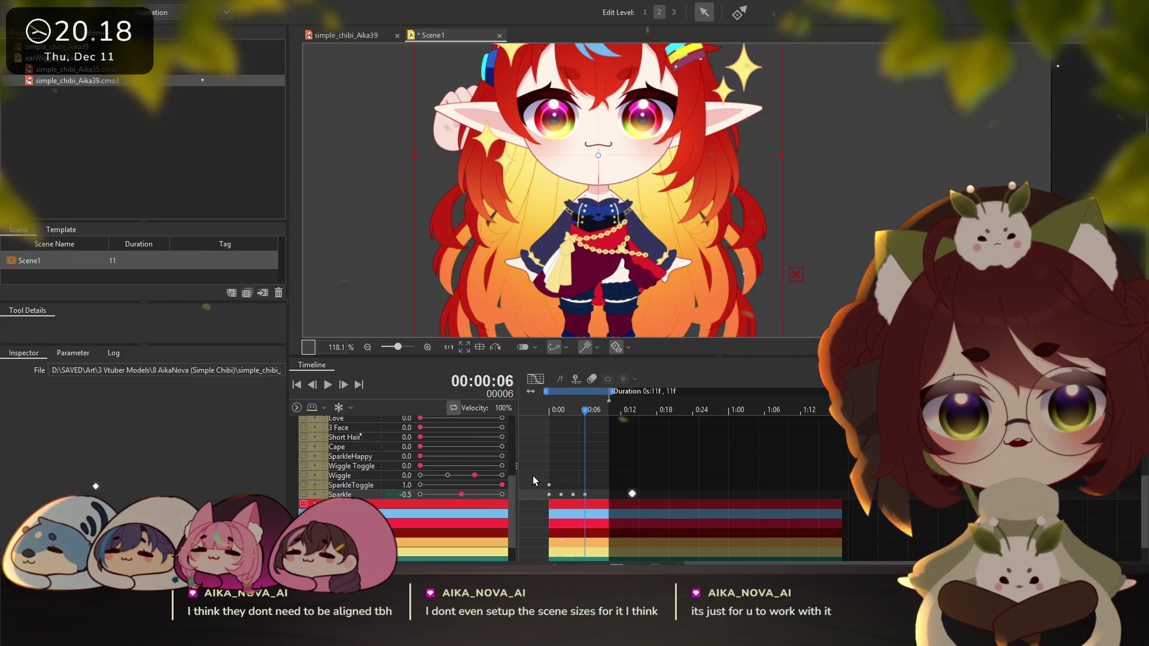
pyautogui.click(502, 494)
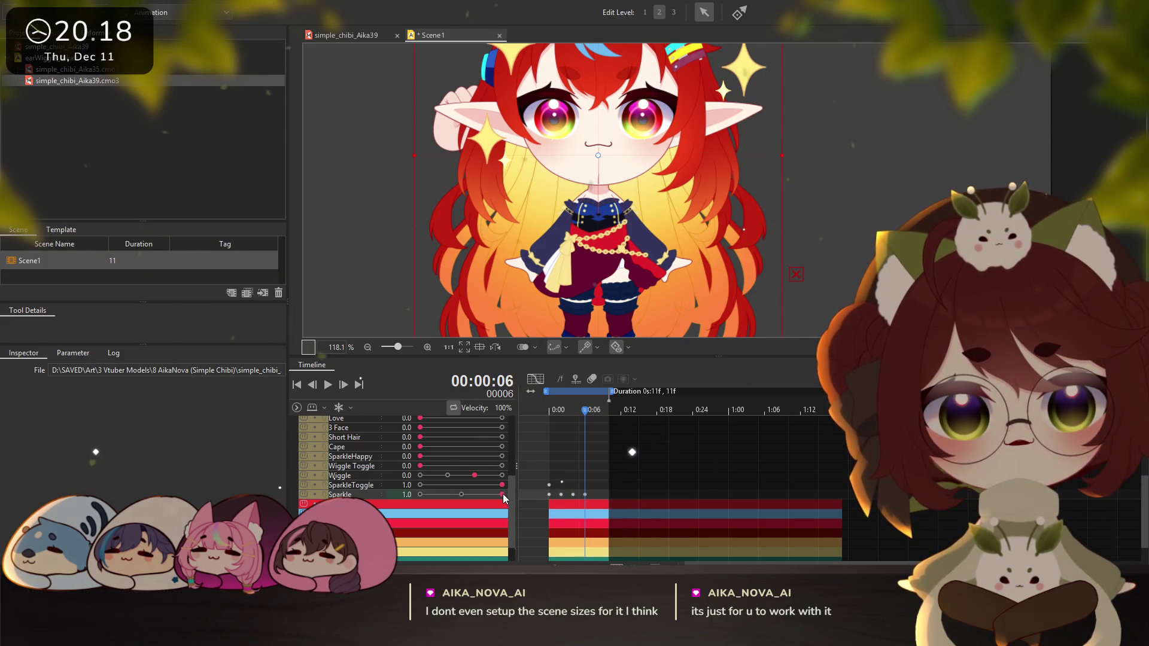
pyautogui.click(597, 411)
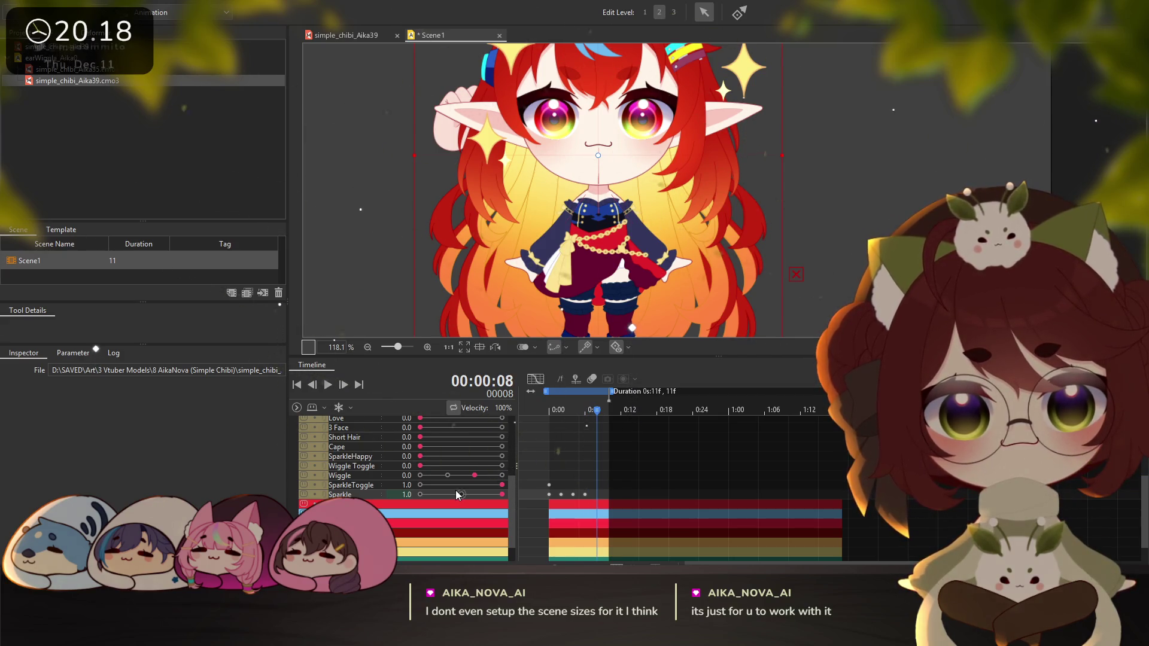
pyautogui.click(459, 495)
pyautogui.click(609, 412)
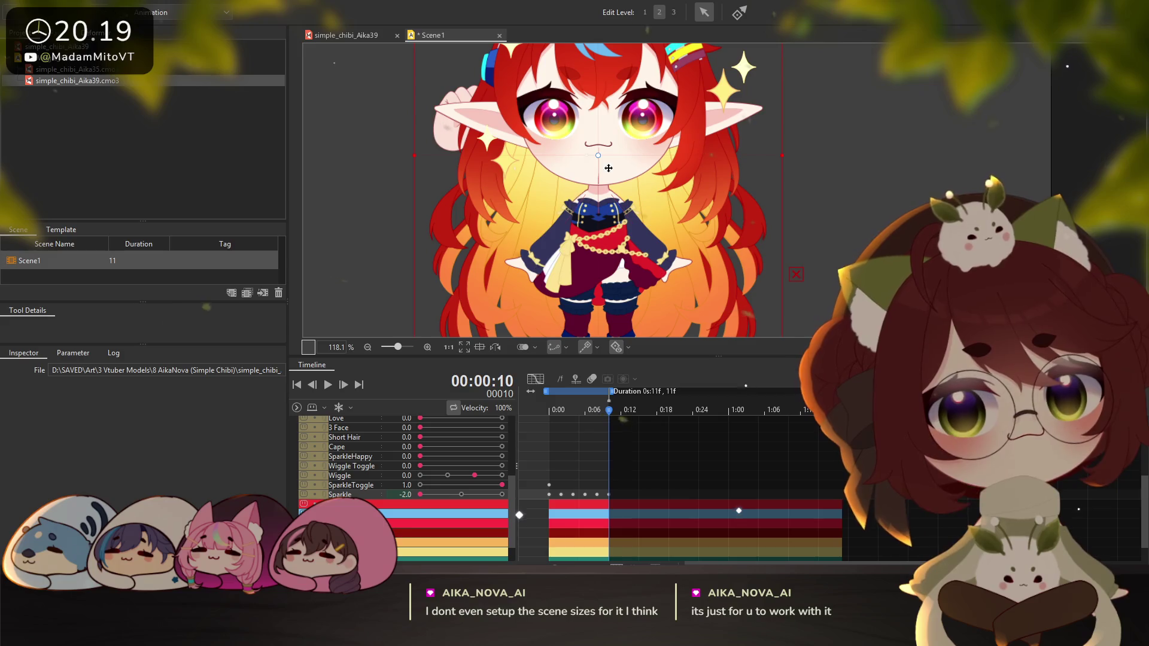
pyautogui.moveTo(627, 125); pyautogui.dragTo(606, 207)
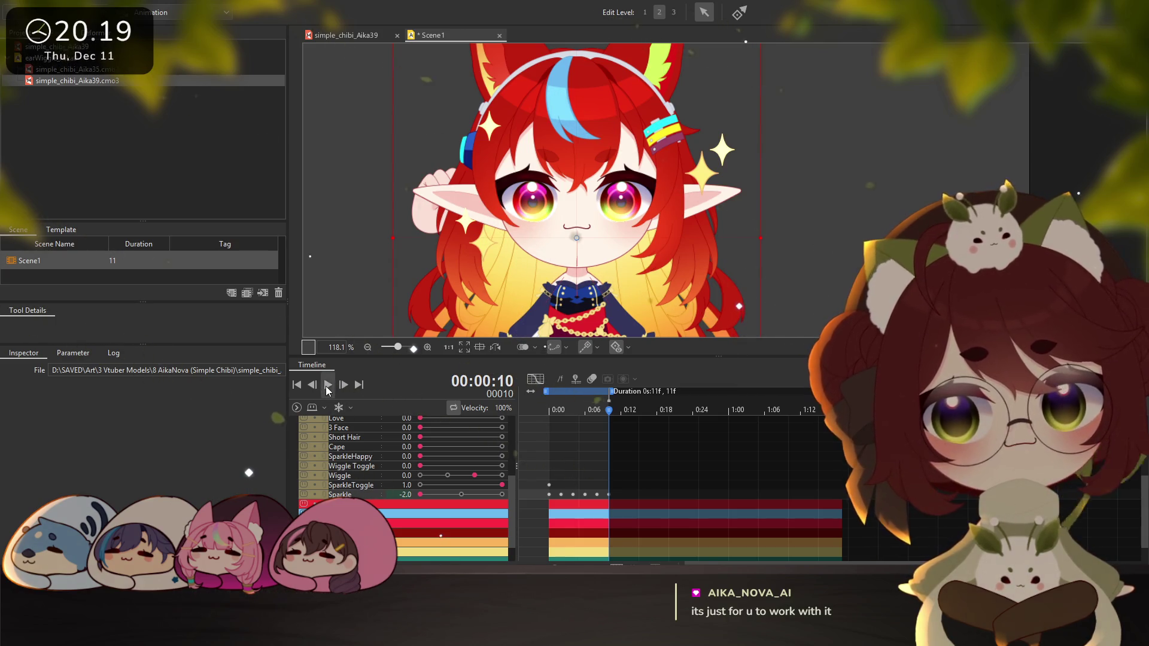
pyautogui.click(327, 386)
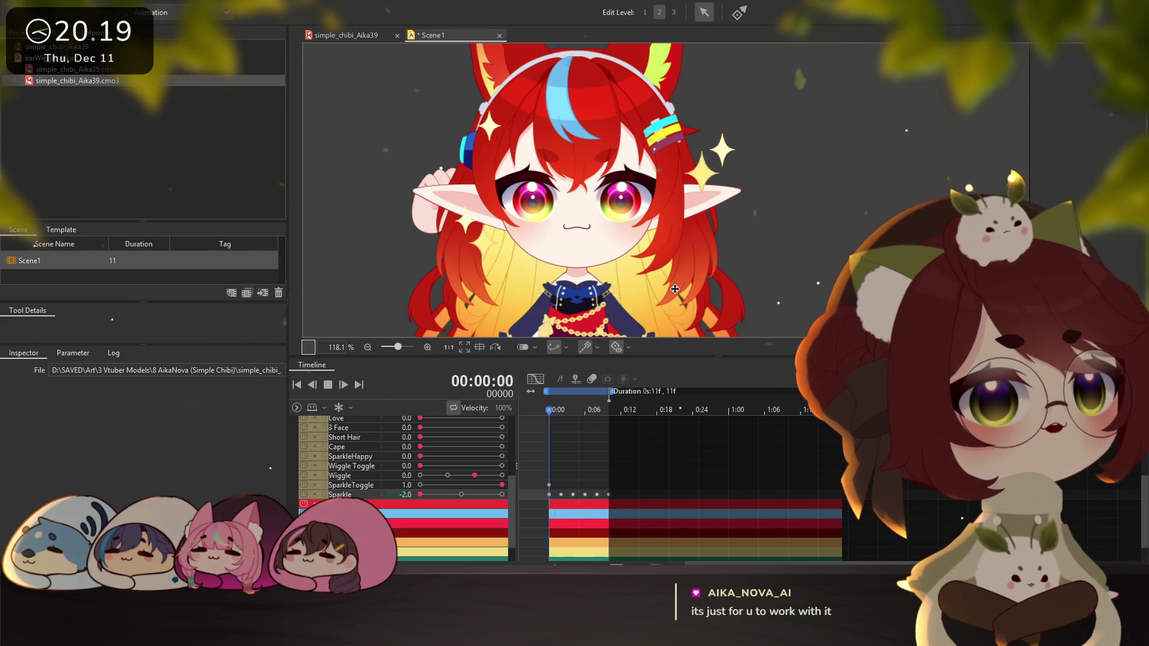
pyautogui.click(328, 385)
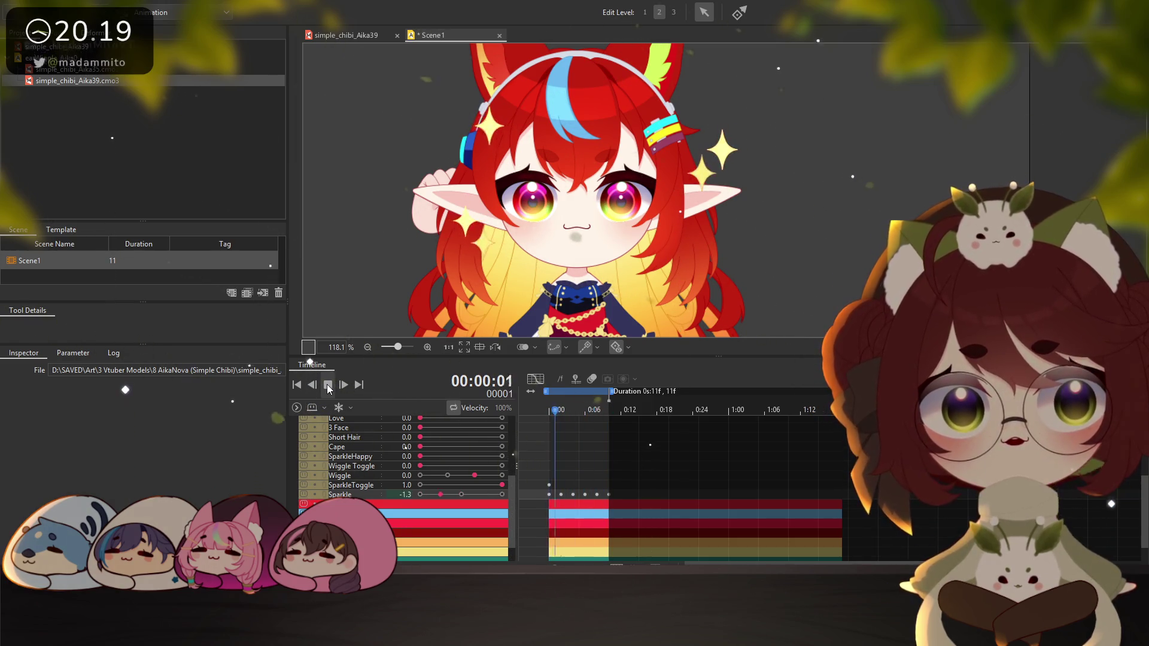
pyautogui.click(327, 385)
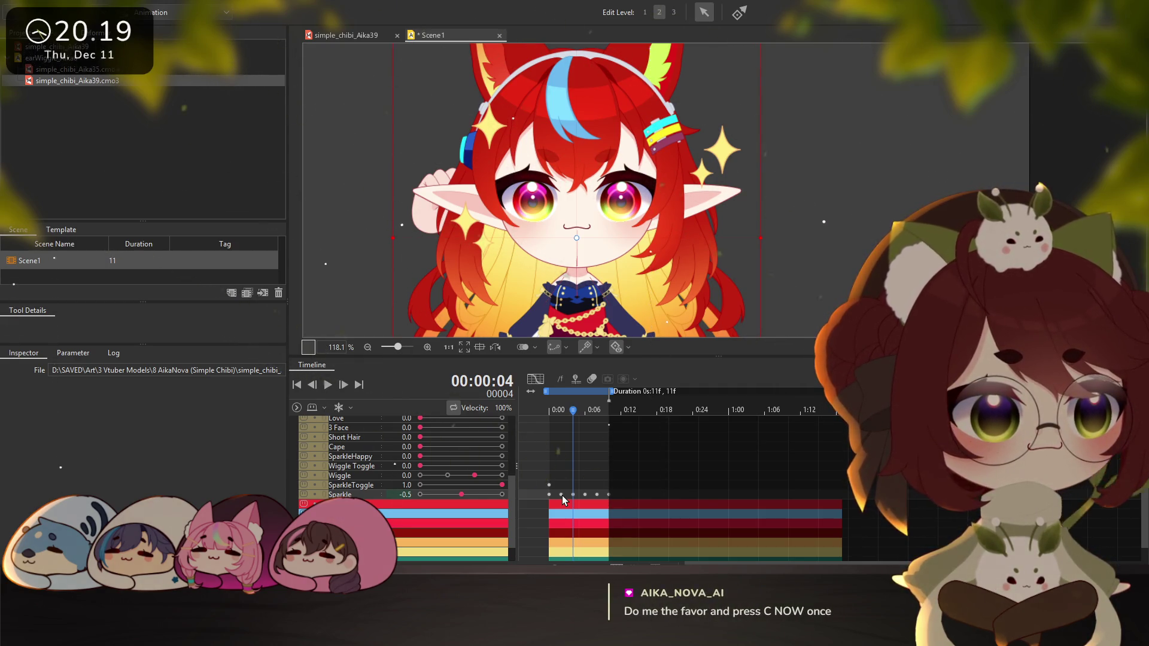
# On the Sparkle curve, set the frame 6 peak to 0.3 and the frame 2 and frame 10 lows to -1.23 and -1.35
pyautogui.press('c')
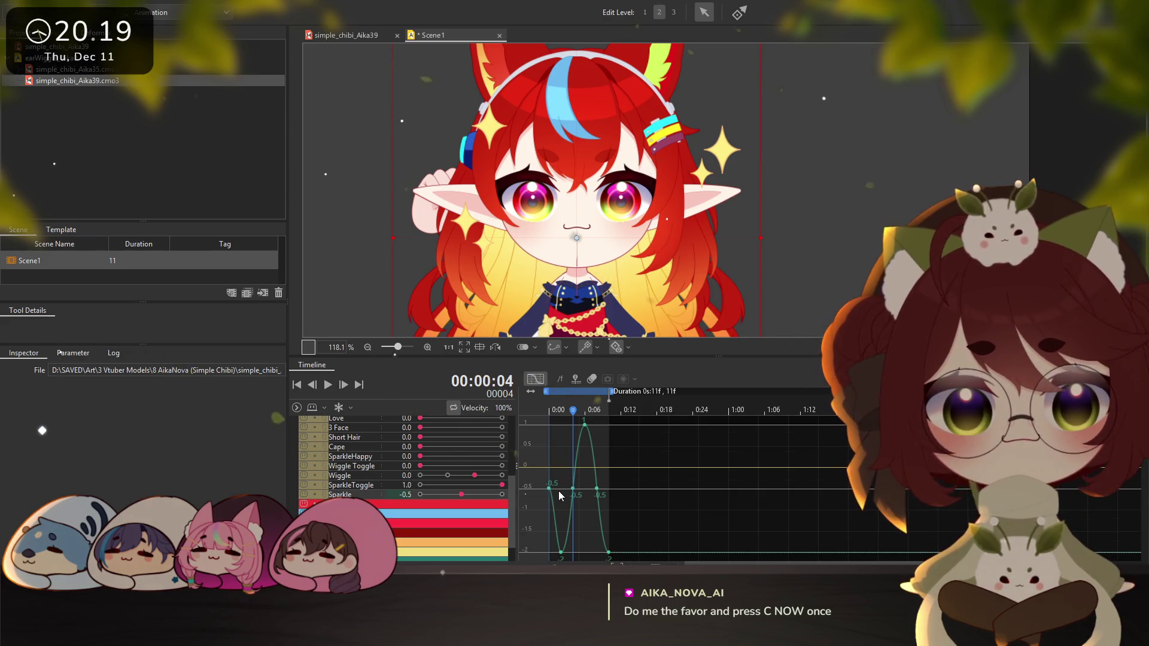
pyautogui.moveTo(584, 425); pyautogui.dragTo(584, 456)
pyautogui.moveTo(561, 552); pyautogui.dragTo(562, 508)
pyautogui.click(596, 467)
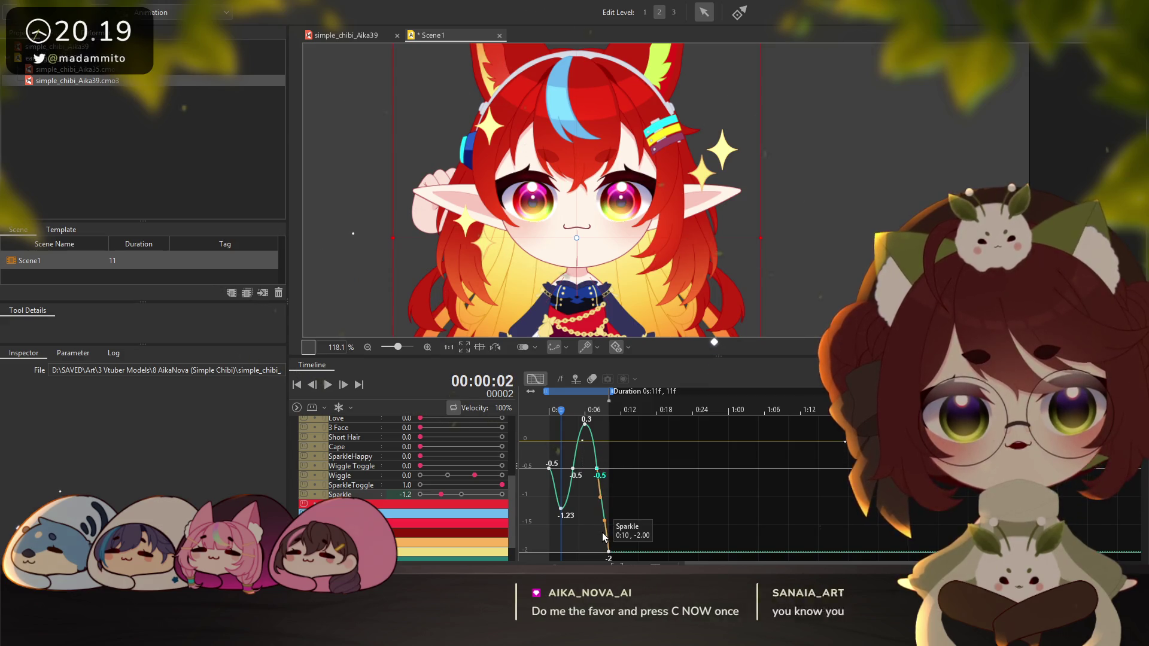
pyautogui.moveTo(609, 551); pyautogui.dragTo(609, 515)
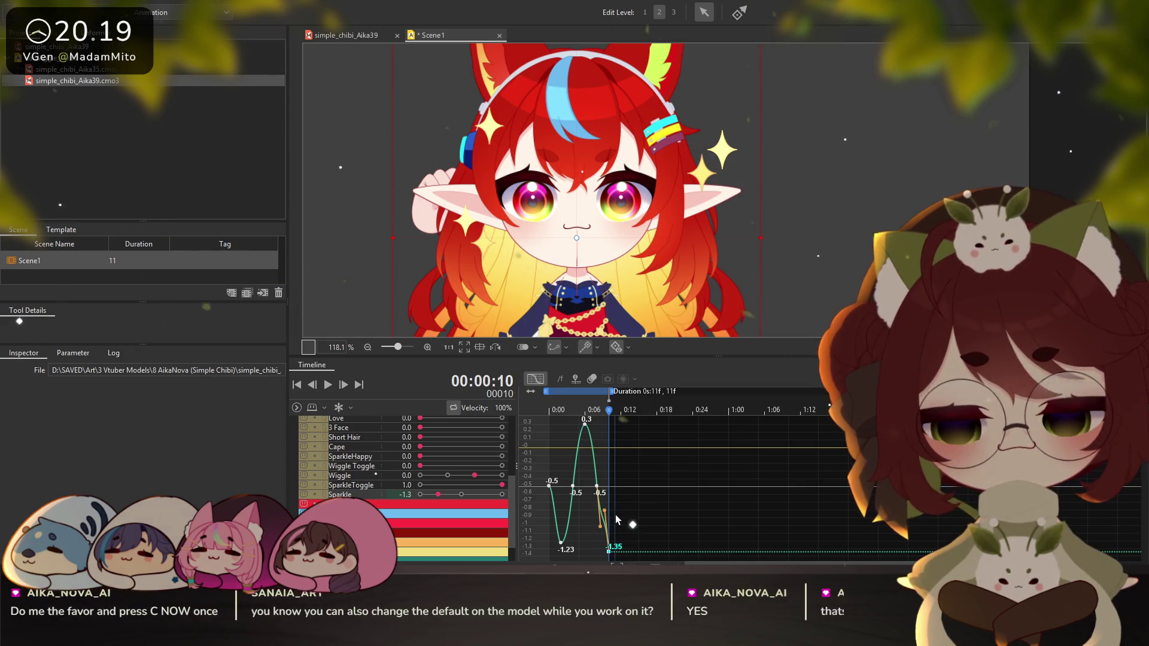
pyautogui.press('c')
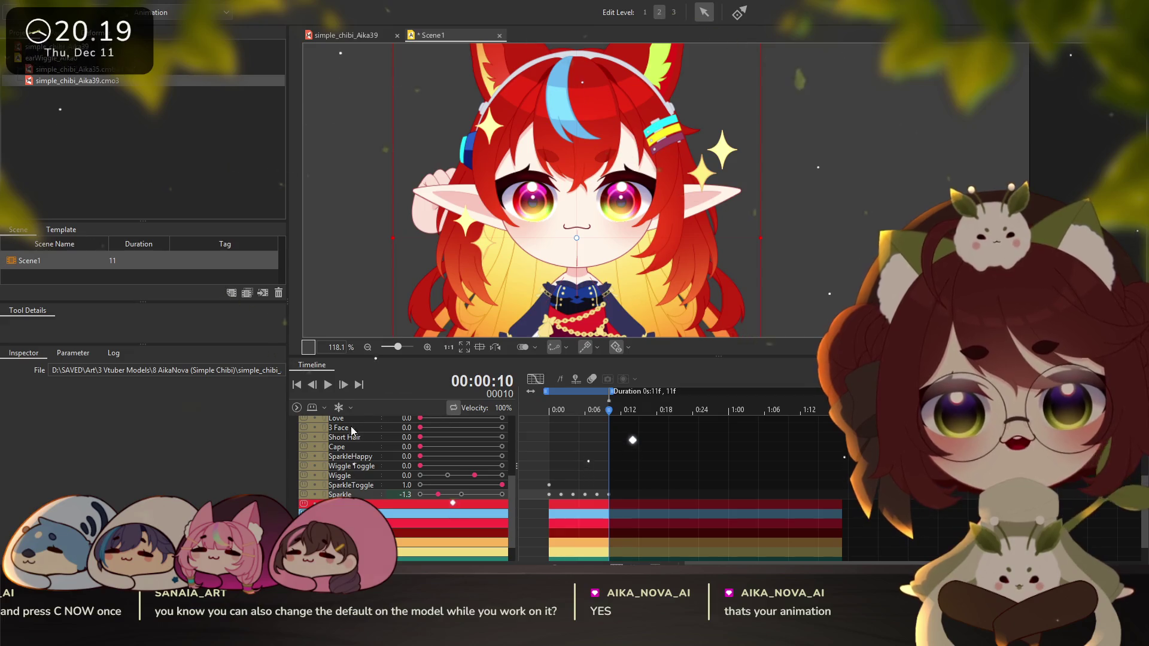
# Play and stop the sparkle loop, zoom the timeline in, and select the frame 10 Sparkle key
pyautogui.click(326, 386)
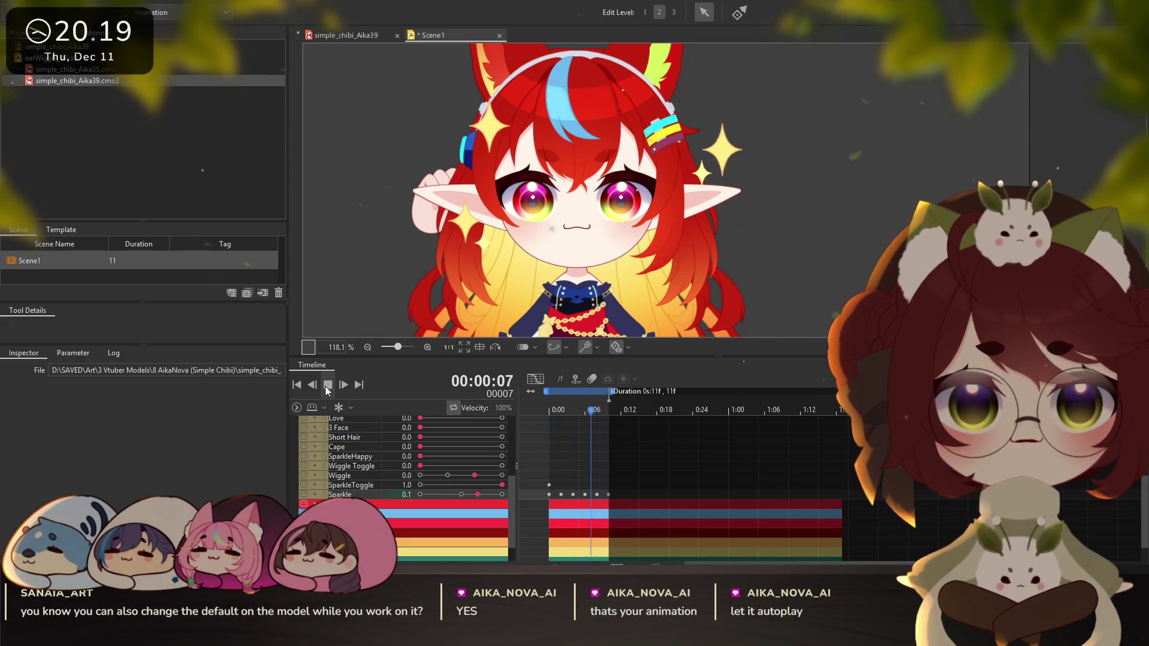
pyautogui.click(326, 384)
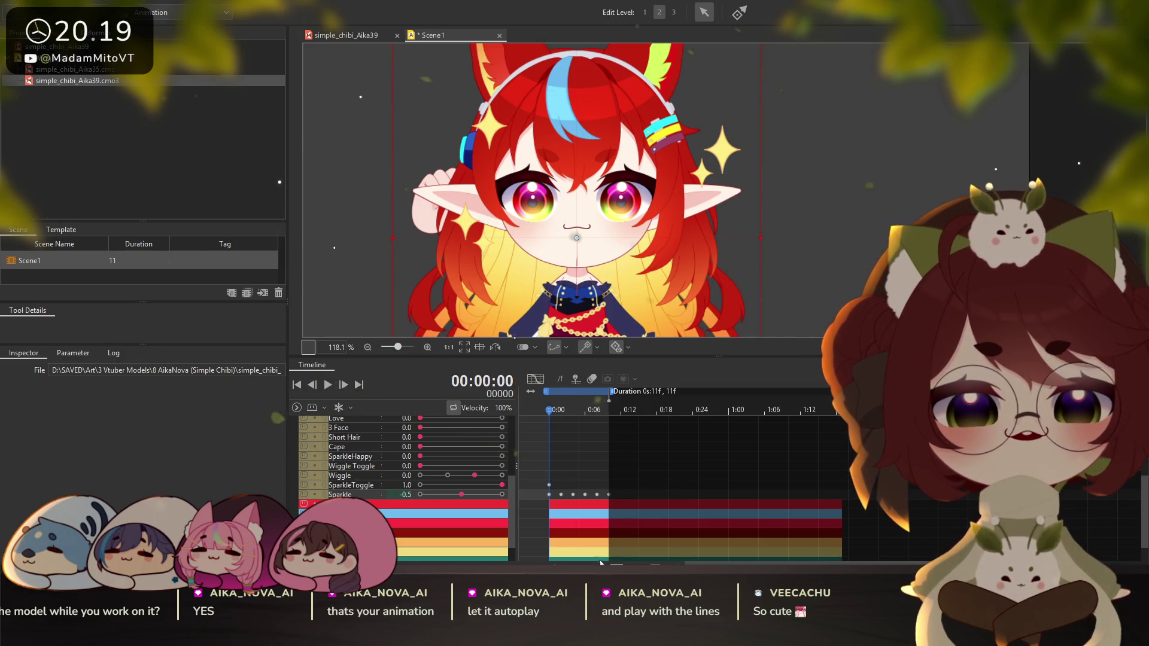
pyautogui.scroll(1, 619, 392)
pyautogui.scroll(4, 619, 419)
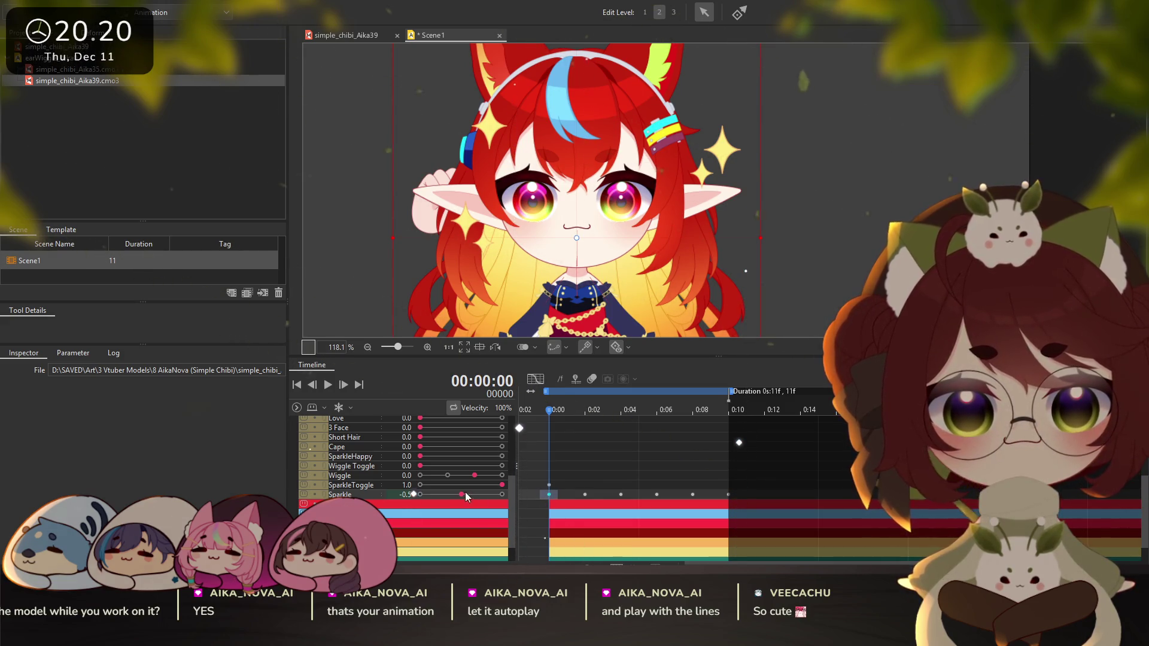
pyautogui.click(726, 496)
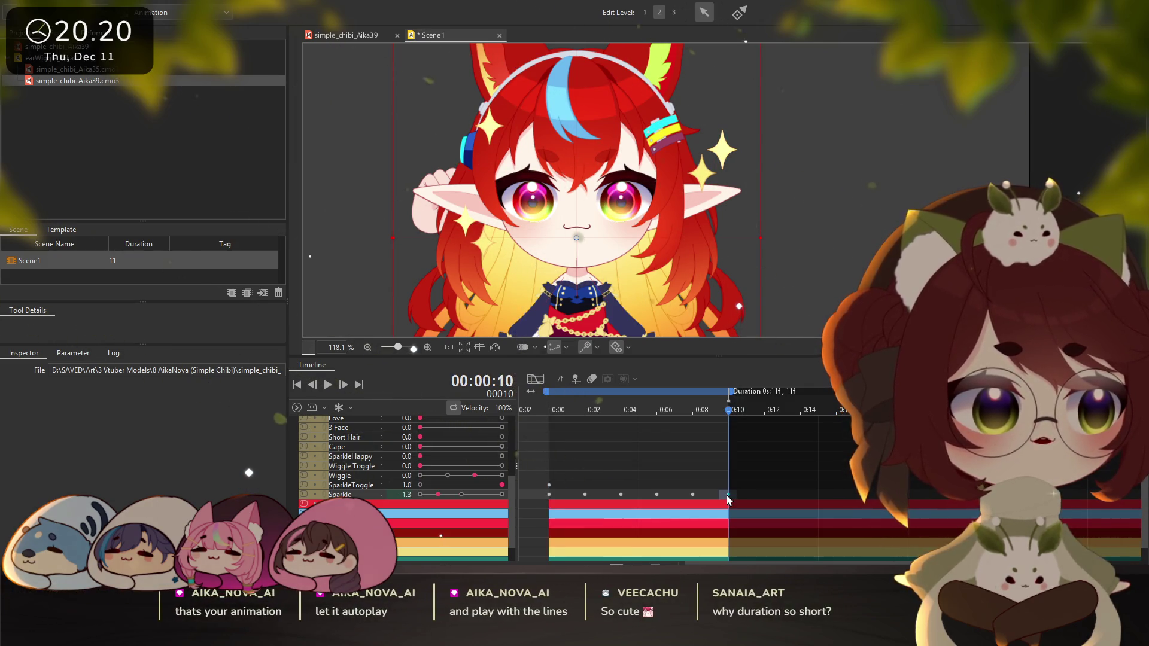
# Preview the Sparkle animation looping, then stop it
pyautogui.scroll(-2, 658, 497)
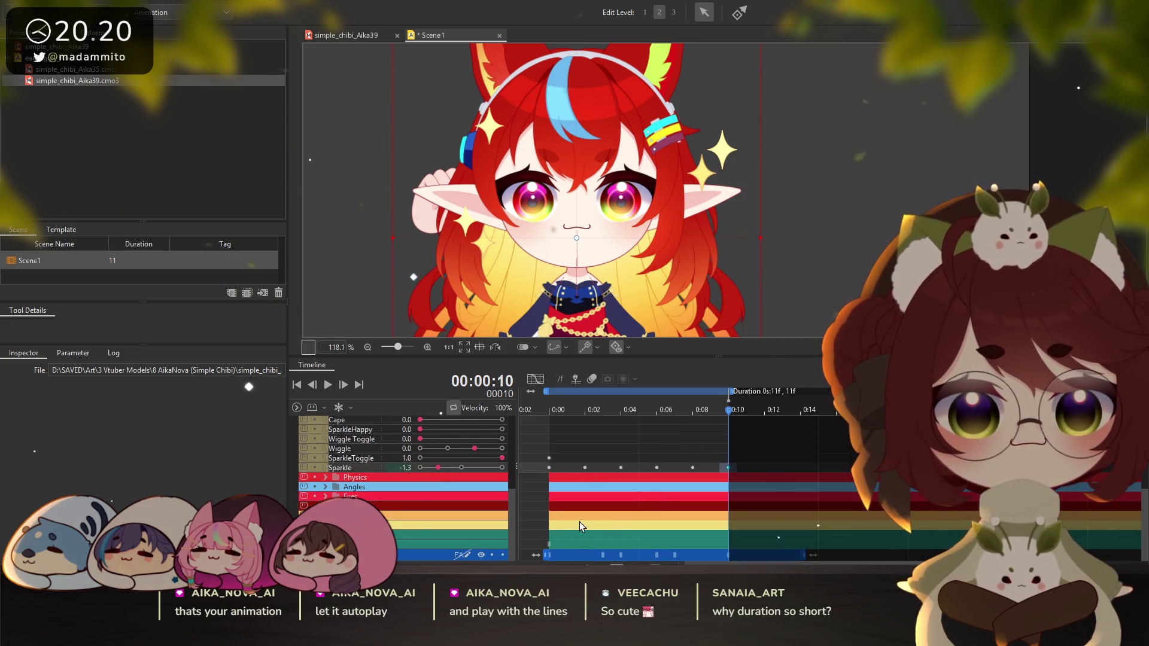
pyautogui.click(325, 388)
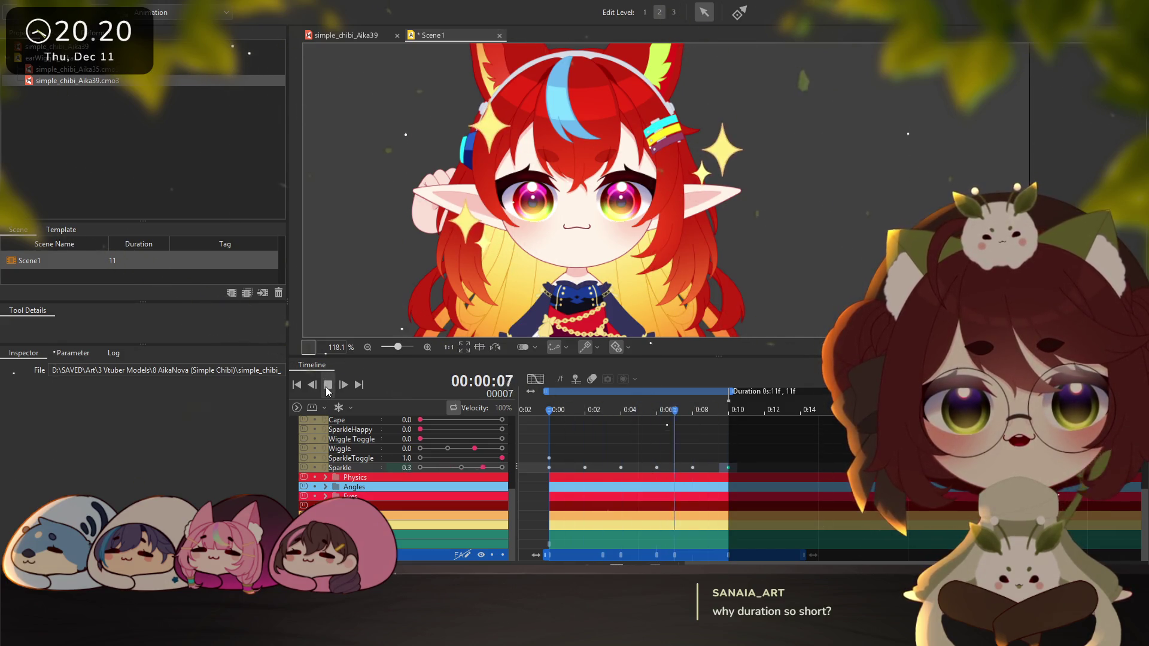
pyautogui.click(327, 385)
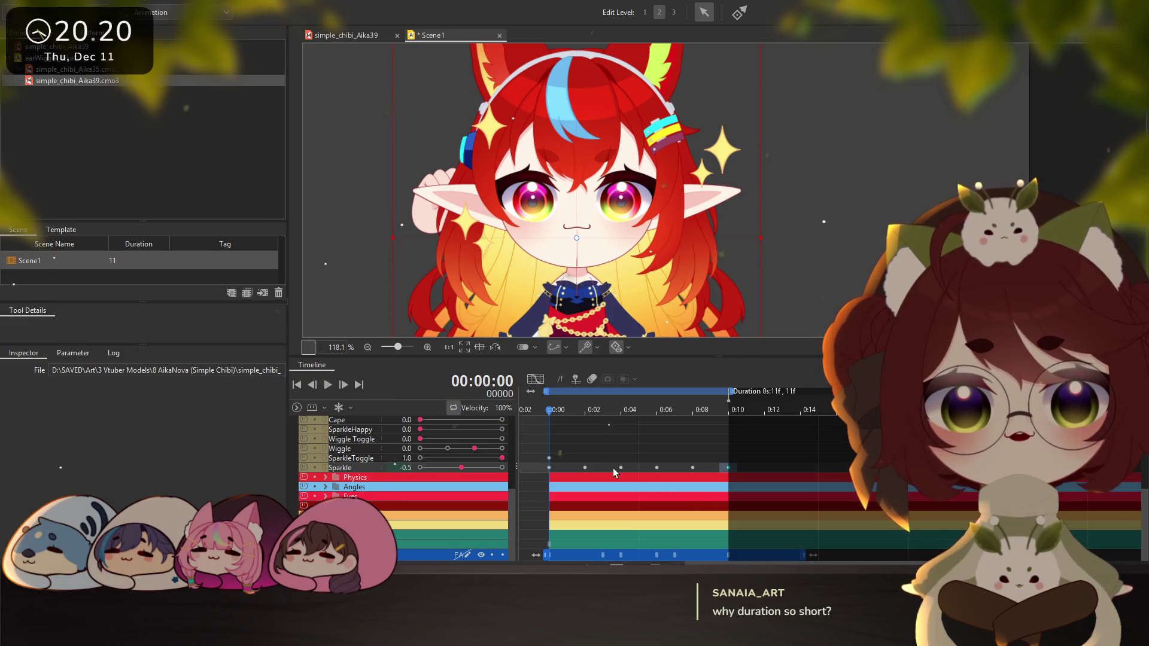
# Delete the Sparkle keys from frame 2 through frame 10
pyautogui.click(590, 467)
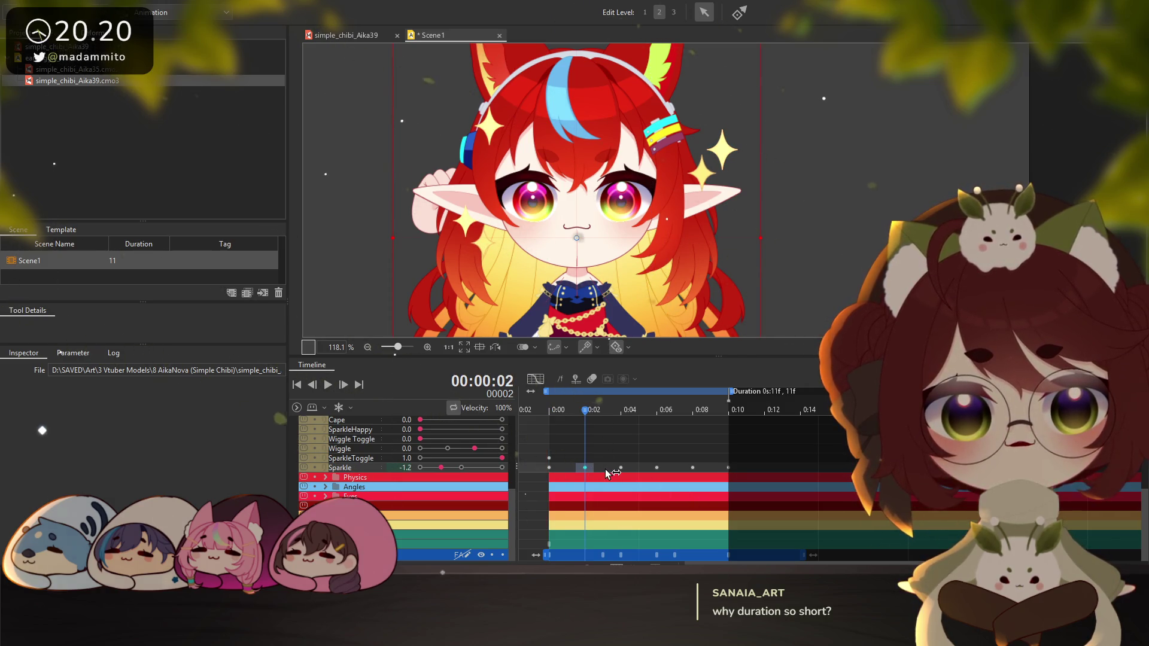
pyautogui.click(728, 468)
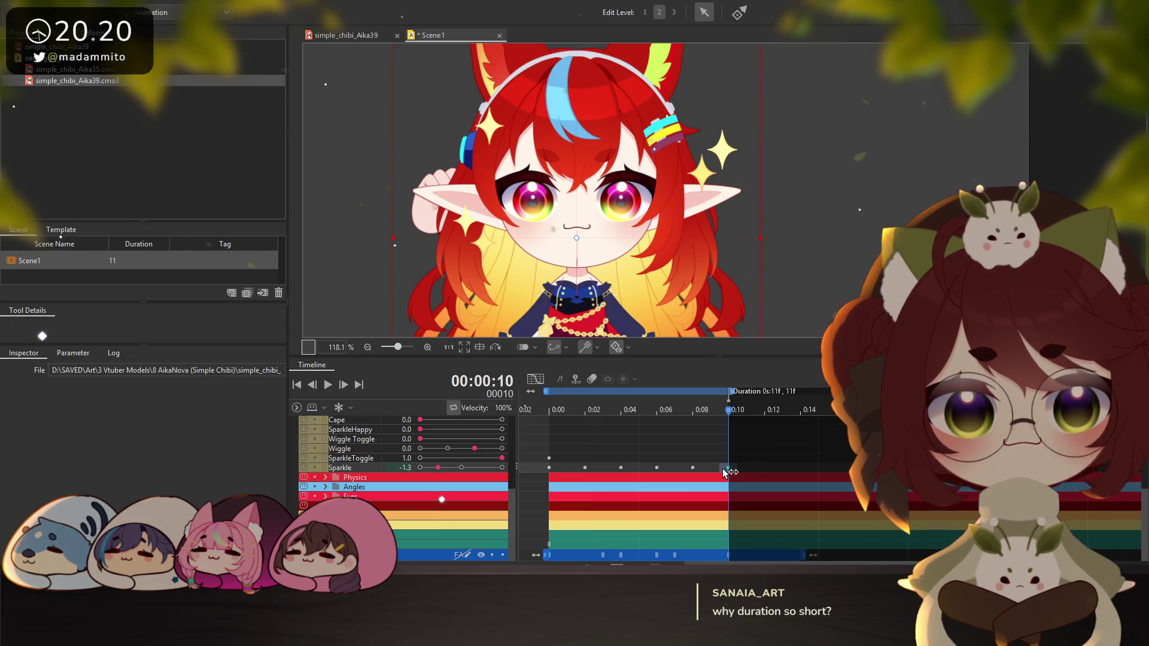
pyautogui.keyDown('shift'); pyautogui.click(694, 466); pyautogui.keyUp('shift')
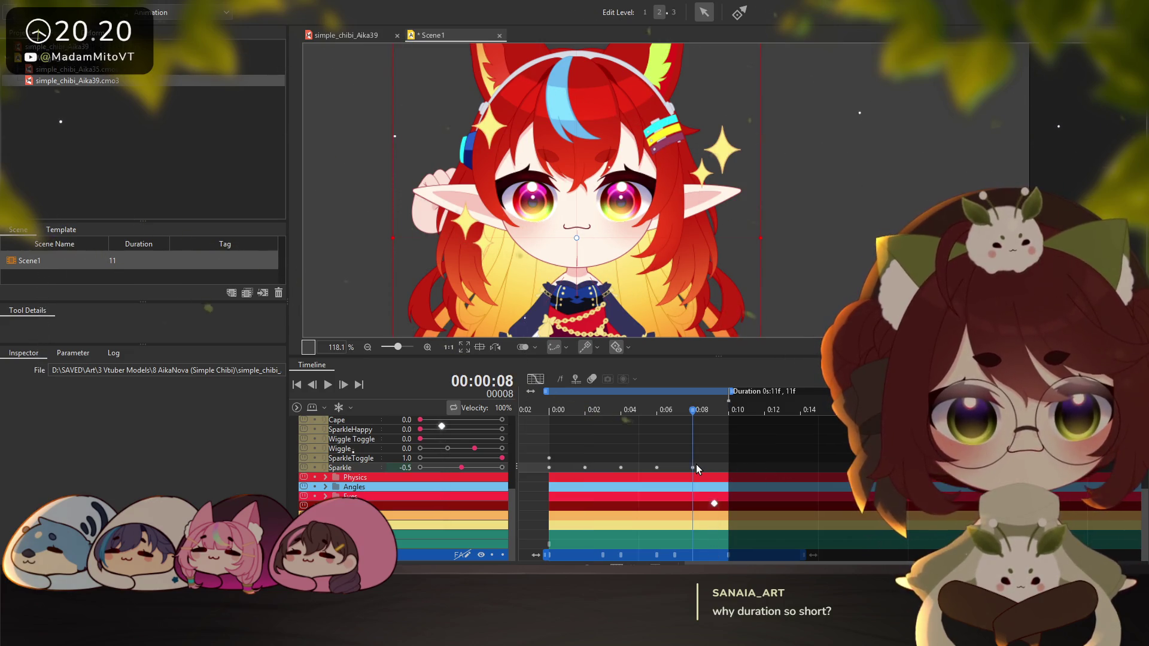
pyautogui.press('Delete')
pyautogui.click(656, 467)
pyautogui.keyDown('shift'); pyautogui.click(620, 468); pyautogui.keyUp('shift')
pyautogui.keyDown('shift'); pyautogui.click(585, 467); pyautogui.keyUp('shift')
pyautogui.press('Delete')
# Set Sparkle to -2.0 for the new key at frame 3
pyautogui.click(550, 459)
pyautogui.click(557, 469)
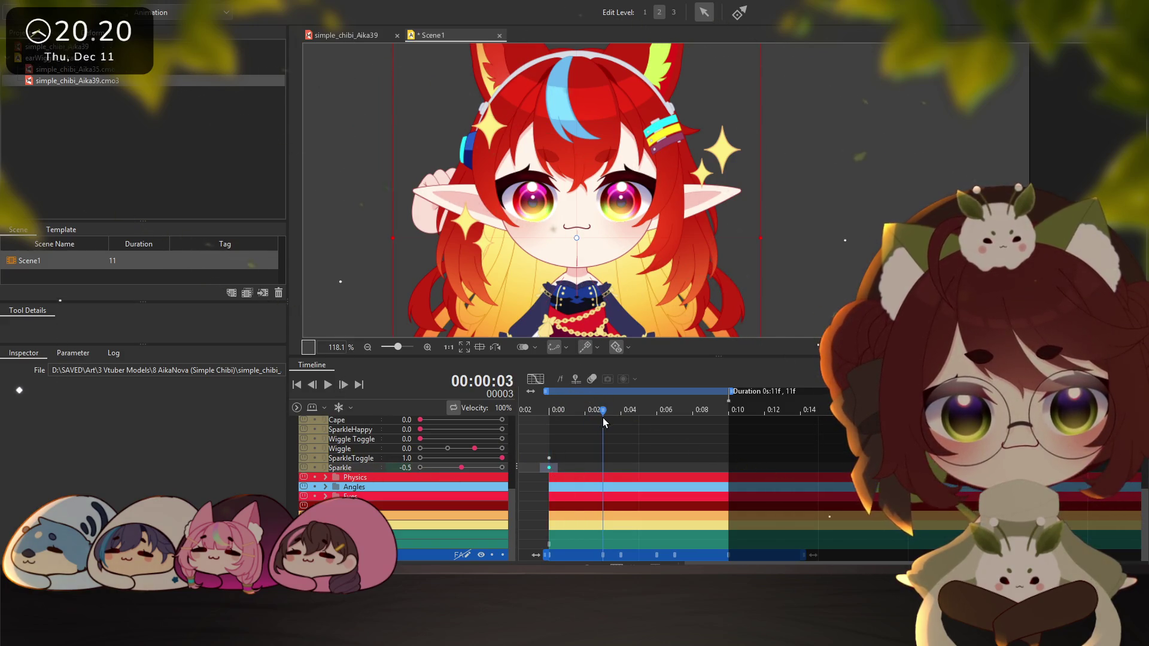
pyautogui.moveTo(425, 468); pyautogui.dragTo(419, 468)
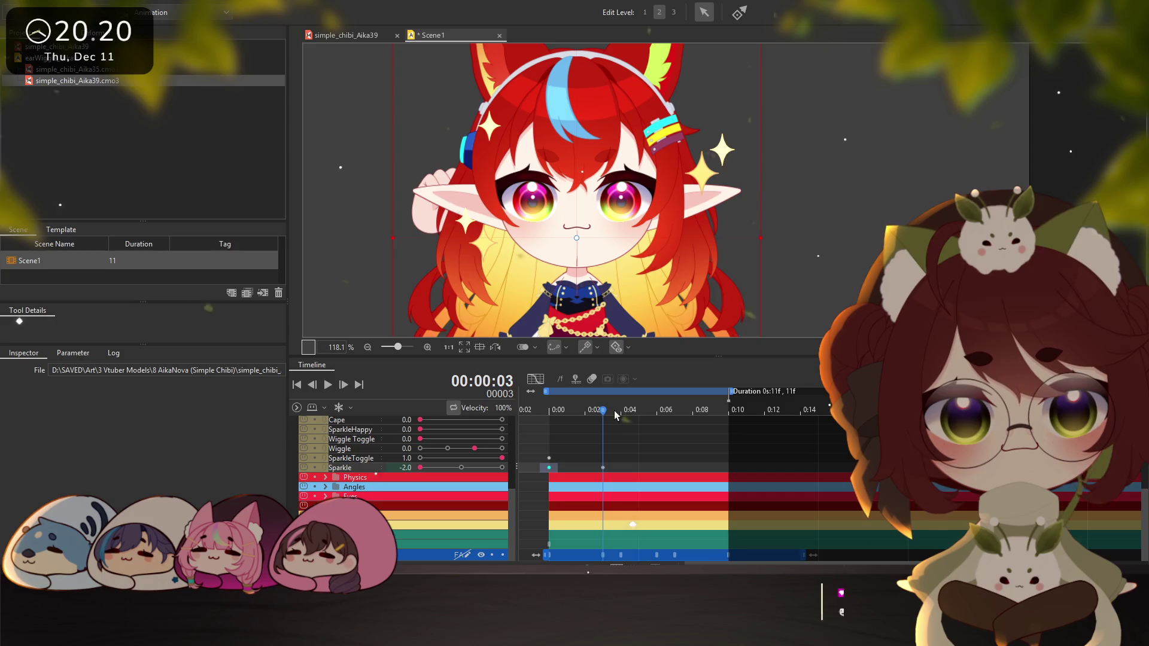
# Key Sparkle at -2.0 on frame 3, -0.5 on frame 6 and 0.5 on frame 10, then play it looping
pyautogui.click(639, 411)
pyautogui.moveTo(642, 413); pyautogui.dragTo(665, 413)
pyautogui.click(462, 467)
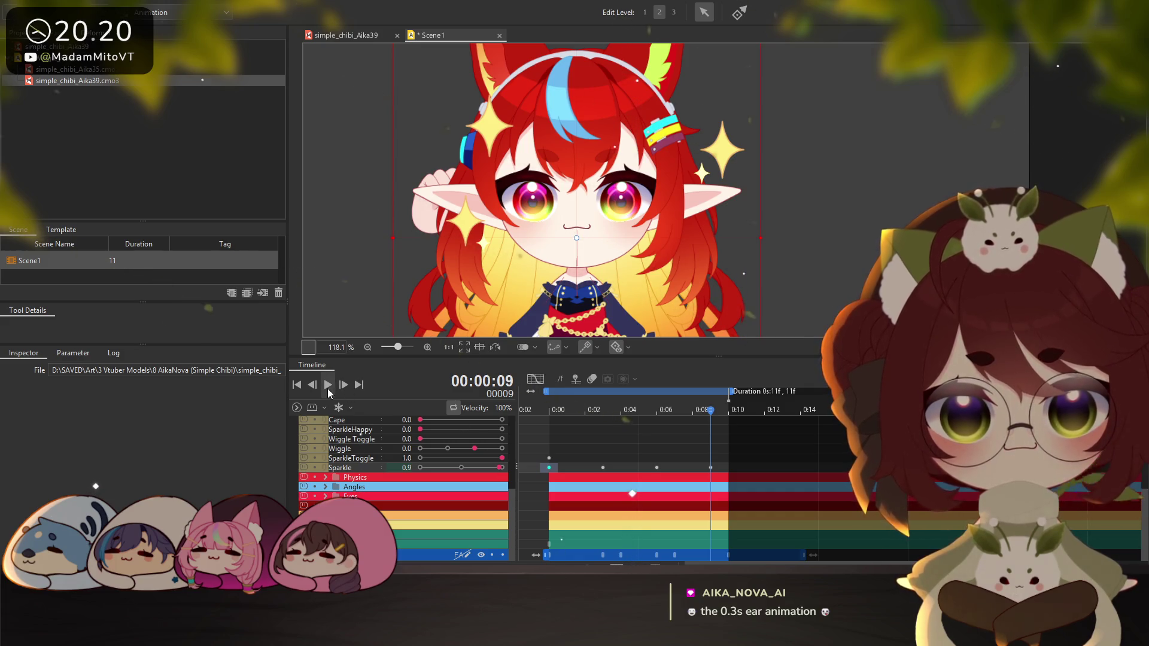
pyautogui.press('Right')
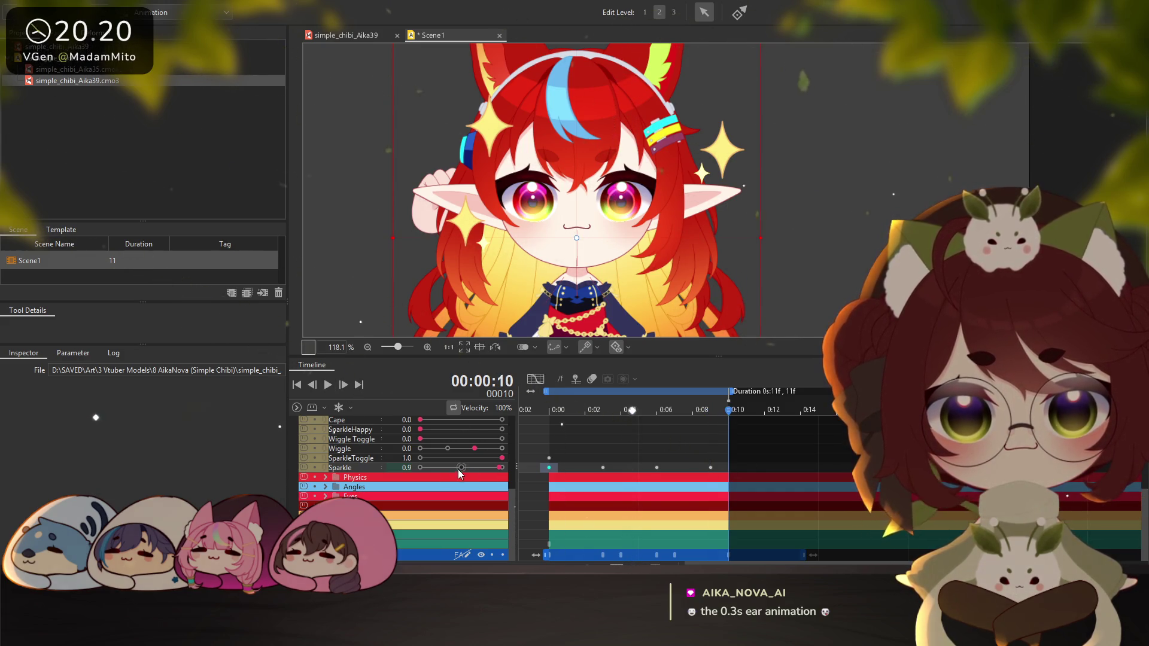
pyautogui.click(489, 469)
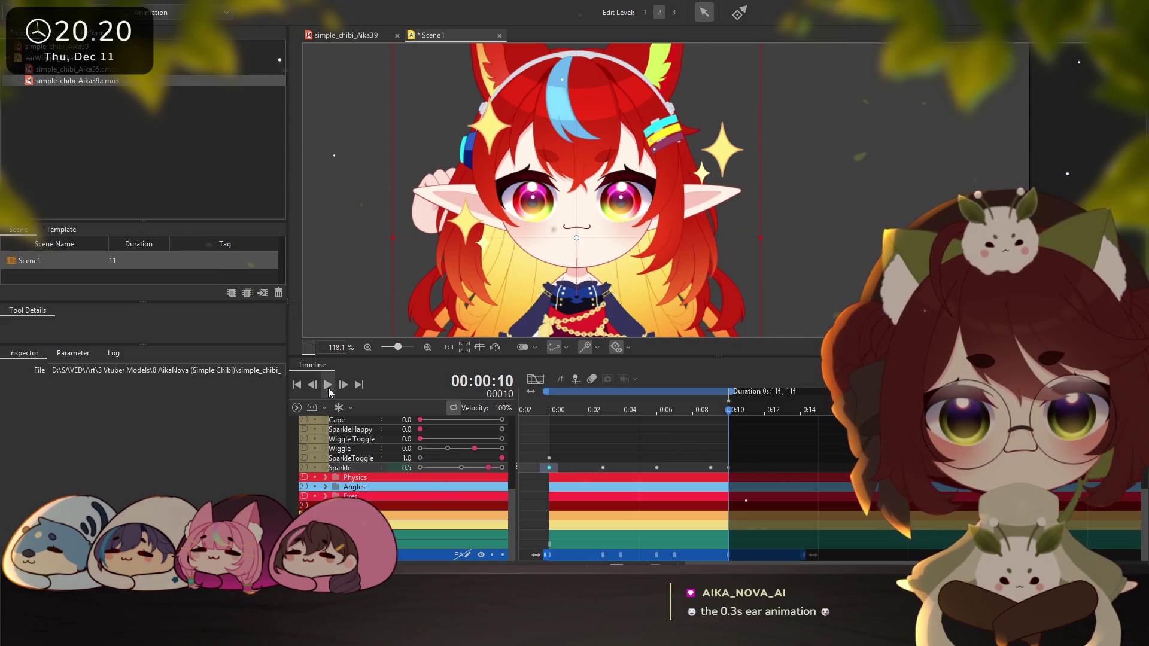
pyautogui.click(328, 386)
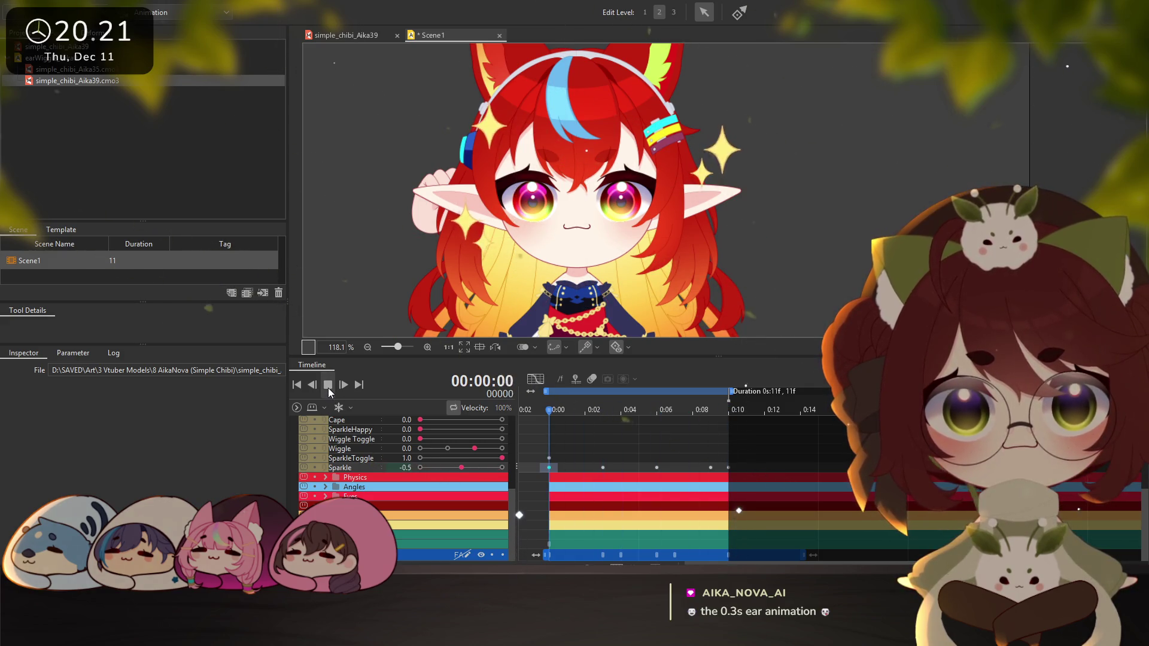
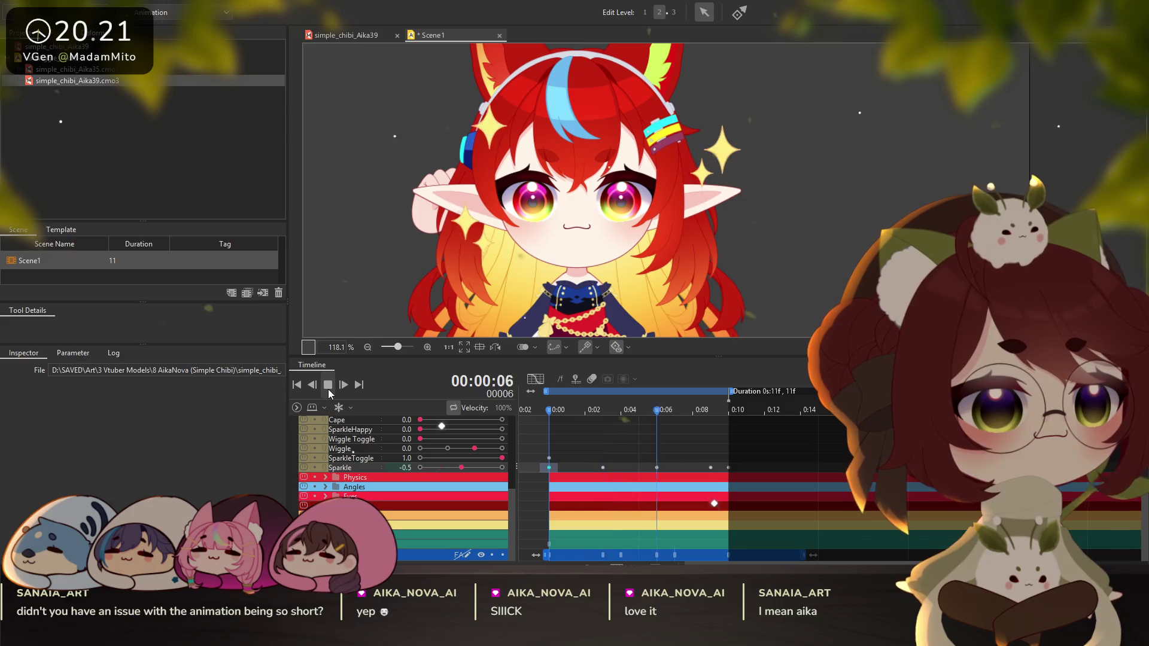
# Halt the looping Scene1 preview so the playhead rests at 00:00:00
pyautogui.scroll(4, 424, 214)
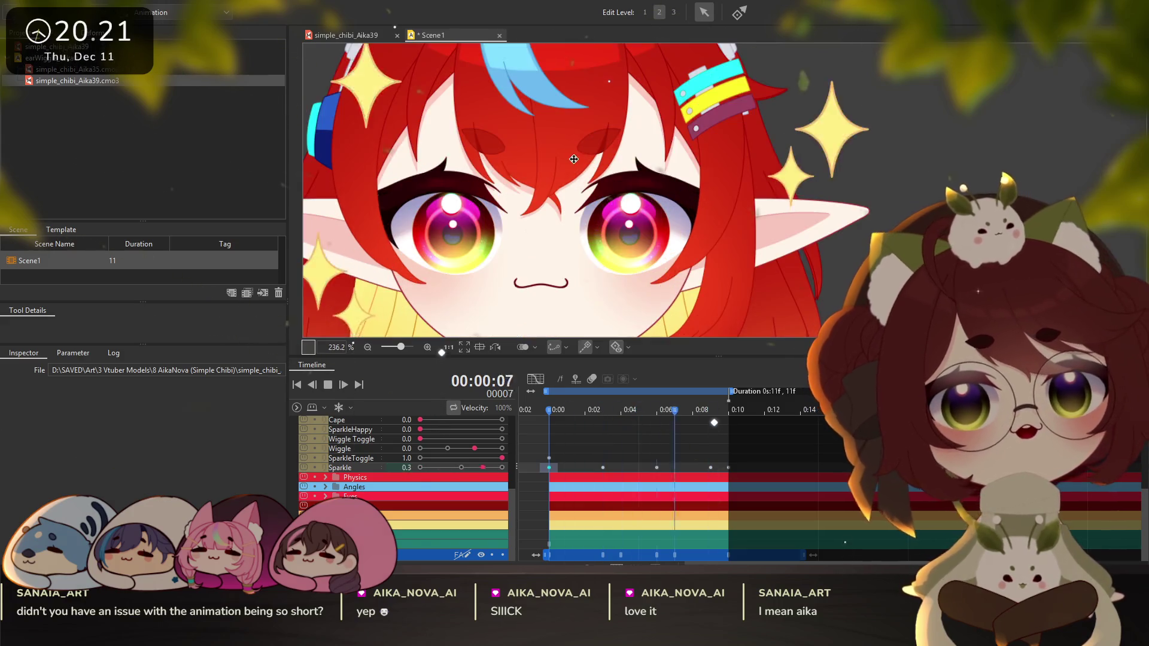
pyautogui.scroll(-2, 546, 198)
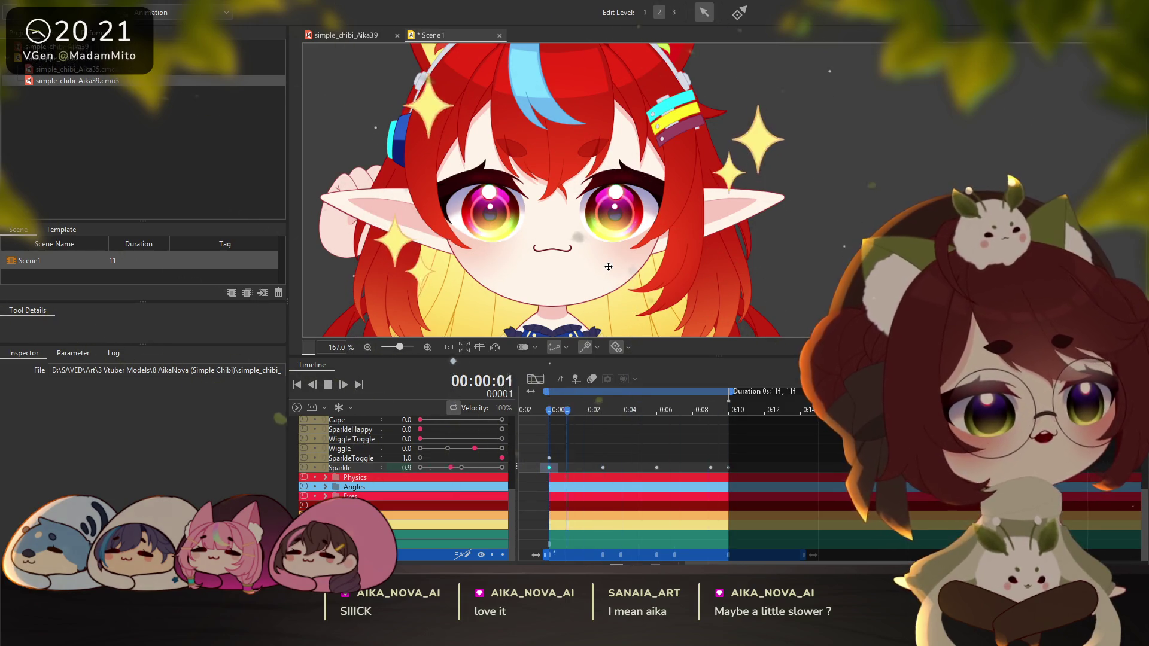
pyautogui.press('space')
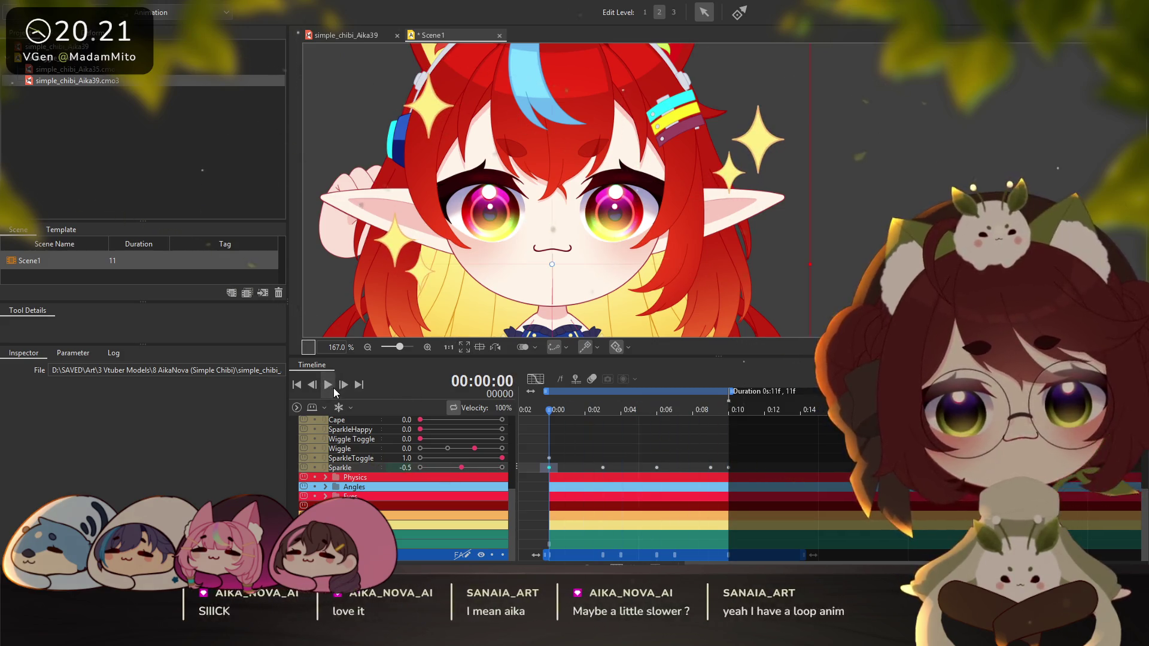
# Move the Sparkle keyframes to frames 4 and 9 and preview the timing
pyautogui.moveTo(603, 468); pyautogui.dragTo(661, 473)
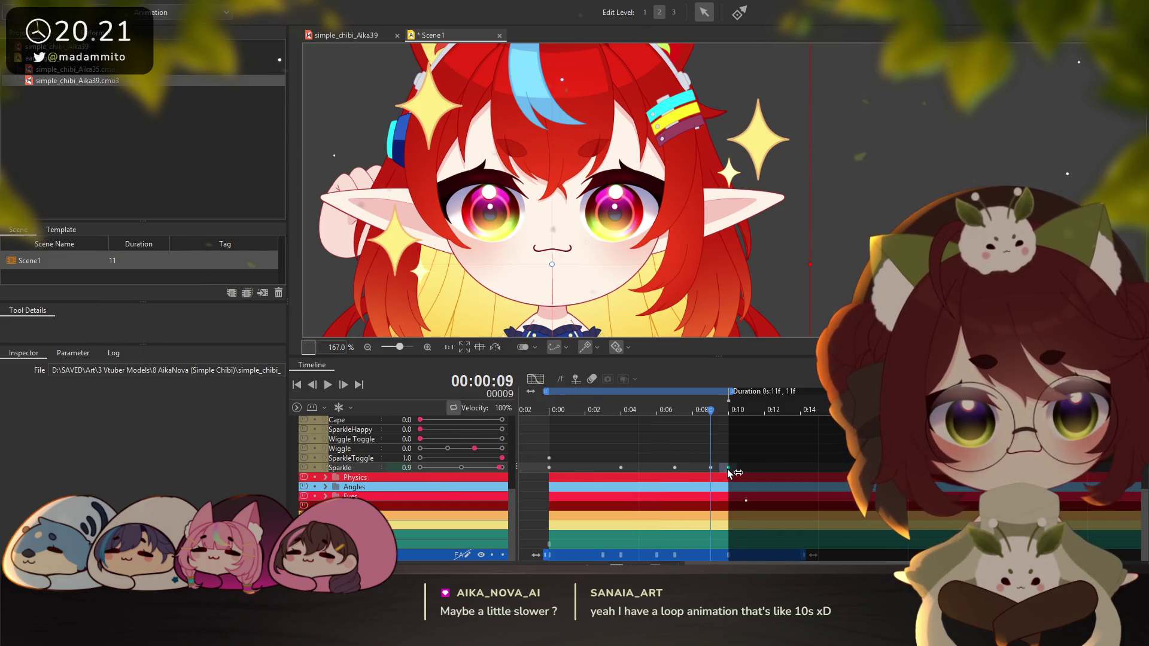
pyautogui.moveTo(726, 469); pyautogui.dragTo(710, 471)
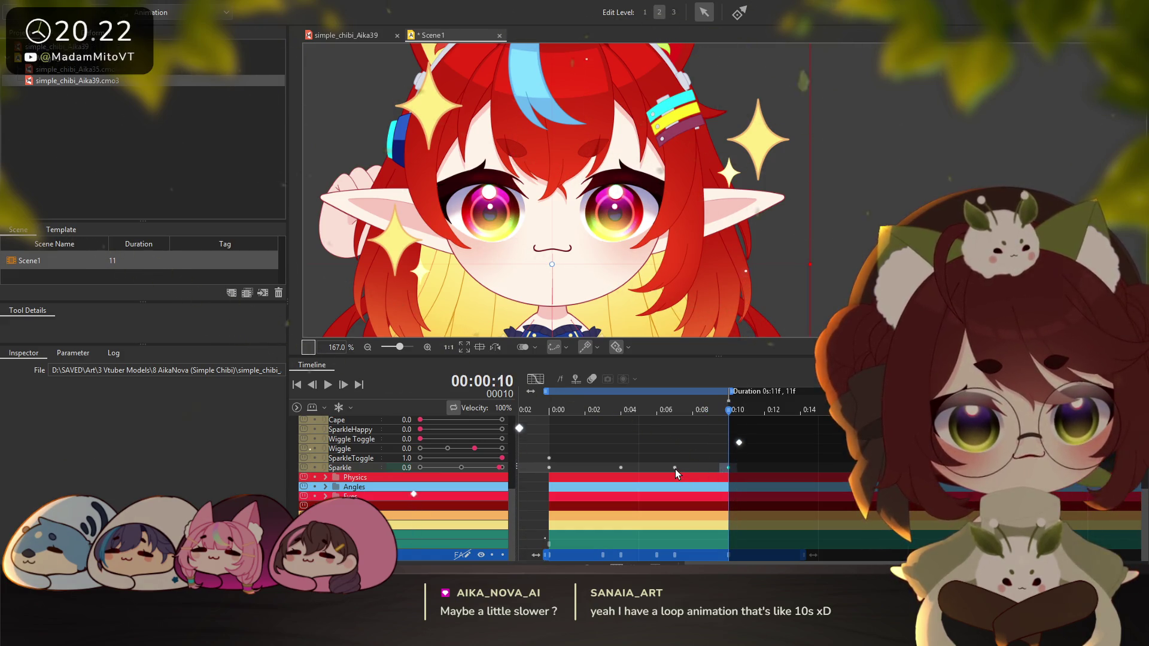
pyautogui.click(328, 386)
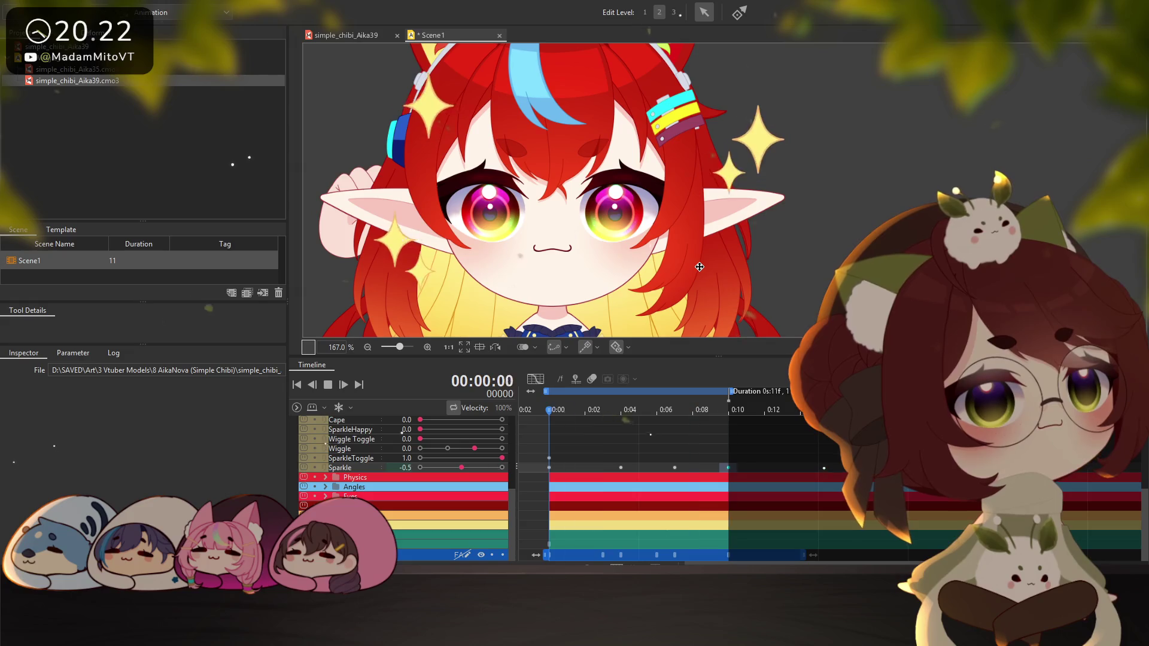
pyautogui.press('space')
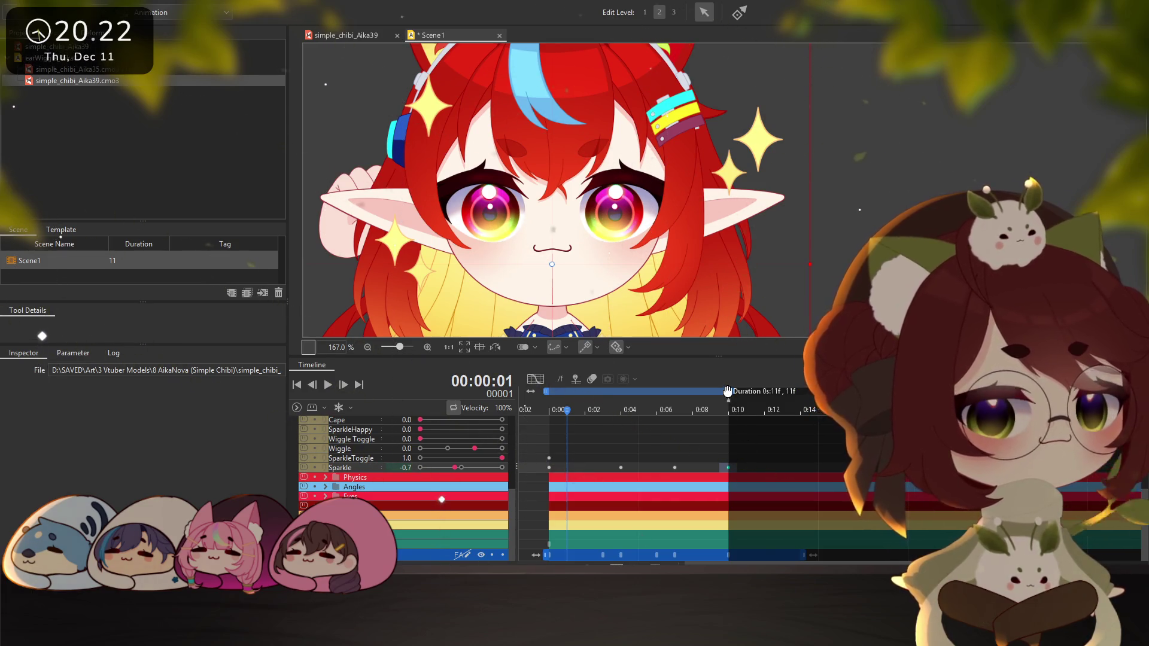
# Extend Scene1's duration from 11 to 23 frames
pyautogui.moveTo(738, 388); pyautogui.dragTo(944, 390)
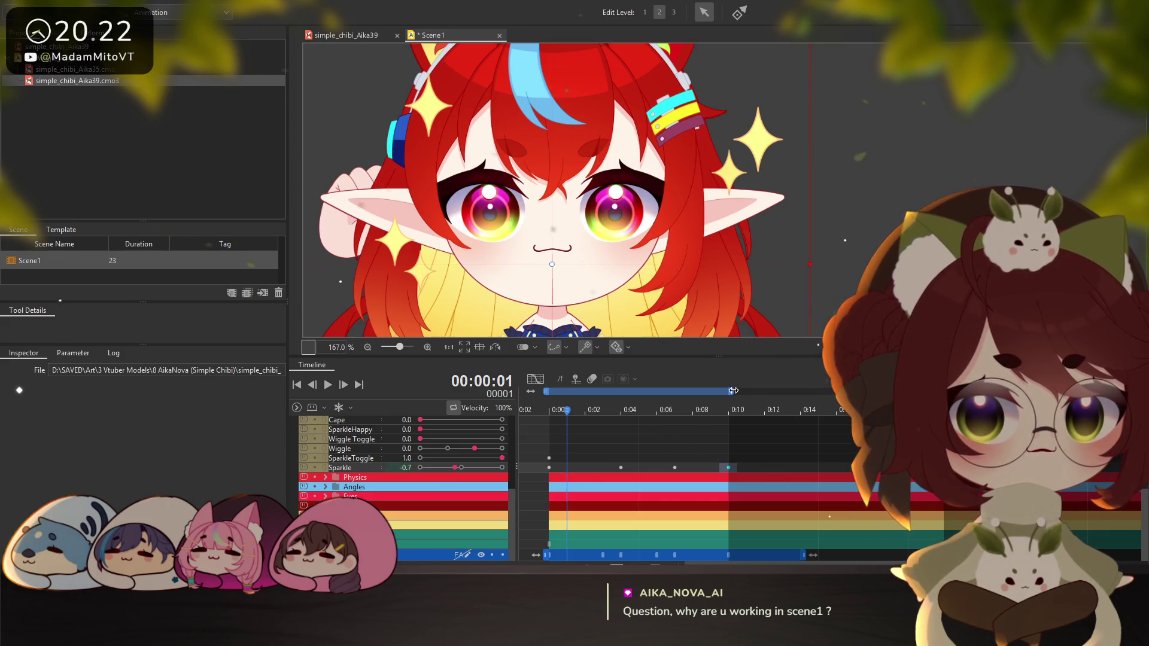
pyautogui.moveTo(732, 390); pyautogui.dragTo(890, 390)
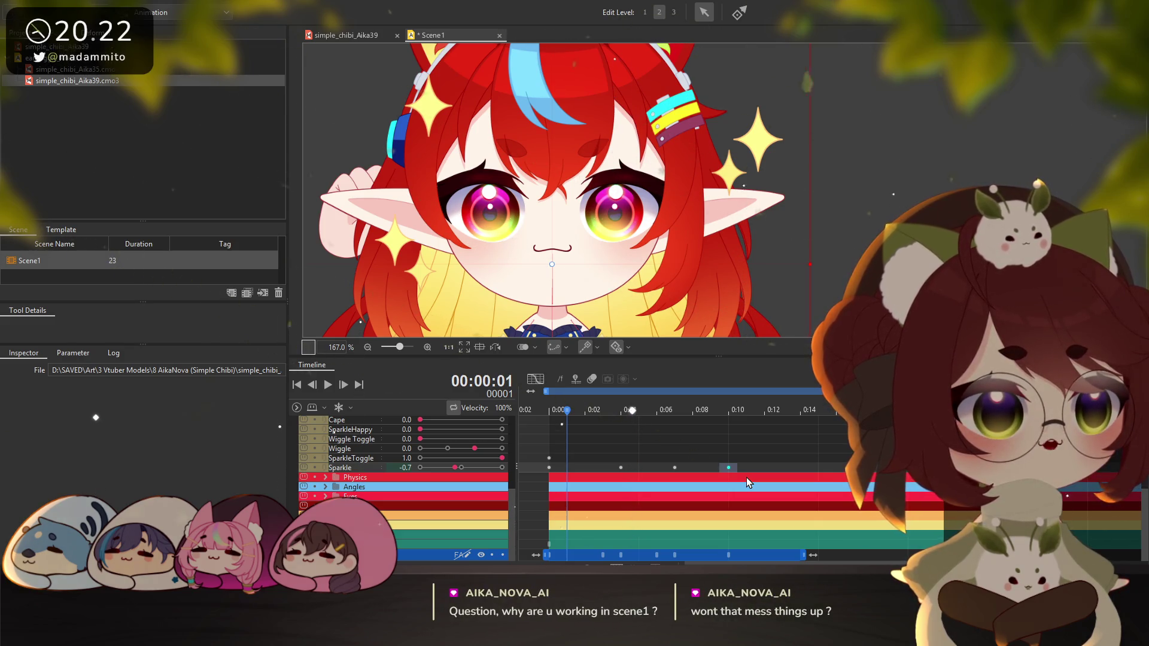
pyautogui.scroll(10, 335, 472)
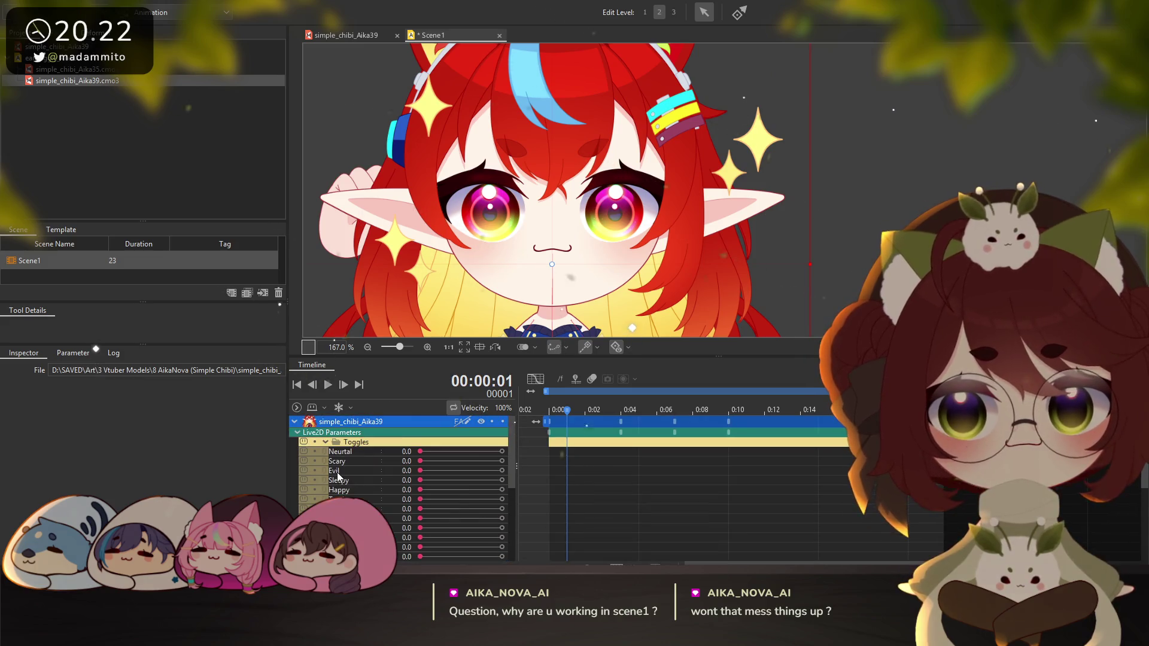
# Box-select the later Sparkle keyframes and drag them further right on the timeline
pyautogui.scroll(-10, 334, 471)
pyautogui.scroll(10, 332, 469)
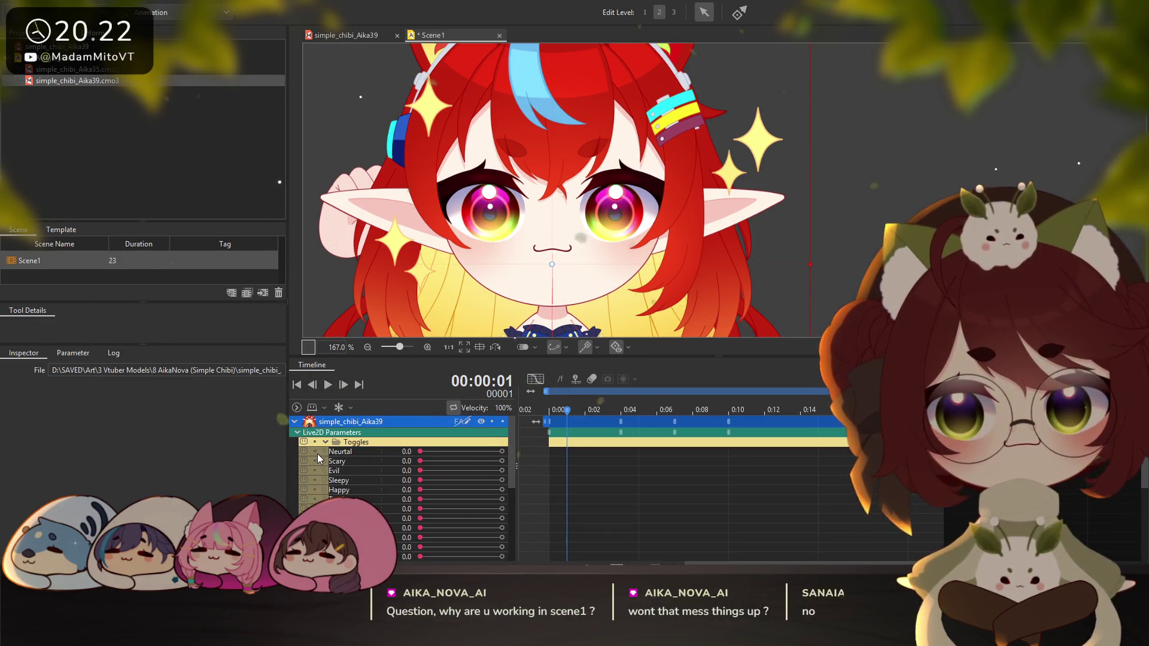
pyautogui.scroll(-10, 320, 455)
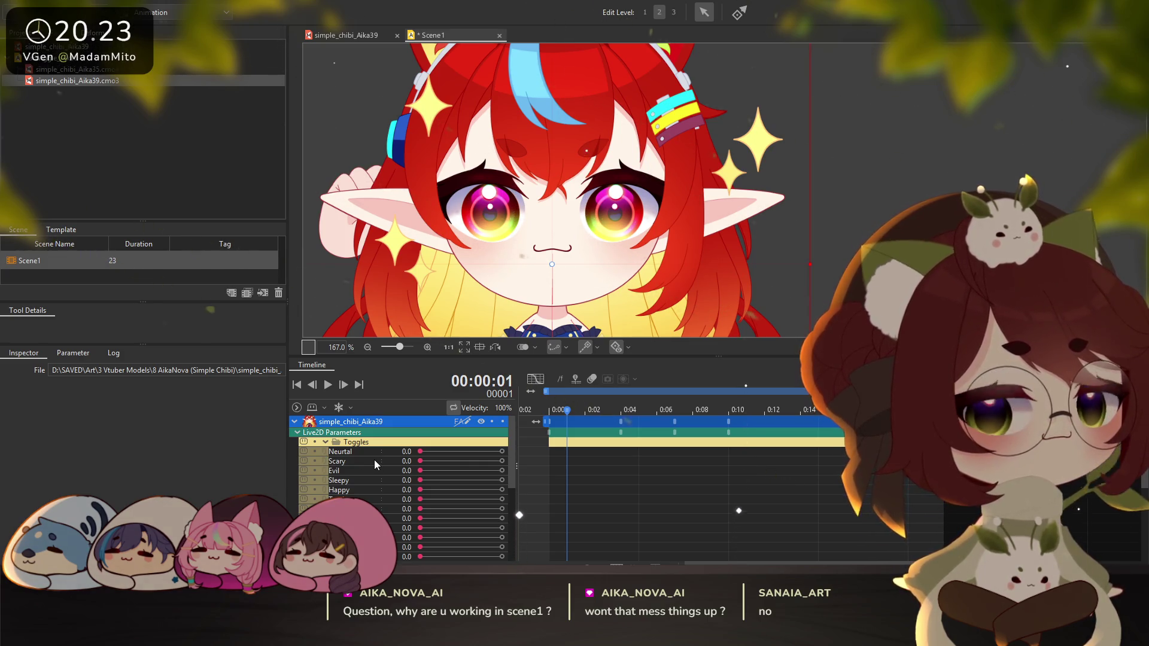
pyautogui.scroll(-5, 634, 464)
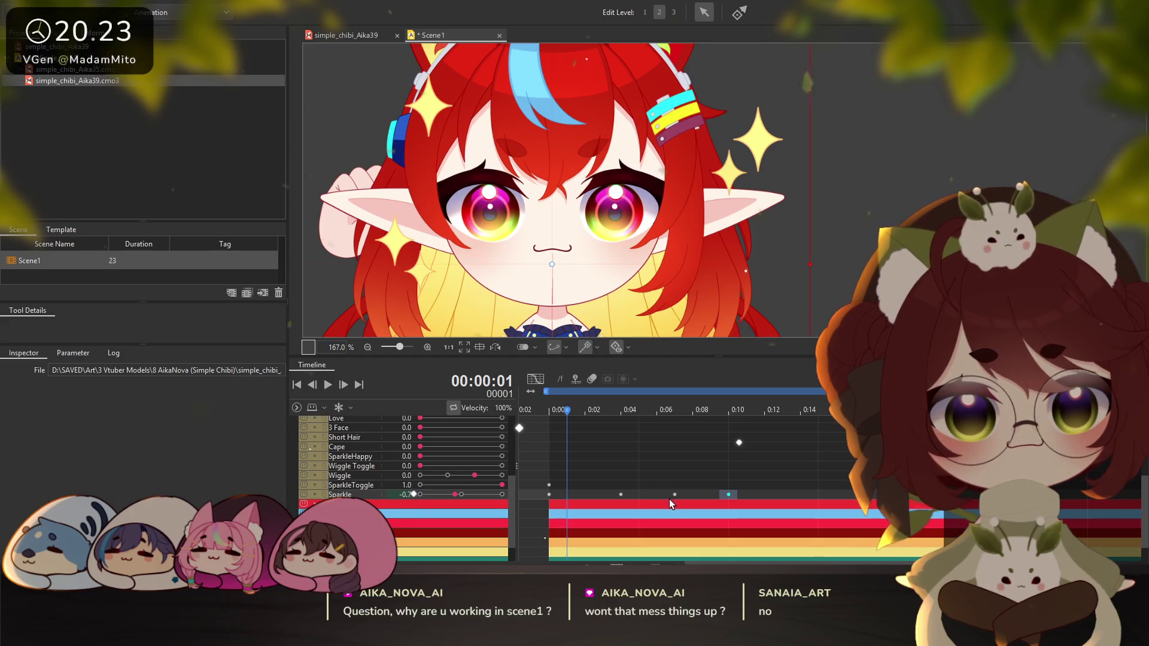
pyautogui.moveTo(670, 496); pyautogui.dragTo(761, 498)
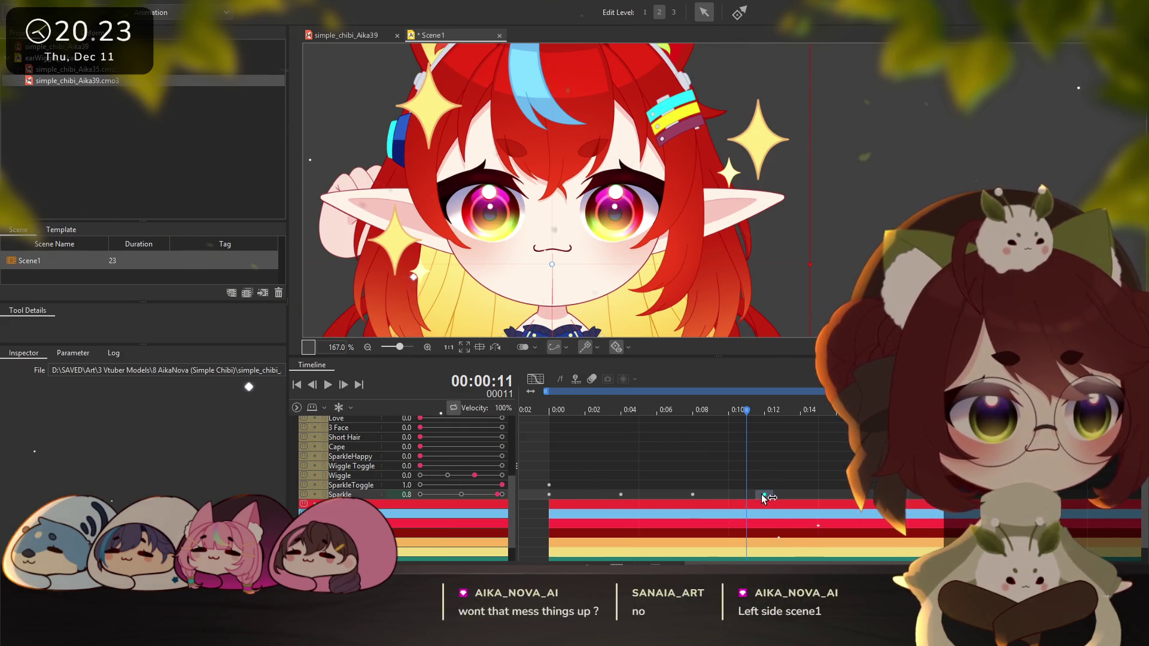
pyautogui.scroll(1, 760, 497)
pyautogui.scroll(1, 760, 497)
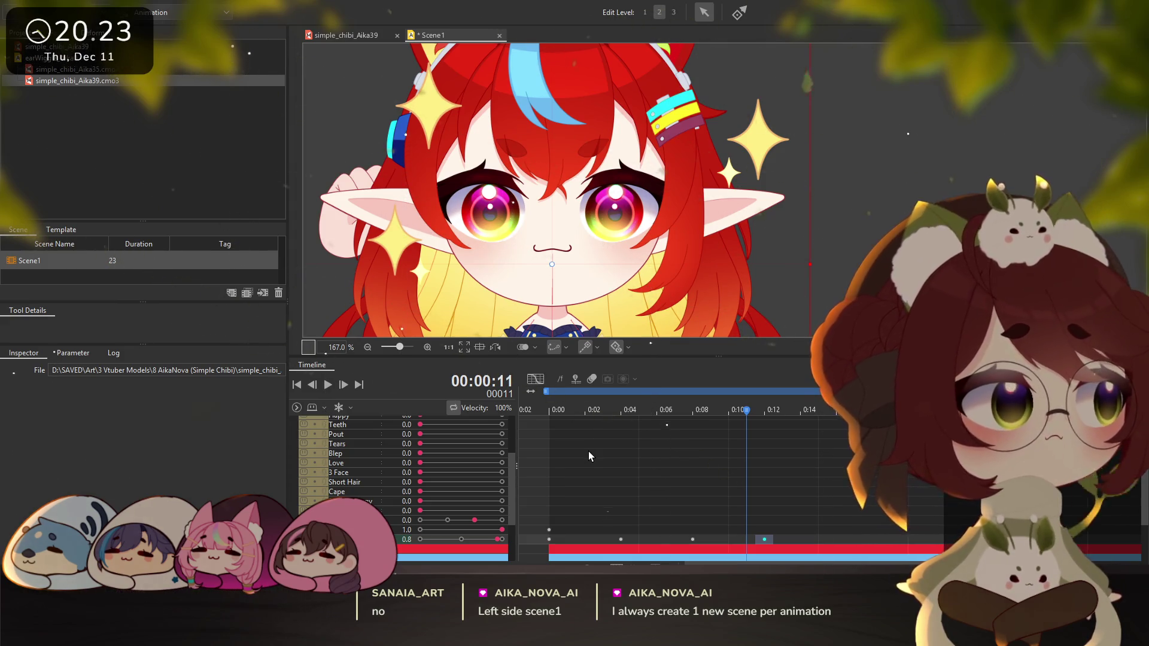
pyautogui.scroll(-2, 617, 479)
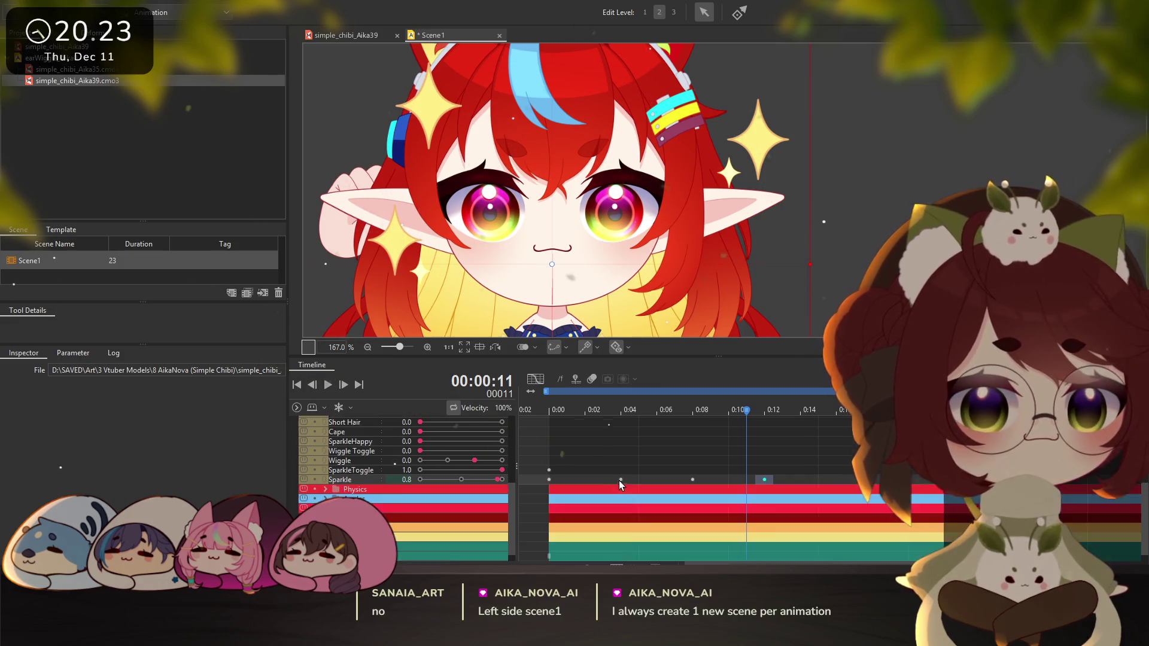
pyautogui.scroll(-1, 618, 479)
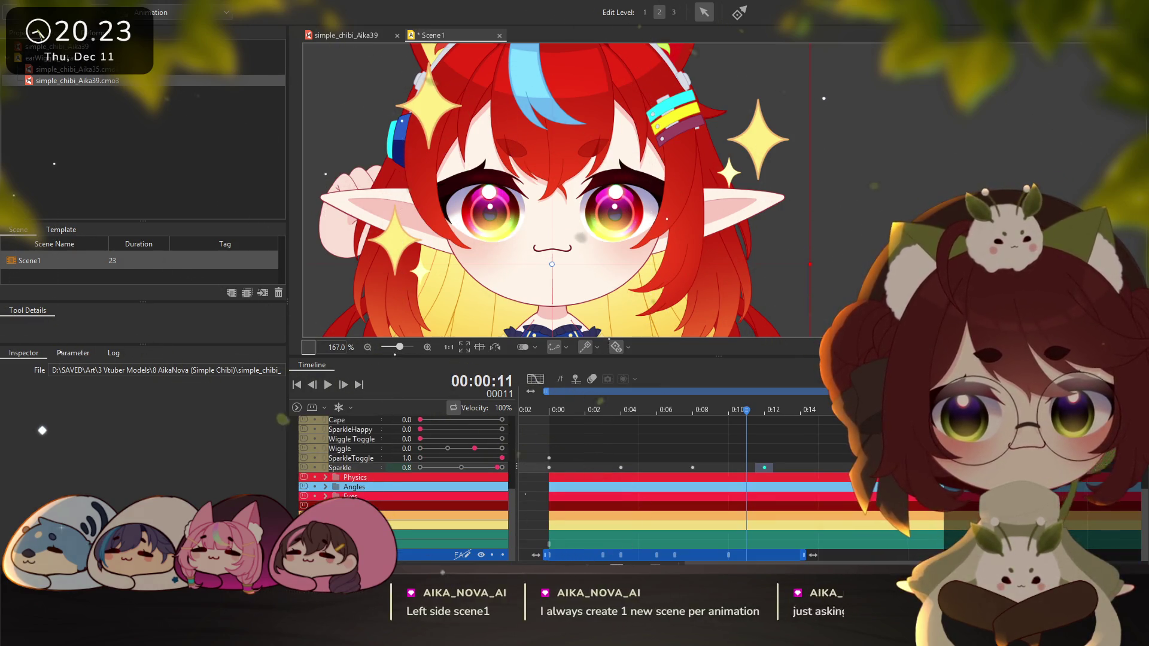
pyautogui.scroll(-3, 403, 529)
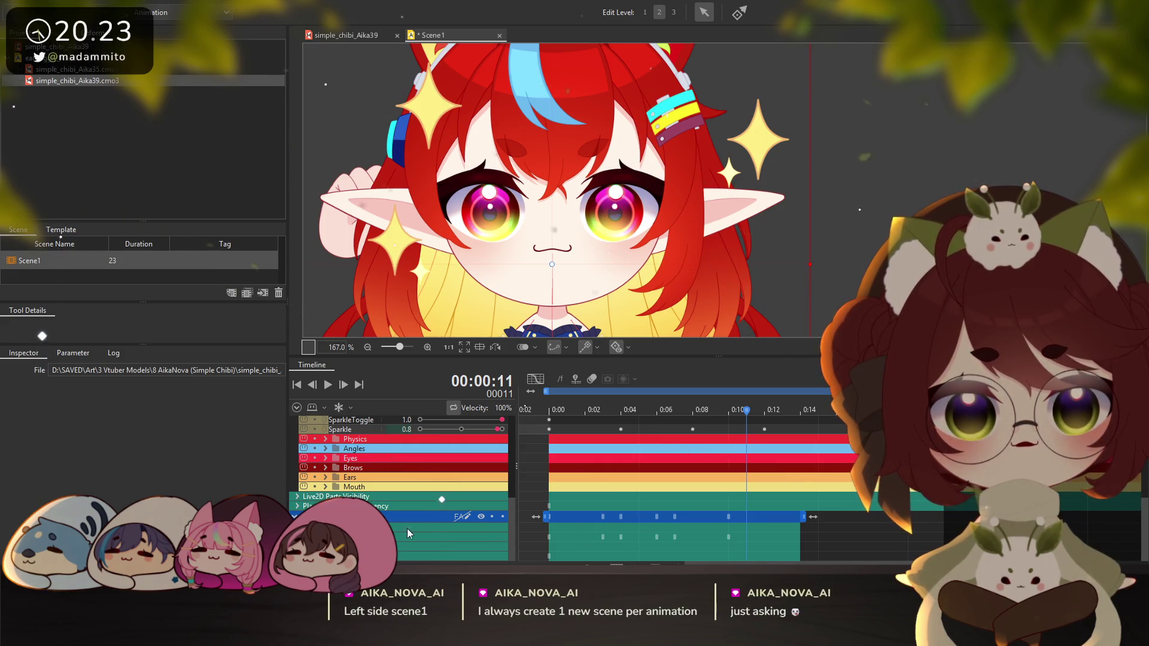
pyautogui.scroll(3, 412, 528)
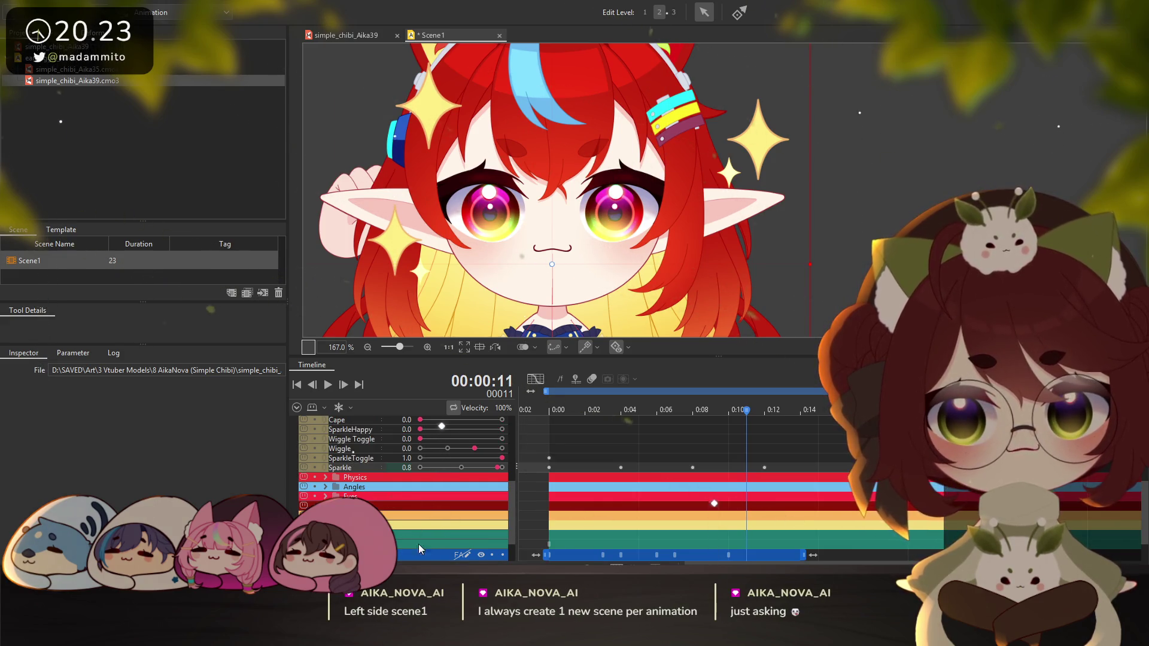
pyautogui.scroll(-3, 413, 549)
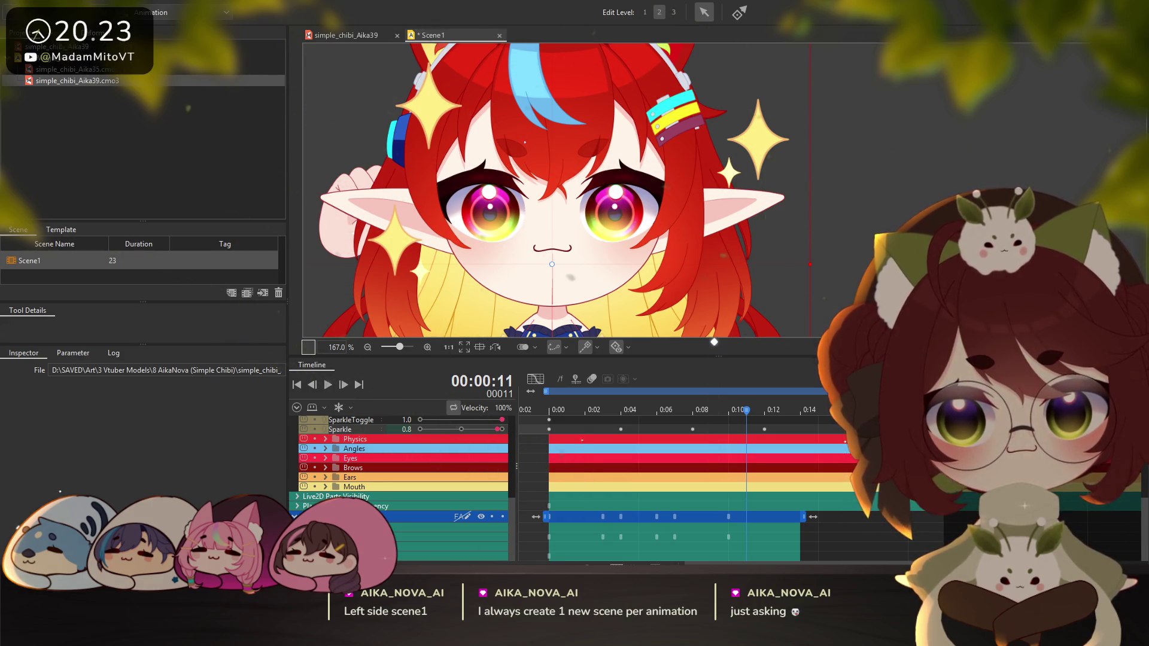
pyautogui.scroll(5, 551, 509)
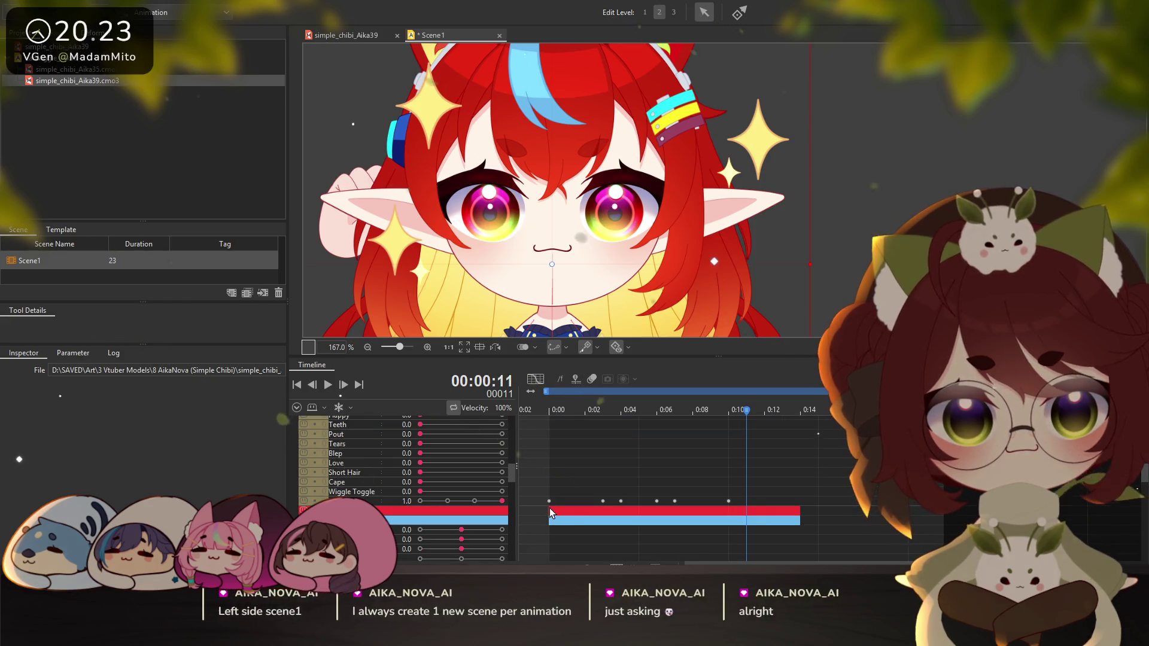
# Key Wiggle Toggle on at frame 0 and preview the ear wiggle
pyautogui.moveTo(551, 509); pyautogui.dragTo(730, 500)
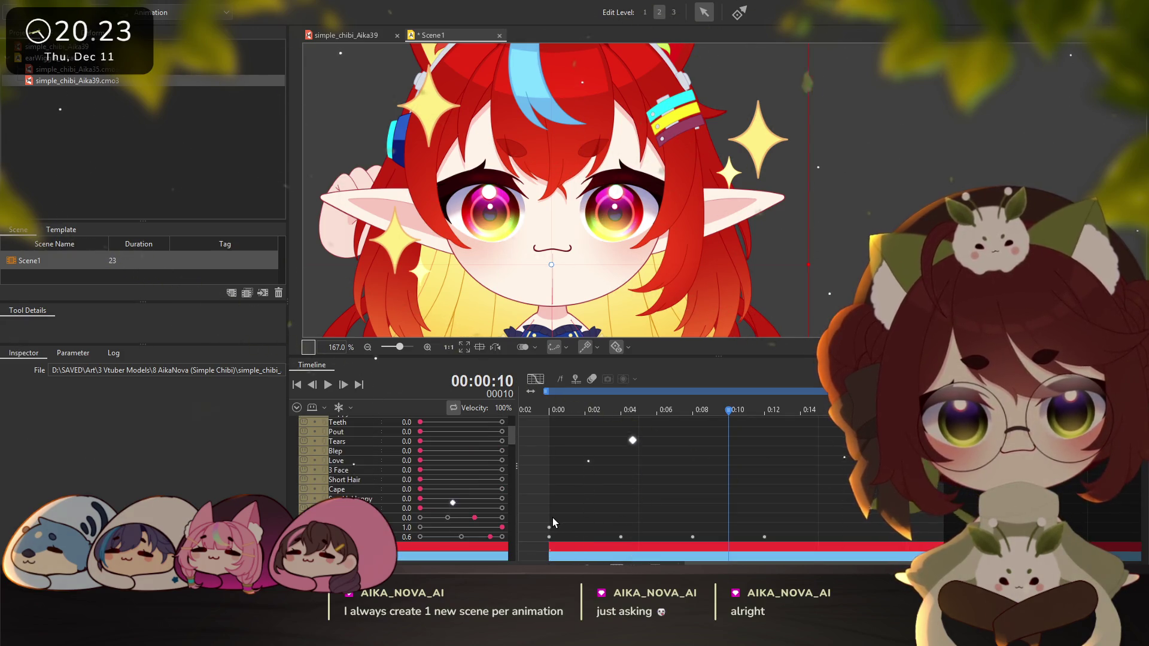
pyautogui.scroll(5, 551, 518)
pyautogui.scroll(-3, 564, 517)
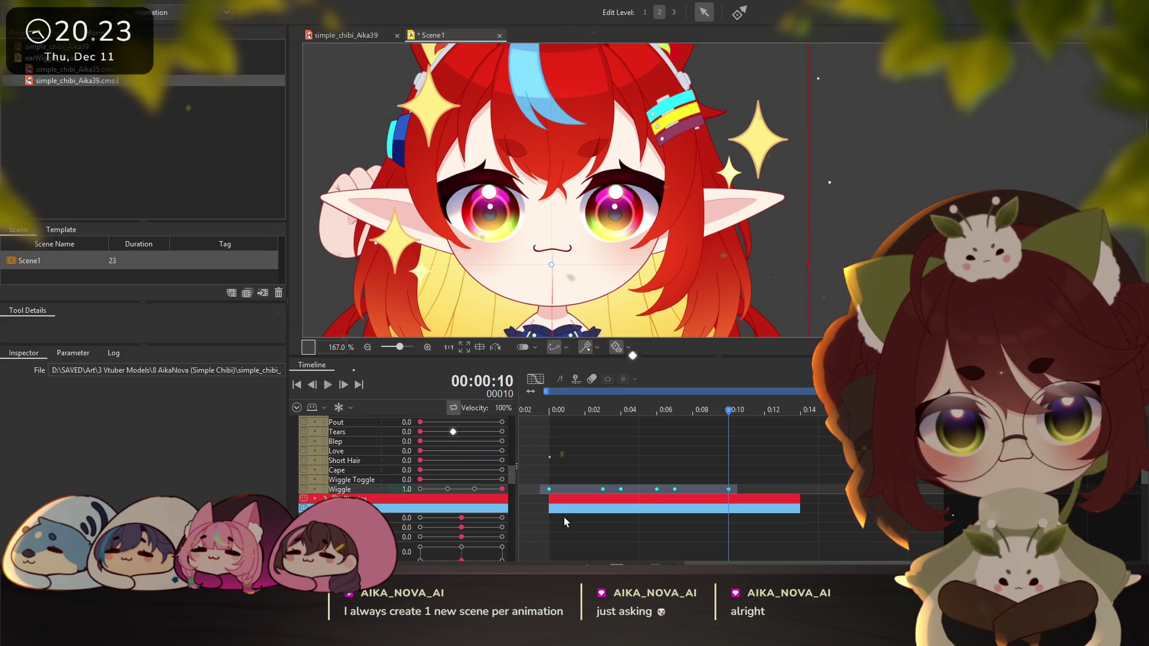
pyautogui.scroll(-3, 563, 517)
pyautogui.scroll(3, 565, 516)
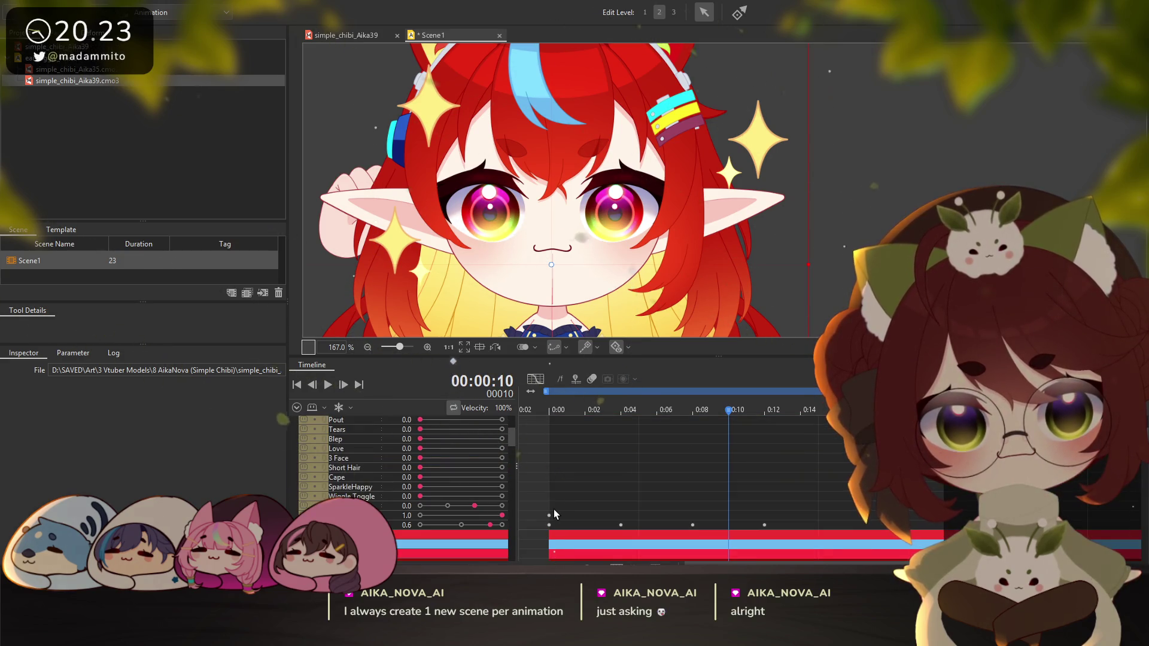
pyautogui.click(550, 506)
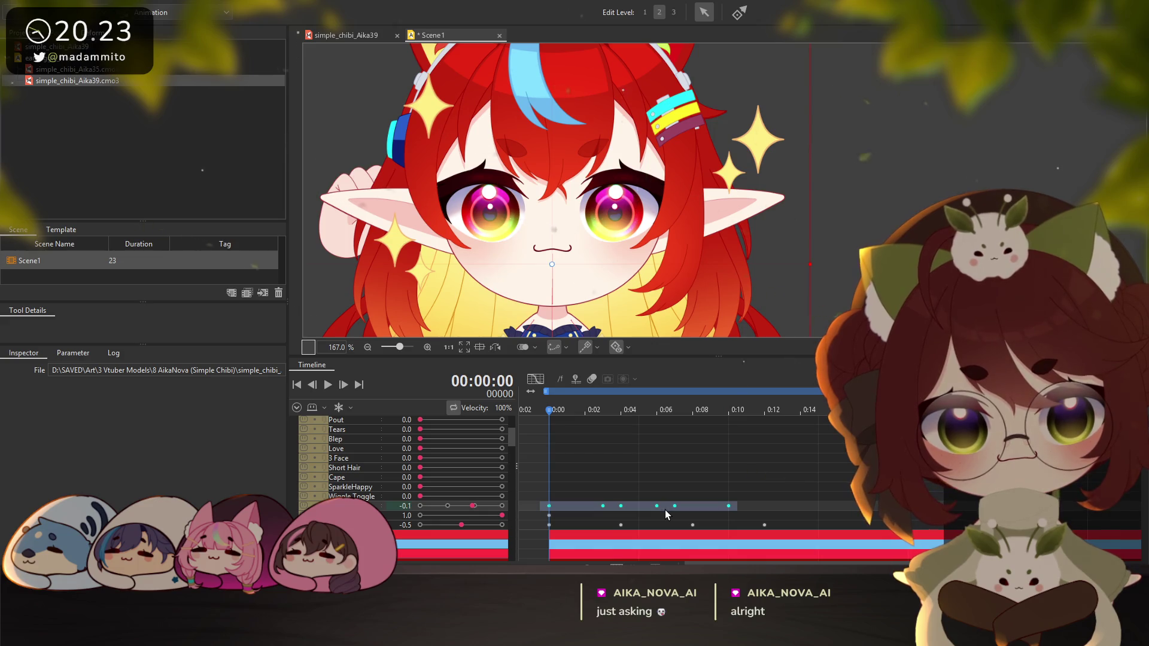
pyautogui.click(552, 497)
pyautogui.click(502, 497)
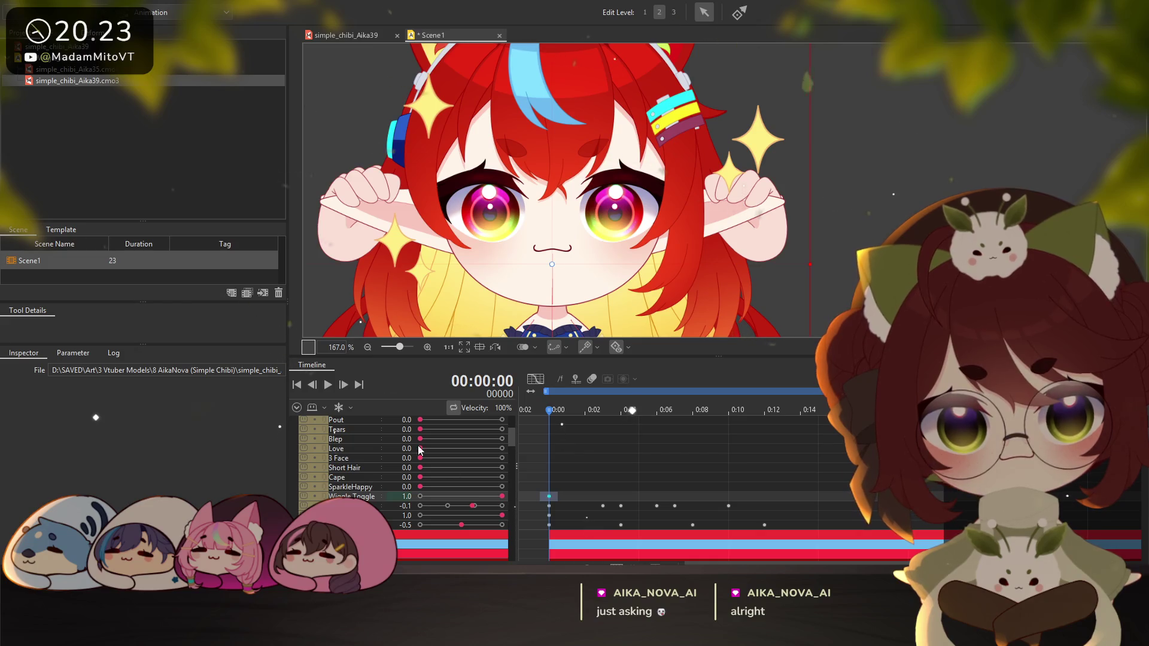
pyautogui.click(327, 386)
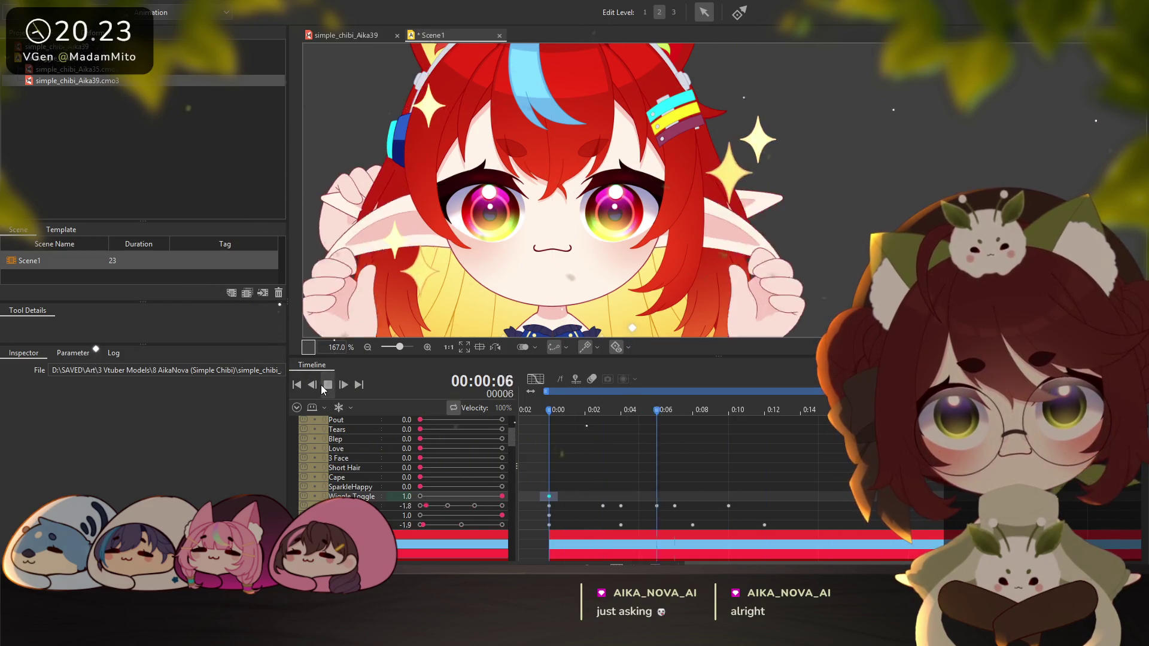
pyautogui.click(327, 384)
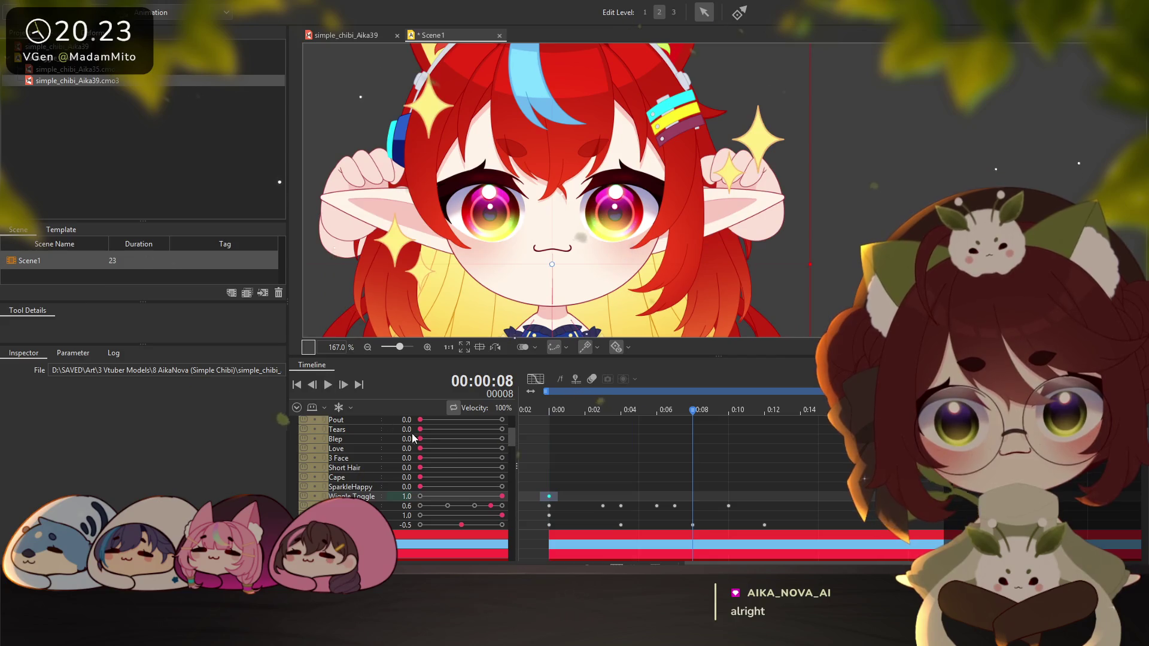
# Select the bottom parameter row's keyframes and scrub the opening frames
pyautogui.scroll(2, 576, 518)
pyautogui.moveTo(545, 533); pyautogui.dragTo(731, 542)
pyautogui.click(726, 537)
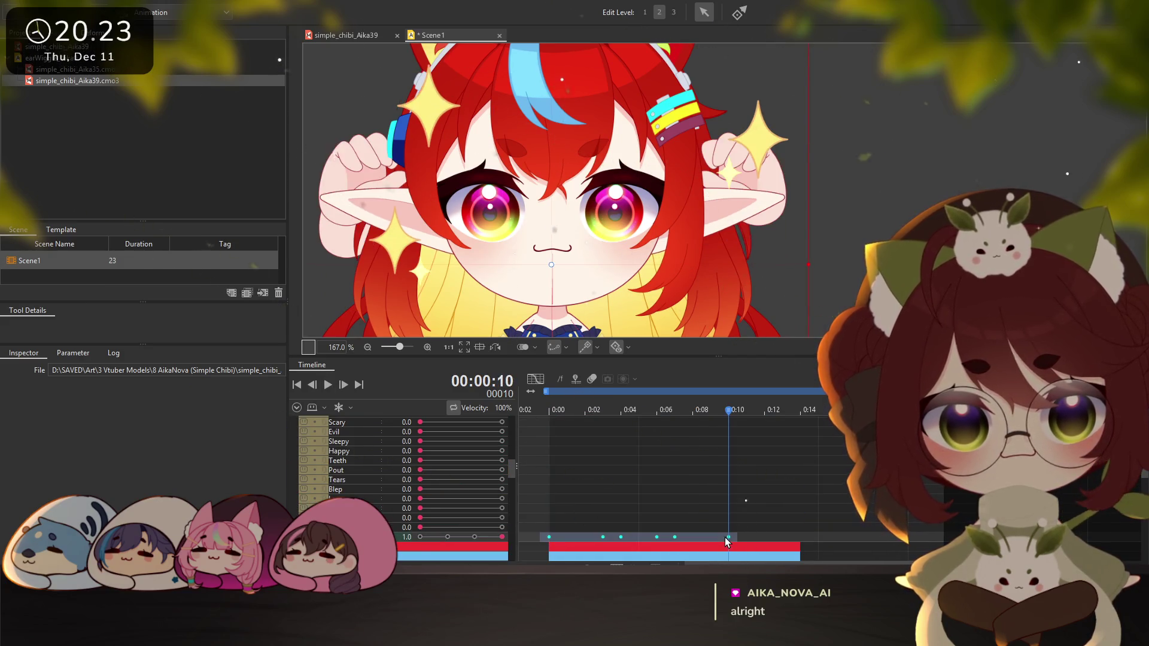
pyautogui.scroll(3, 419, 495)
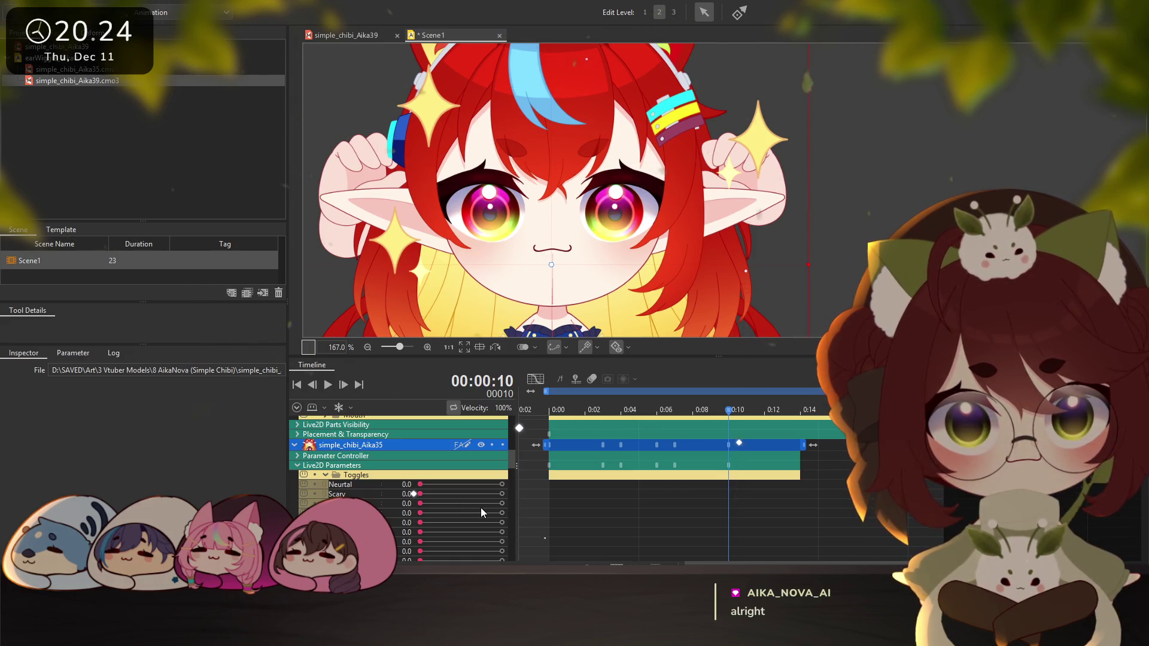
pyautogui.scroll(3, 560, 514)
pyautogui.scroll(3, 585, 504)
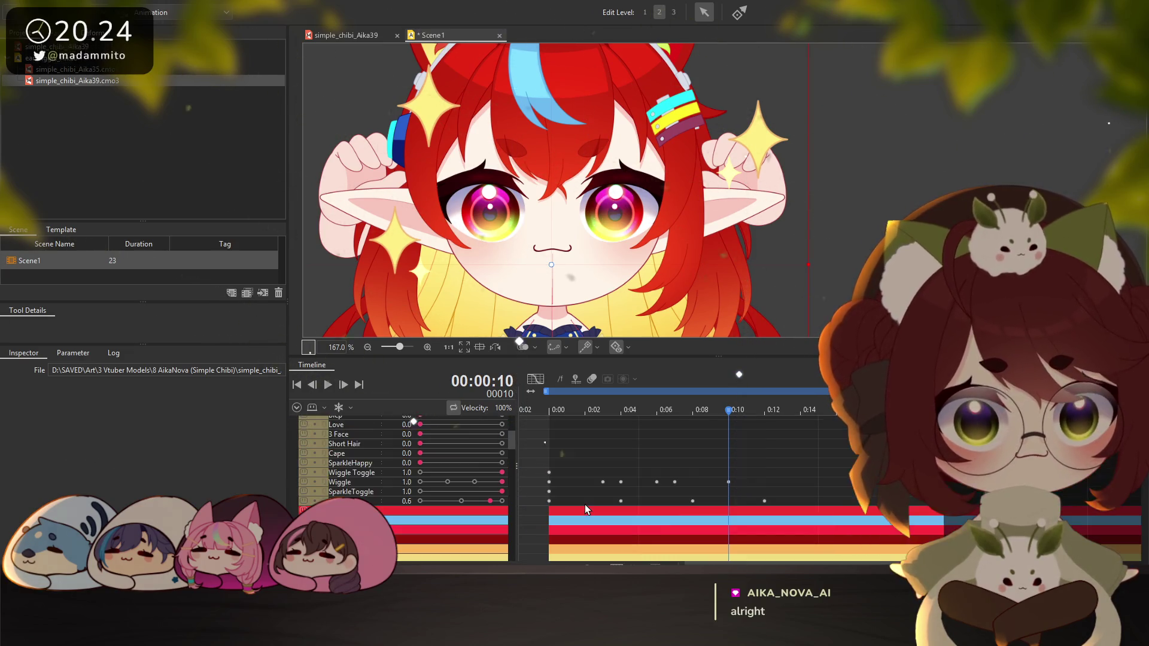
pyautogui.moveTo(727, 409)
pyautogui.mouseDown()
pyautogui.moveTo(608, 415)
pyautogui.moveTo(720, 428)
pyautogui.mouseUp()
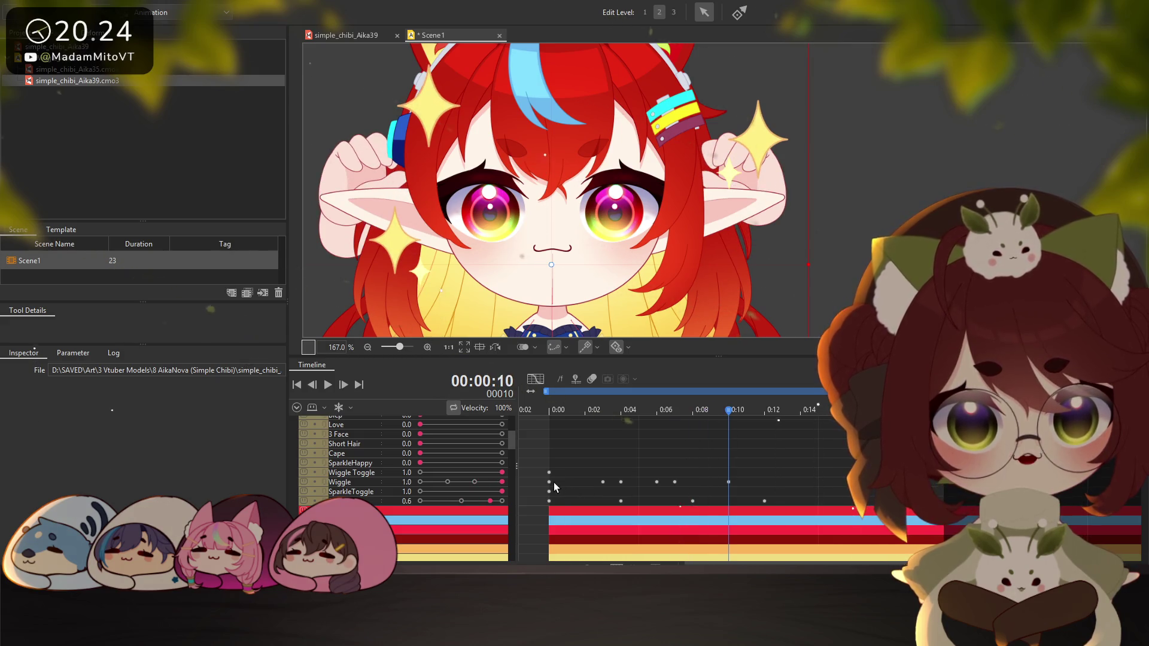
# Box-select the Wiggle keyframes from 0:00 to 0:10
pyautogui.moveTo(542, 478); pyautogui.dragTo(732, 485)
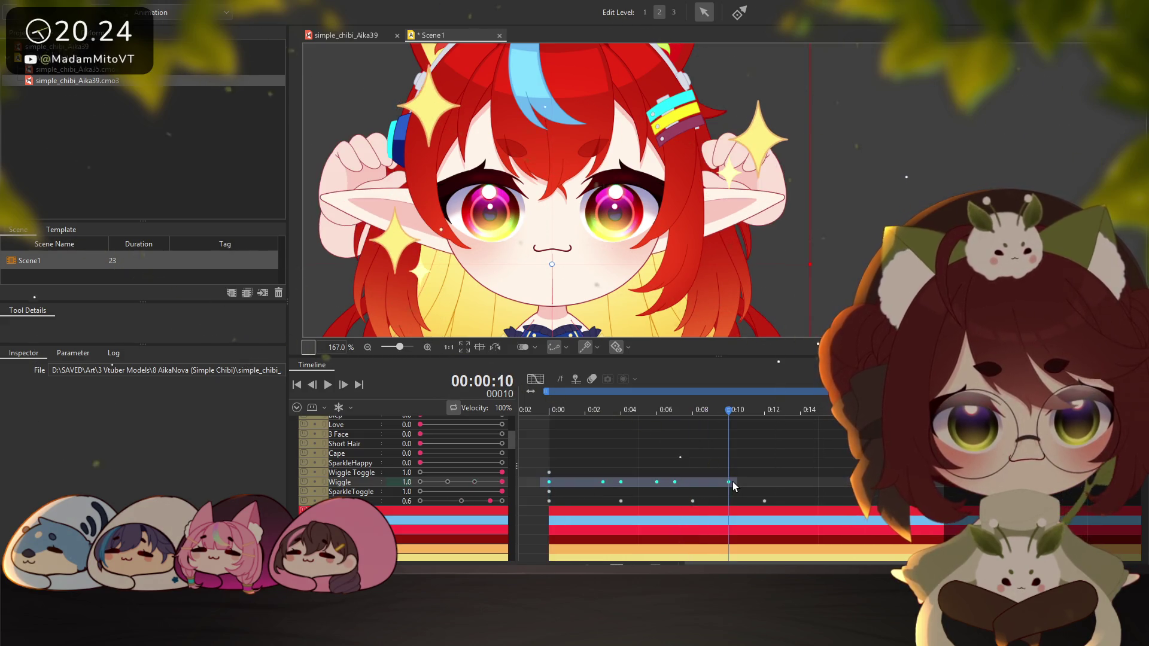
pyautogui.click(549, 482)
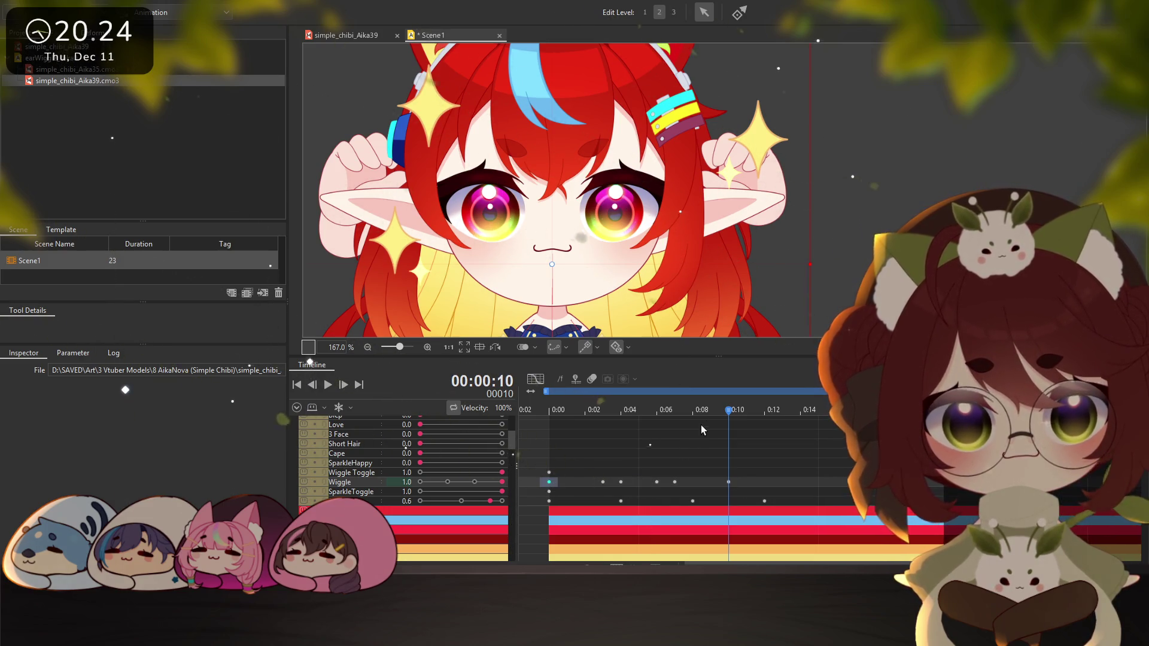
pyautogui.moveTo(710, 411)
pyautogui.mouseDown()
pyautogui.moveTo(554, 413)
pyautogui.moveTo(728, 418)
pyautogui.mouseUp()
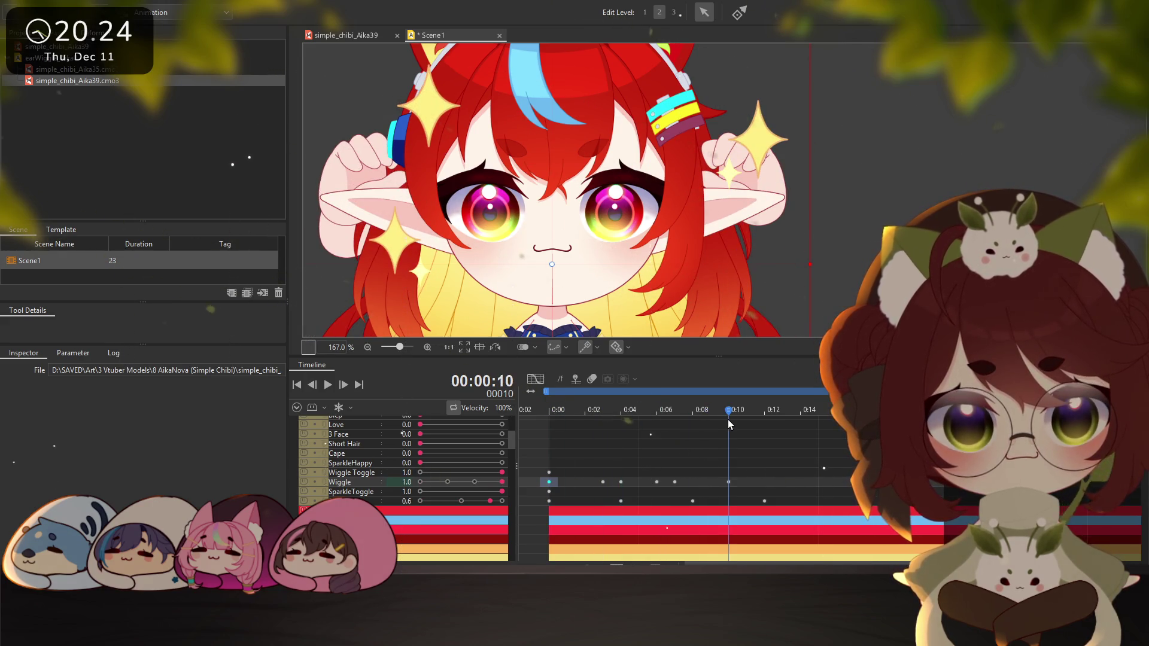
pyautogui.keyDown('shift'); pyautogui.click(728, 482); pyautogui.keyUp('shift')
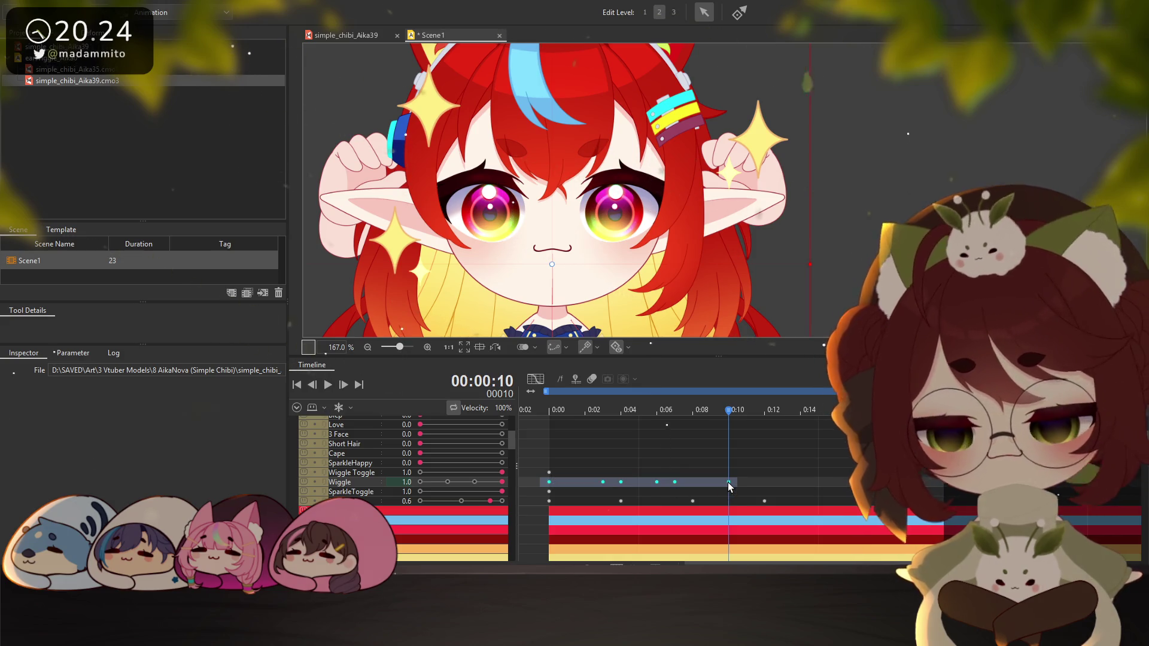
# Paste the Wiggle keyframes at 0:15, nudge them into place, and preview the wiggle
pyautogui.click(767, 483)
pyautogui.click(820, 483)
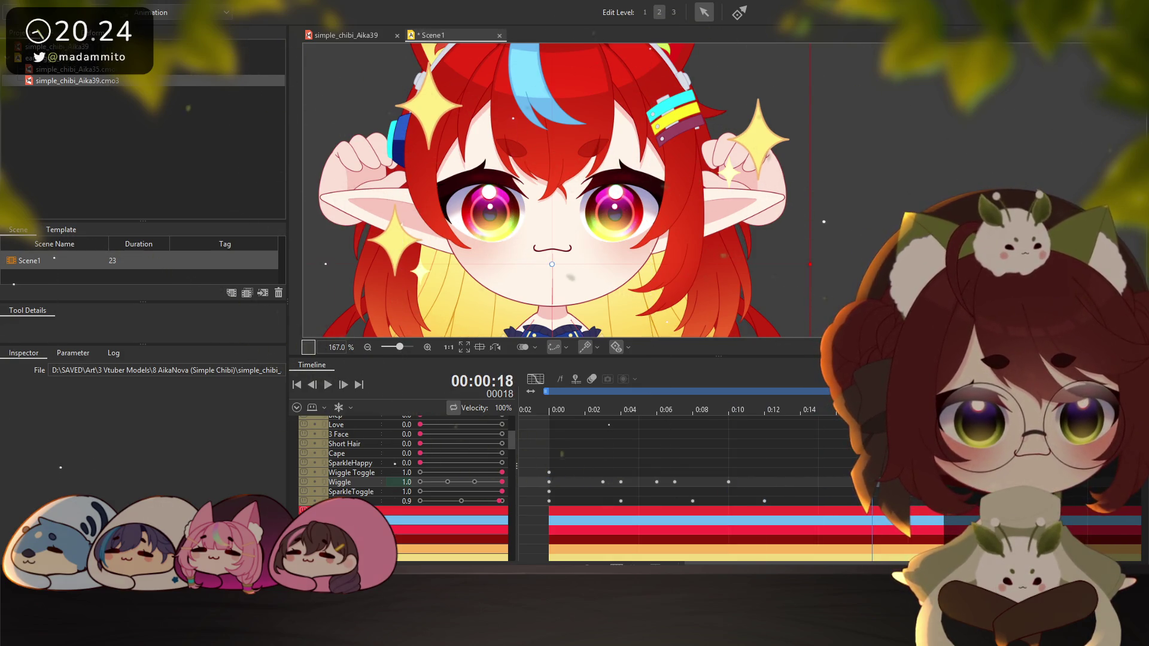
pyautogui.write('-0.1')
pyautogui.press('Return')
pyautogui.moveTo(872, 482); pyautogui.dragTo(824, 485)
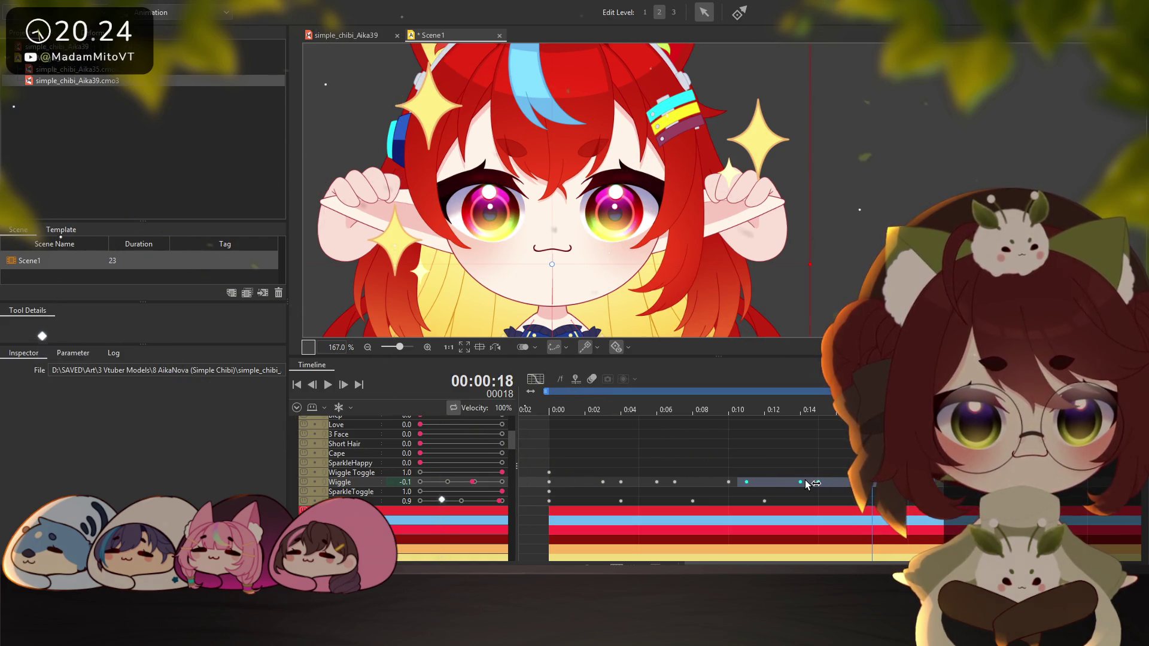
pyautogui.moveTo(807, 483); pyautogui.dragTo(850, 483)
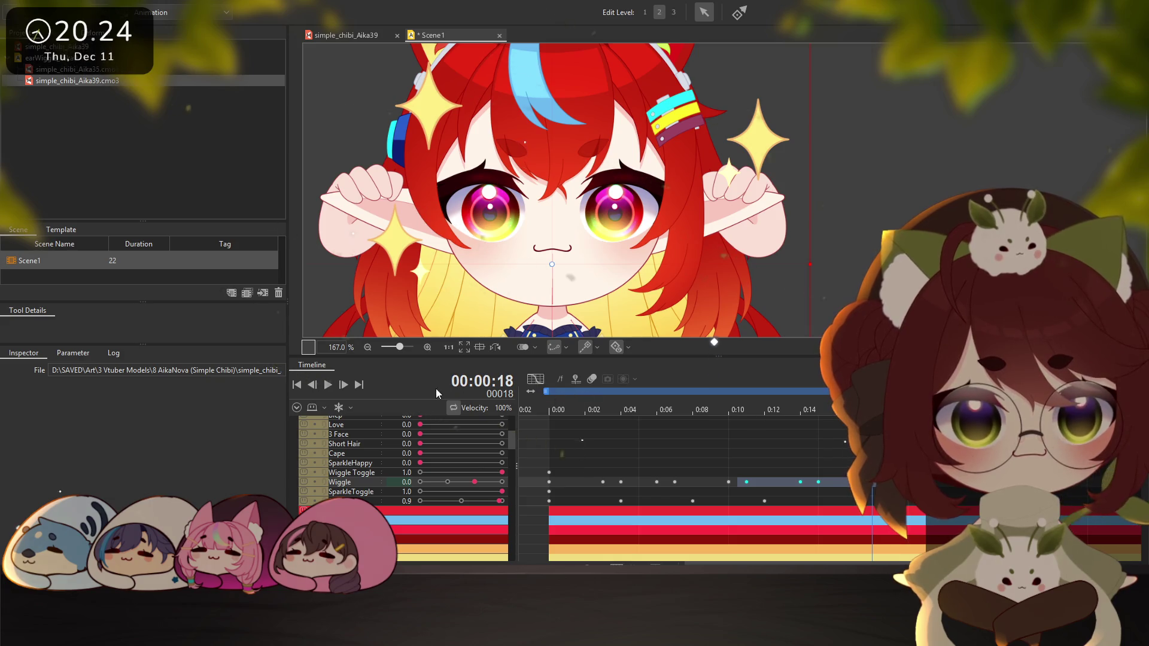
pyautogui.click(329, 385)
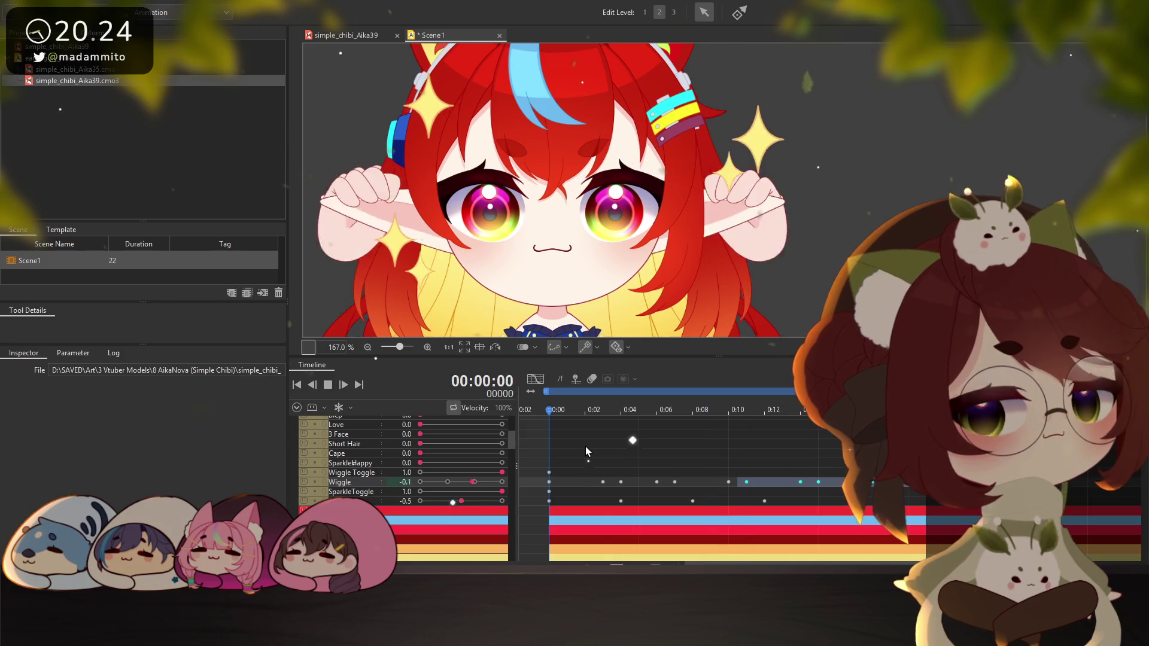
pyautogui.click(326, 389)
# Set Wiggle Toggle to 0.0 at frame 0
pyautogui.moveTo(668, 414); pyautogui.dragTo(540, 412)
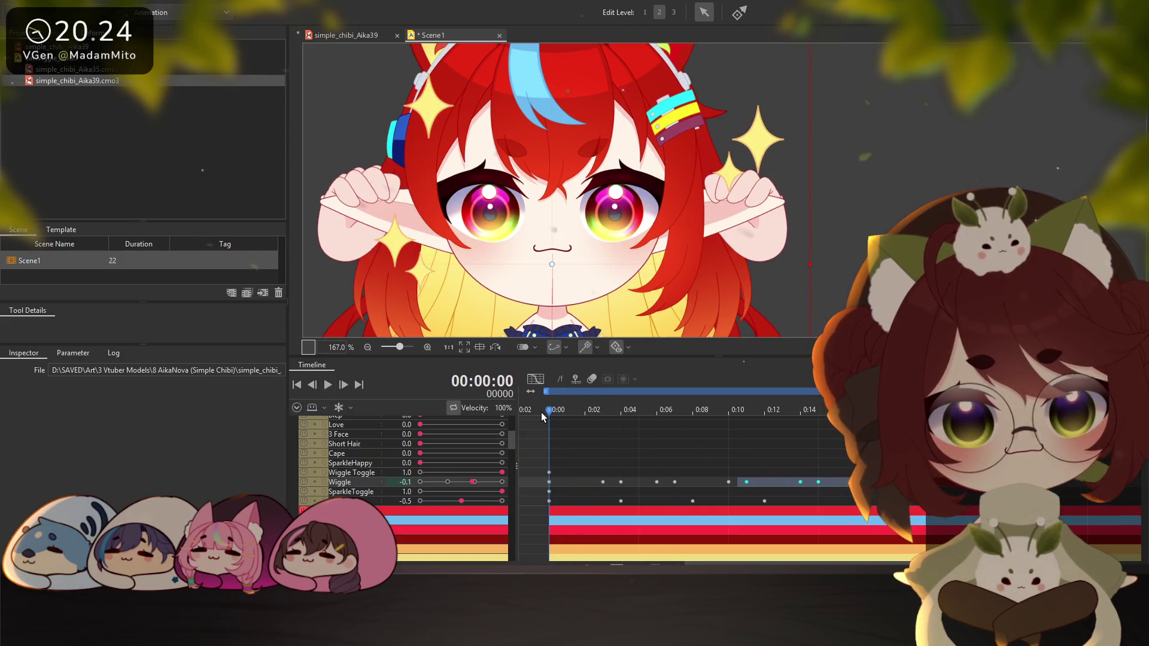
pyautogui.click(549, 472)
pyautogui.click(418, 473)
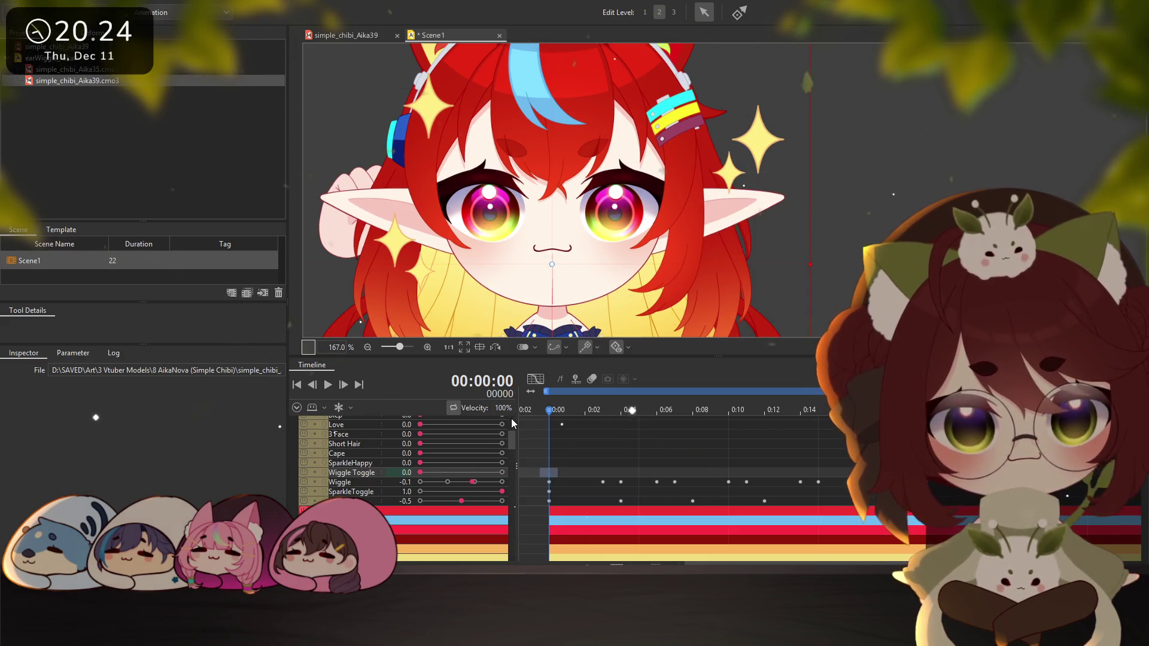
# Delete the Wiggle keyframes, undo to restore them, and return to frame 0
pyautogui.click(578, 525)
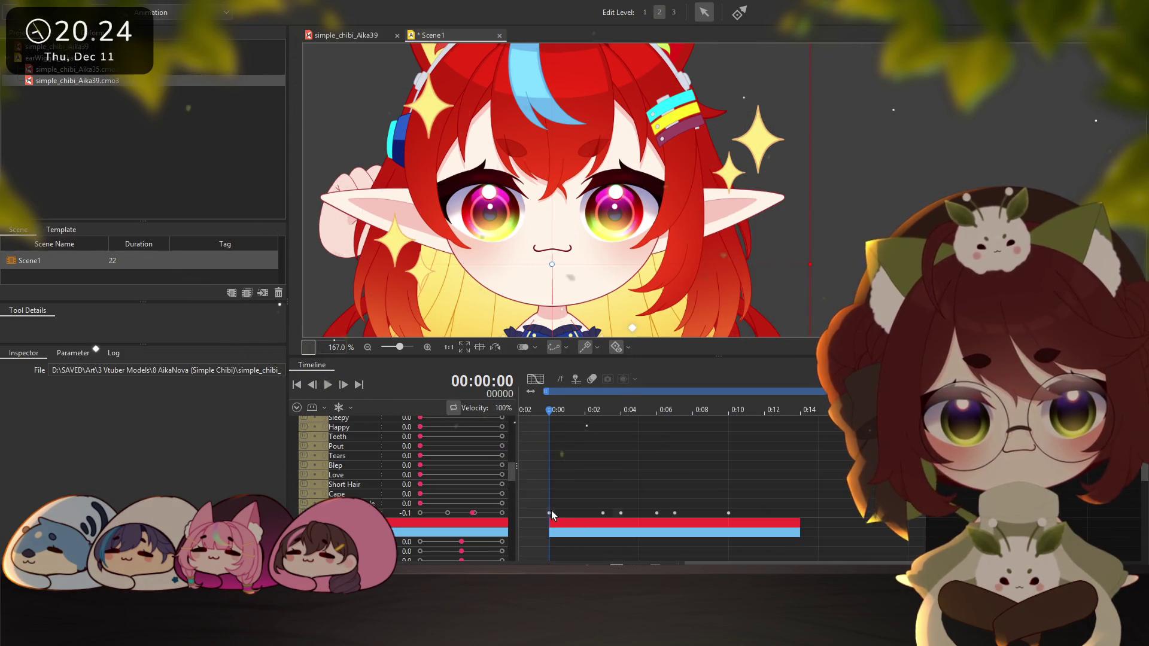
pyautogui.moveTo(551, 514); pyautogui.dragTo(745, 509)
pyautogui.click(731, 512)
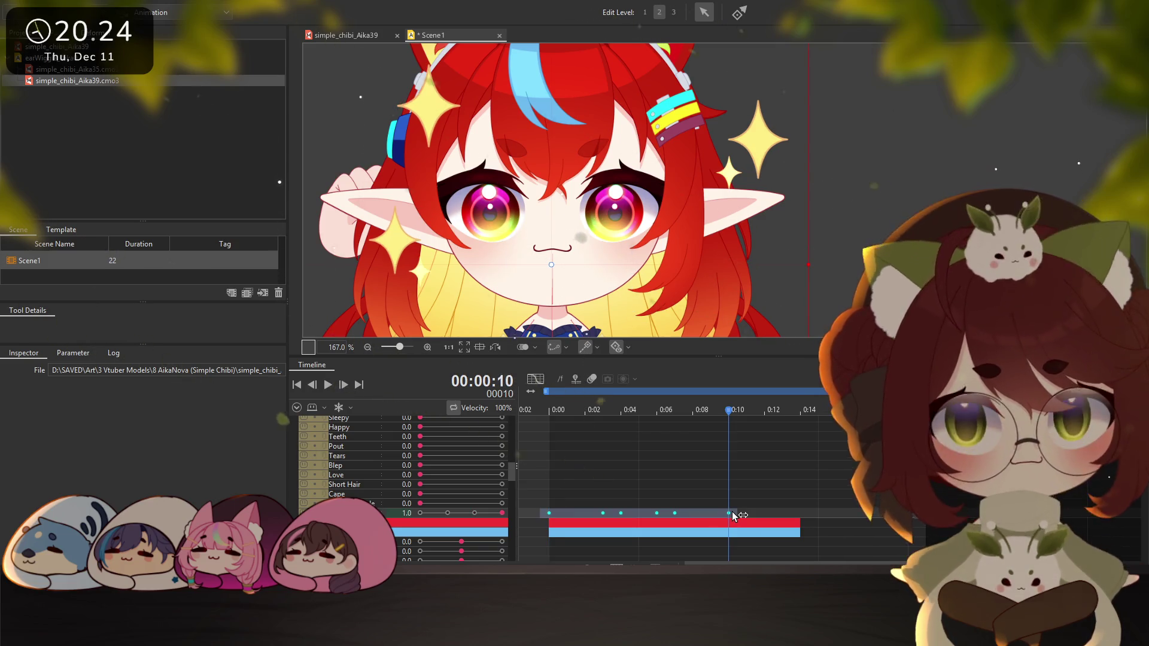
pyautogui.press('Delete')
pyautogui.hotkey('ctrl', 'z')
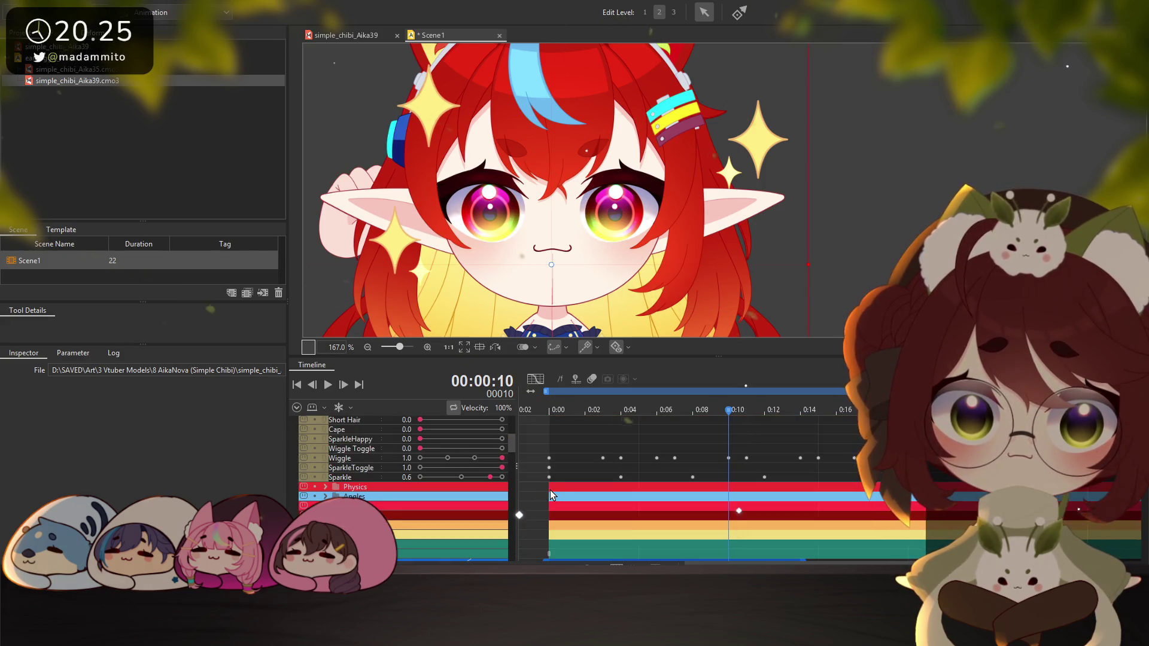
pyautogui.scroll(3, 552, 490)
pyautogui.moveTo(728, 411)
pyautogui.mouseDown()
pyautogui.moveTo(565, 421)
pyautogui.moveTo(780, 428)
pyautogui.mouseUp()
pyautogui.click(543, 421)
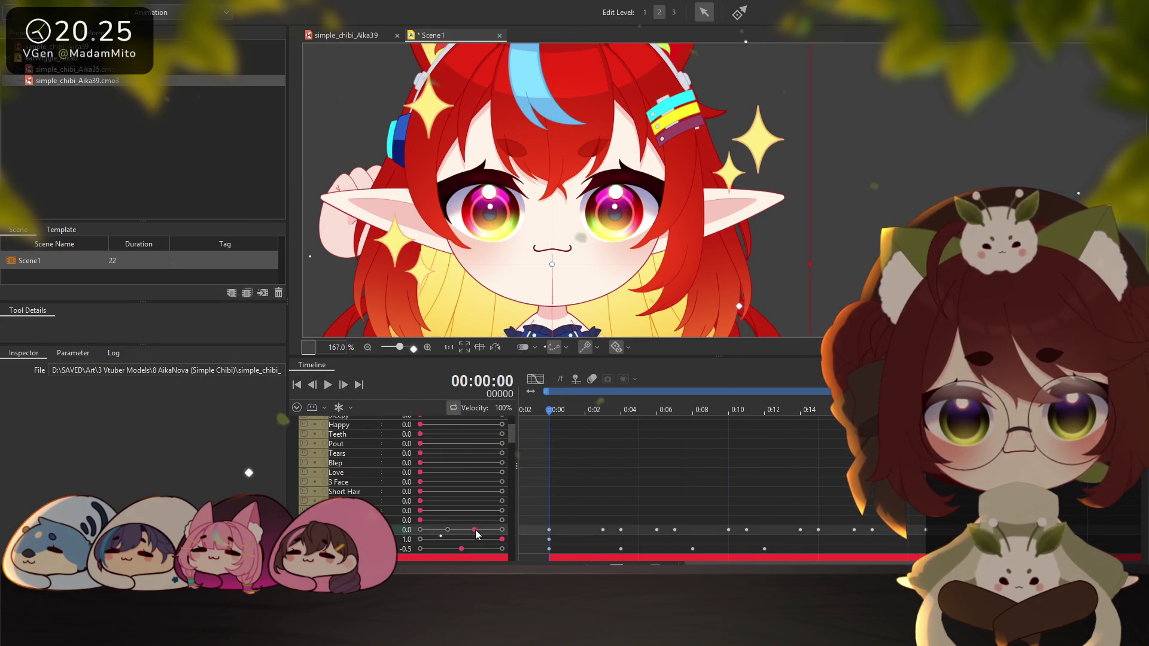
# Add Sparkle keyframes at 0:08 and frame 17 at -2.0, then play the scene
pyautogui.scroll(-2, 518, 536)
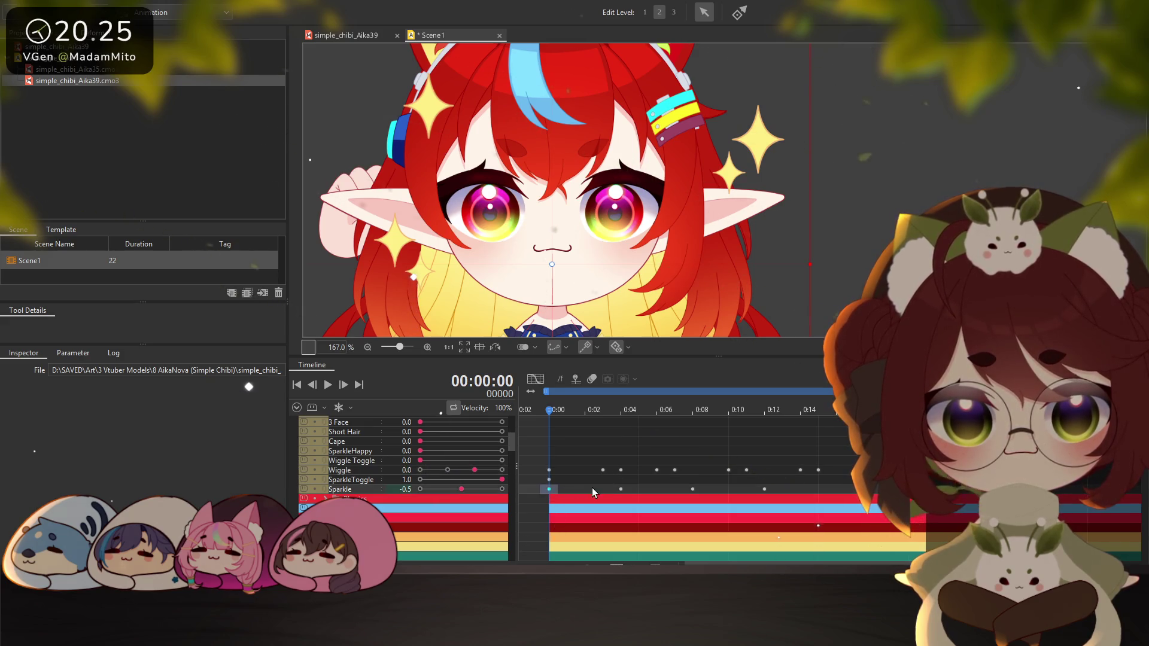
pyautogui.click(621, 490)
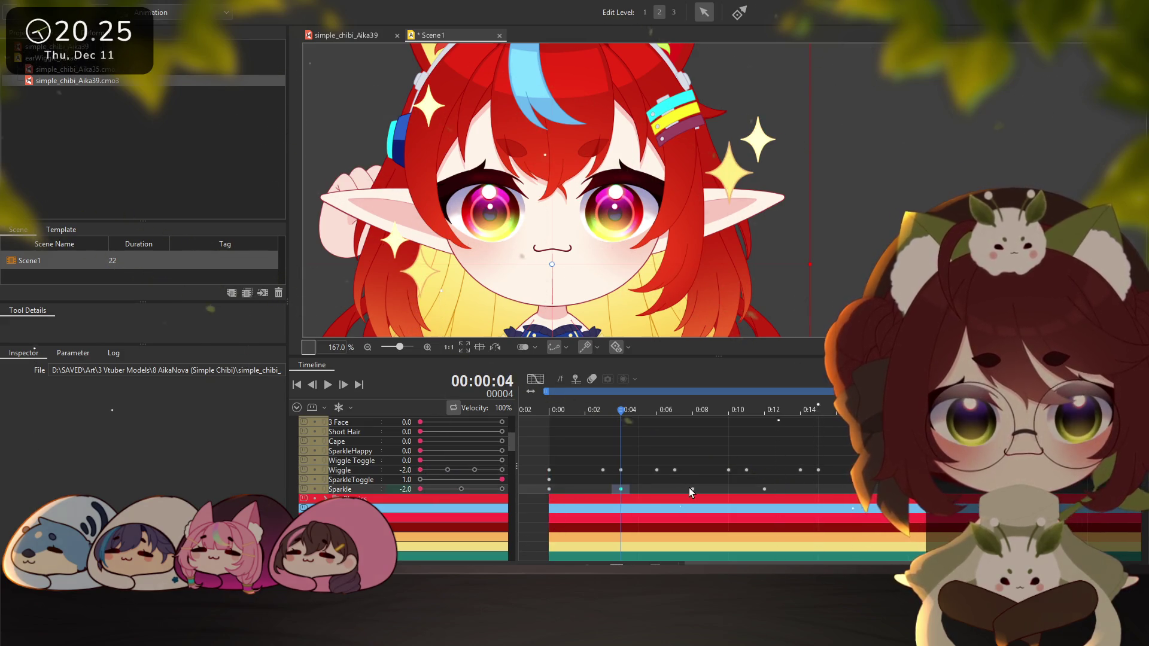
pyautogui.doubleClick(693, 490)
pyautogui.click(764, 489)
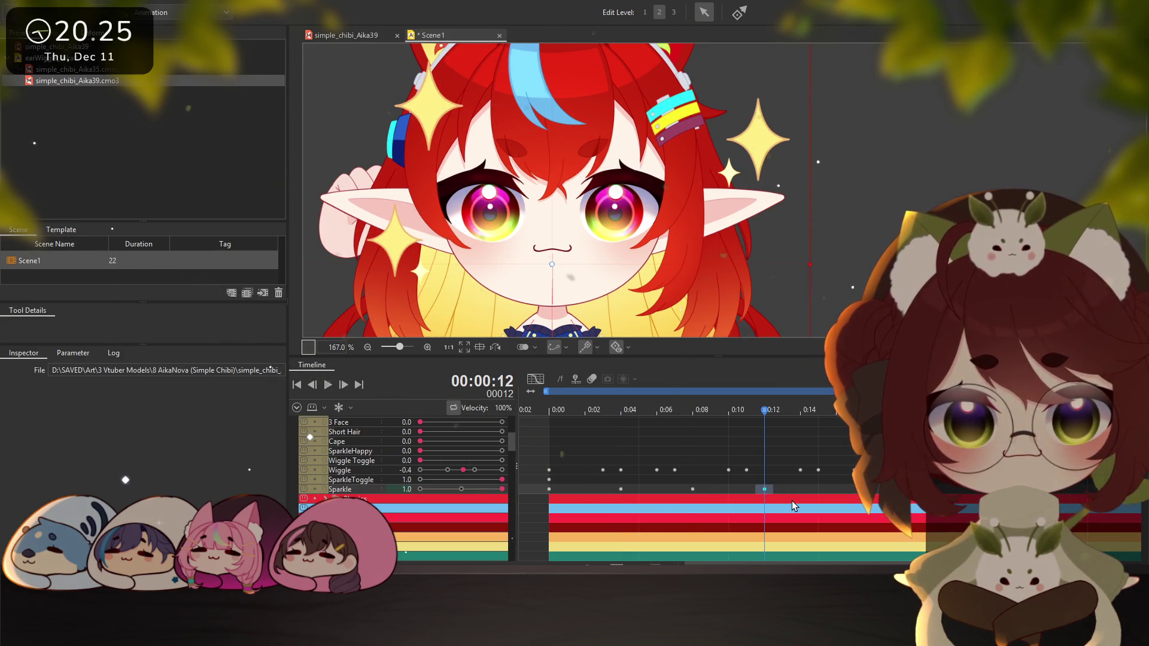
pyautogui.click(854, 490)
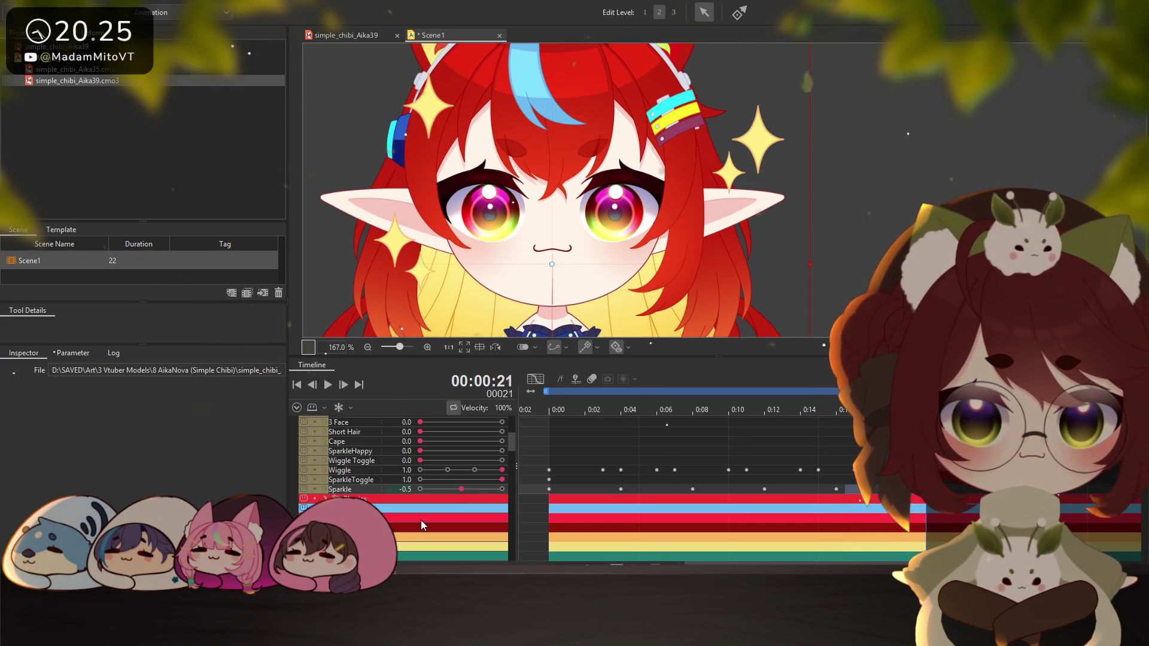
pyautogui.click(418, 488)
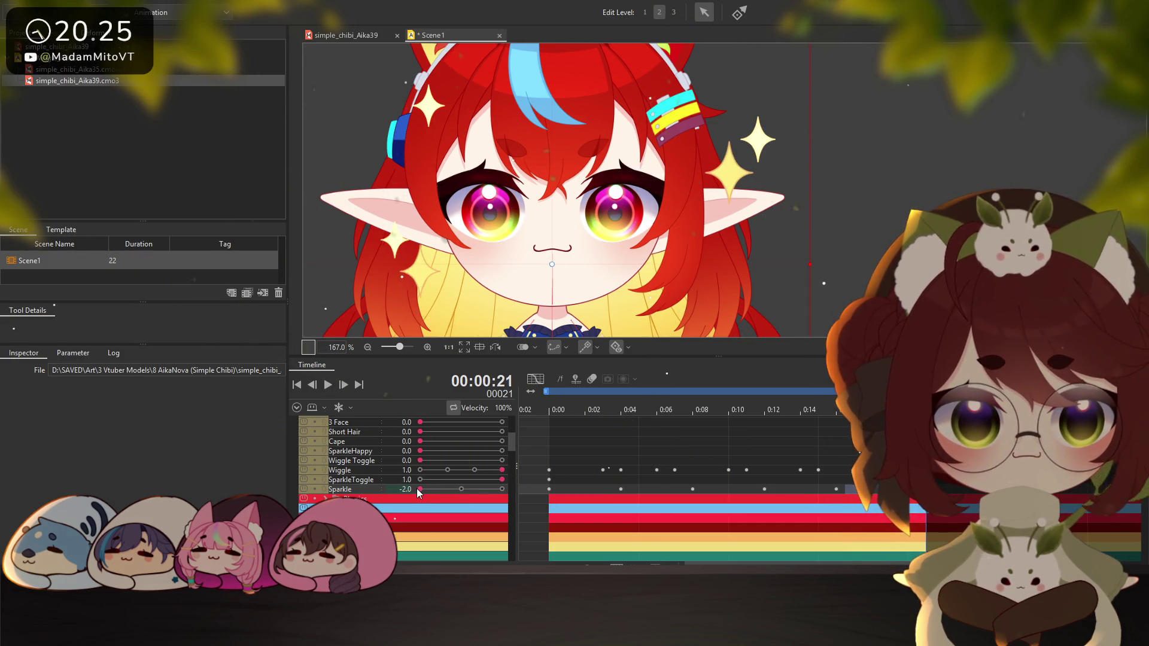
pyautogui.click(835, 489)
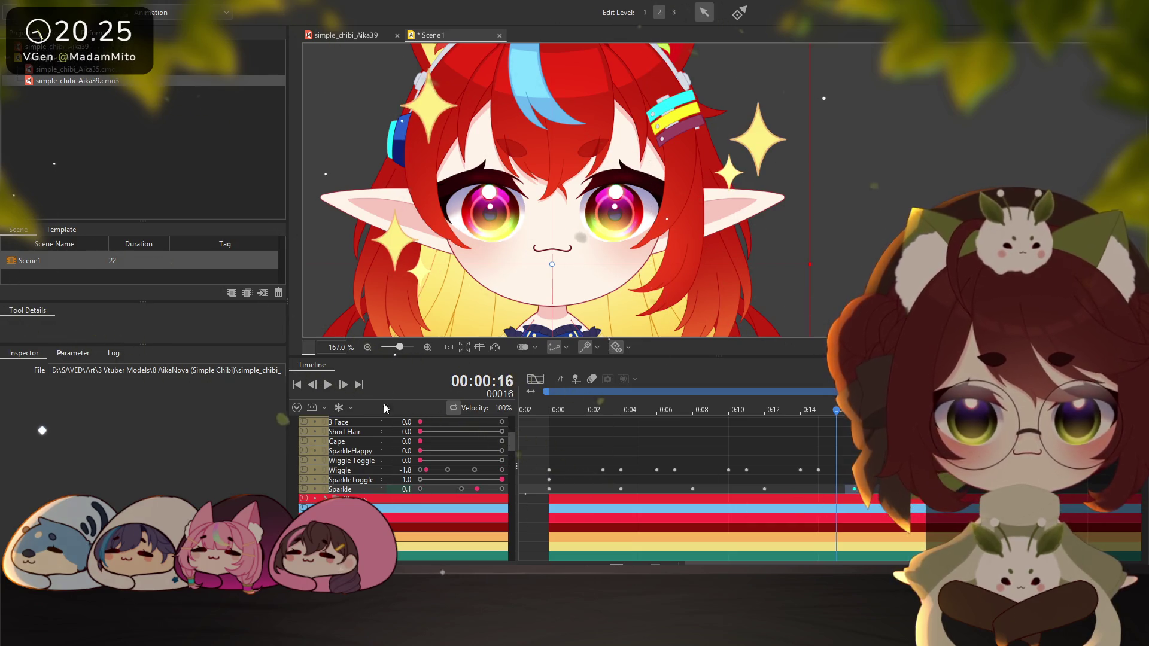
pyautogui.click(327, 384)
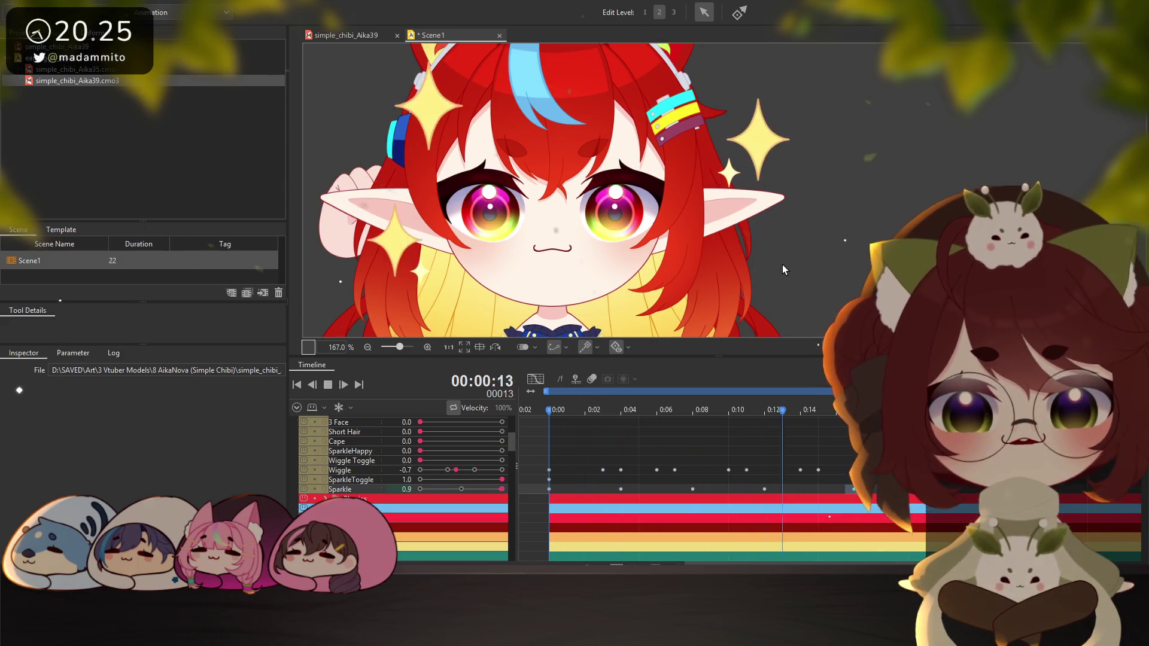
# Stop, deselect the model, and replay the animation to review the sparkles
pyautogui.scroll(5, 353, 469)
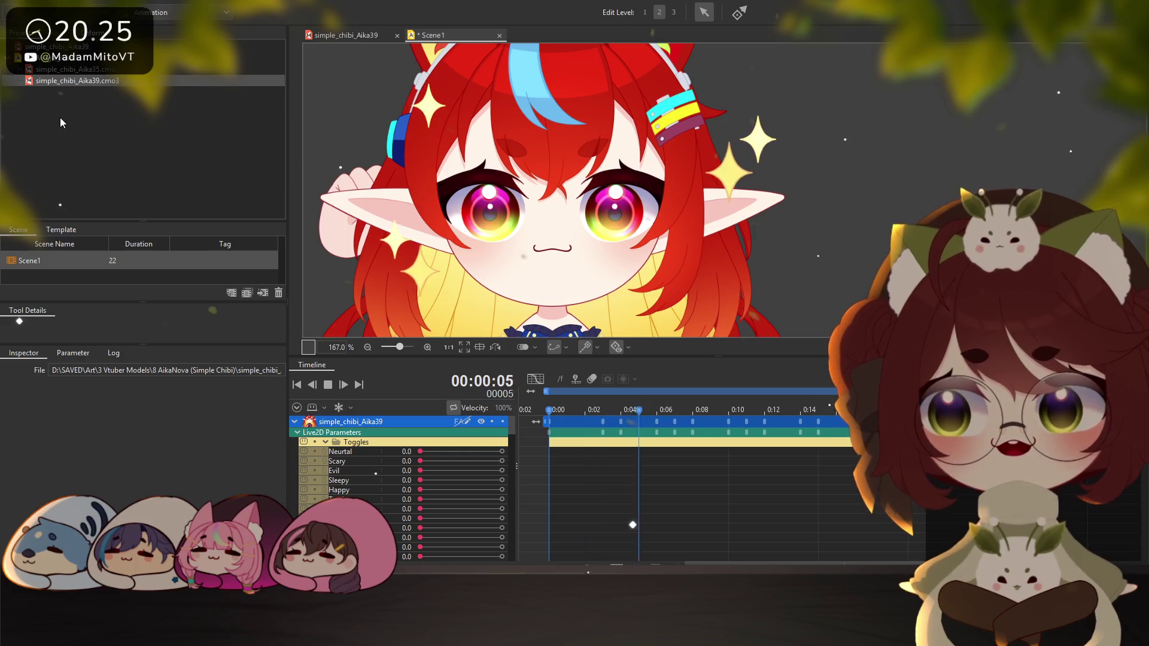
pyautogui.click(97, 70)
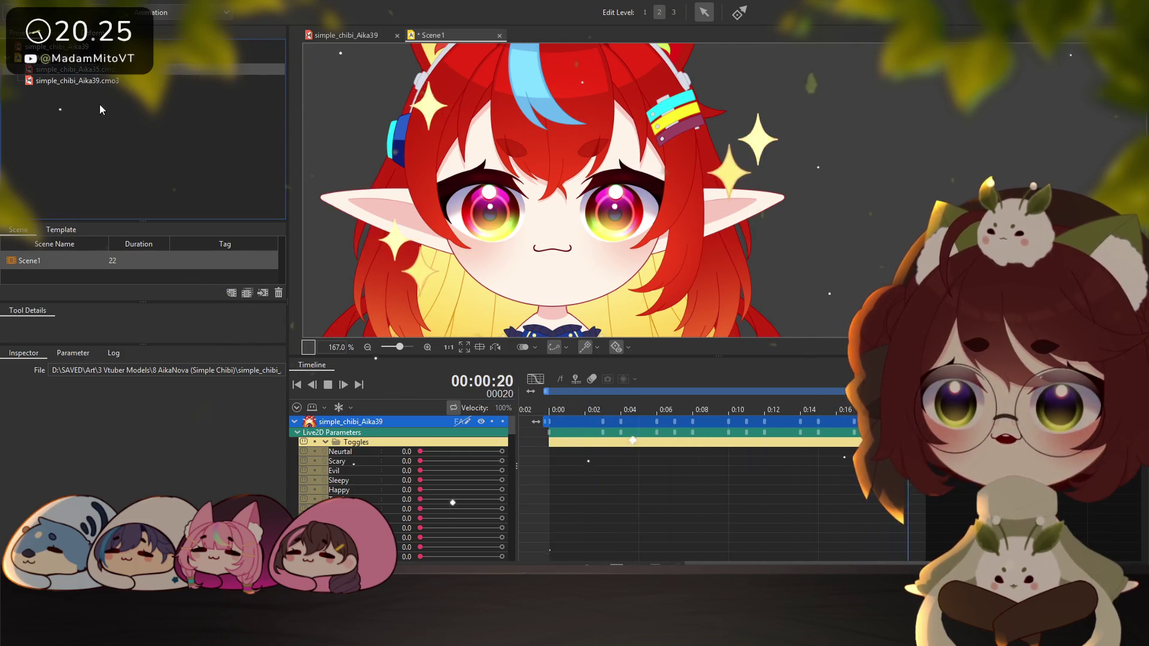
pyautogui.click(407, 295)
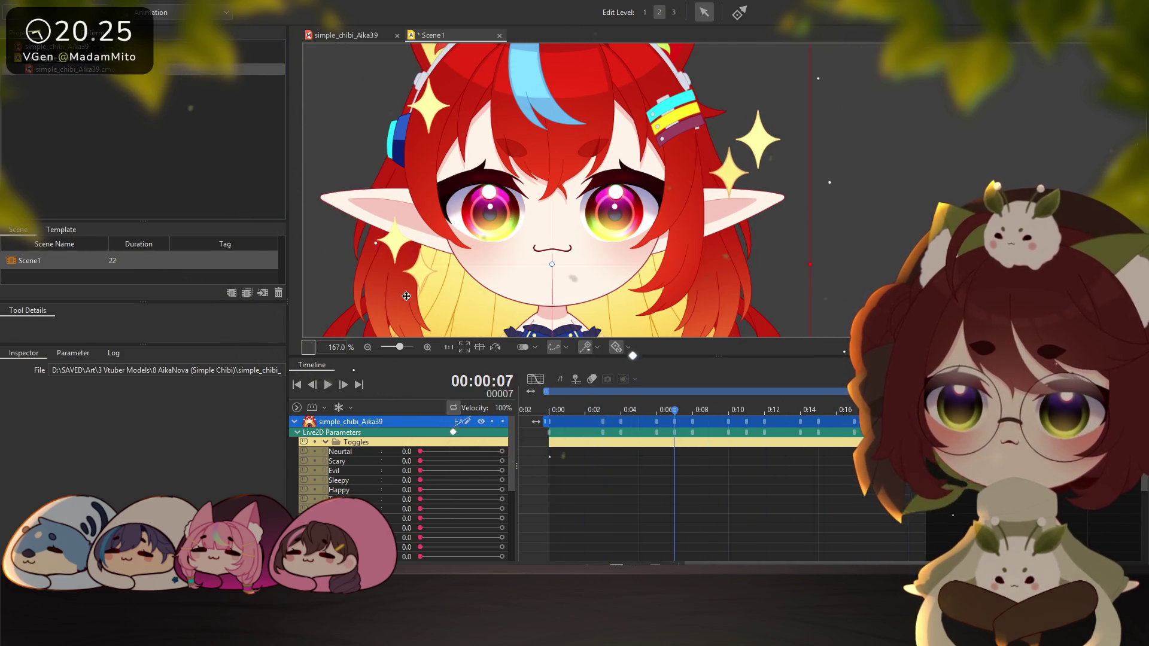
pyautogui.scroll(-5, 594, 436)
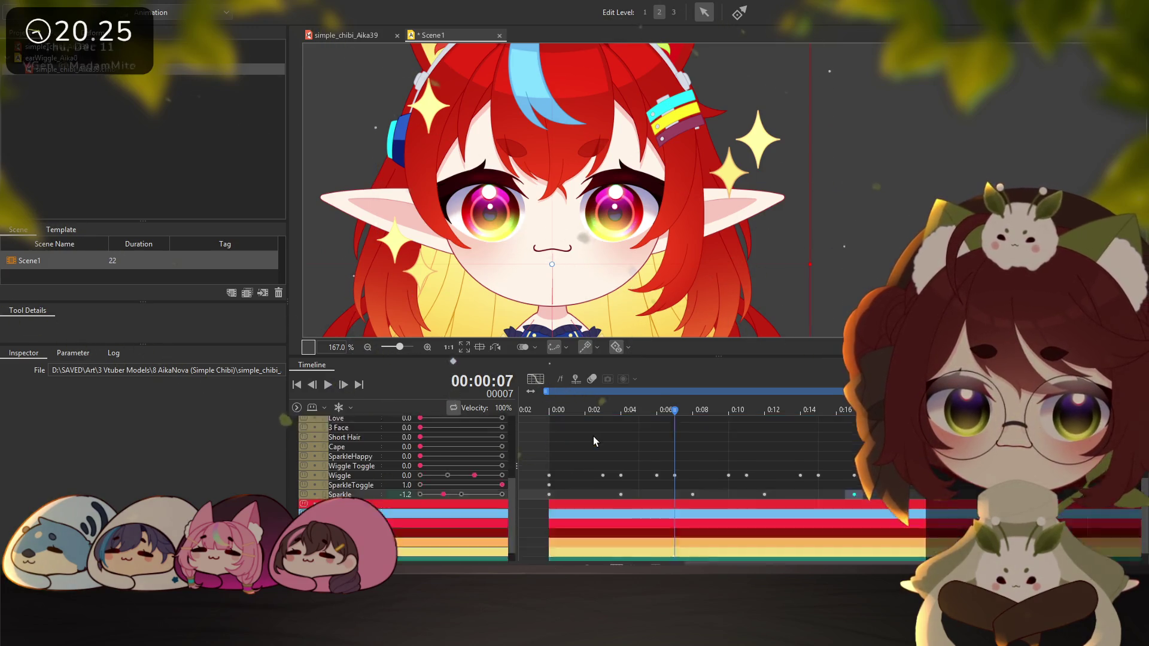
pyautogui.click(589, 430)
pyautogui.click(327, 386)
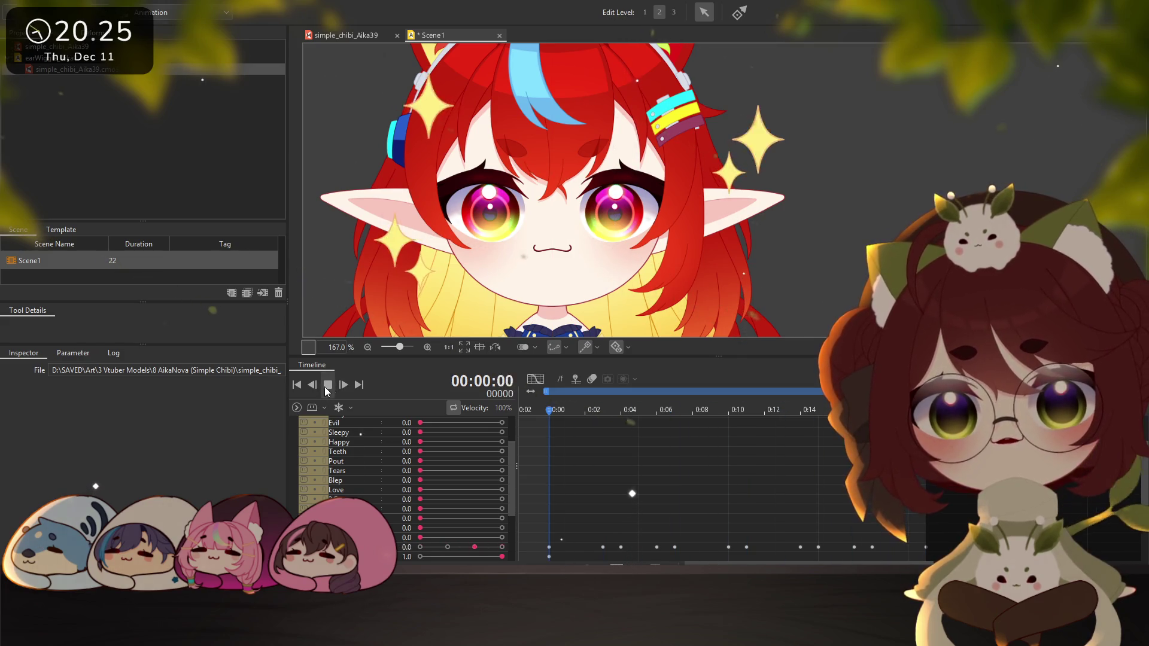
pyautogui.click(661, 453)
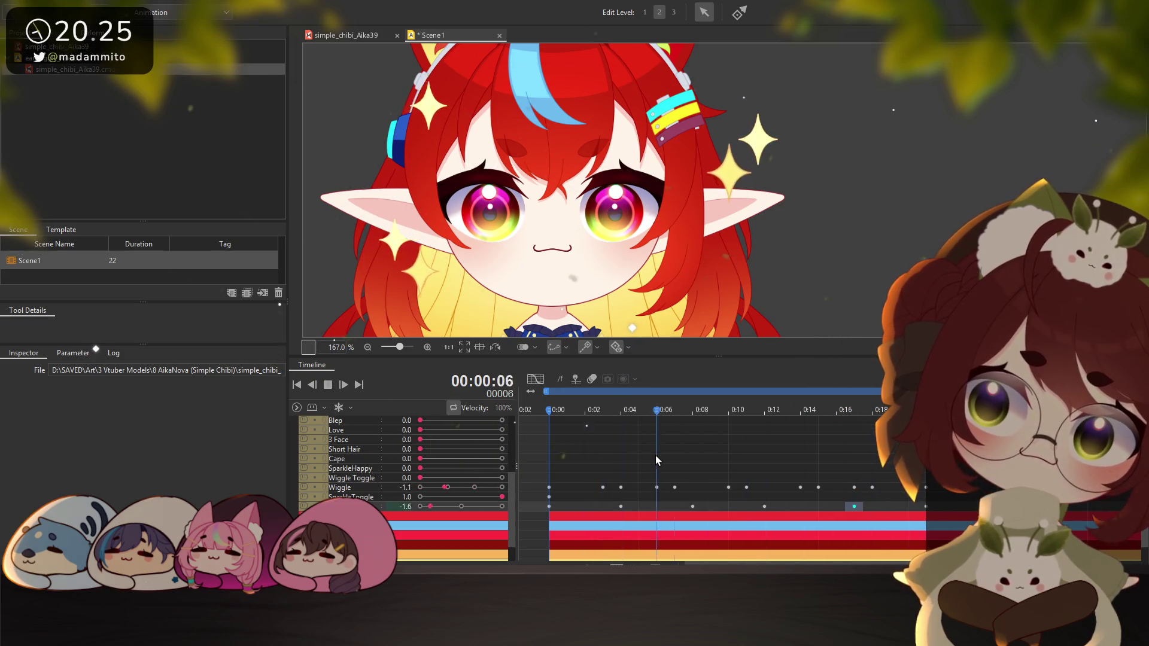
pyautogui.click(339, 390)
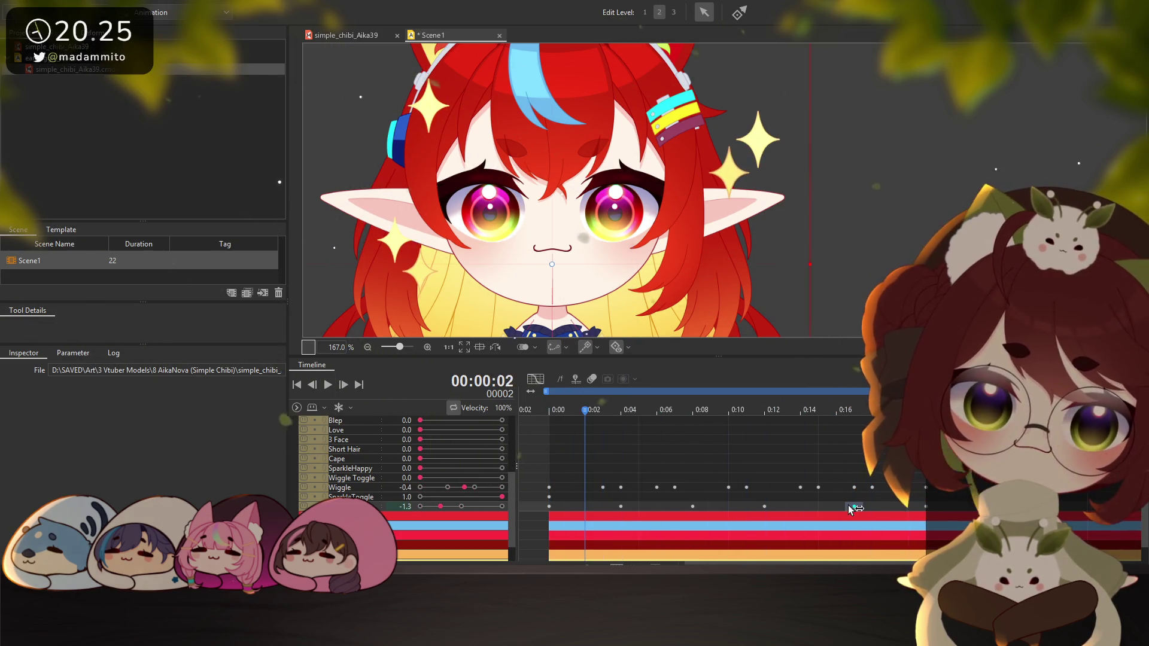
# Step through the Sparkle keyframes from frame 0 to frame 21
pyautogui.click(548, 506)
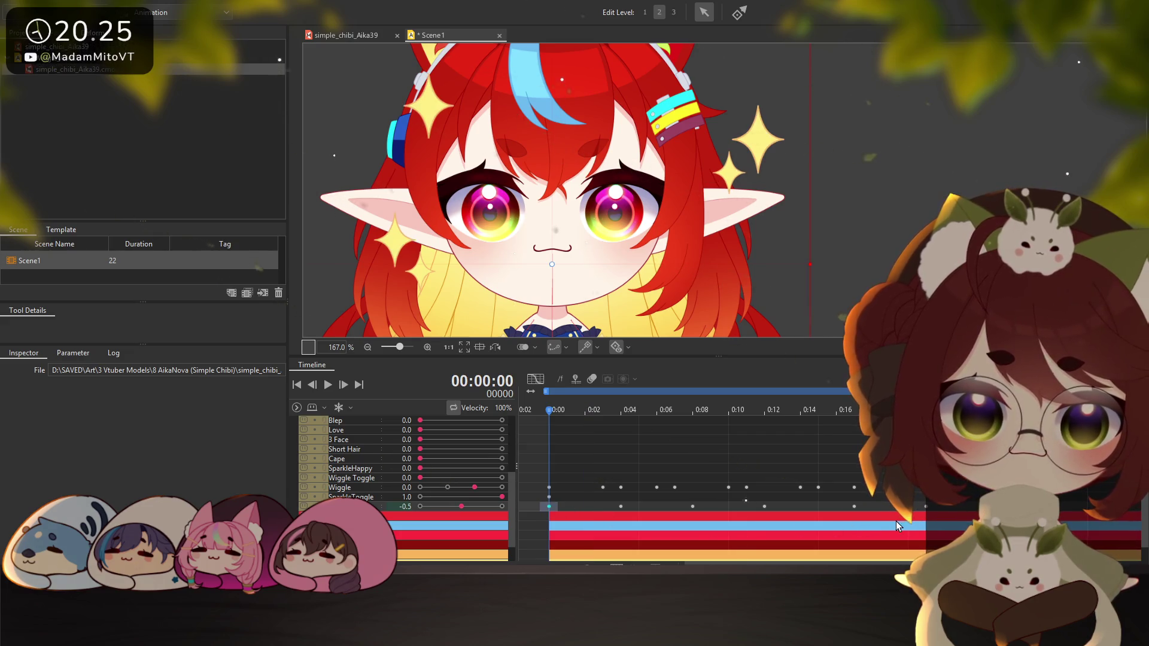
pyautogui.click(927, 506)
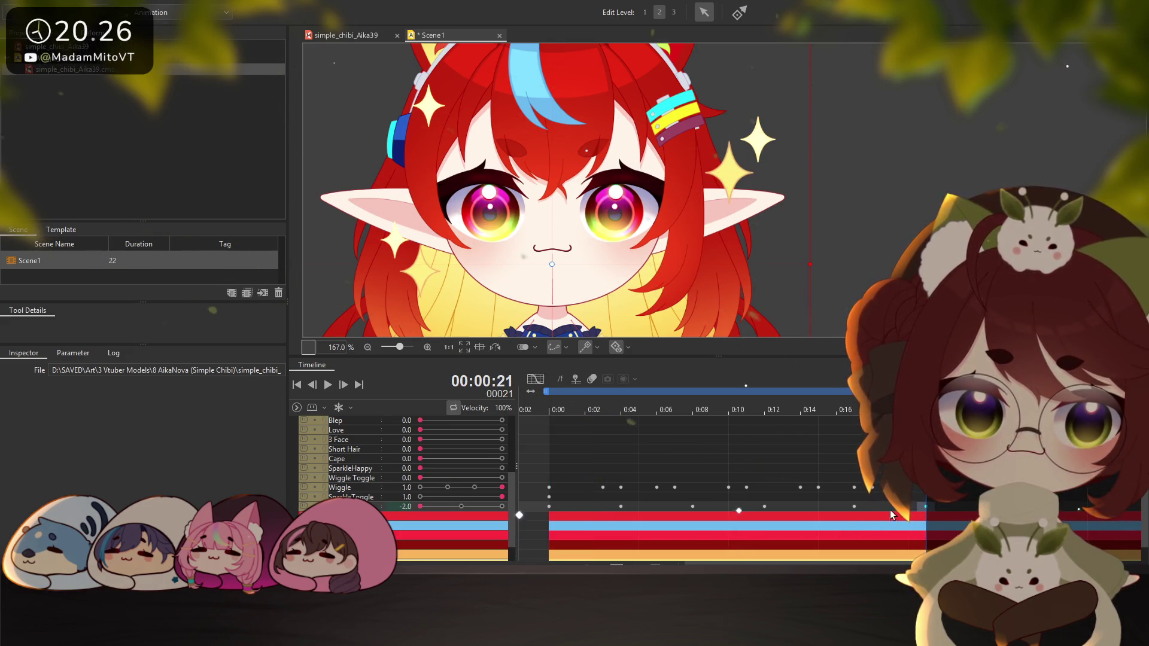
pyautogui.click(549, 506)
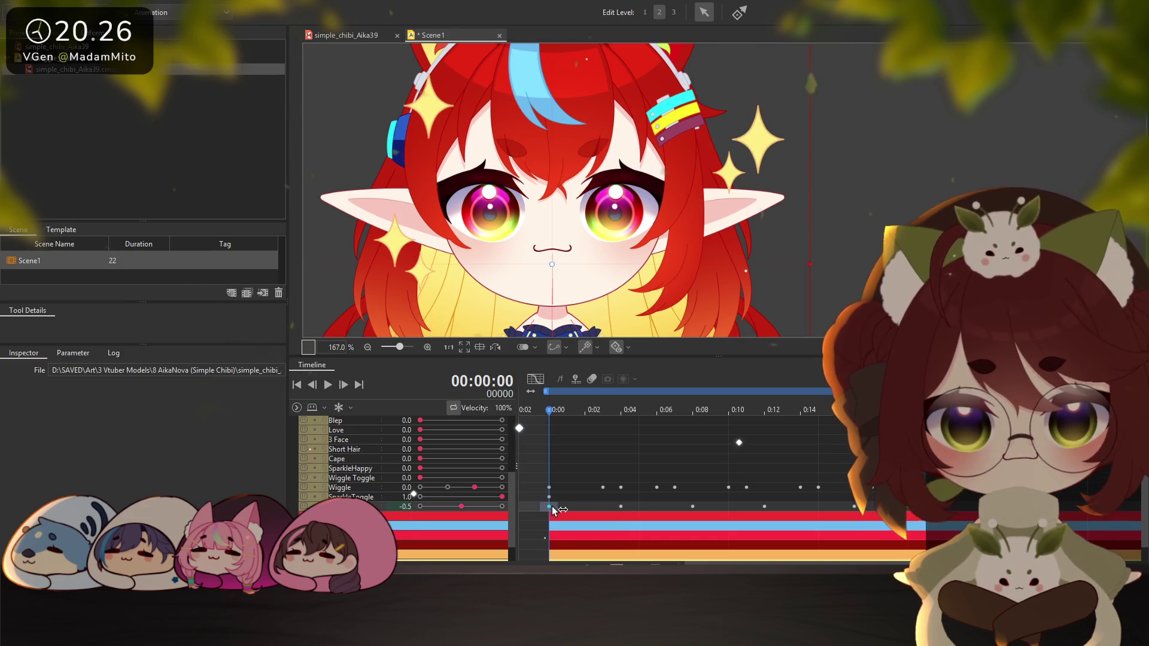
pyautogui.click(621, 506)
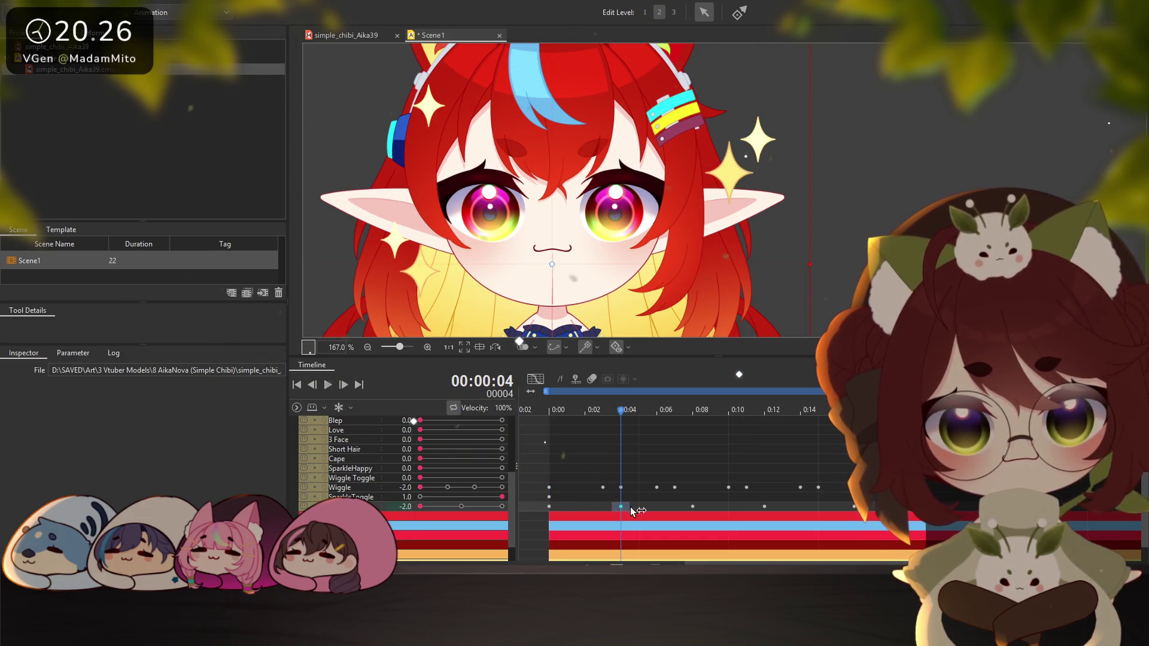
pyautogui.click(692, 506)
pyautogui.click(764, 506)
pyautogui.click(853, 506)
pyautogui.click(925, 506)
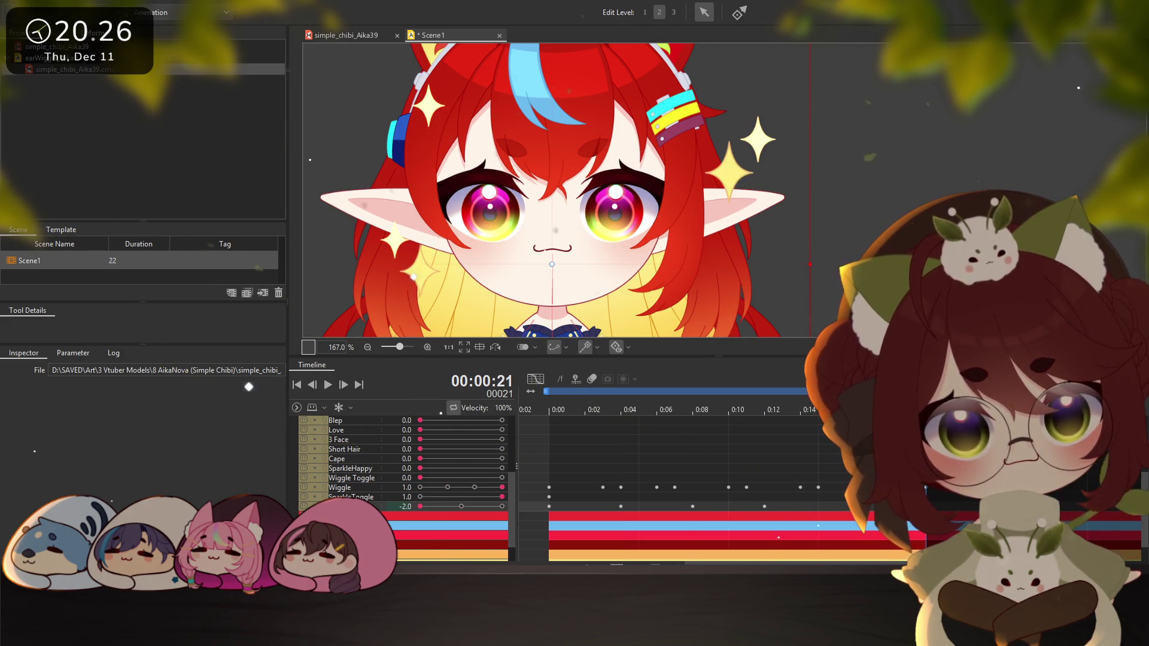
pyautogui.click(548, 506)
pyautogui.click(621, 507)
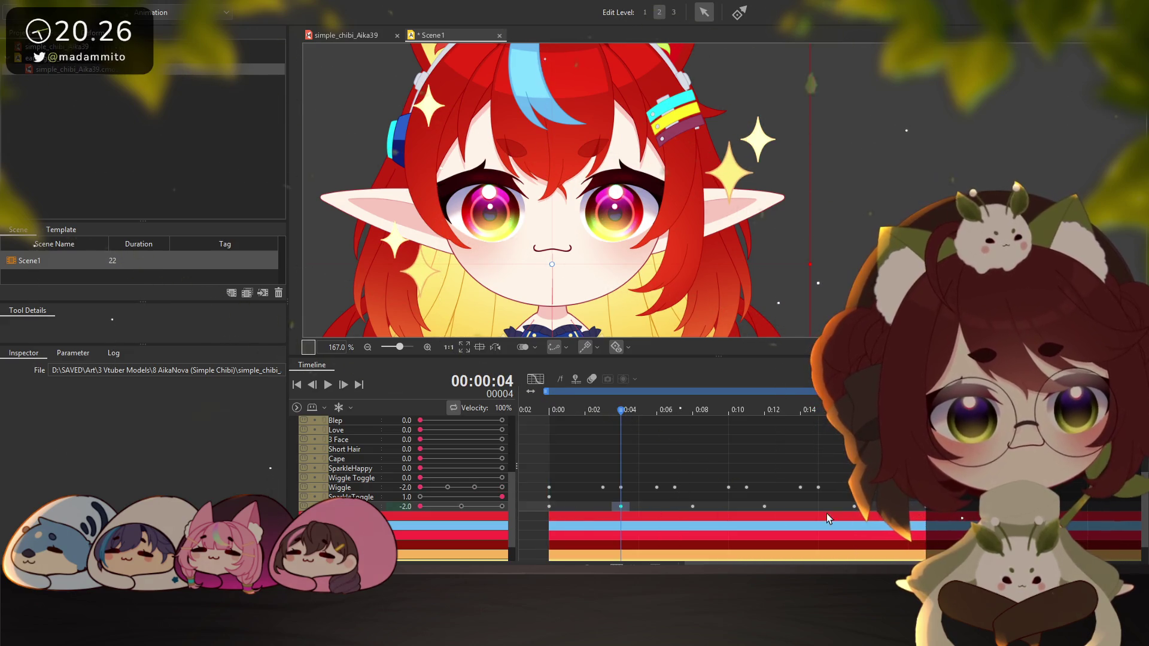
pyautogui.click(549, 506)
pyautogui.click(620, 506)
pyautogui.click(692, 507)
pyautogui.click(764, 507)
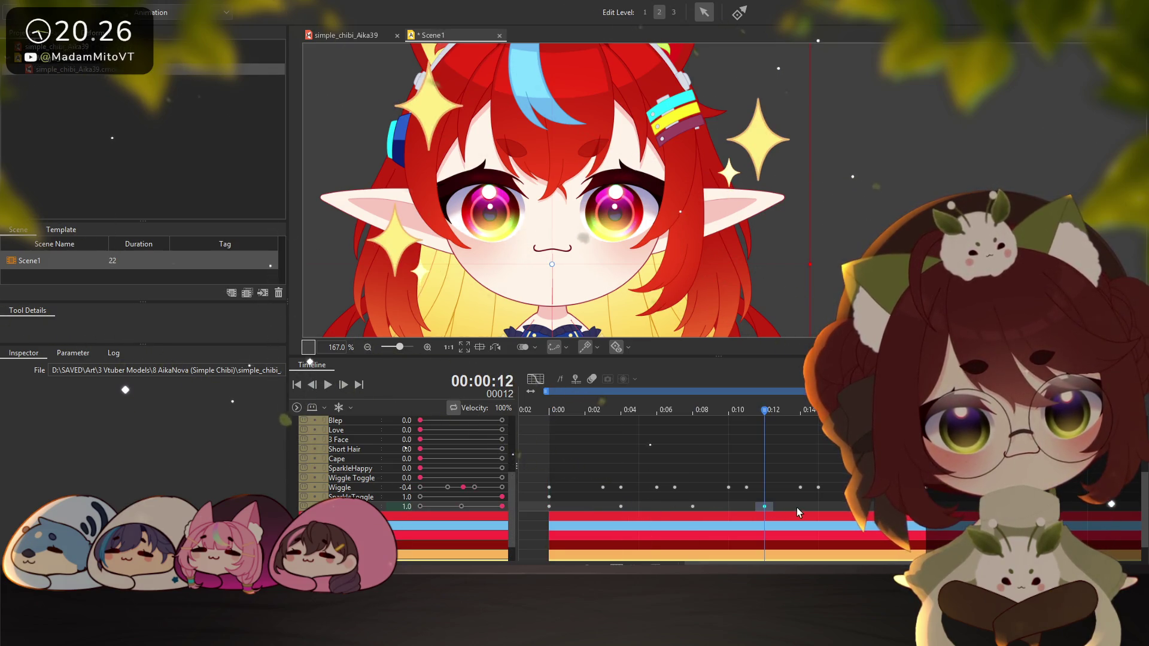
pyautogui.click(854, 507)
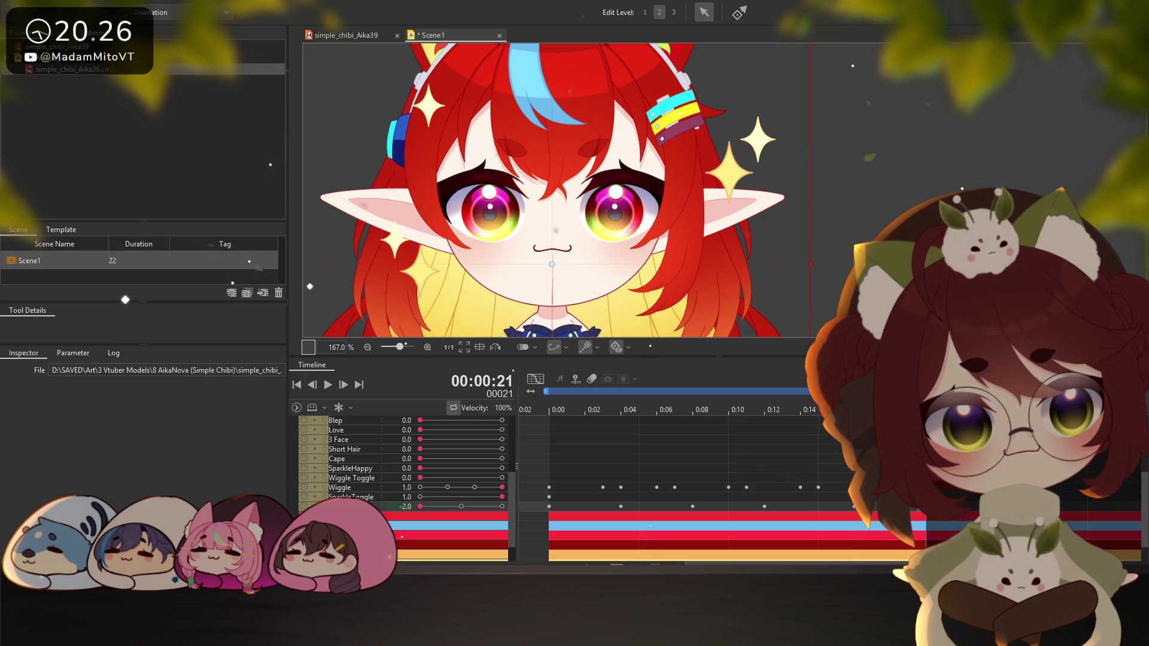
# Change the Sparkle value from -2.0 to -0.5, then revisit frames 17 and 12
pyautogui.click(462, 507)
pyautogui.click(853, 507)
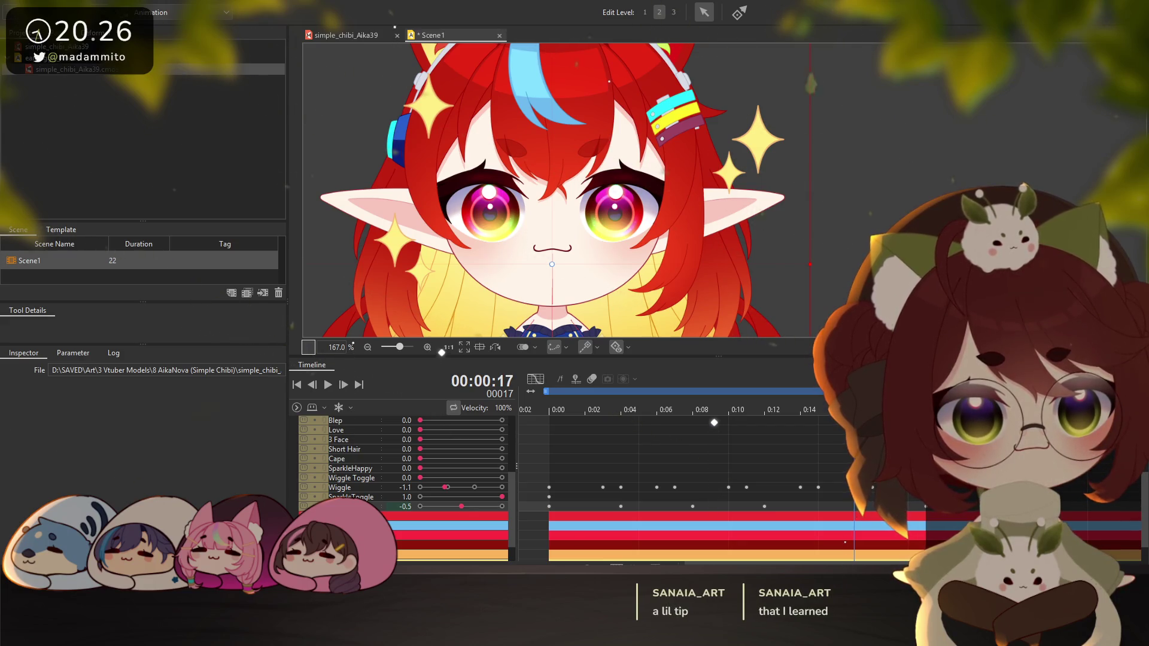
pyautogui.click(765, 507)
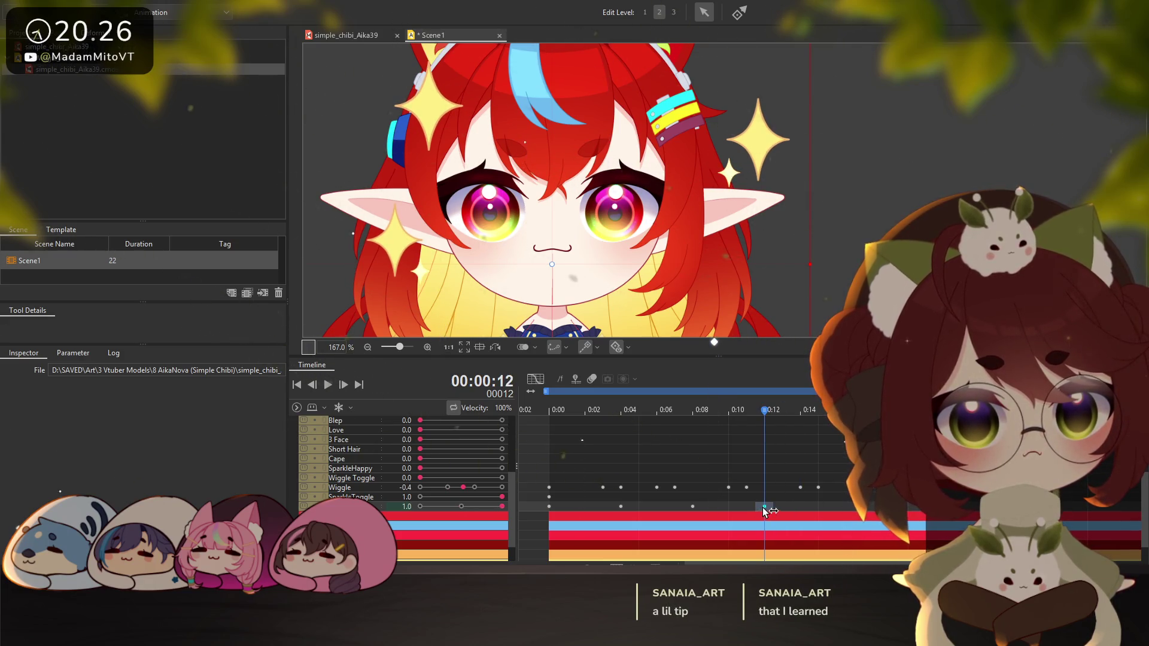
# Shift Sparkle keyframes 0:08→0:10, 0:04→0:05 and 0:14→0:16, previewing the loop
pyautogui.moveTo(693, 507); pyautogui.dragTo(728, 507)
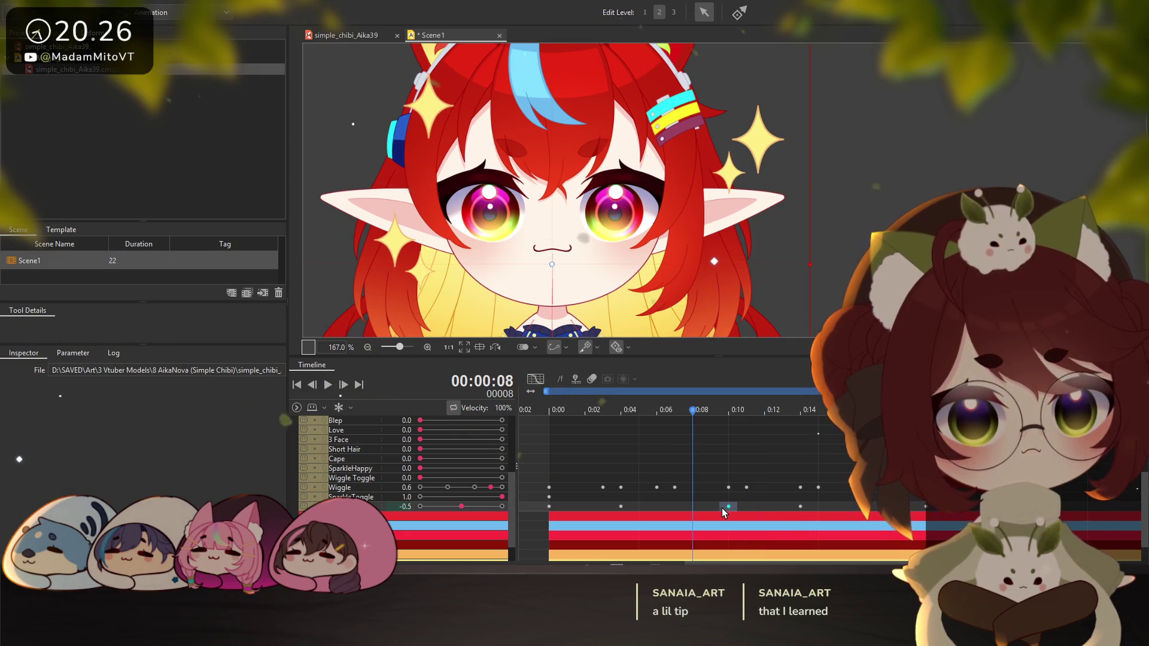
pyautogui.moveTo(622, 507); pyautogui.dragTo(639, 506)
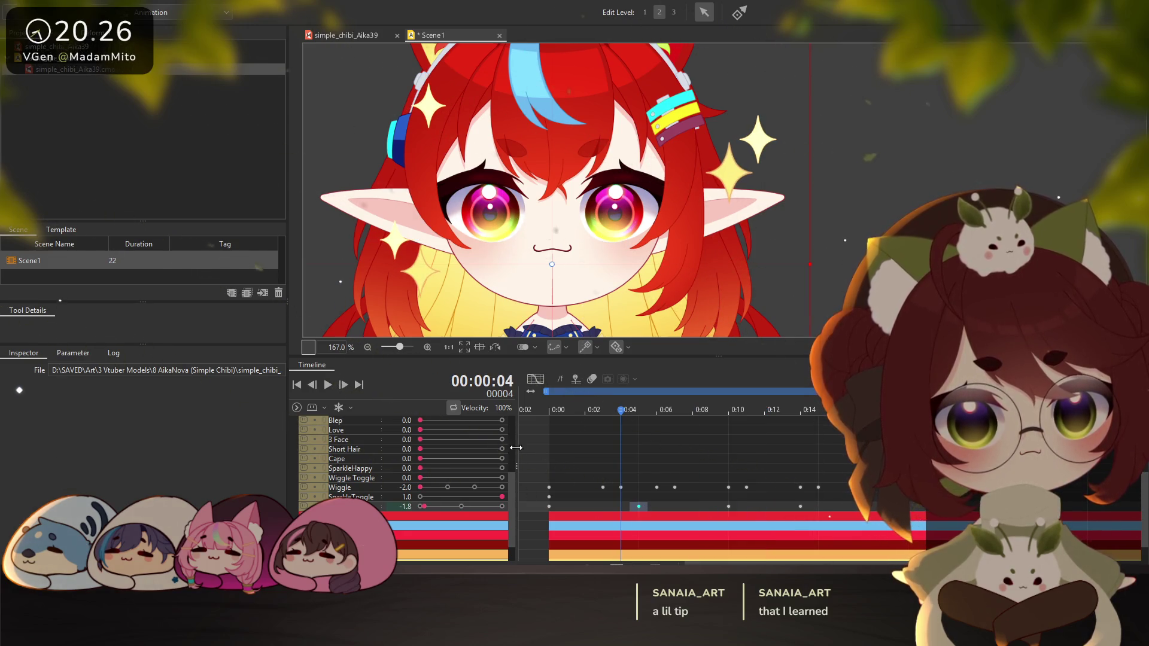
pyautogui.click(325, 387)
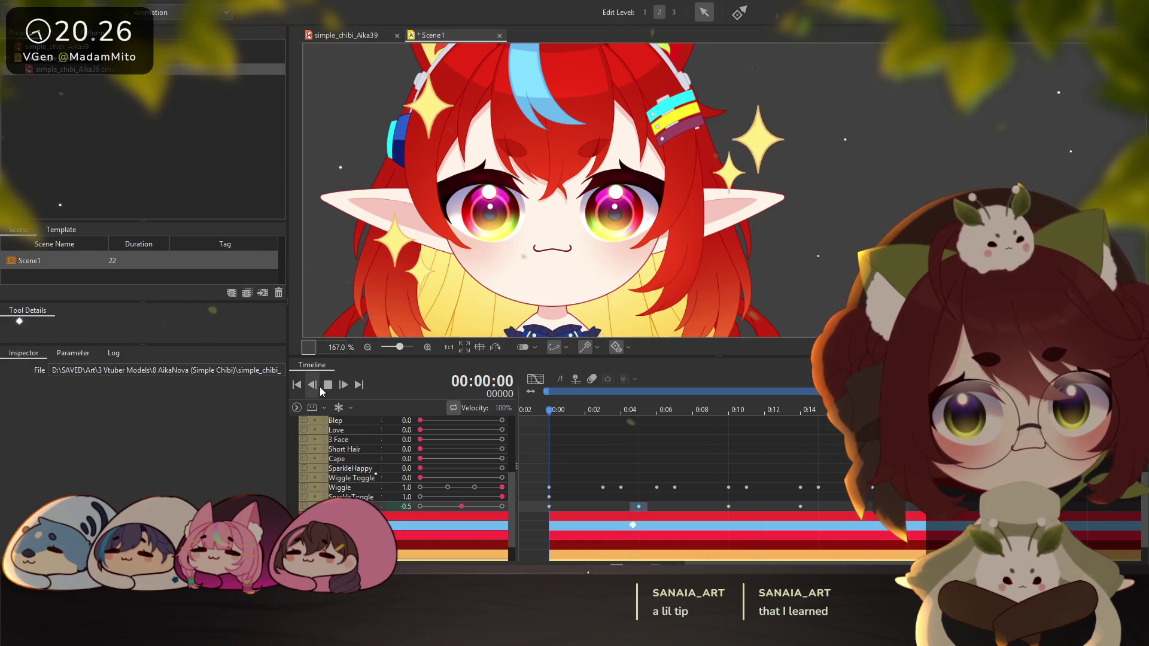
pyautogui.click(328, 386)
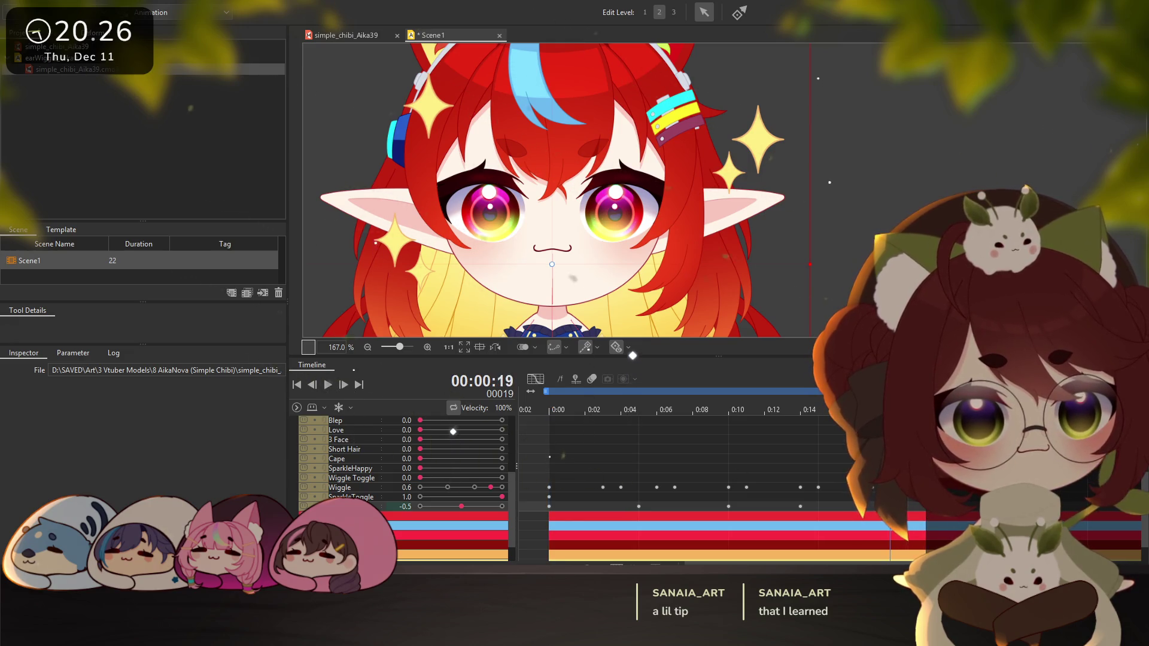
pyautogui.click(321, 392)
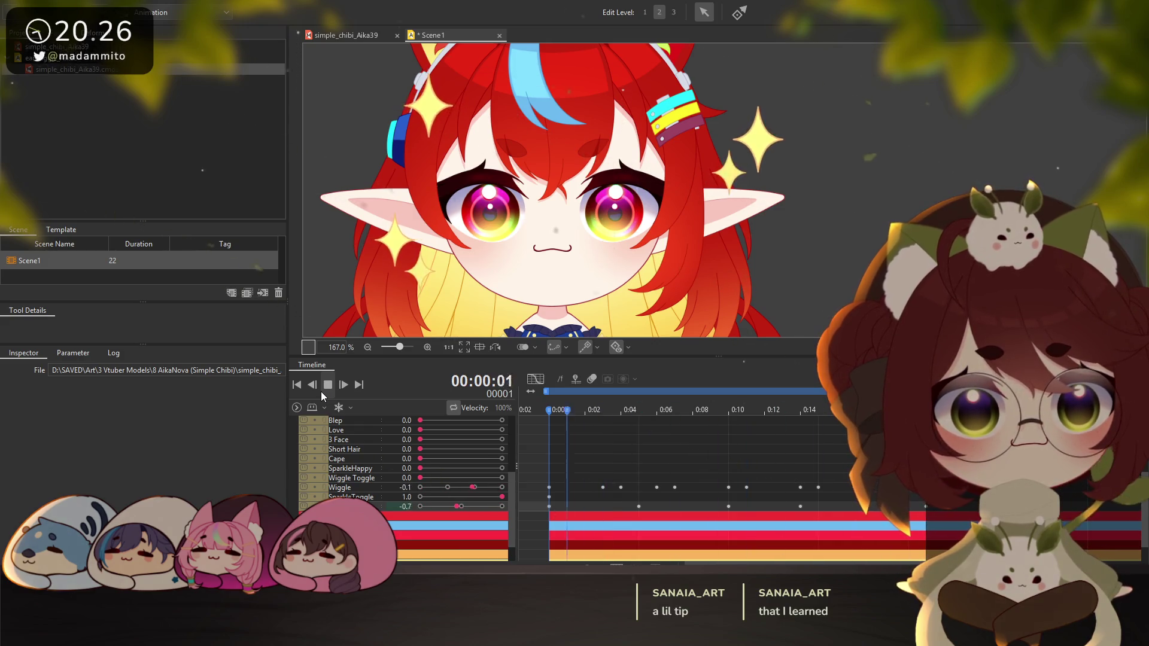
pyautogui.click(320, 391)
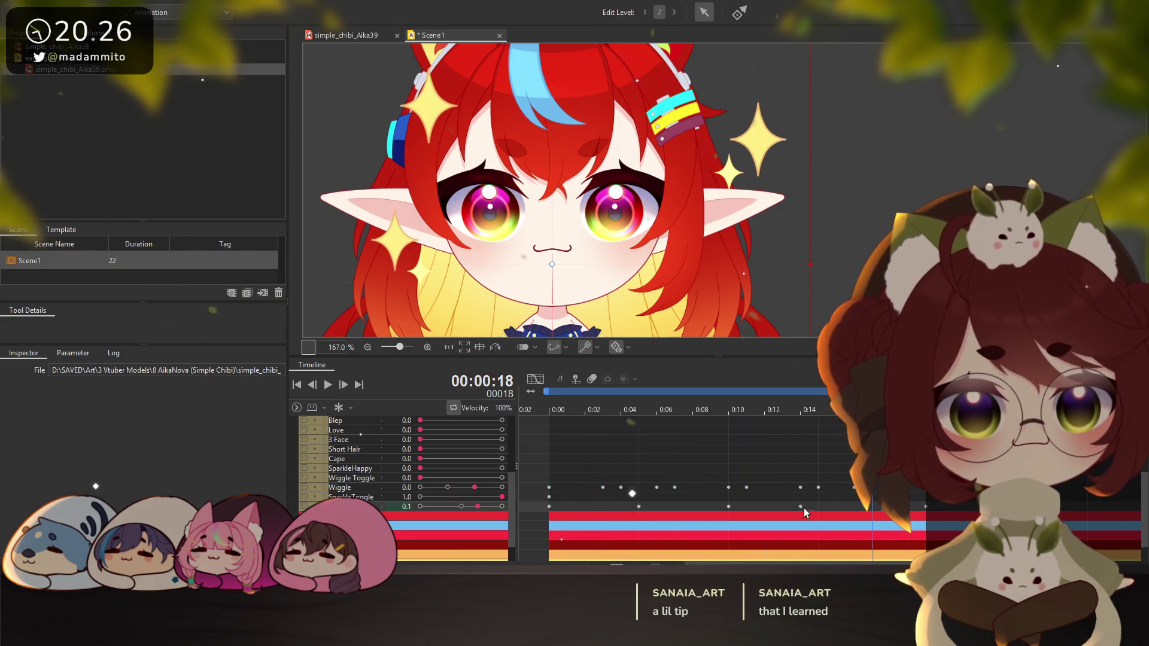
pyautogui.moveTo(803, 510); pyautogui.dragTo(838, 510)
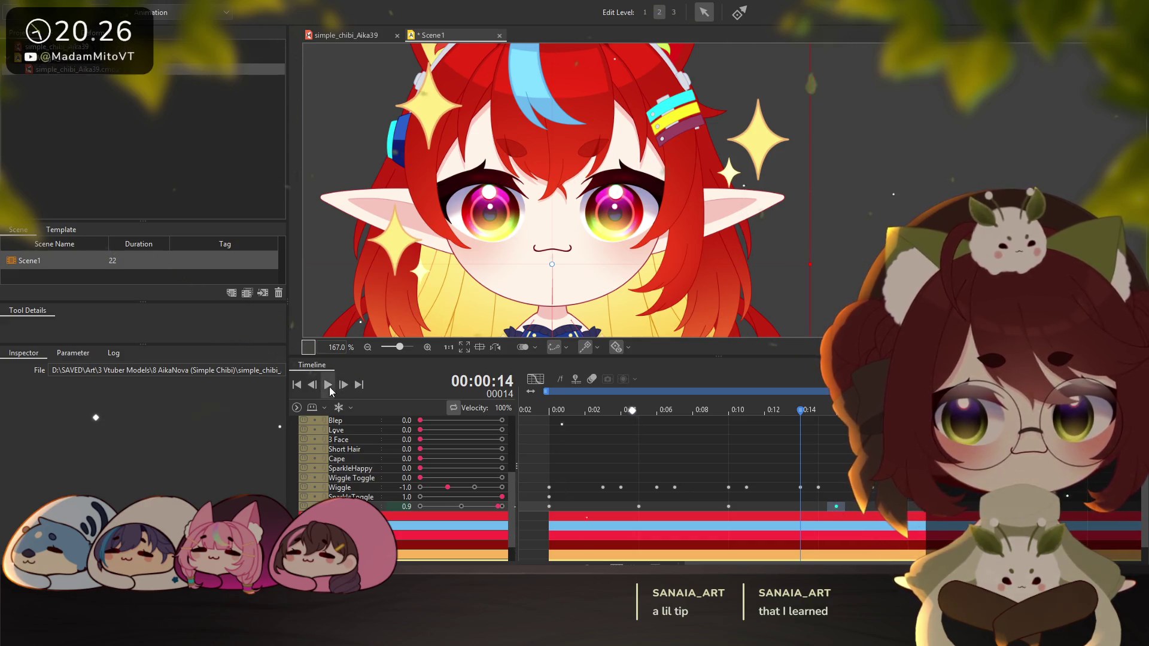
pyautogui.press('space')
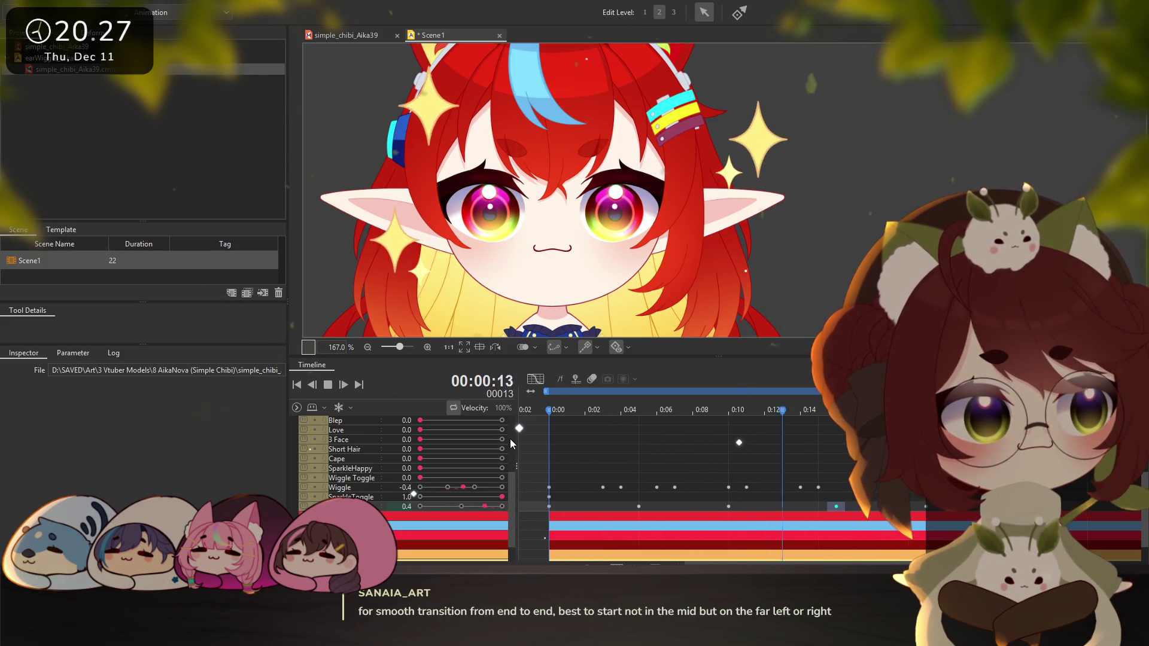
# Return to frame 0 and delete the existing Sparkle keyframes
pyautogui.click(546, 492)
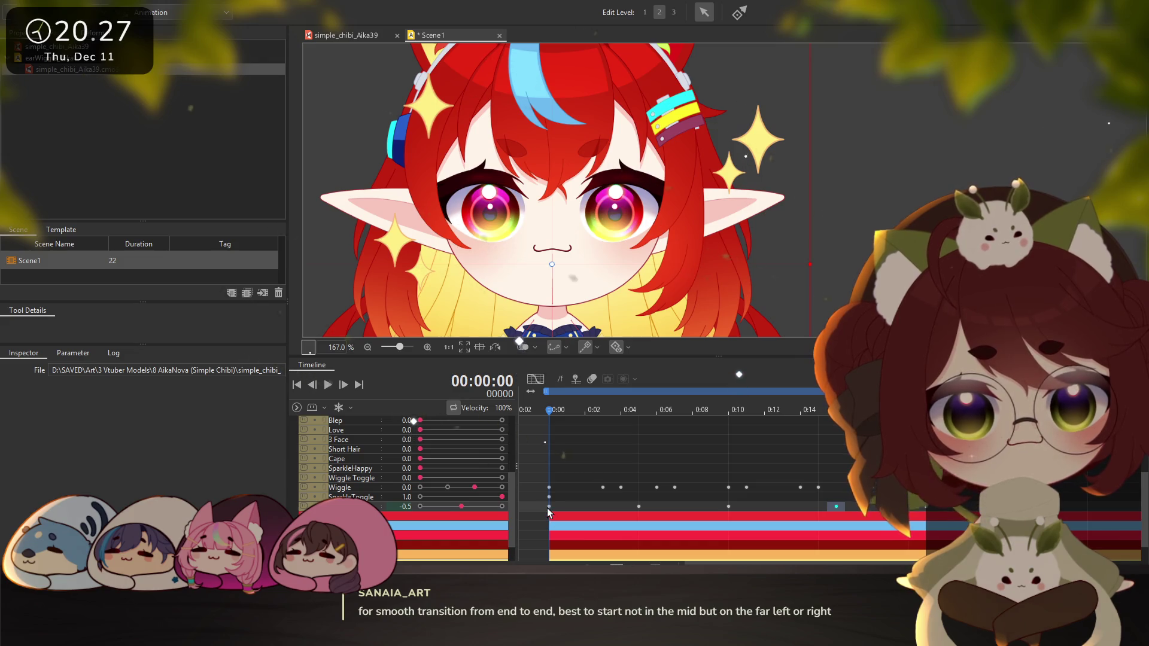
pyautogui.click(549, 506)
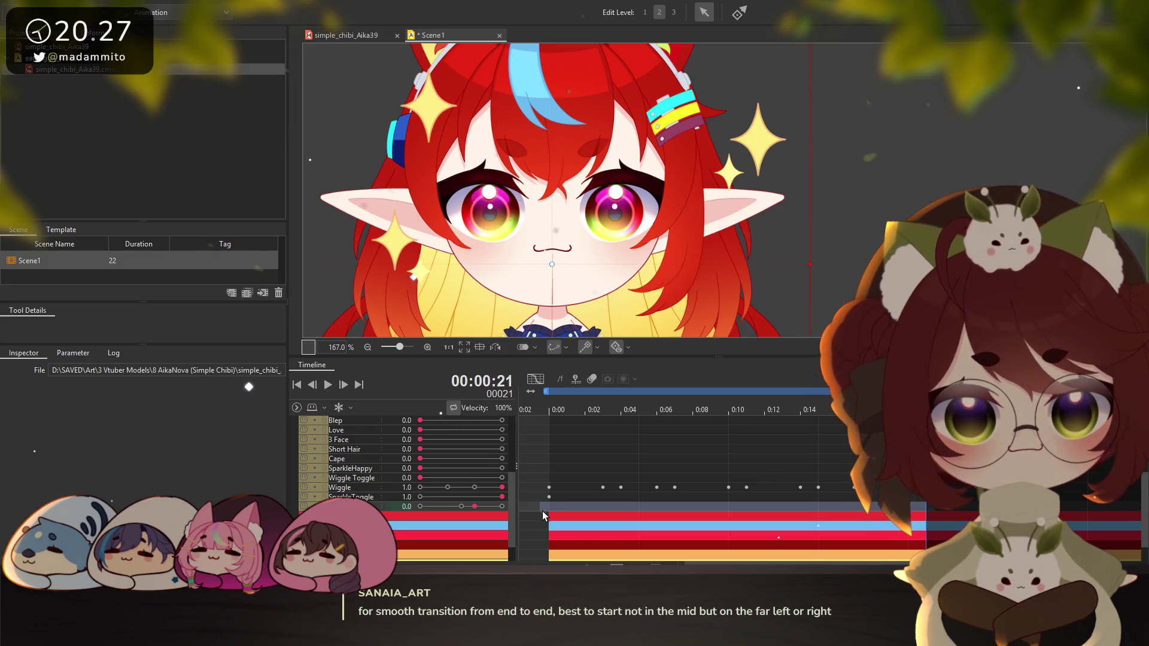
pyautogui.press('Delete')
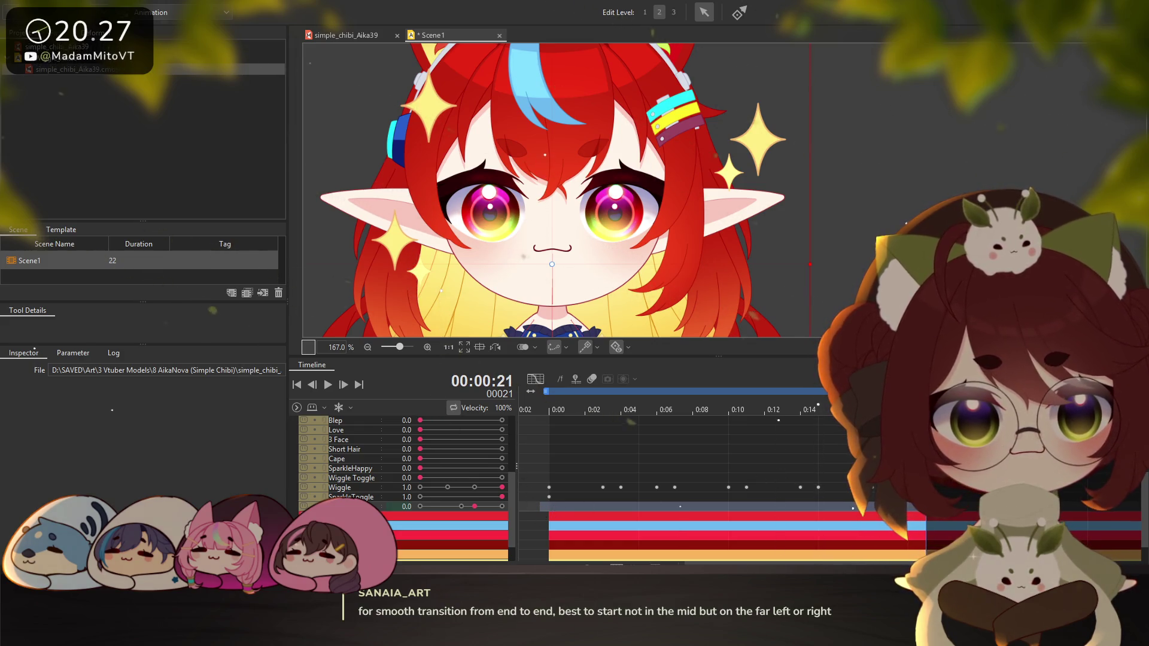
# Re-key Sparkle at -2.0, -0.5, 1.0, -0.5, -2.0, -0.5 on frames 0, 4, 8, 12, 16, 19
pyautogui.click(420, 506)
pyautogui.moveTo(552, 412); pyautogui.dragTo(600, 411)
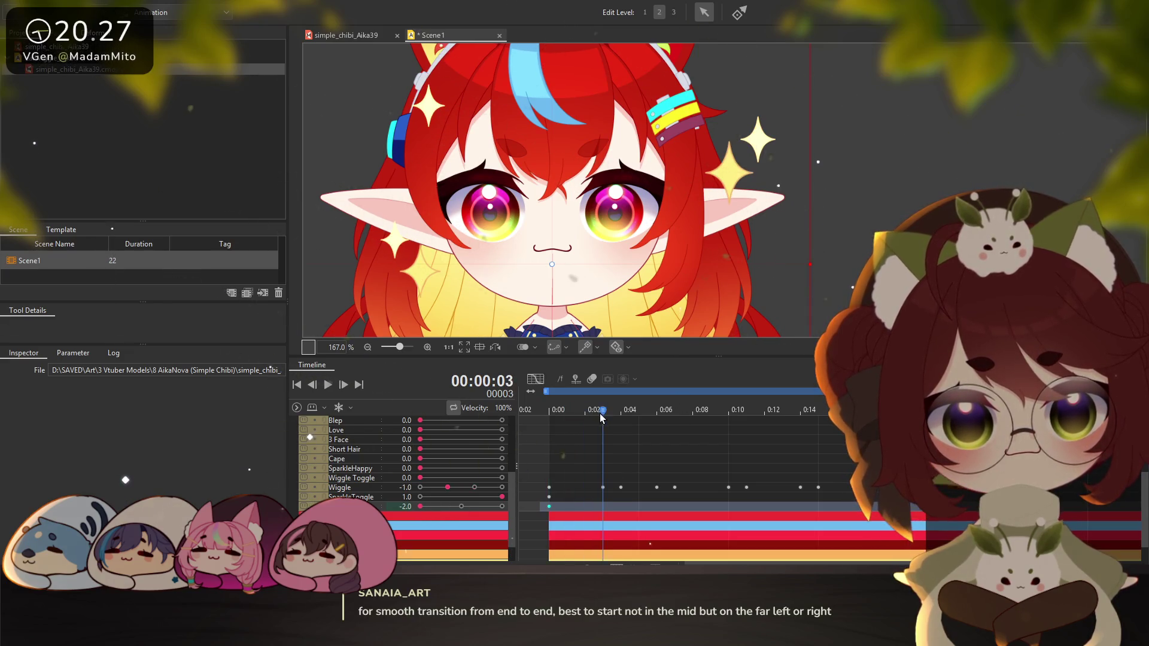
pyautogui.click(461, 506)
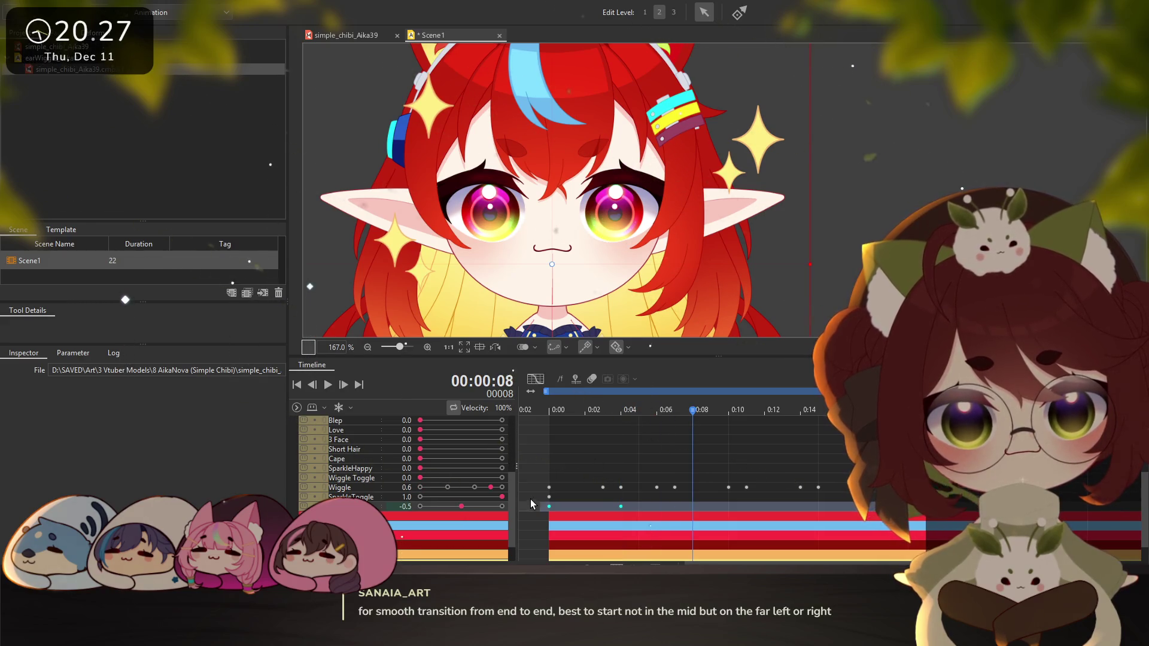
pyautogui.click(502, 506)
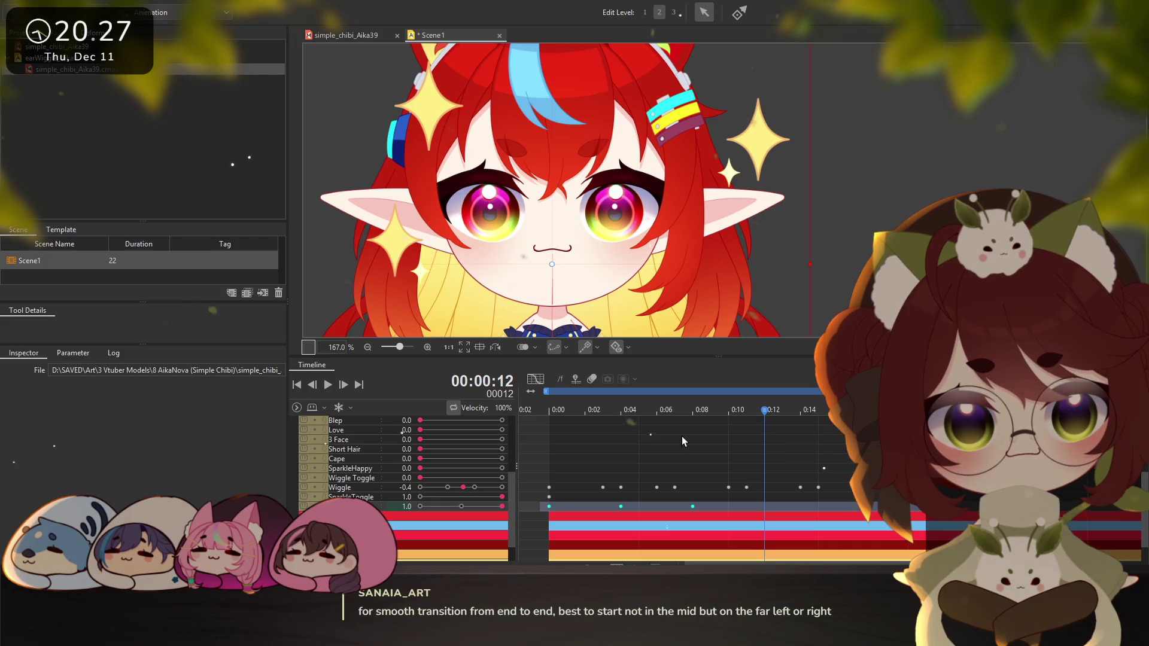
pyautogui.click(462, 506)
pyautogui.moveTo(764, 412); pyautogui.dragTo(835, 410)
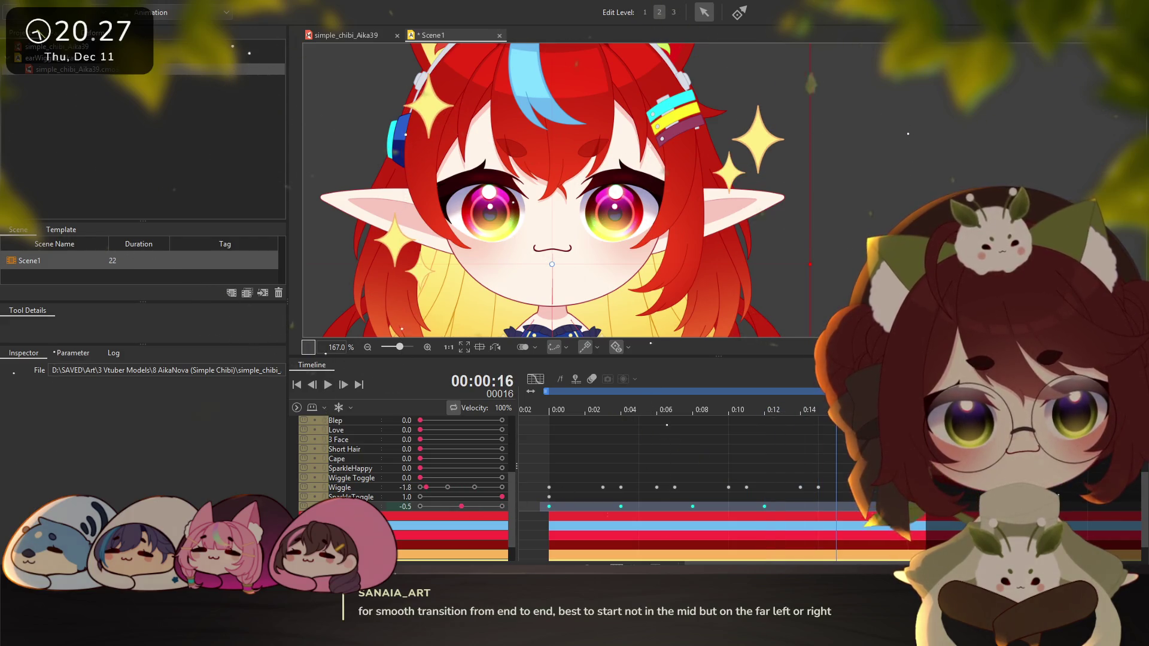
pyautogui.click(420, 507)
pyautogui.click(889, 411)
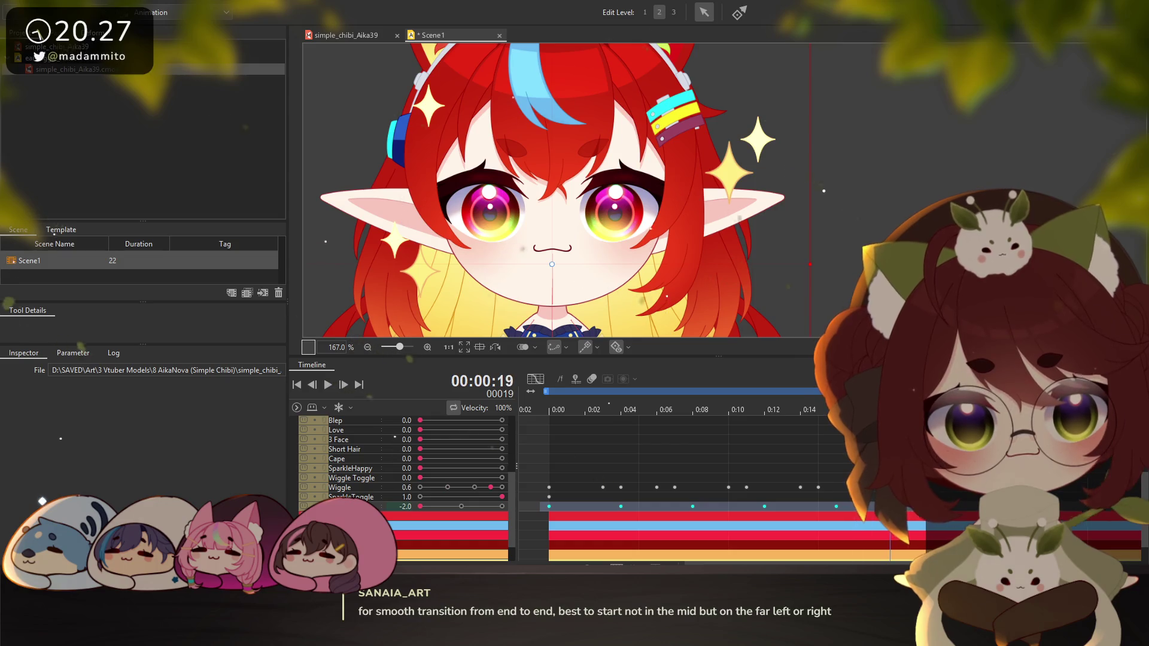
pyautogui.click(461, 512)
# Move the frame-16 Sparkle keyframe to about 0:13 and reposition the late keyframe
pyautogui.press('Escape')
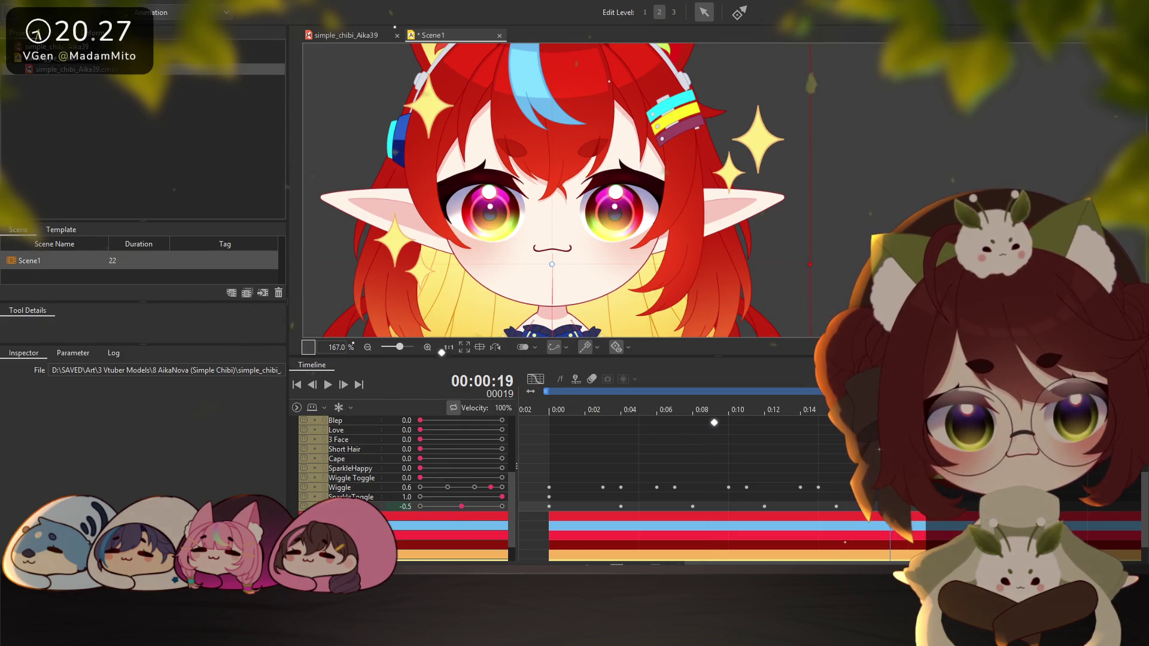
pyautogui.click(835, 506)
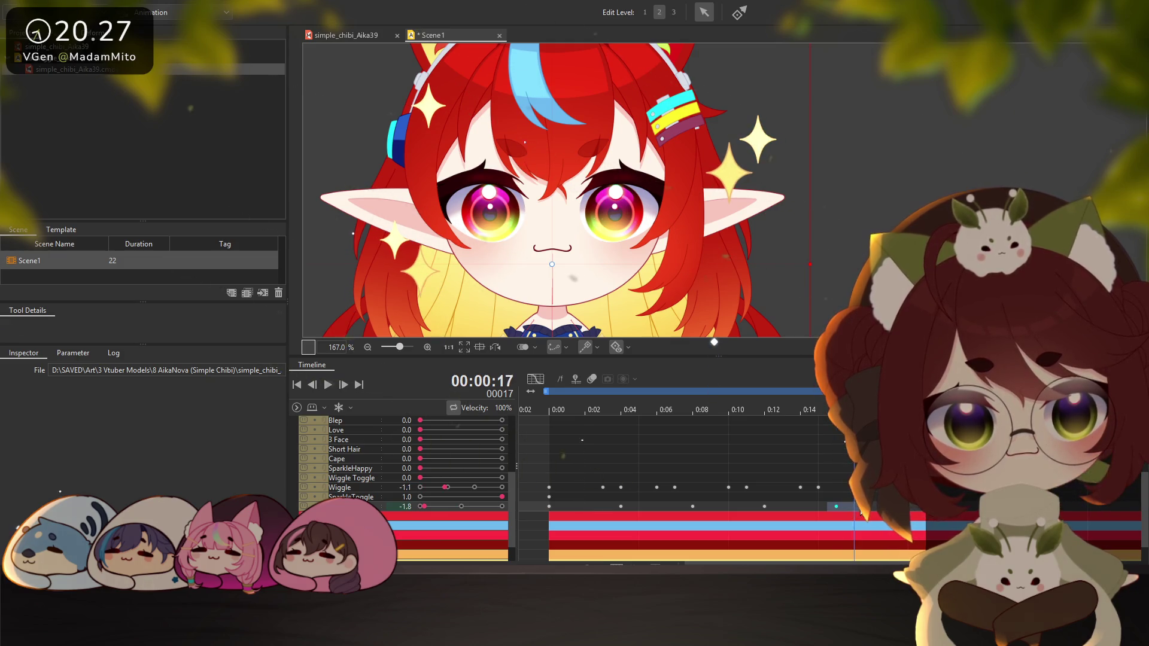
pyautogui.moveTo(836, 506); pyautogui.dragTo(778, 508)
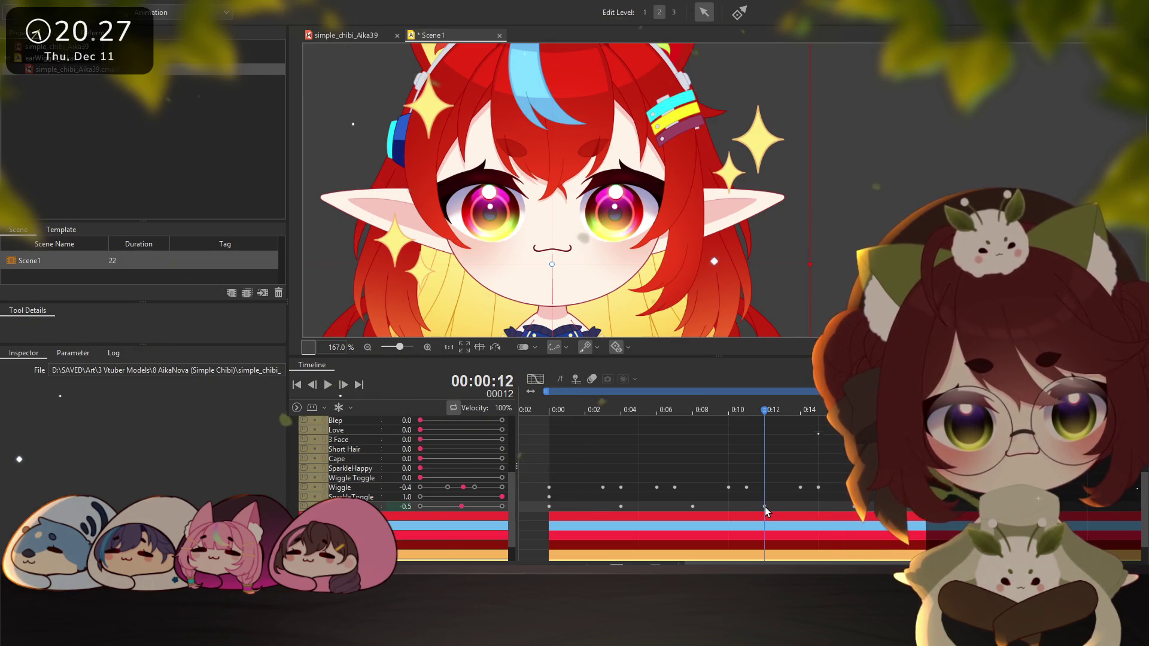
pyautogui.click(695, 507)
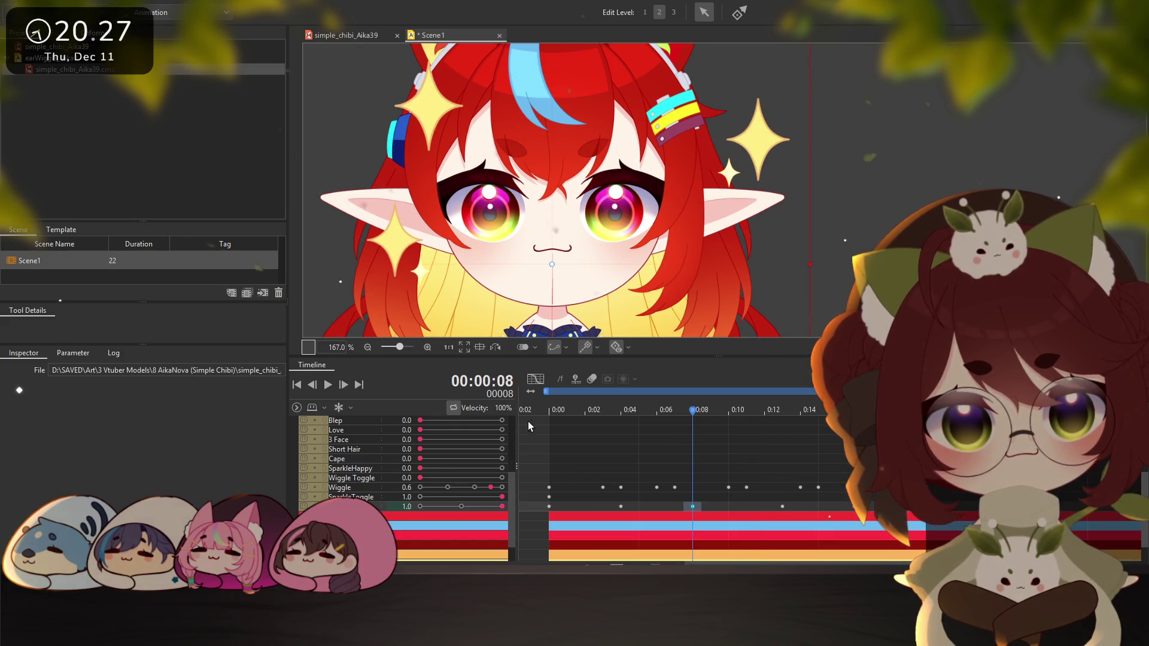
pyautogui.click(548, 505)
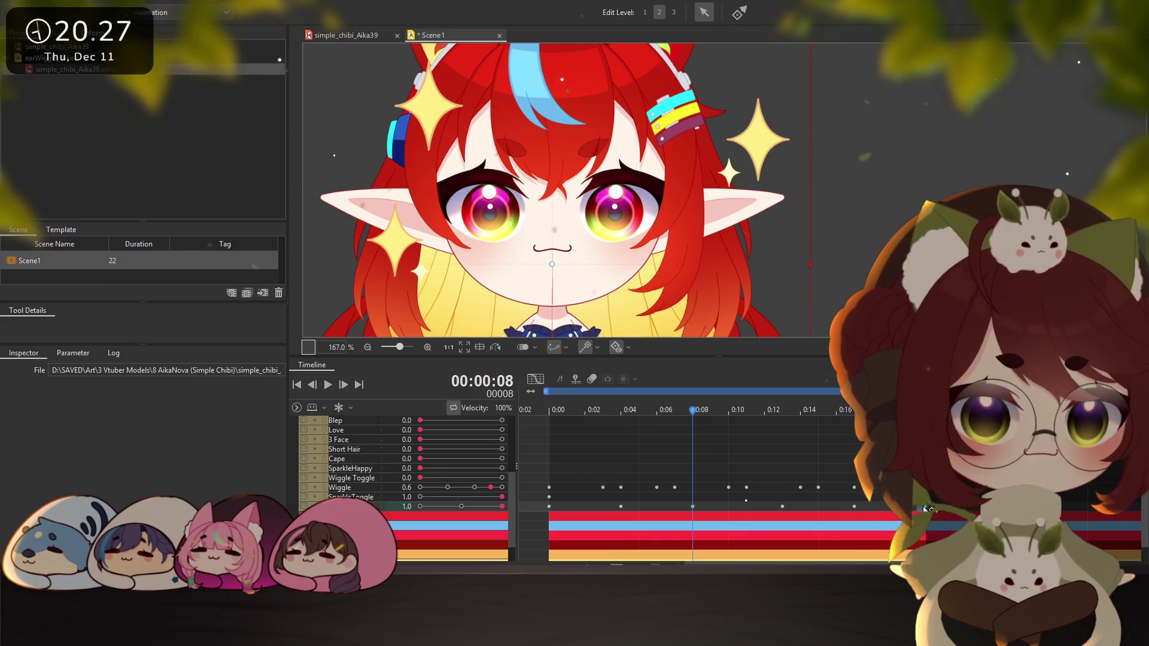
pyautogui.click(853, 506)
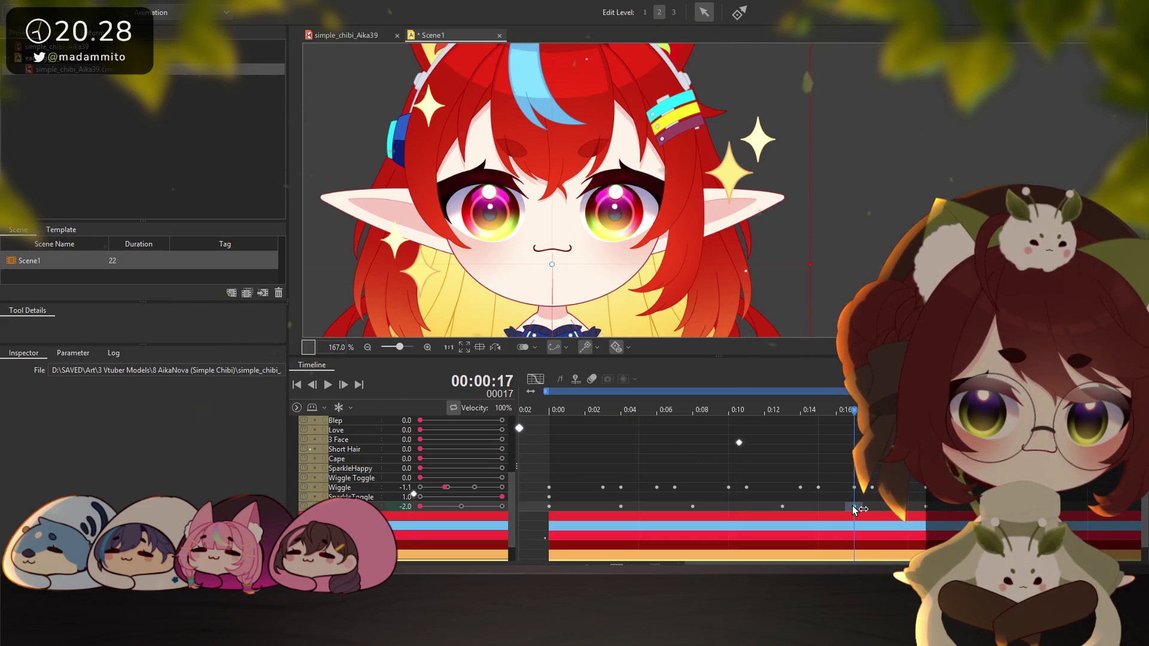
pyautogui.click(925, 506)
pyautogui.moveTo(855, 506)
pyautogui.mouseDown()
pyautogui.moveTo(925, 505)
pyautogui.moveTo(648, 510)
pyautogui.mouseUp()
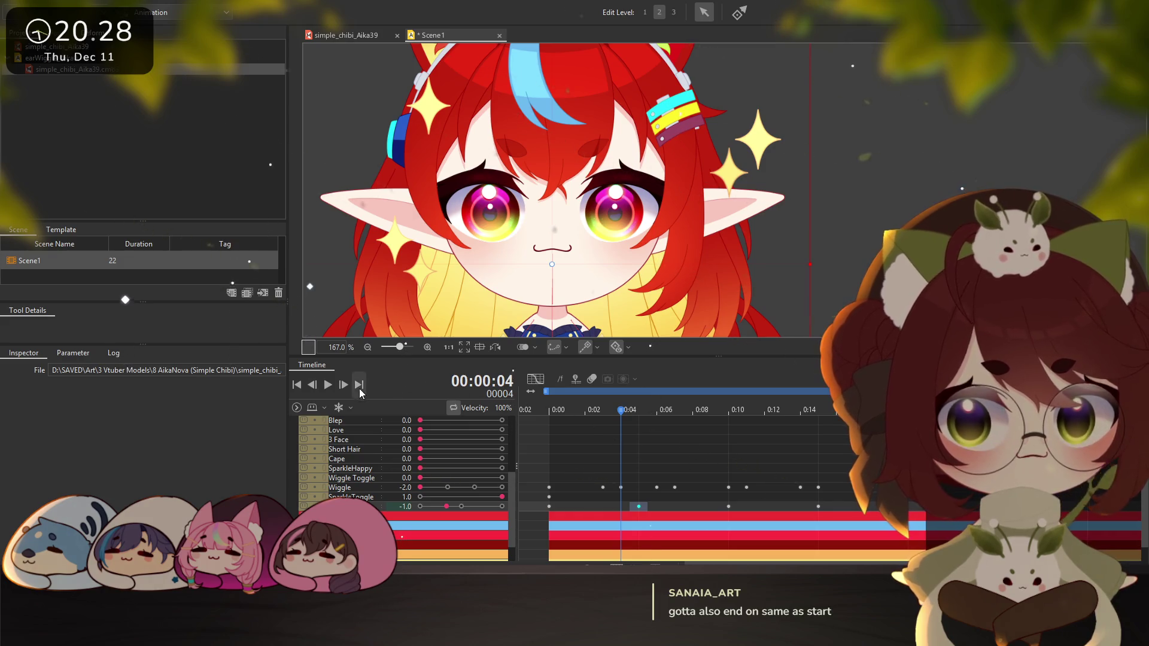
# Play the loop, then check the first and last Sparkle frames
pyautogui.click(327, 384)
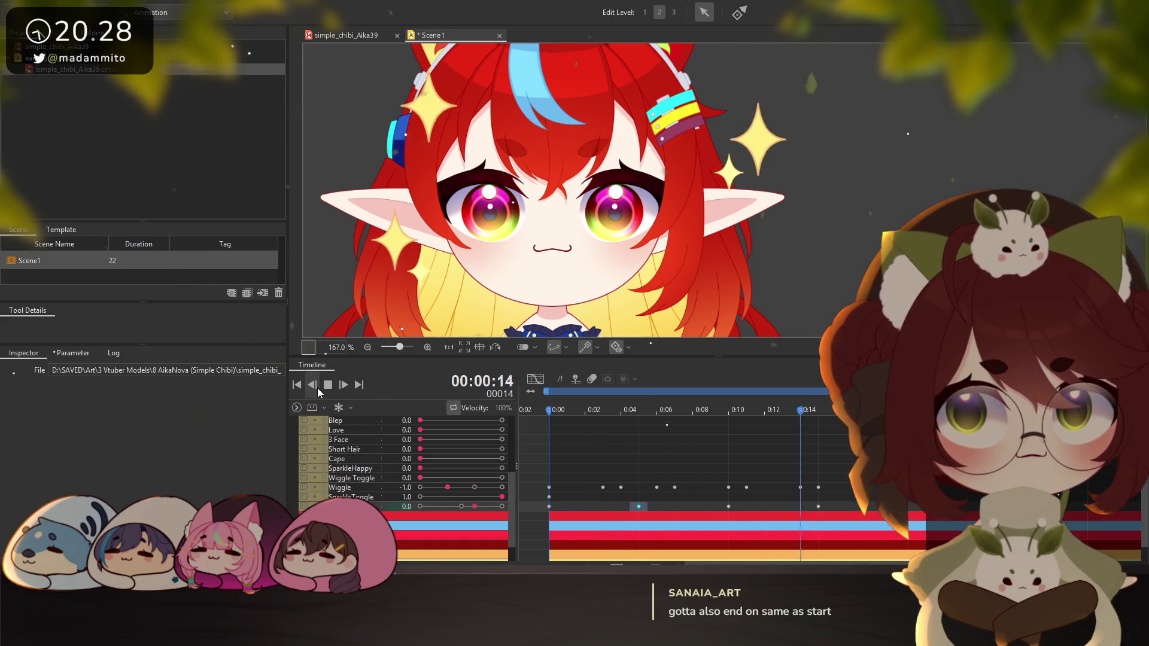
pyautogui.click(327, 384)
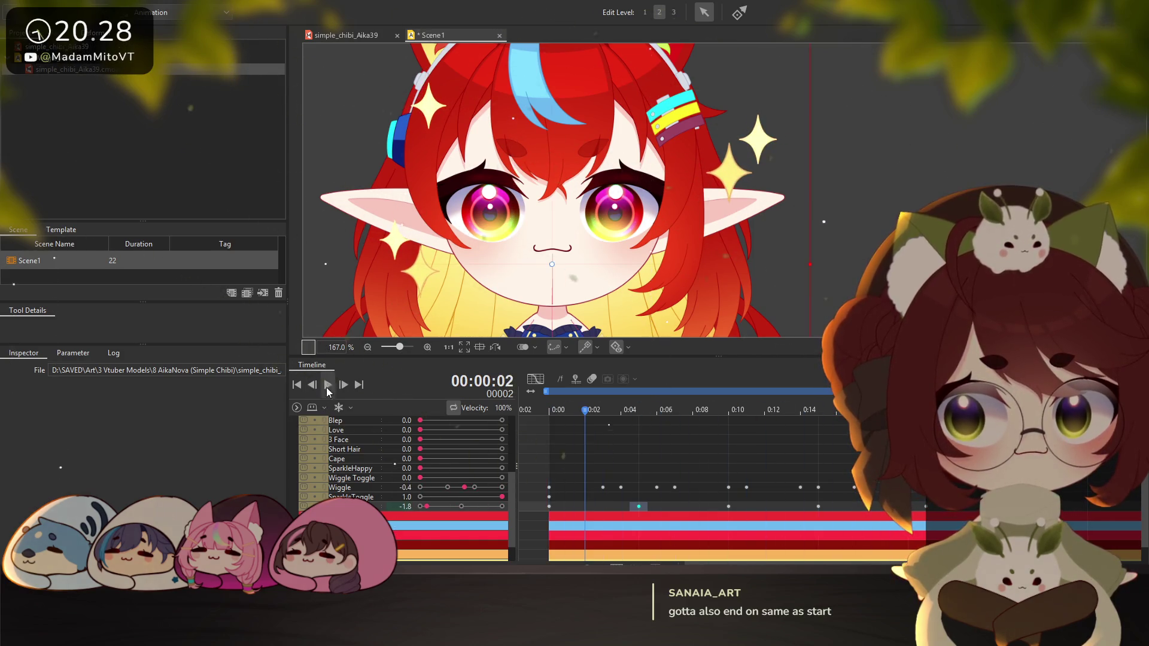
pyautogui.click(549, 506)
pyautogui.press('End')
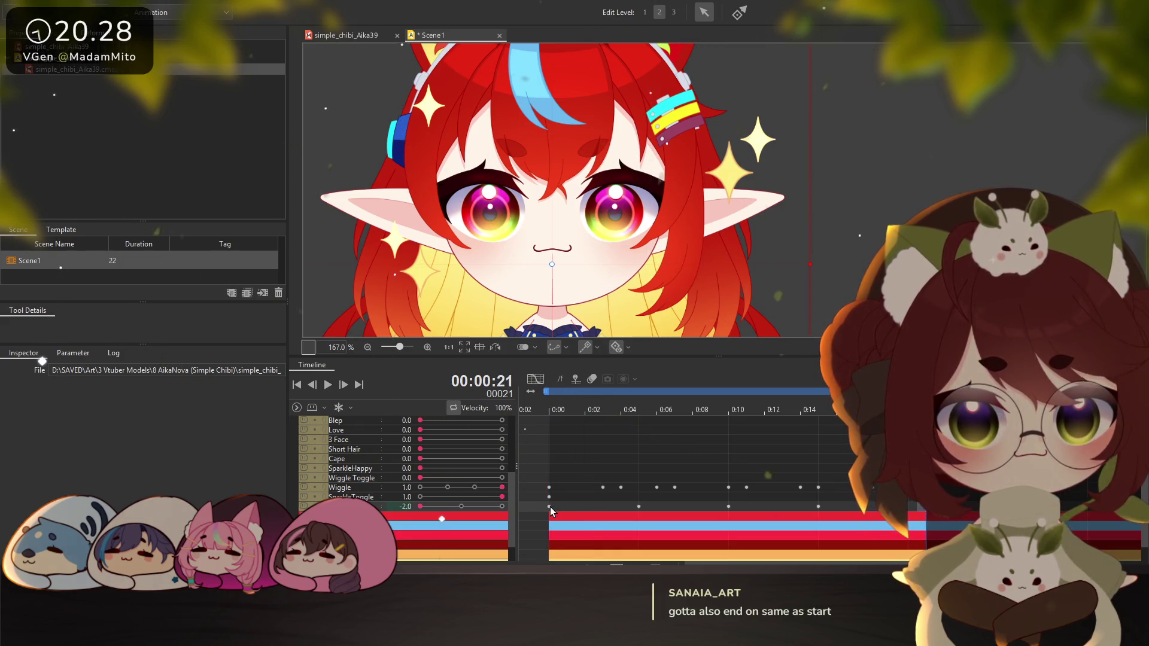
pyautogui.click(550, 506)
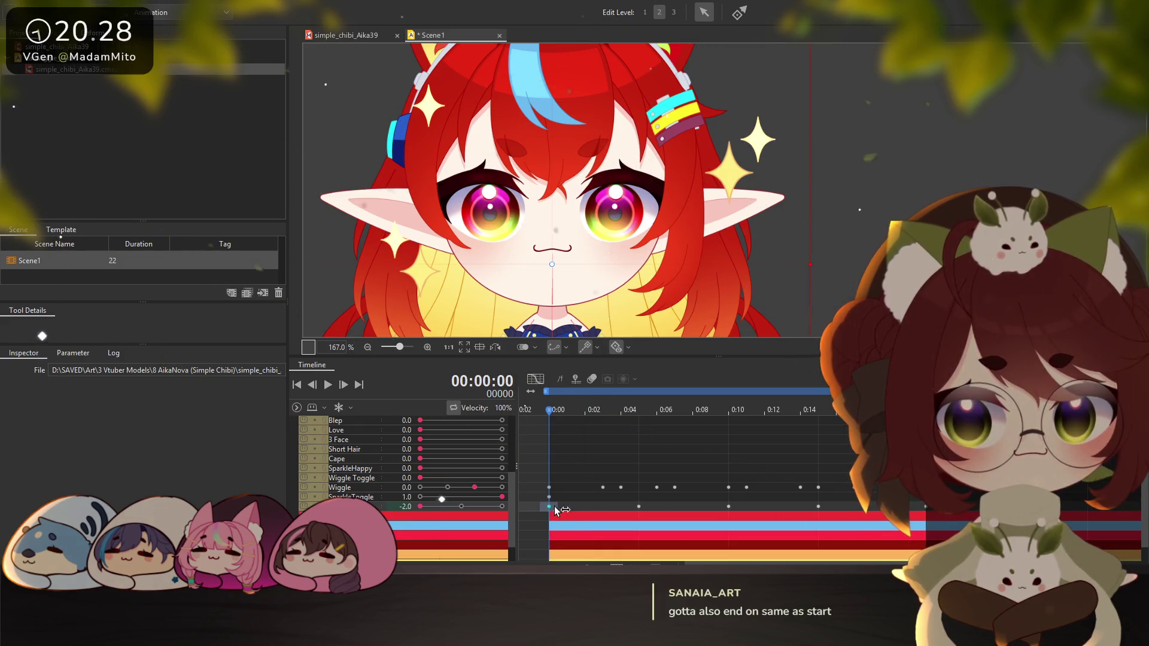
# Play the scene, then inspect the pose at frames 5, 10 and 15
pyautogui.press('space')
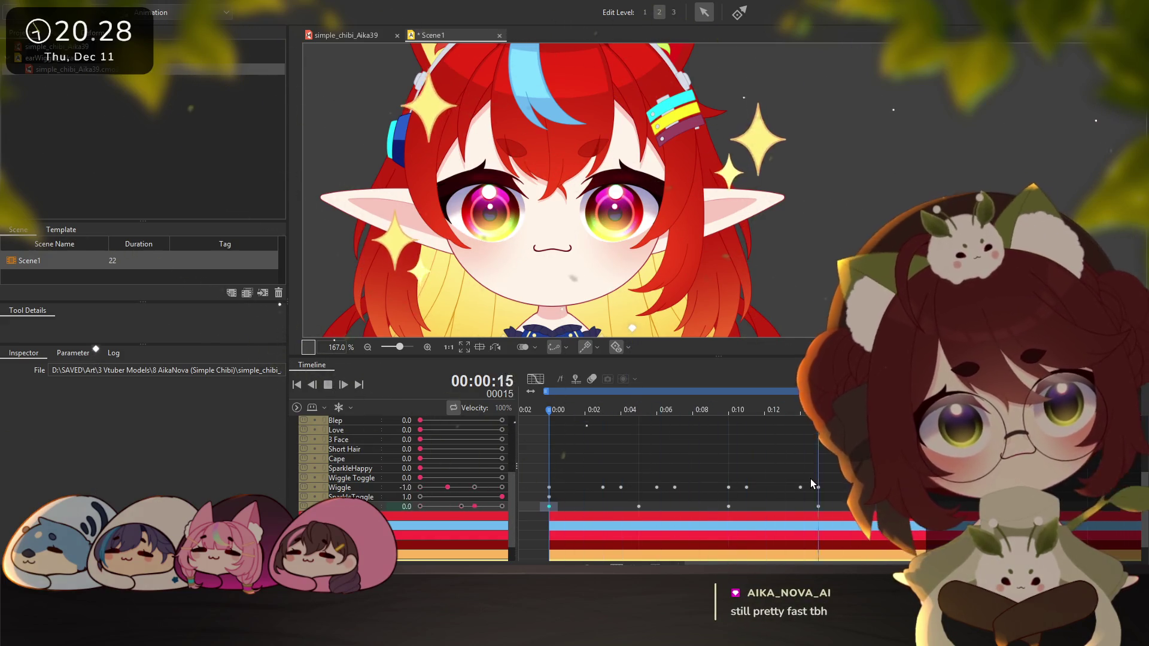
pyautogui.click(328, 385)
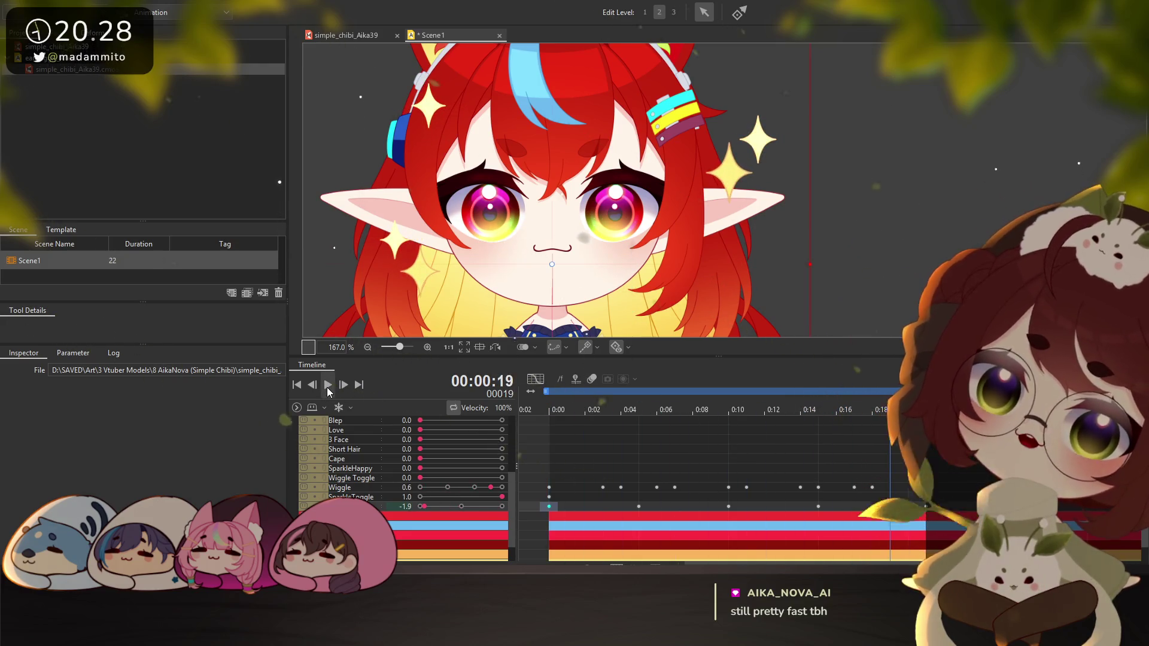
pyautogui.click(638, 410)
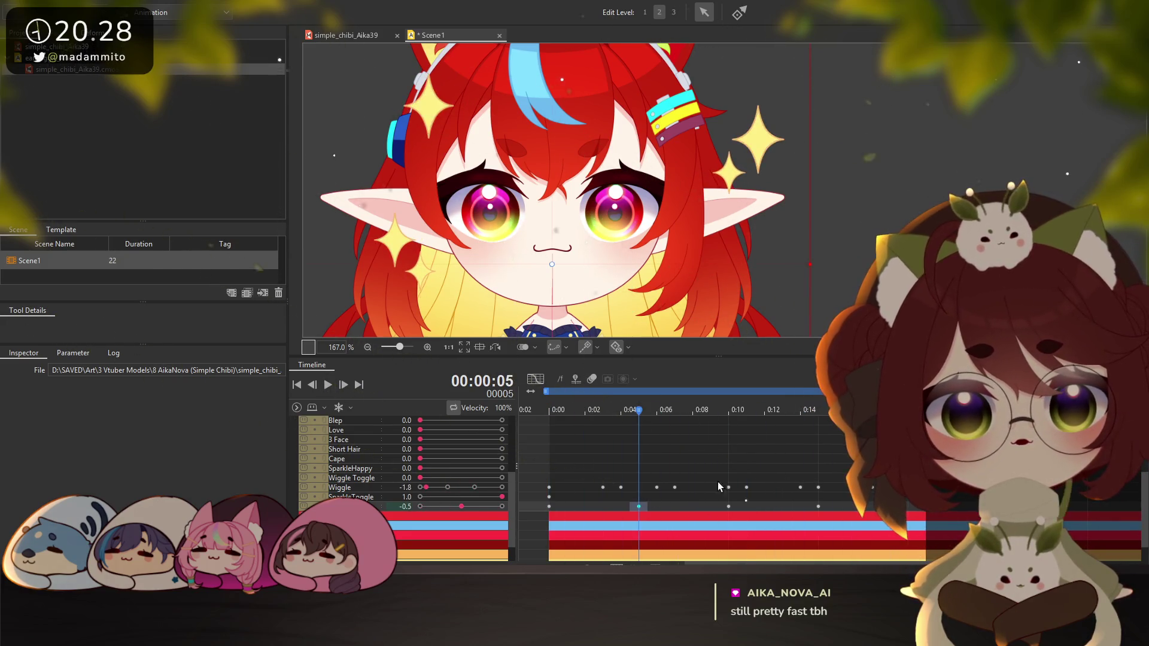
pyautogui.moveTo(637, 411)
pyautogui.mouseDown()
pyautogui.moveTo(815, 411)
pyautogui.moveTo(921, 508)
pyautogui.mouseUp()
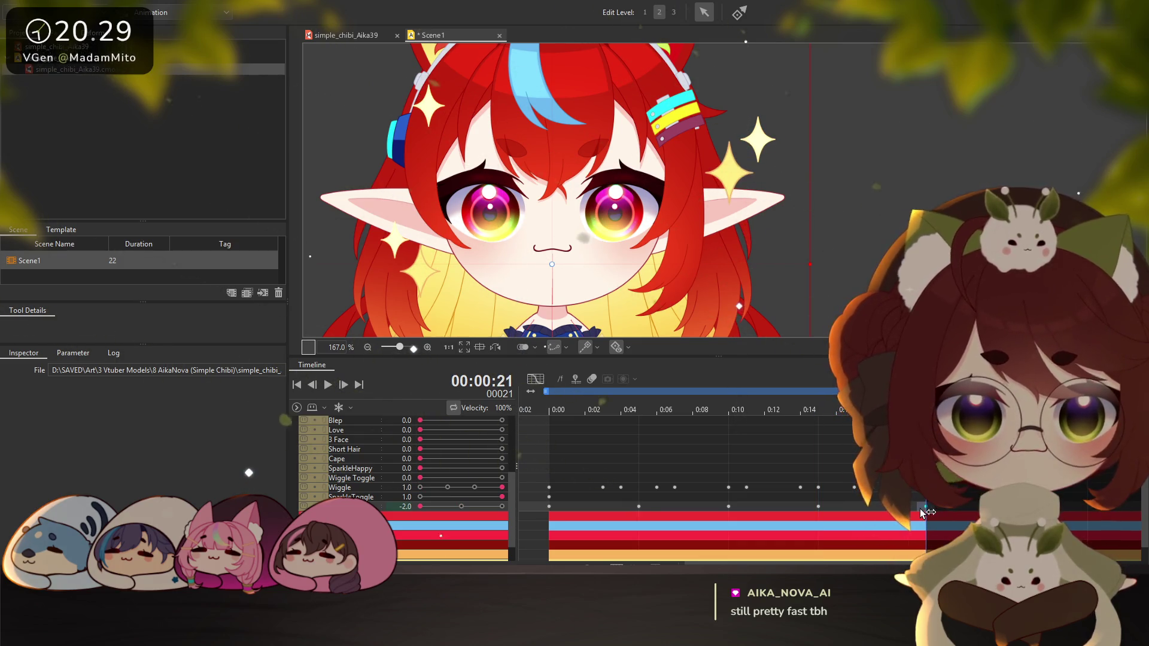
pyautogui.click(819, 508)
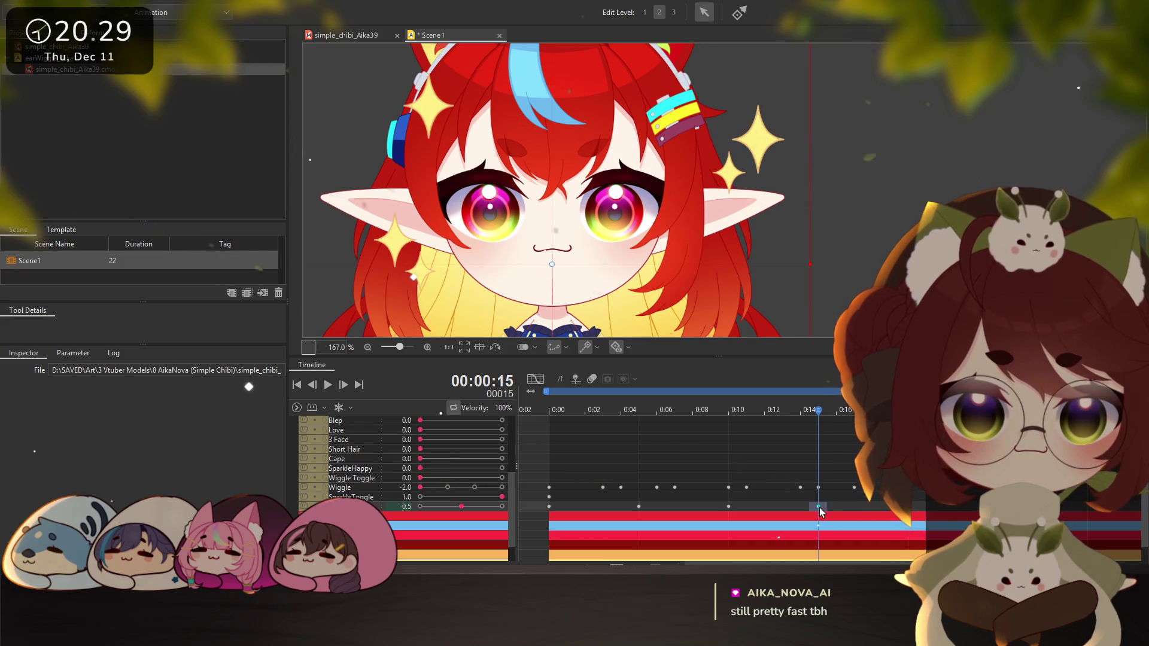
# Move the middle Sparkle keyframes to about 0:06 and 0:14 and replay
pyautogui.moveTo(729, 507)
pyautogui.mouseDown()
pyautogui.moveTo(793, 506)
pyautogui.moveTo(783, 507)
pyautogui.mouseUp()
pyautogui.moveTo(638, 507); pyautogui.dragTo(656, 507)
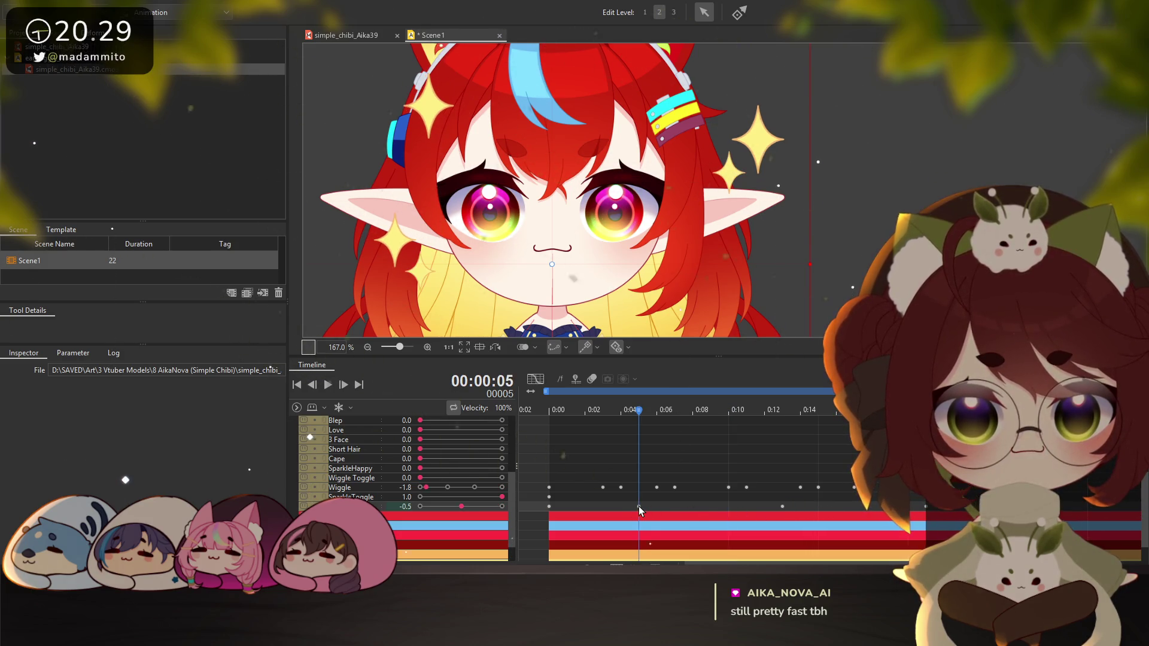
pyautogui.moveTo(782, 506); pyautogui.dragTo(800, 507)
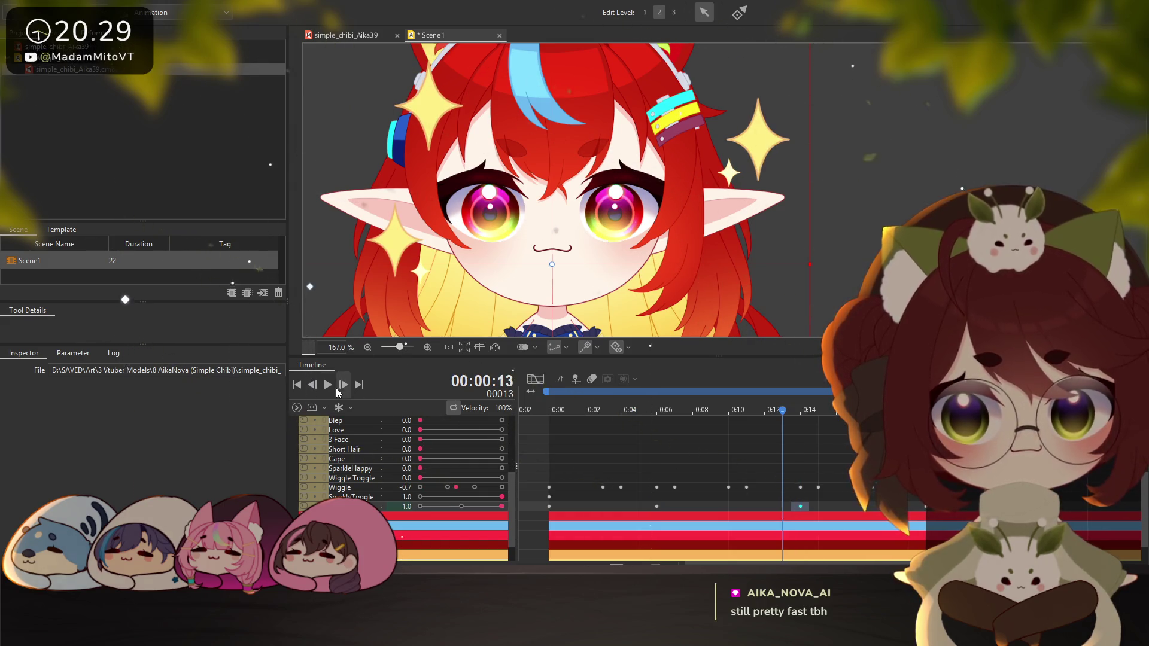
pyautogui.click(327, 384)
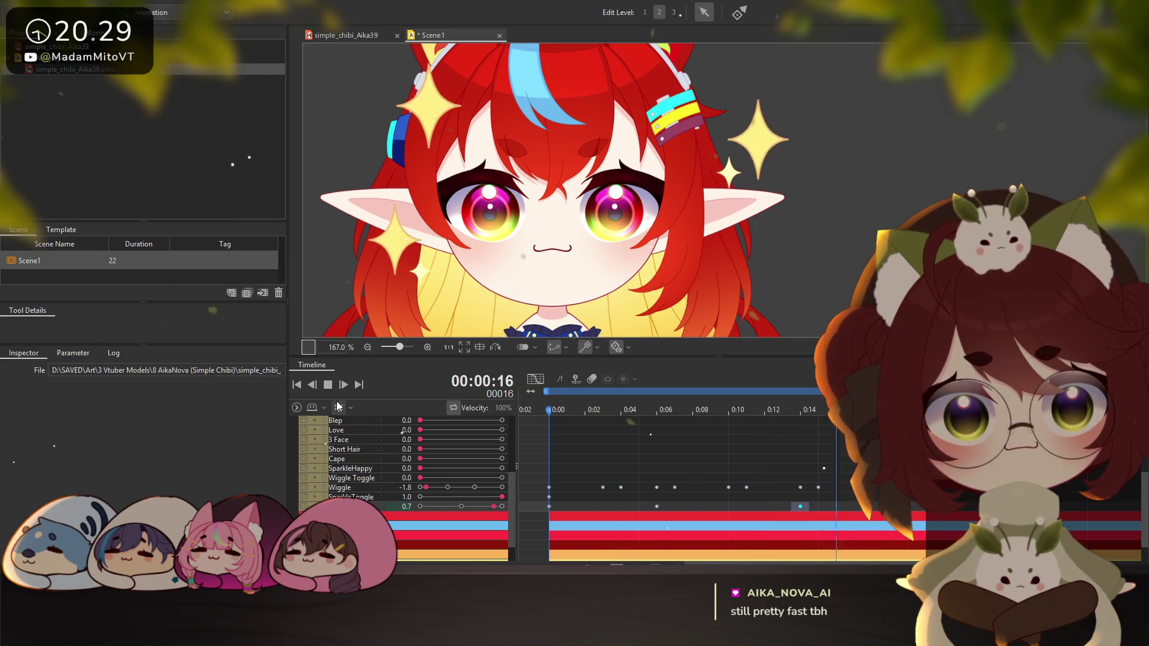
pyautogui.press('space')
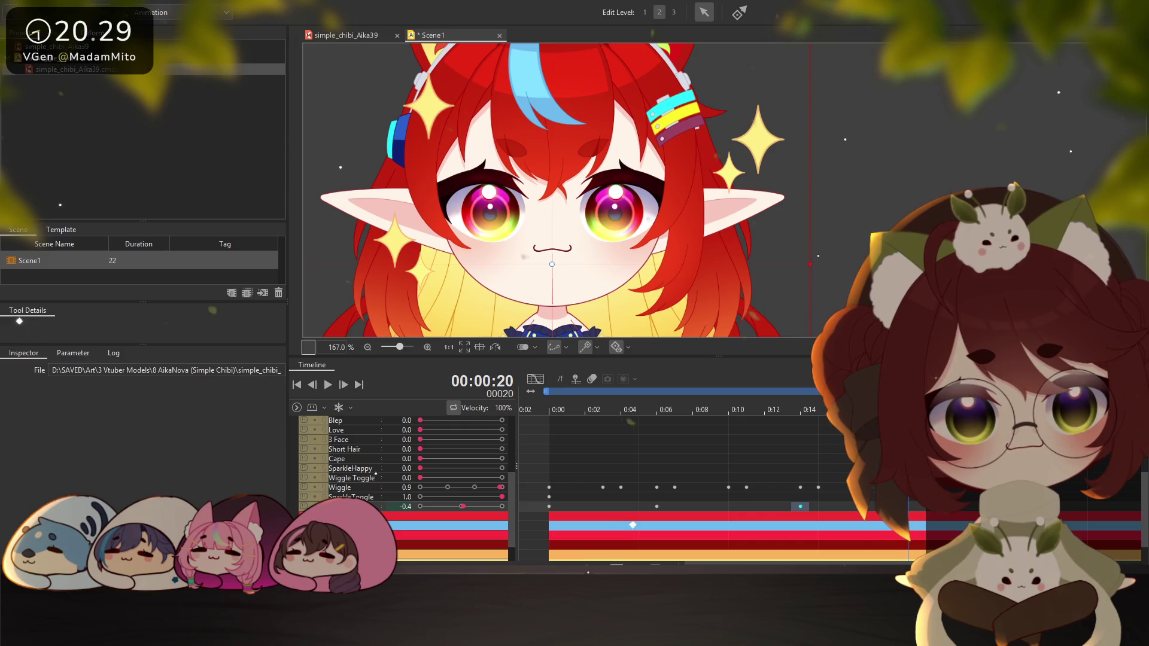
# Shift the 0:14 Sparkle keyframe to about 0:15 and set frame 21's Sparkle value to -2.0
pyautogui.click(924, 519)
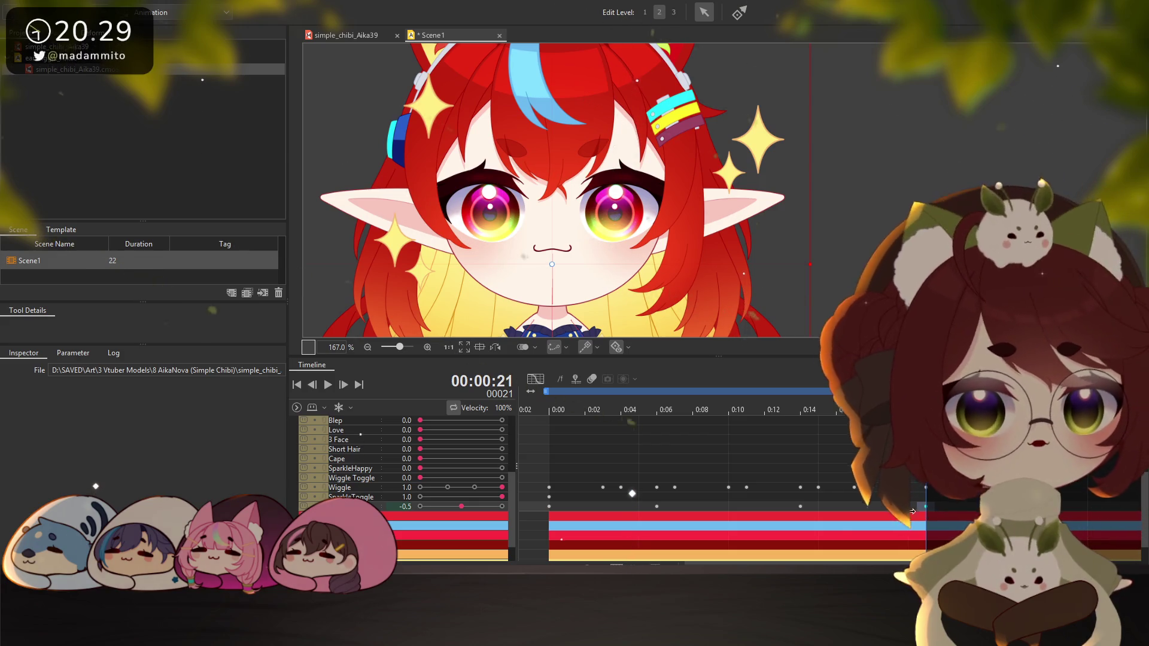
pyautogui.click(801, 506)
pyautogui.moveTo(802, 508); pyautogui.dragTo(819, 510)
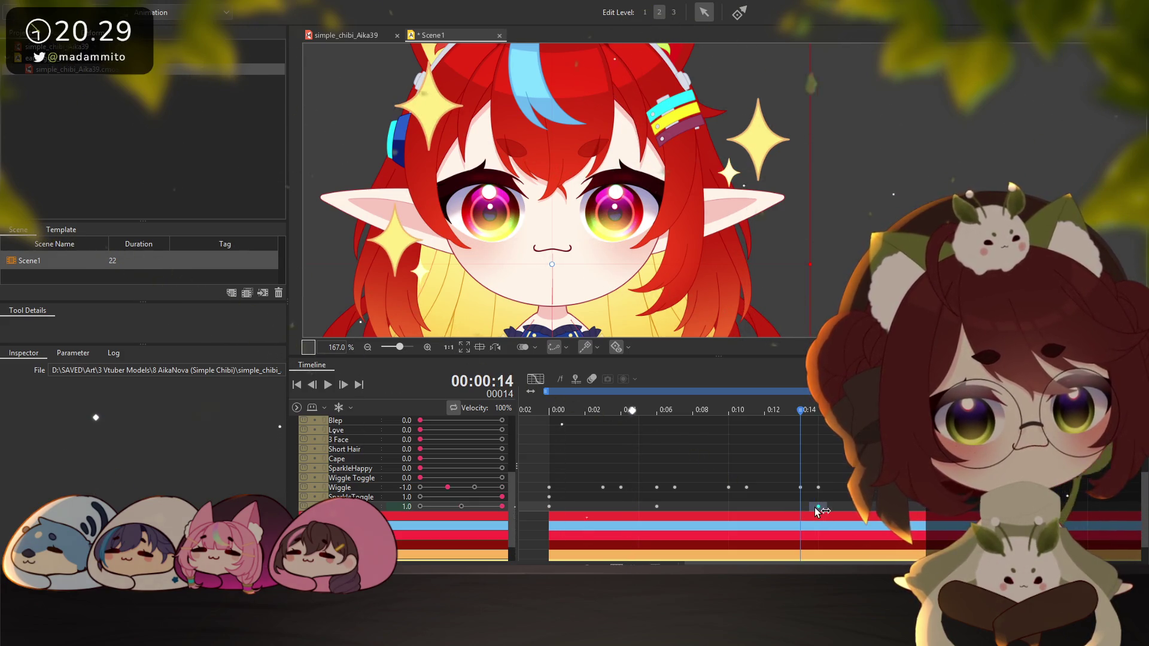
pyautogui.click(656, 507)
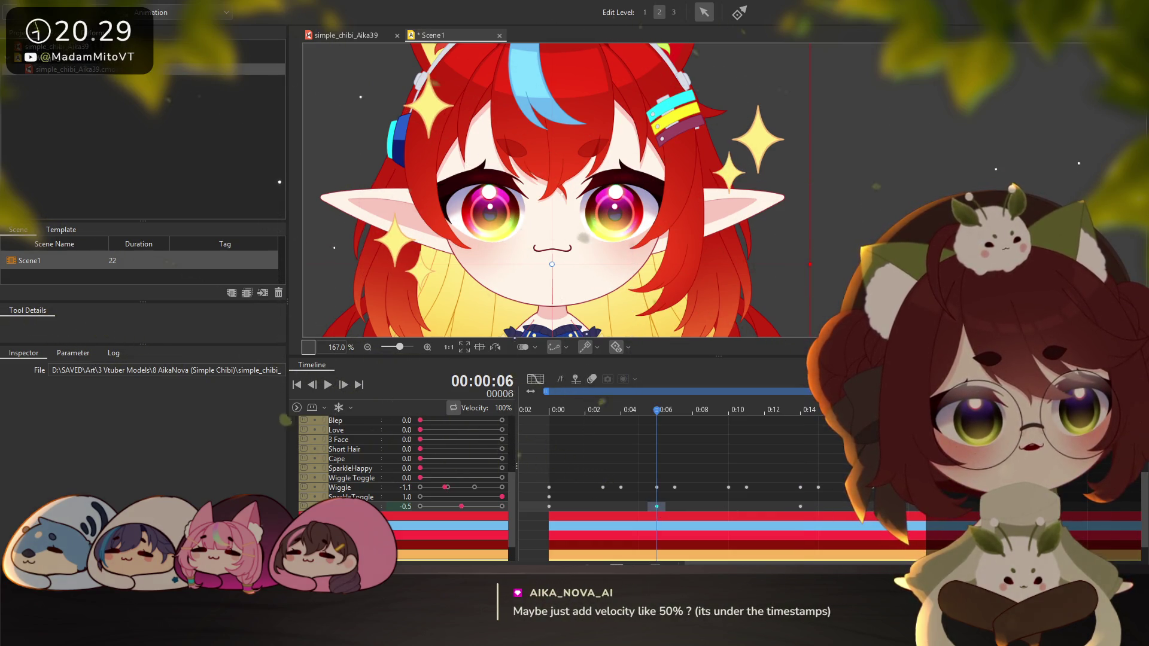
pyautogui.click(924, 510)
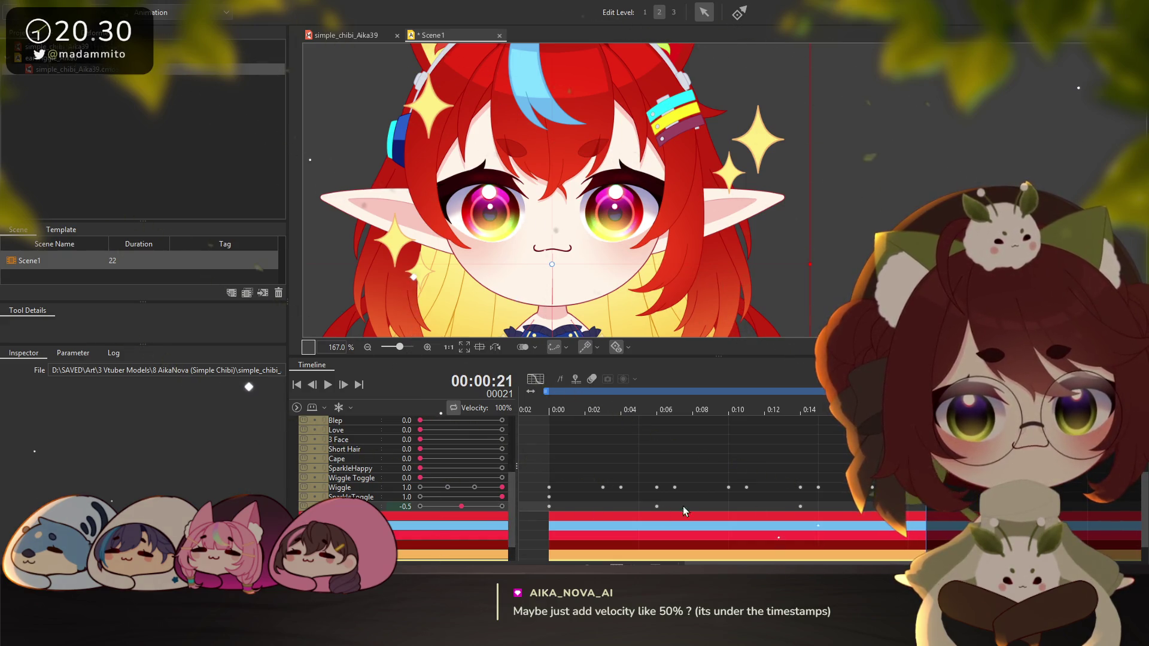
pyautogui.click(419, 507)
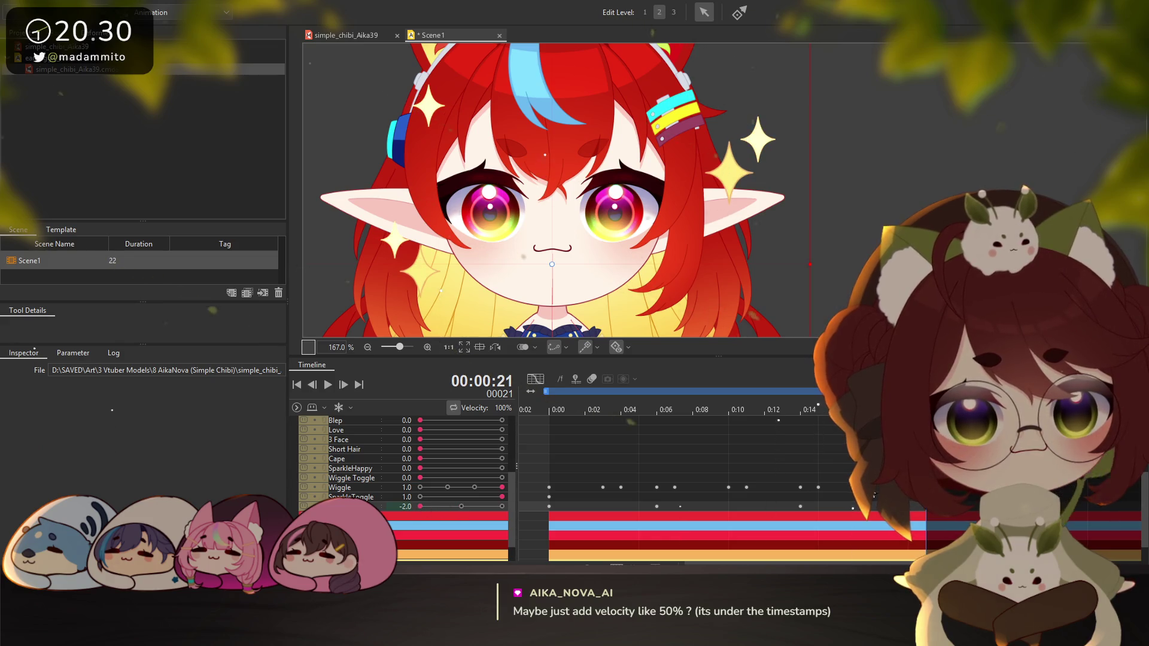
# Move the early Sparkle keyframe back to frame 5 and scrub frames 12–19 to check spacing
pyautogui.click(800, 507)
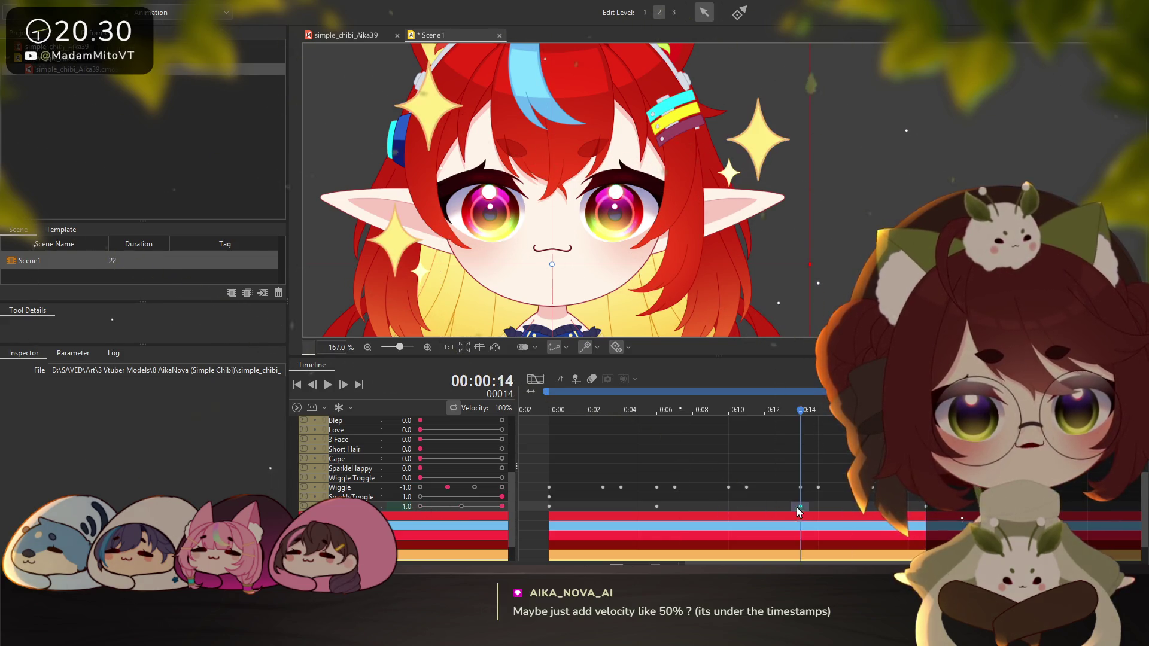
pyautogui.click(656, 506)
pyautogui.moveTo(654, 508); pyautogui.dragTo(639, 508)
pyautogui.click(763, 512)
pyautogui.click(738, 507)
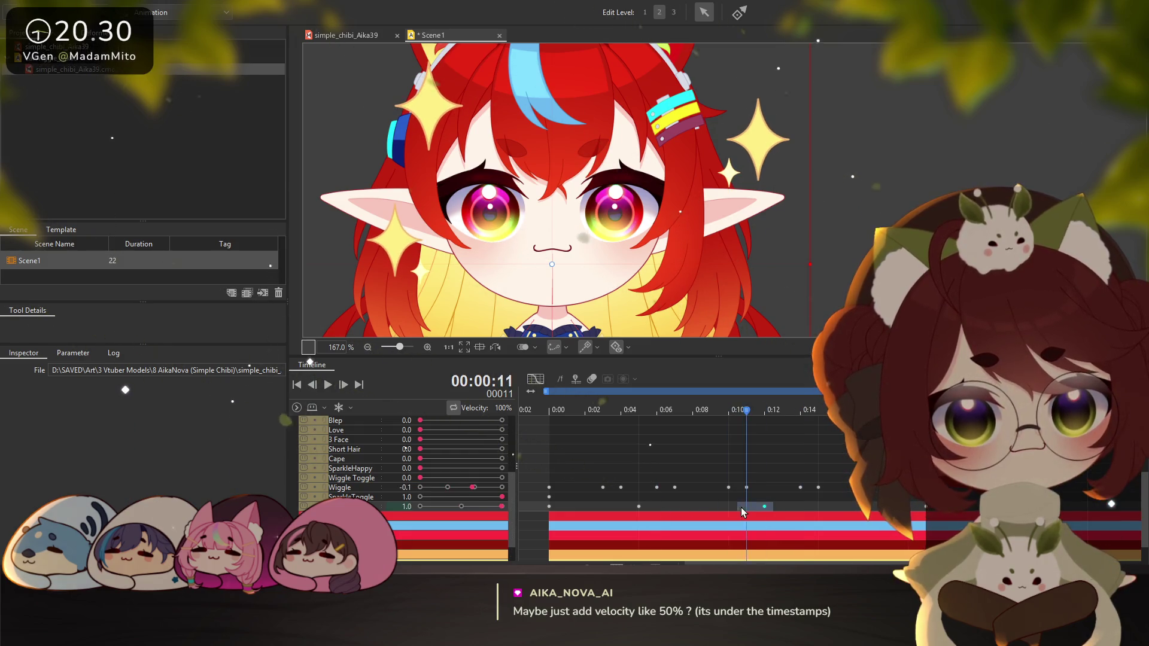
pyautogui.moveTo(810, 507)
pyautogui.mouseDown()
pyautogui.moveTo(889, 507)
pyautogui.moveTo(818, 507)
pyautogui.mouseUp()
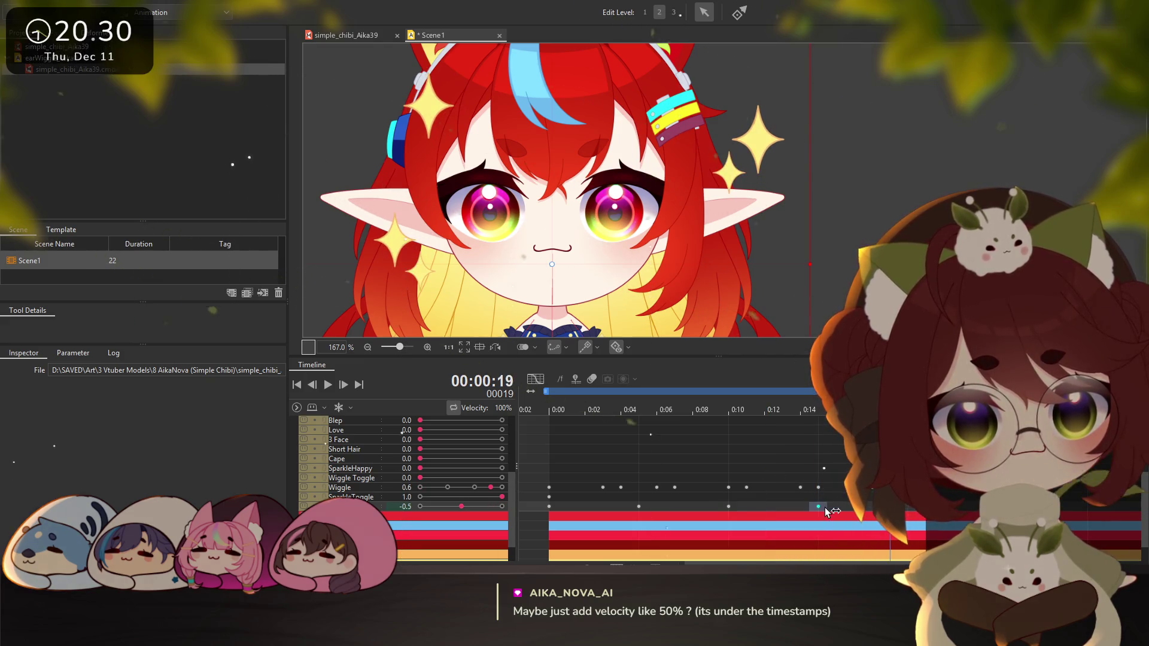
pyautogui.press('g')
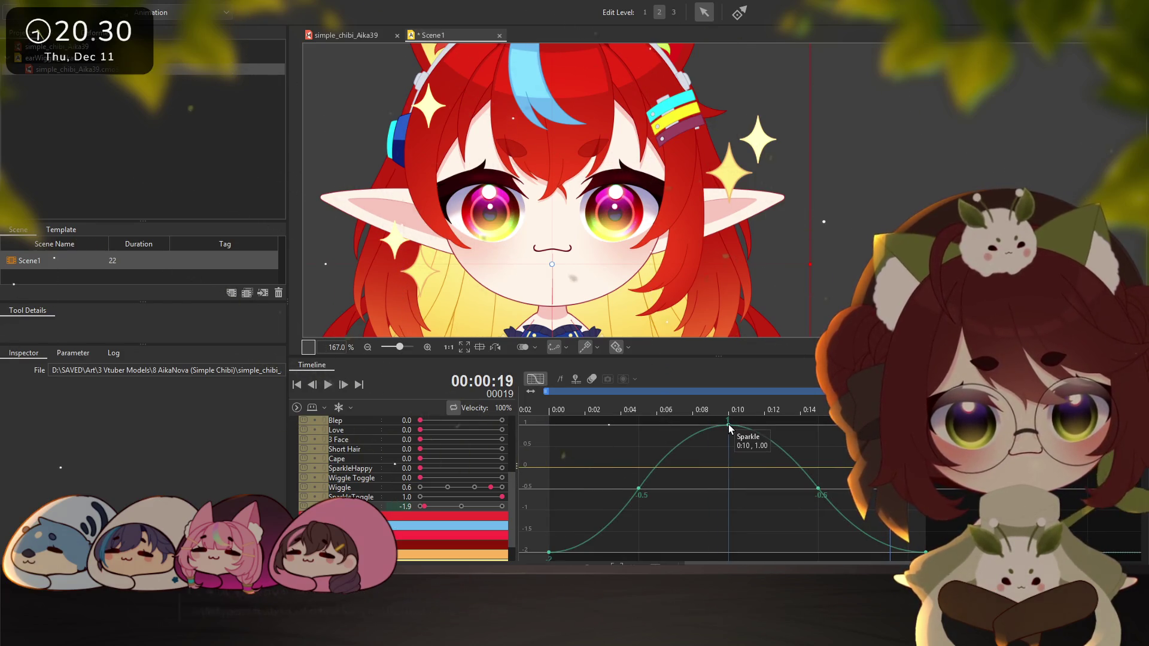
# Lower the Sparkle 0:10 peak, raise the 0:00 and 0:21 values to about -1.41, and preview
pyautogui.moveTo(728, 425); pyautogui.dragTo(728, 447)
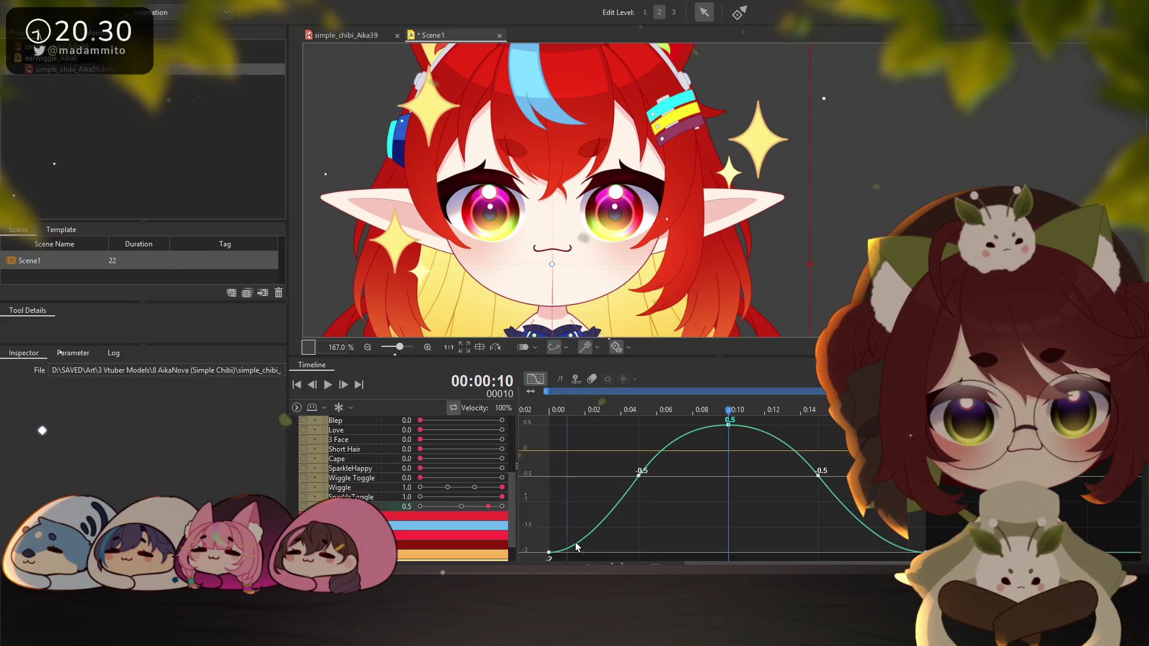
pyautogui.moveTo(548, 551); pyautogui.dragTo(549, 526)
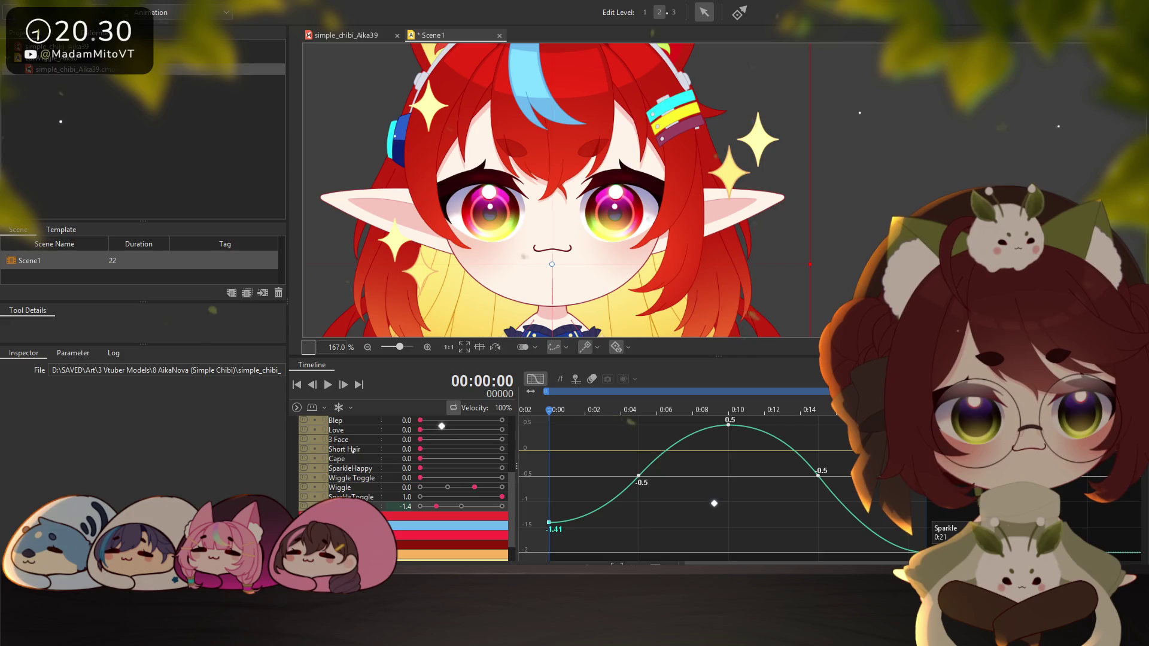
pyautogui.moveTo(925, 551); pyautogui.dragTo(927, 524)
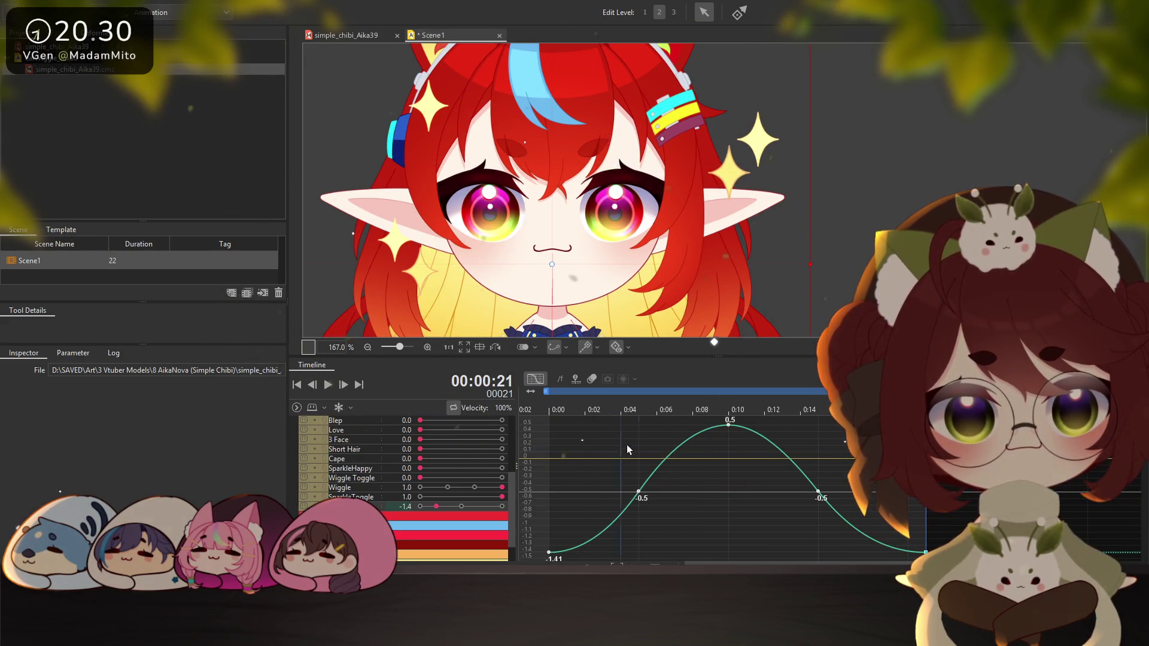
pyautogui.click(535, 378)
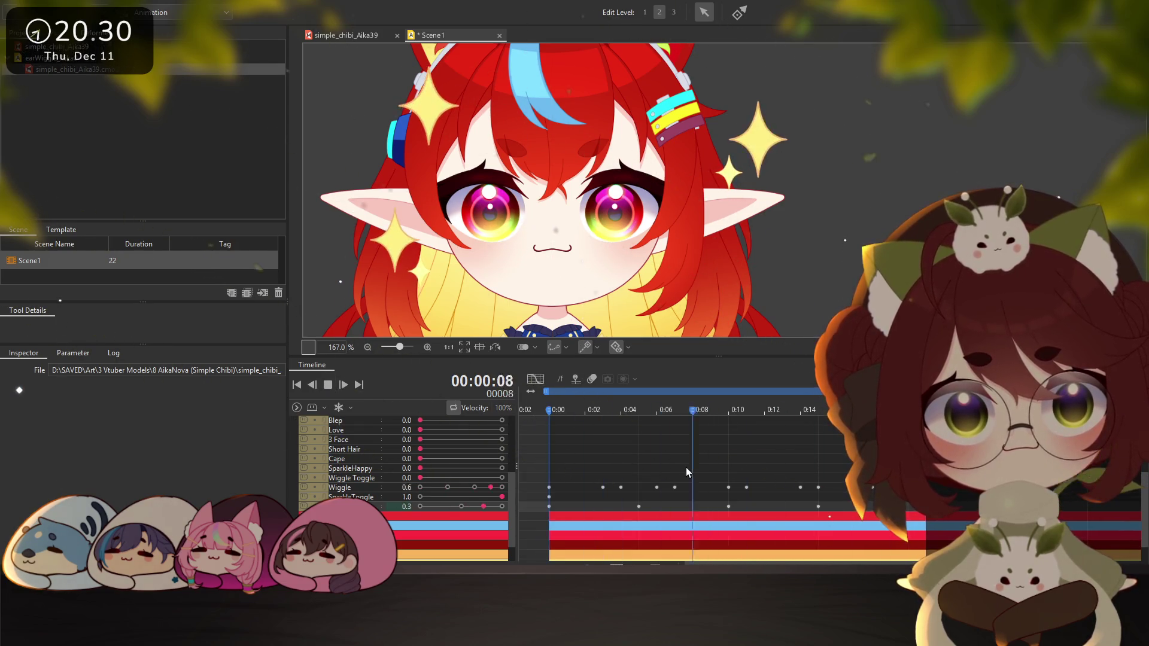
pyautogui.click(327, 385)
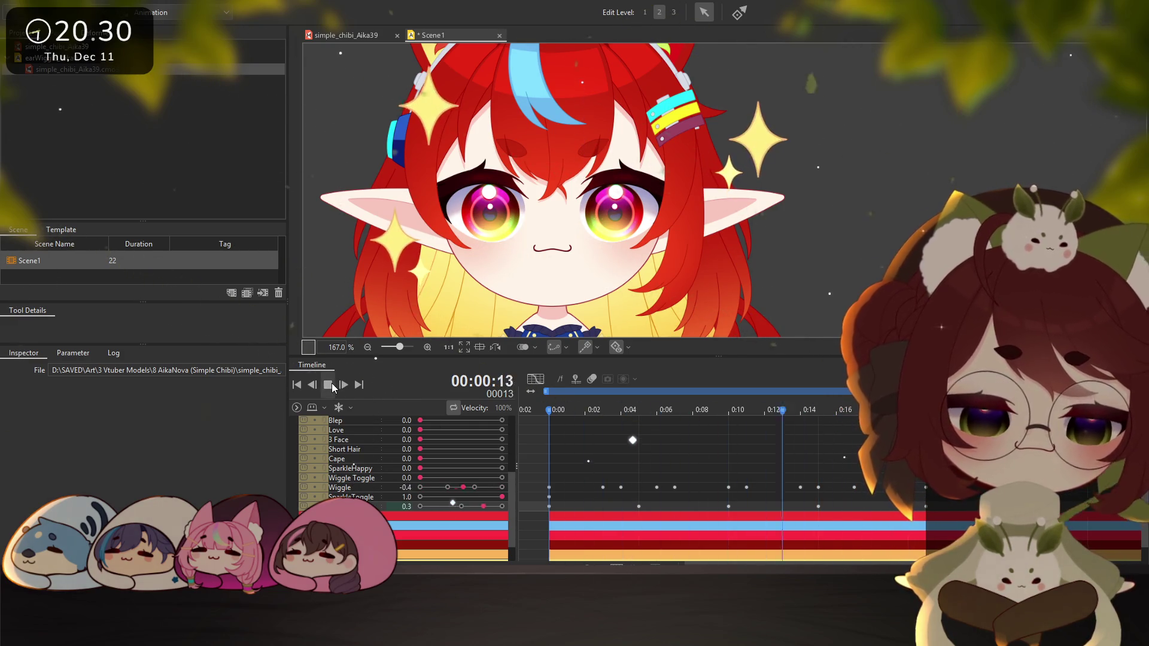
pyautogui.click(327, 385)
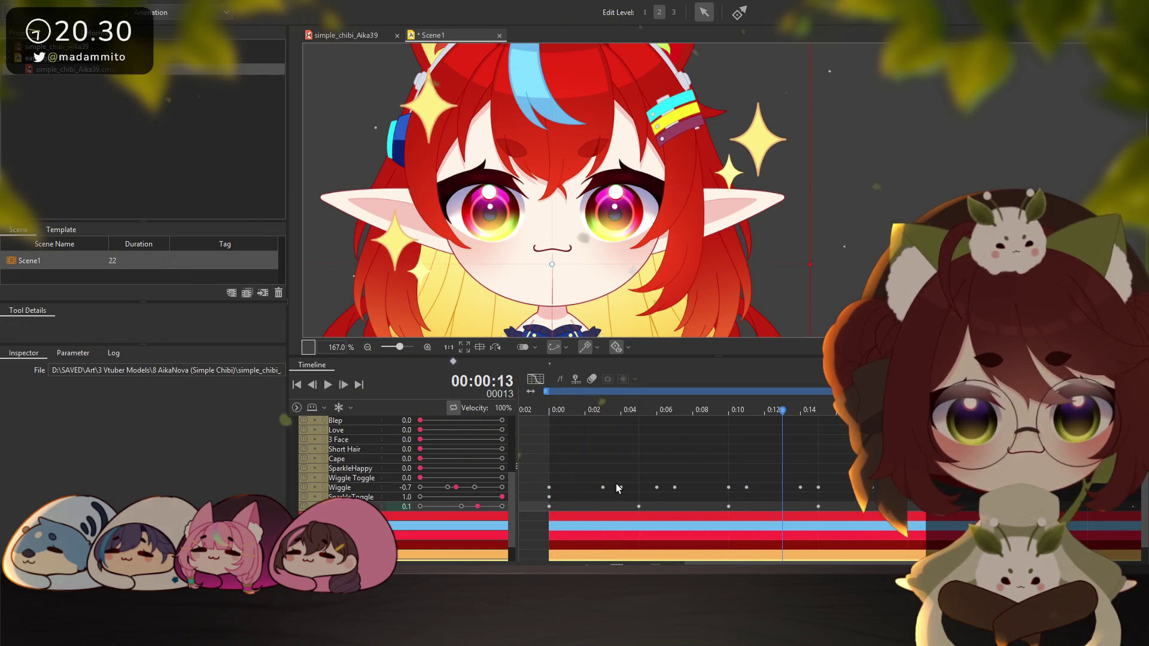
# Drop the Sparkle 0:10 peak further to 0.17 and play Scene1 on loop
pyautogui.click(540, 379)
pyautogui.click(728, 422)
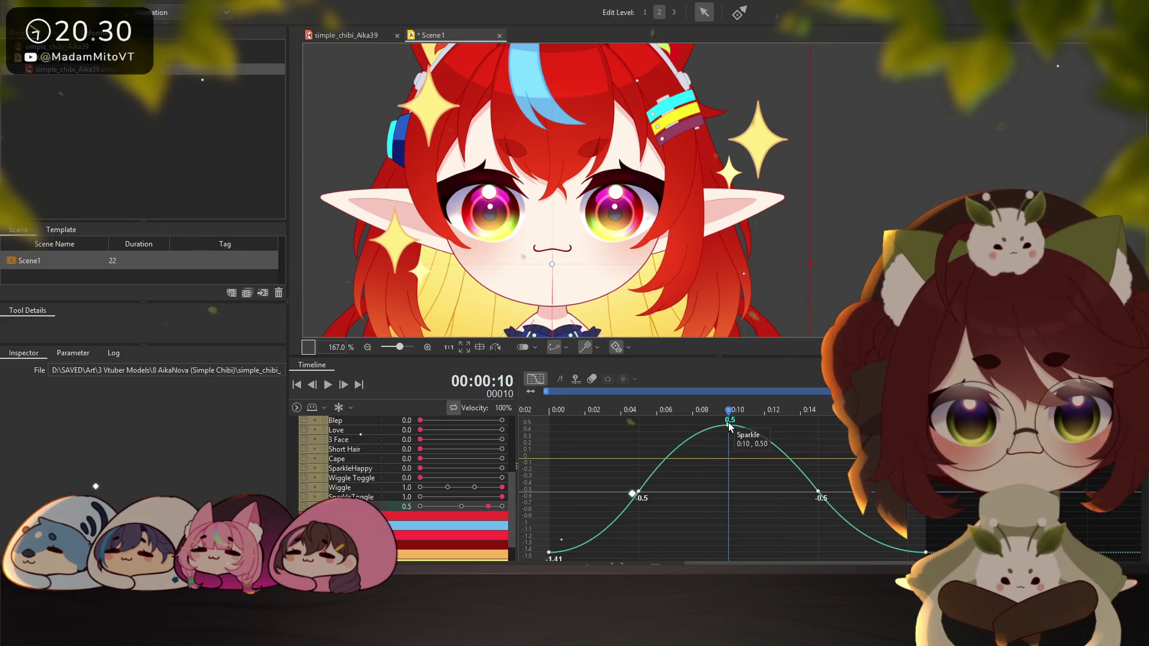
pyautogui.moveTo(728, 422); pyautogui.dragTo(731, 447)
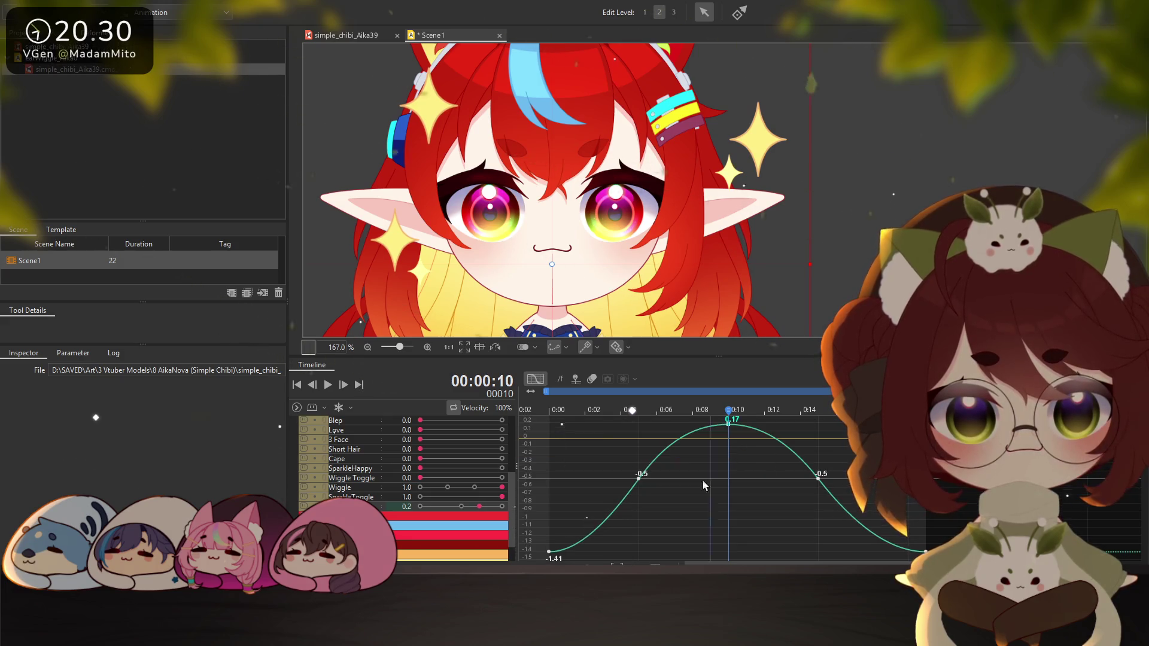
pyautogui.moveTo(547, 551)
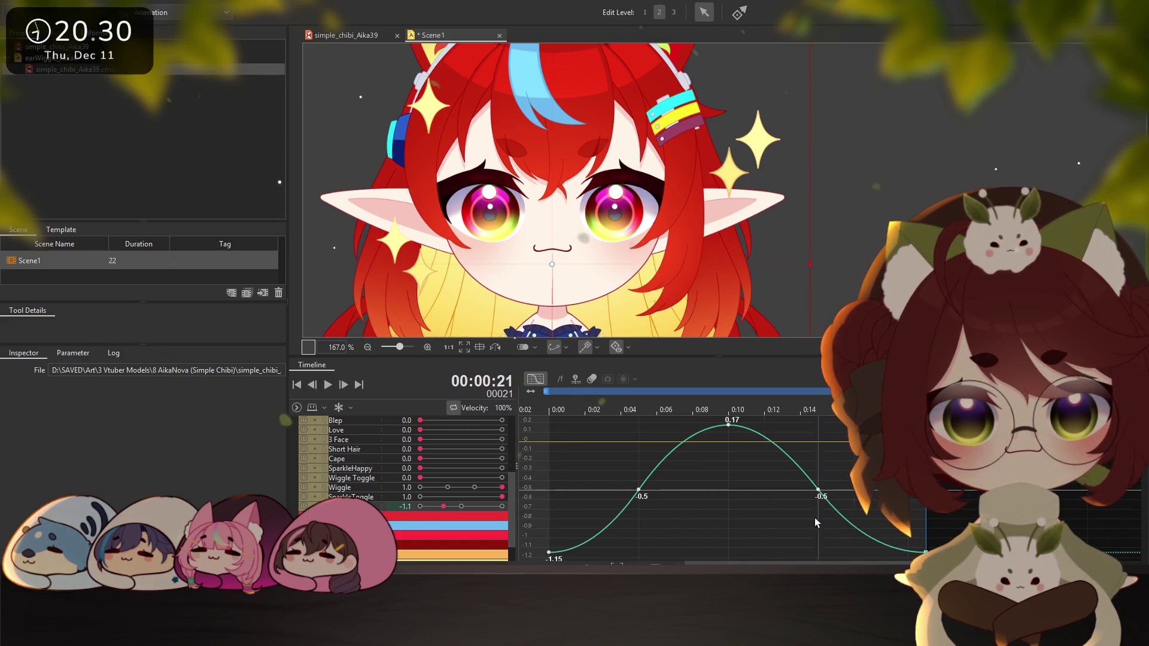
pyautogui.click(528, 383)
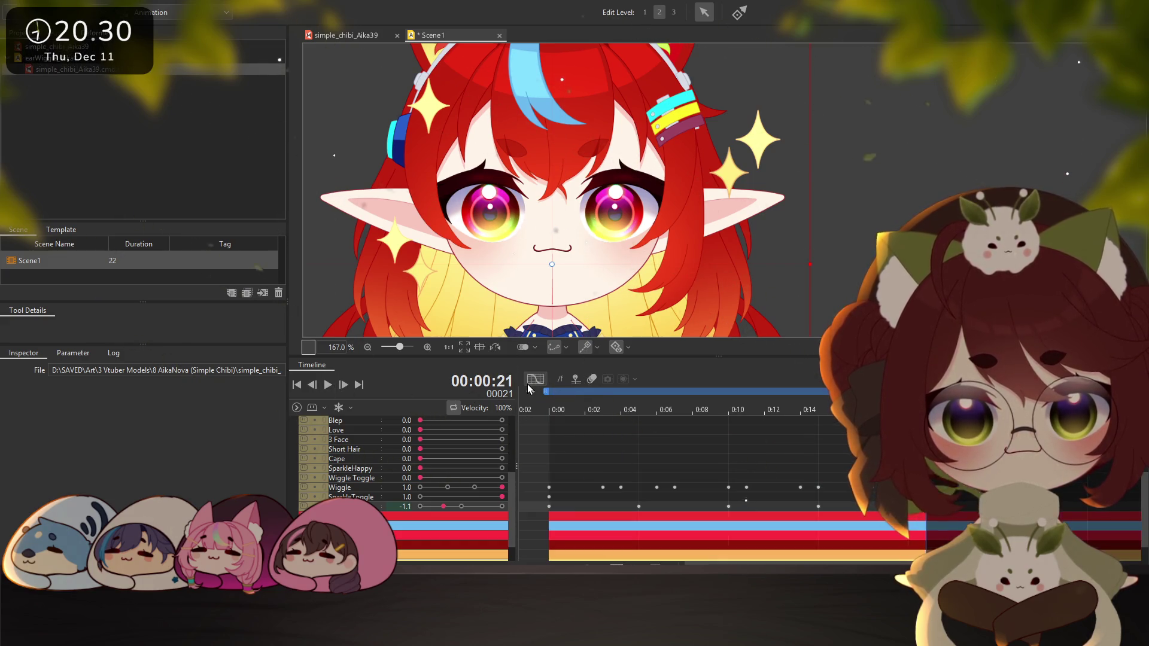
pyautogui.click(328, 386)
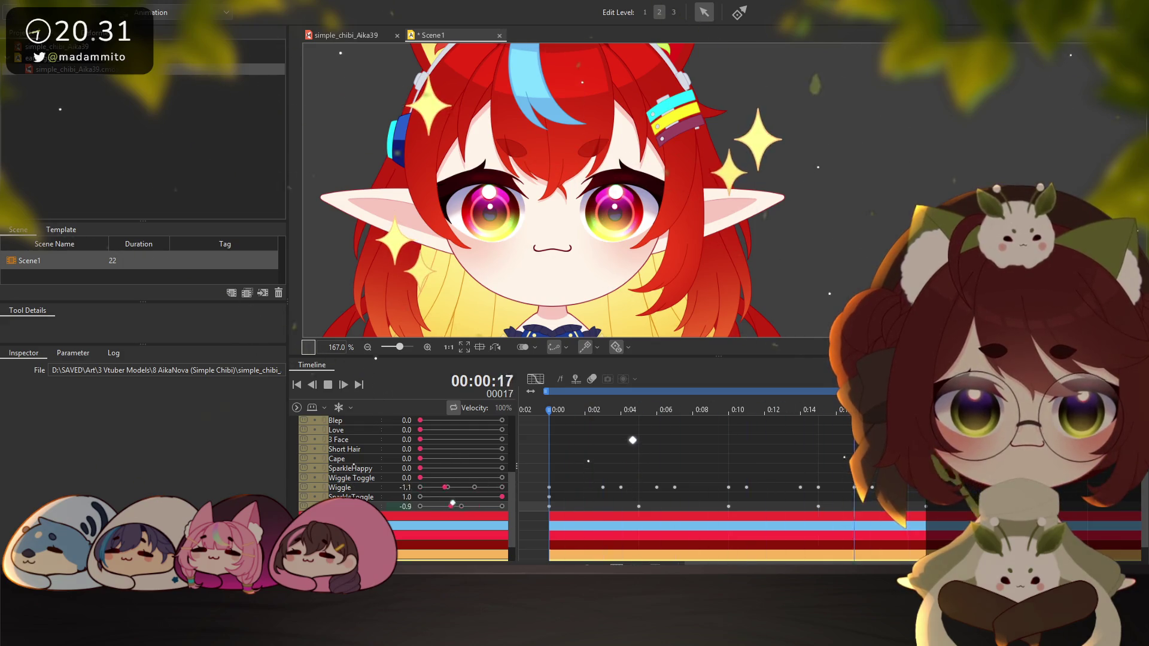
# Key the hands-on-ears pose at 0:03 and preview it from the start
pyautogui.scroll(2, 453, 450)
pyautogui.hscroll(1, 776, 546)
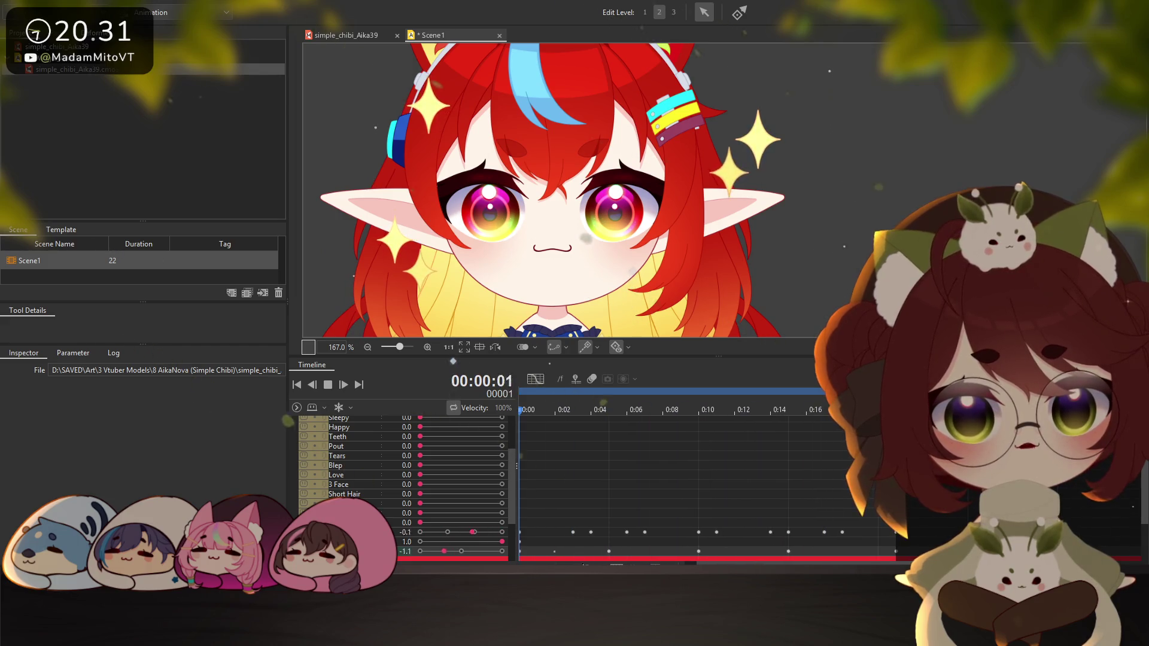
pyautogui.scroll(-1, 658, 479)
pyautogui.press('space')
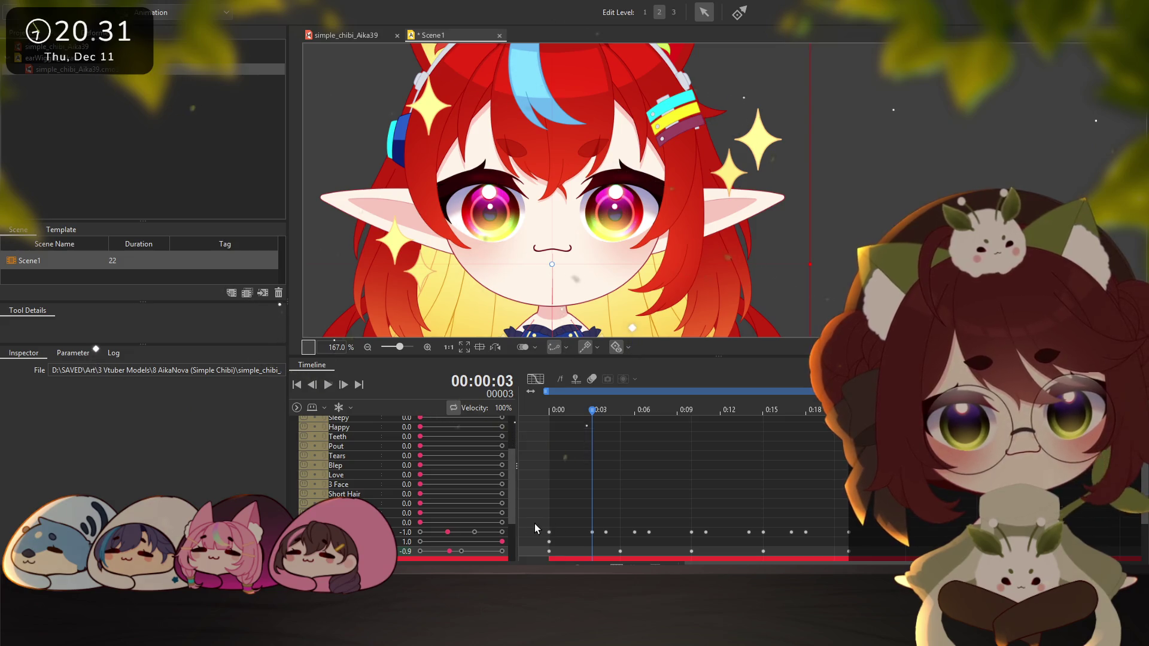
pyautogui.click(501, 522)
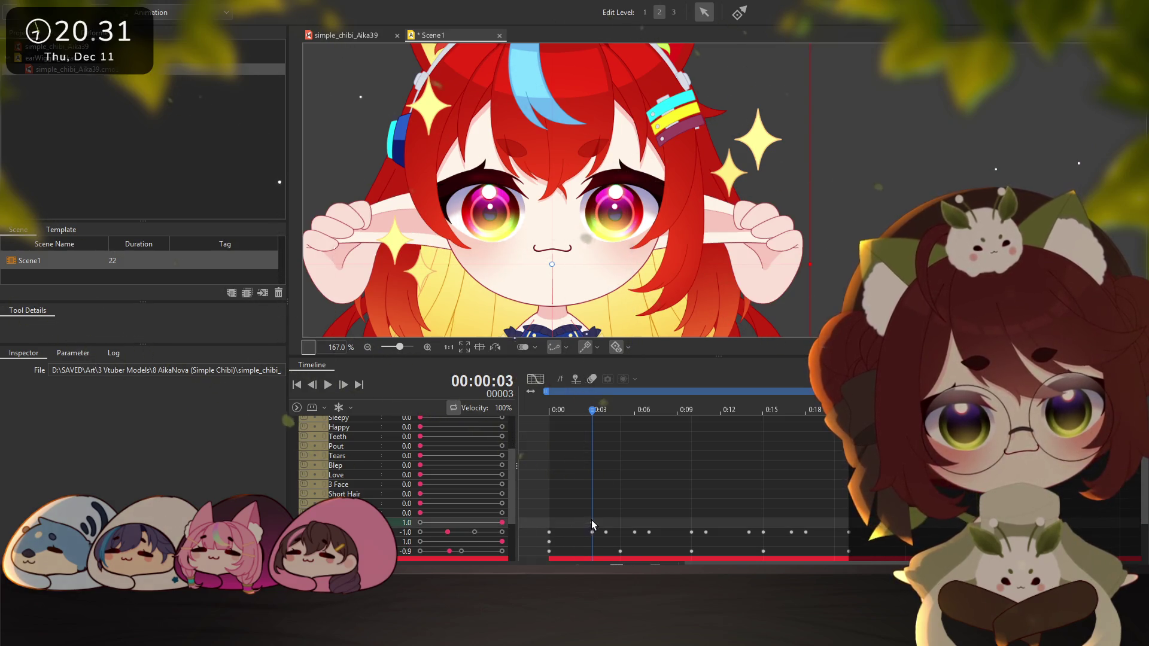
pyautogui.moveTo(555, 523)
pyautogui.mouseDown()
pyautogui.moveTo(593, 526)
pyautogui.moveTo(558, 523)
pyautogui.mouseUp()
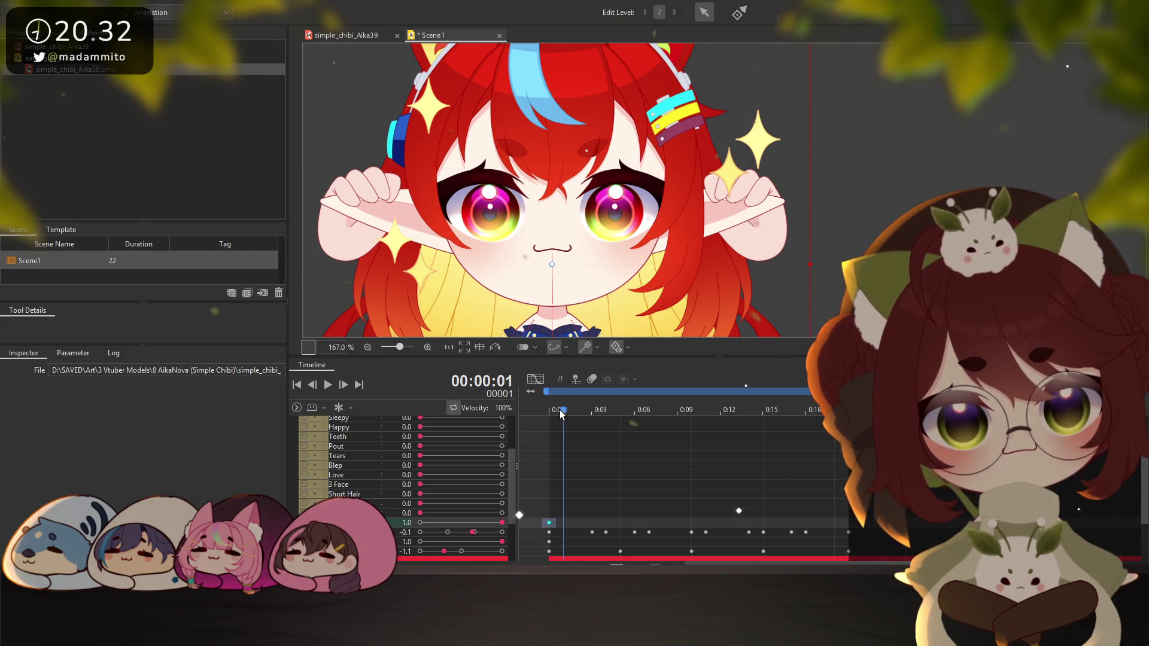
pyautogui.click(549, 410)
pyautogui.click(327, 386)
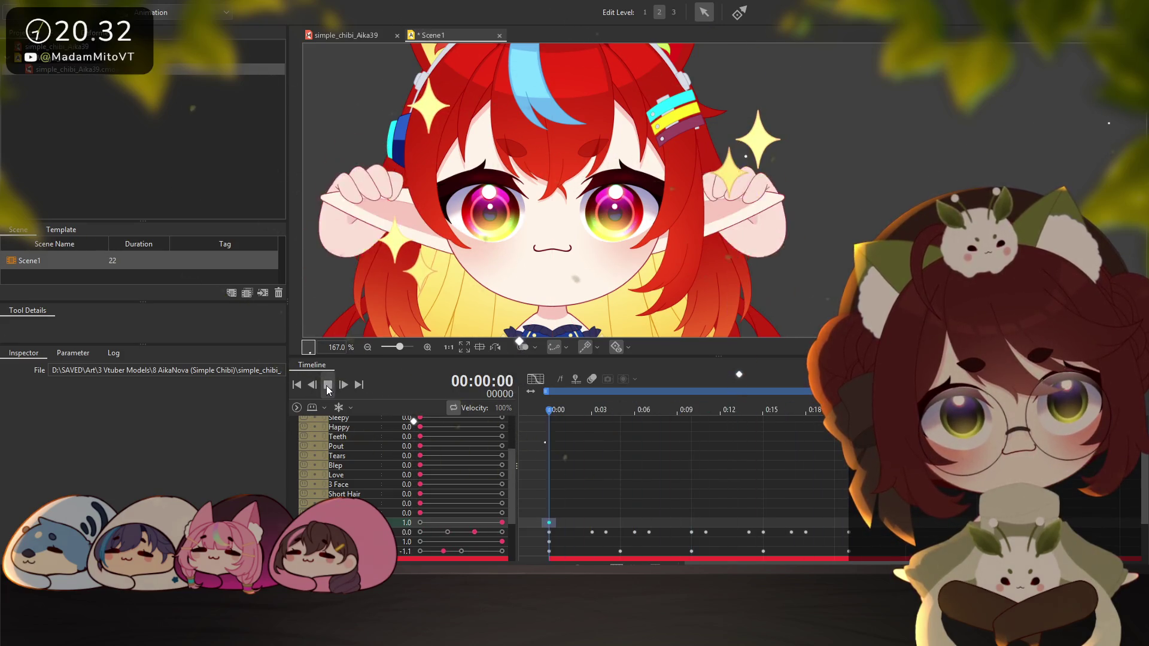
pyautogui.click(328, 385)
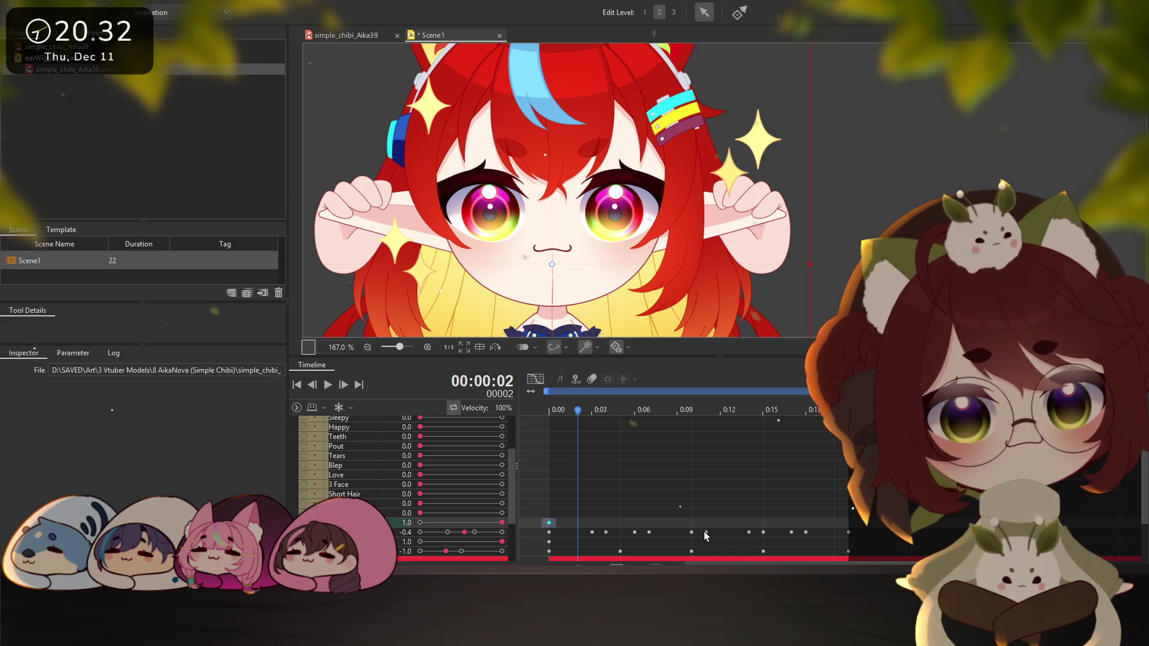
# Select the ear keyframes from 0:00 to 0:10 and stretch the later keys out toward frame 27
pyautogui.click(549, 533)
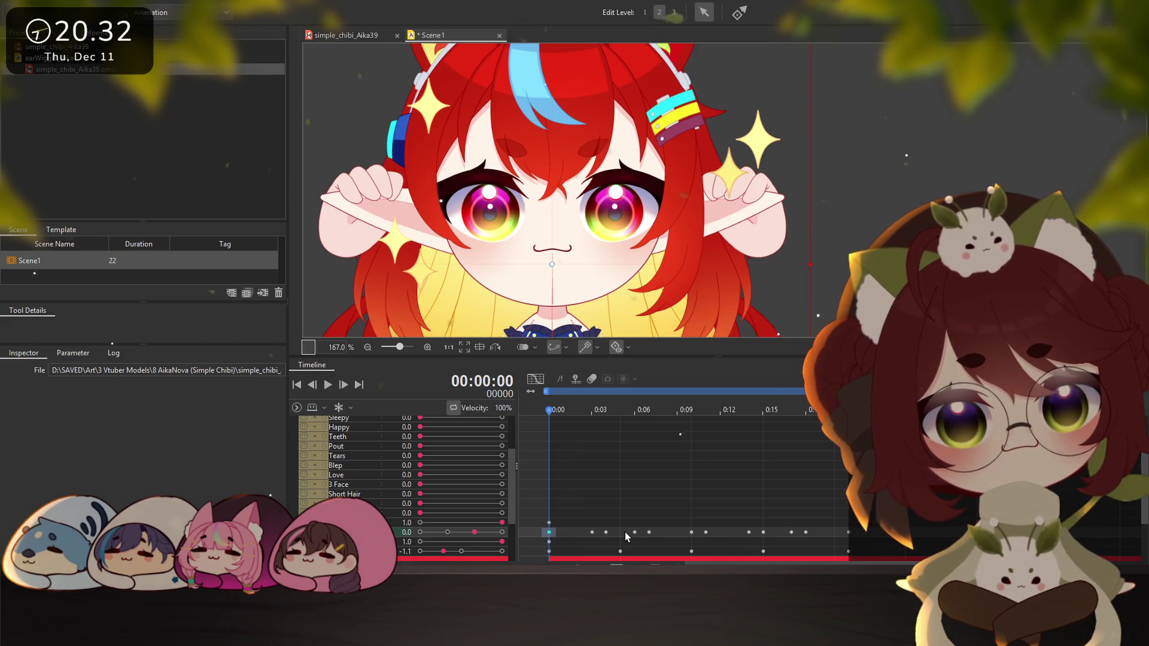
pyautogui.keyDown('shift'); pyautogui.click(692, 532); pyautogui.keyUp('shift')
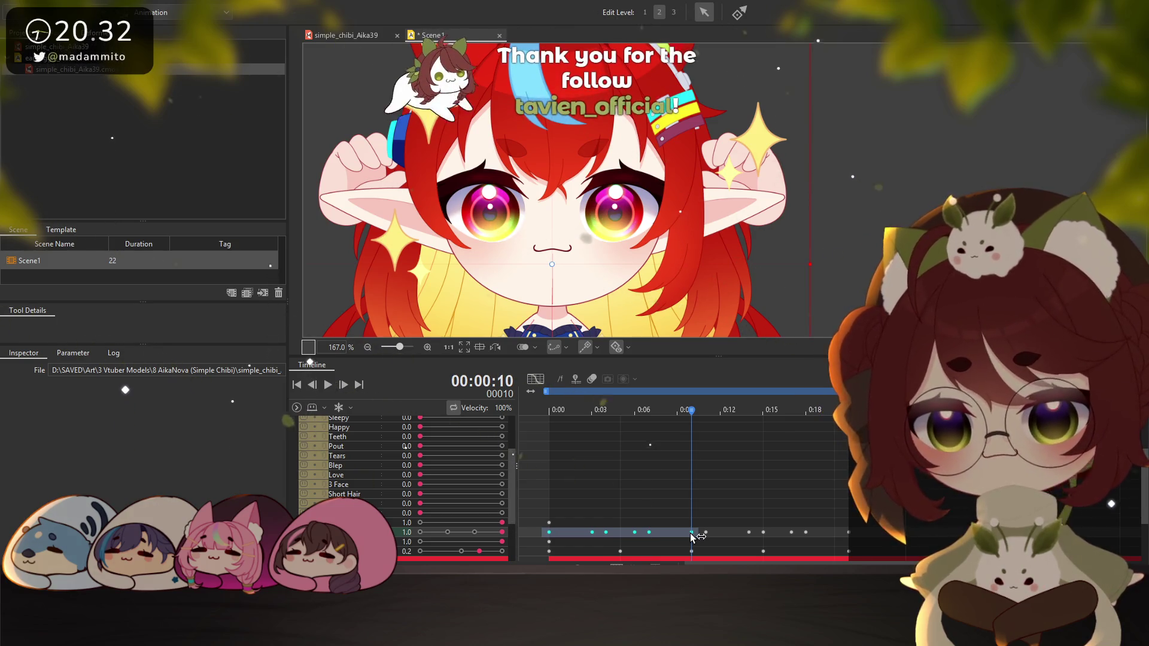
pyautogui.hscroll(2, 691, 537)
pyautogui.hscroll(-2, 667, 478)
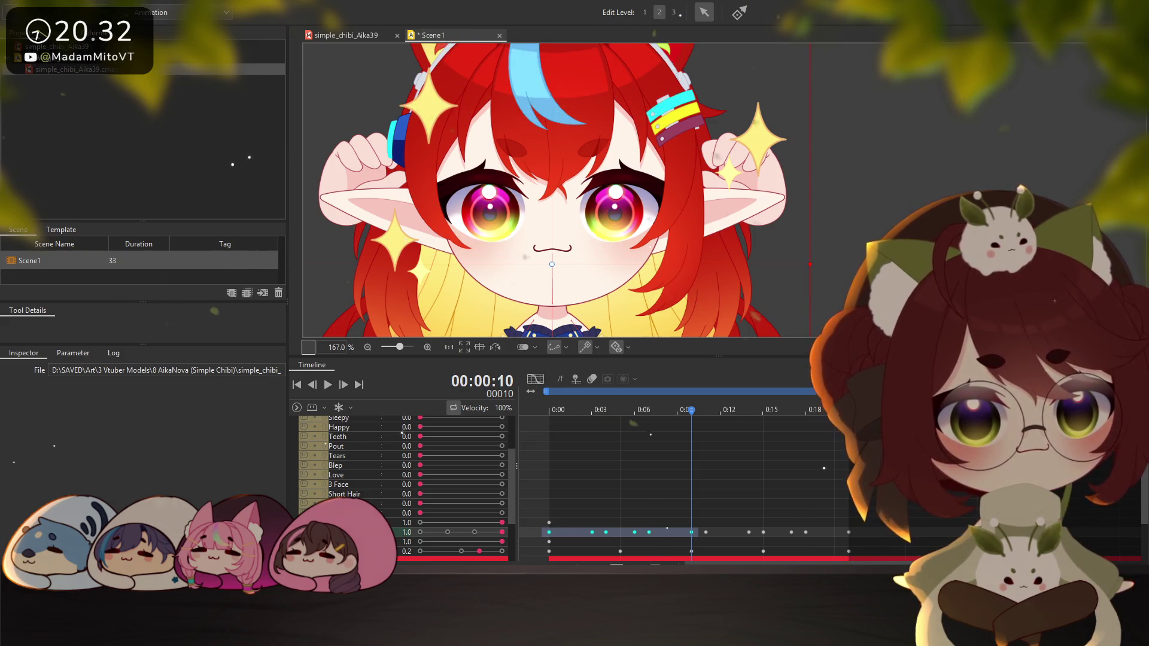
pyautogui.moveTo(895, 539); pyautogui.dragTo(934, 532)
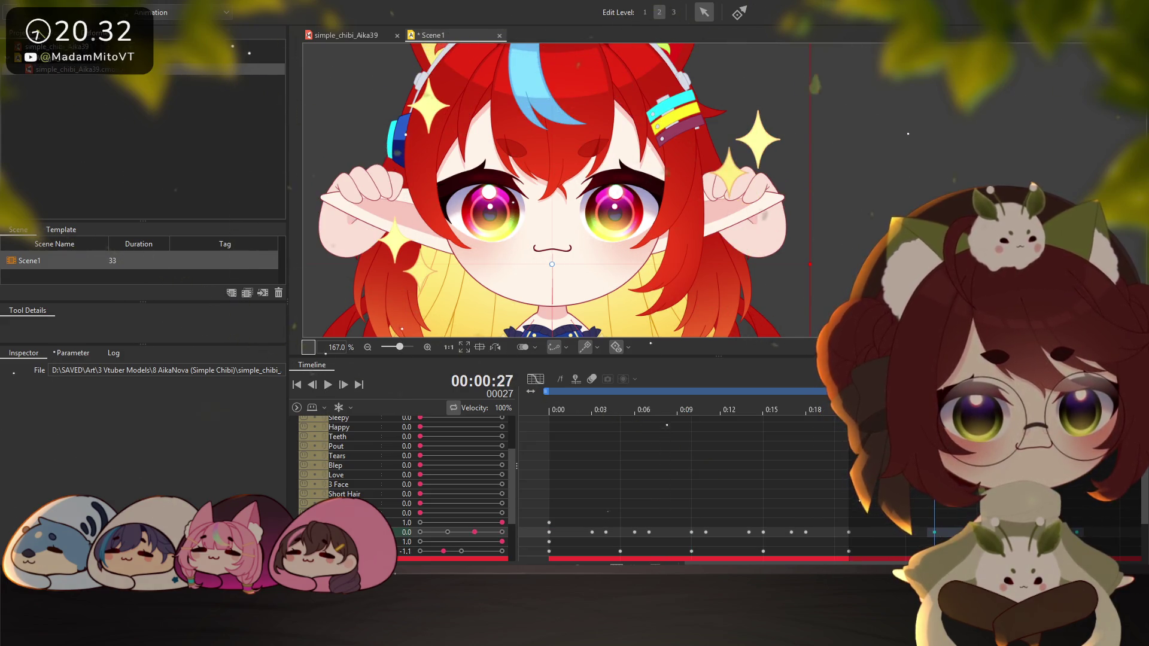
pyautogui.moveTo(856, 528); pyautogui.dragTo(928, 533)
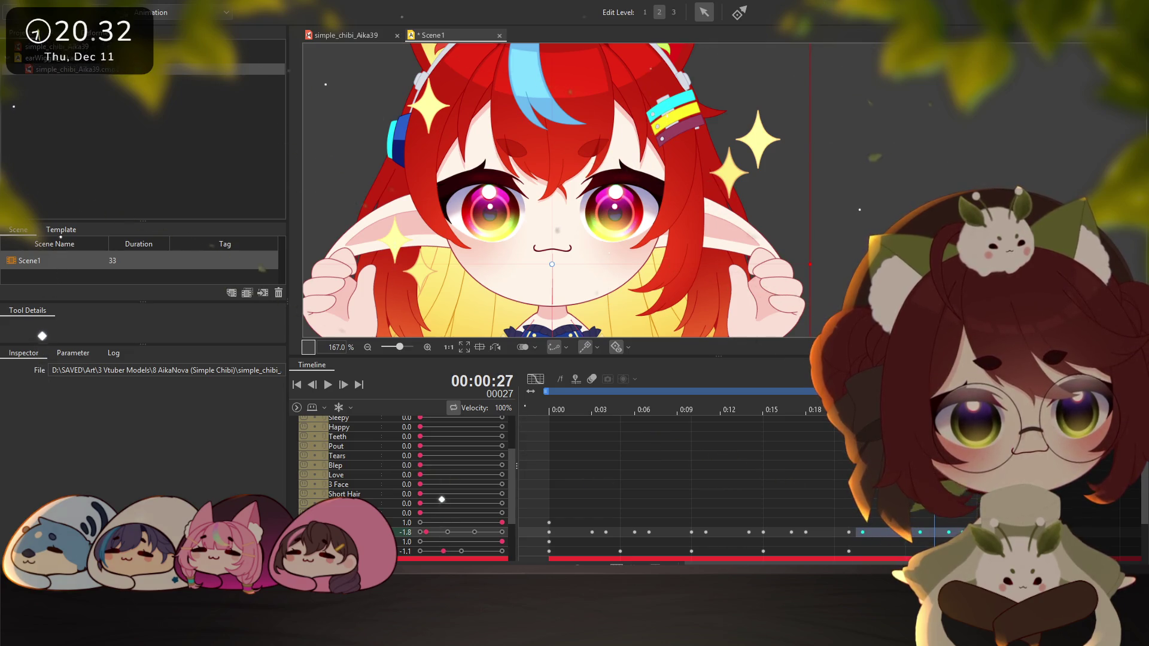
pyautogui.click(333, 389)
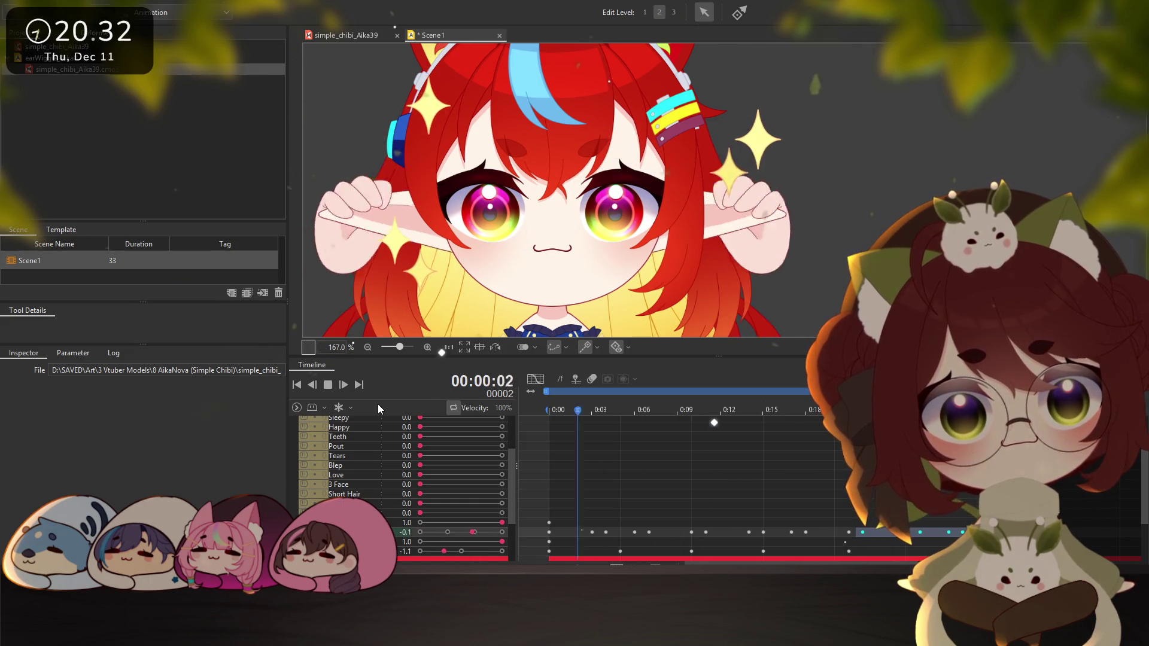
pyautogui.press('space')
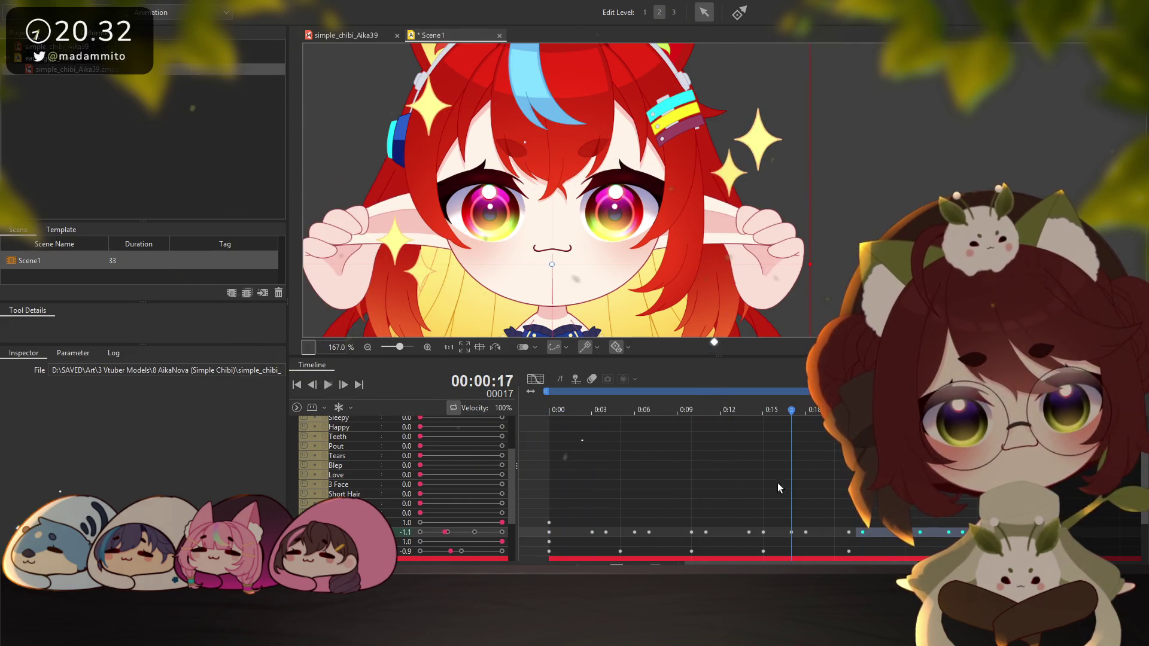
# Drag the Sparkle keyframes from 0:15–0:21 to new times around frames 8 and 17
pyautogui.click(848, 551)
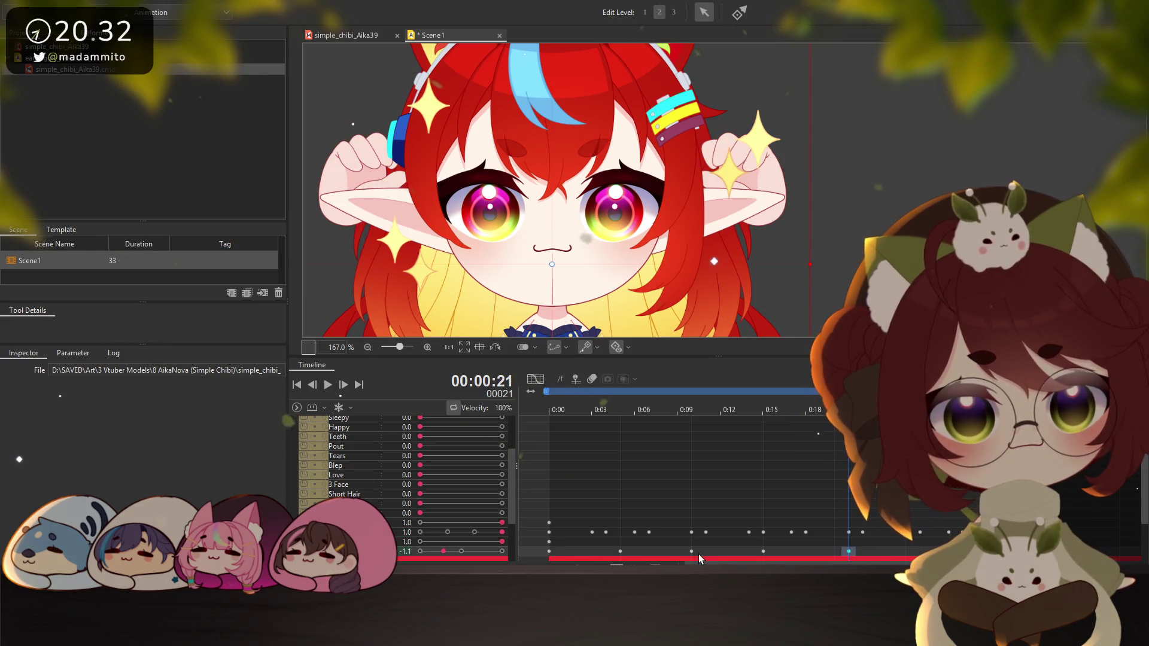
pyautogui.click(622, 551)
pyautogui.moveTo(769, 552); pyautogui.dragTo(925, 551)
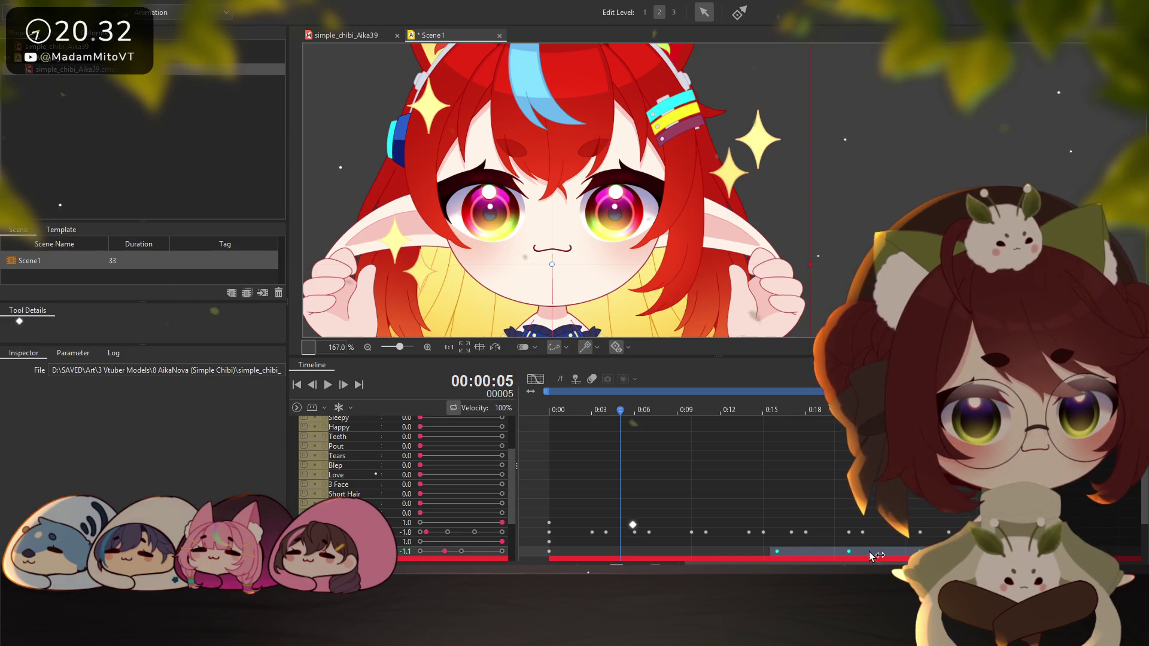
pyautogui.moveTo(771, 551)
pyautogui.mouseDown()
pyautogui.moveTo(853, 556)
pyautogui.moveTo(798, 556)
pyautogui.mouseUp()
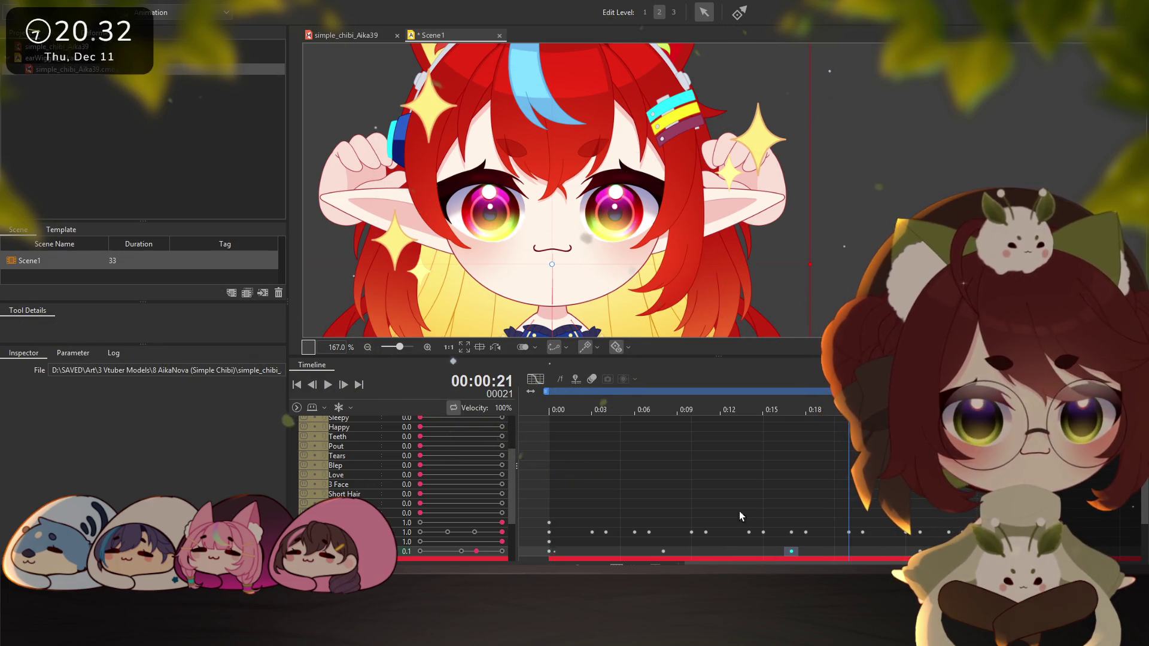
# Raise the 0:17 Sparkle key to 1.0, ease the curve out of 0:00, and set 0:00 to -2
pyautogui.doubleClick(566, 516)
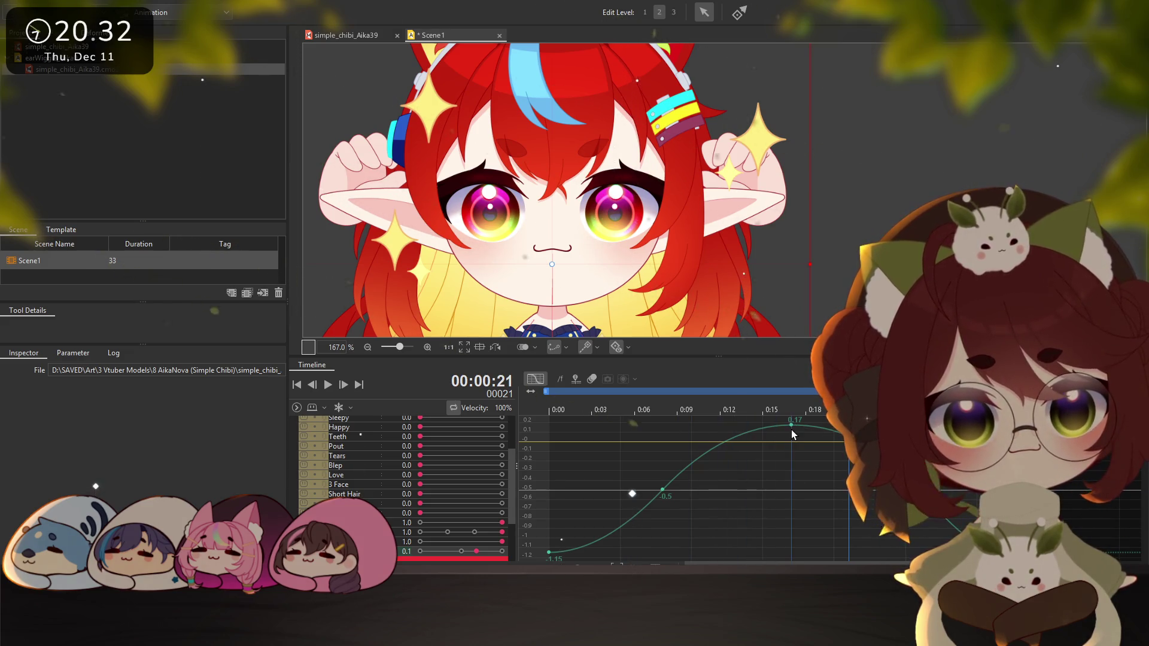
pyautogui.moveTo(792, 425); pyautogui.dragTo(792, 419)
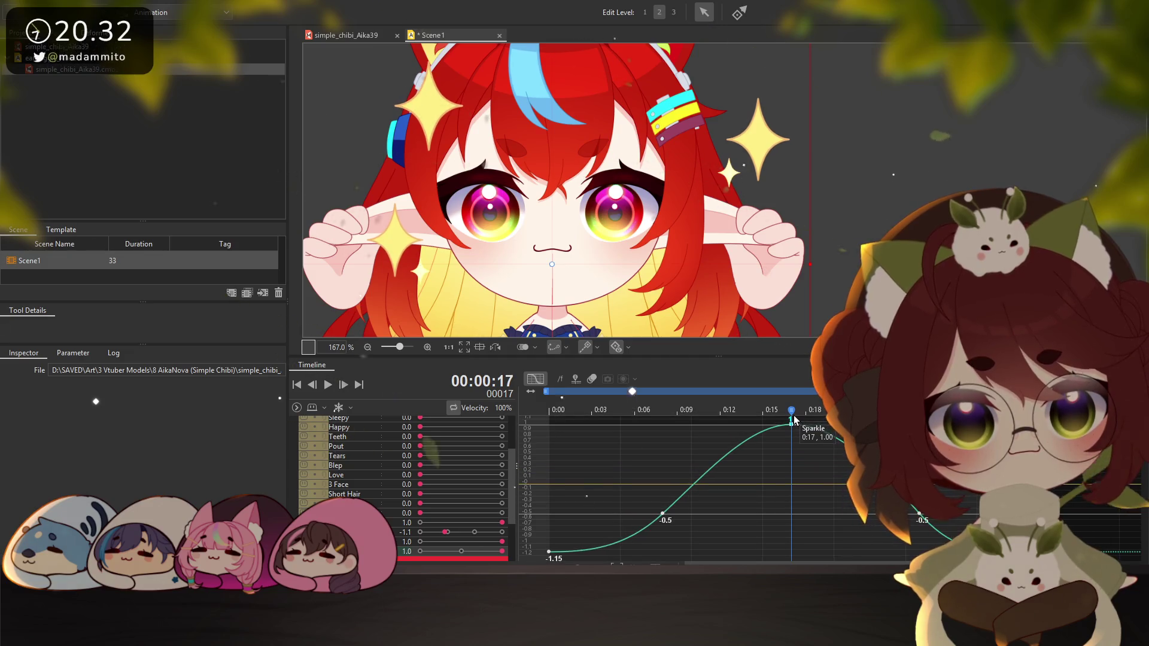
pyautogui.click(550, 552)
pyautogui.press('space')
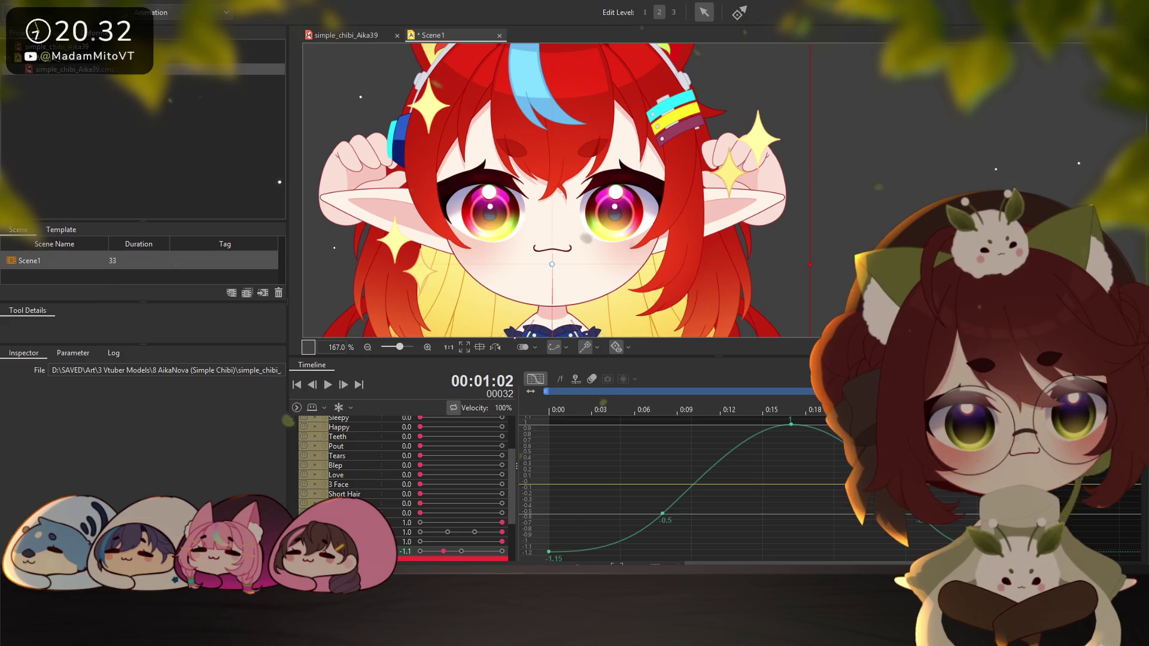
pyautogui.click(549, 552)
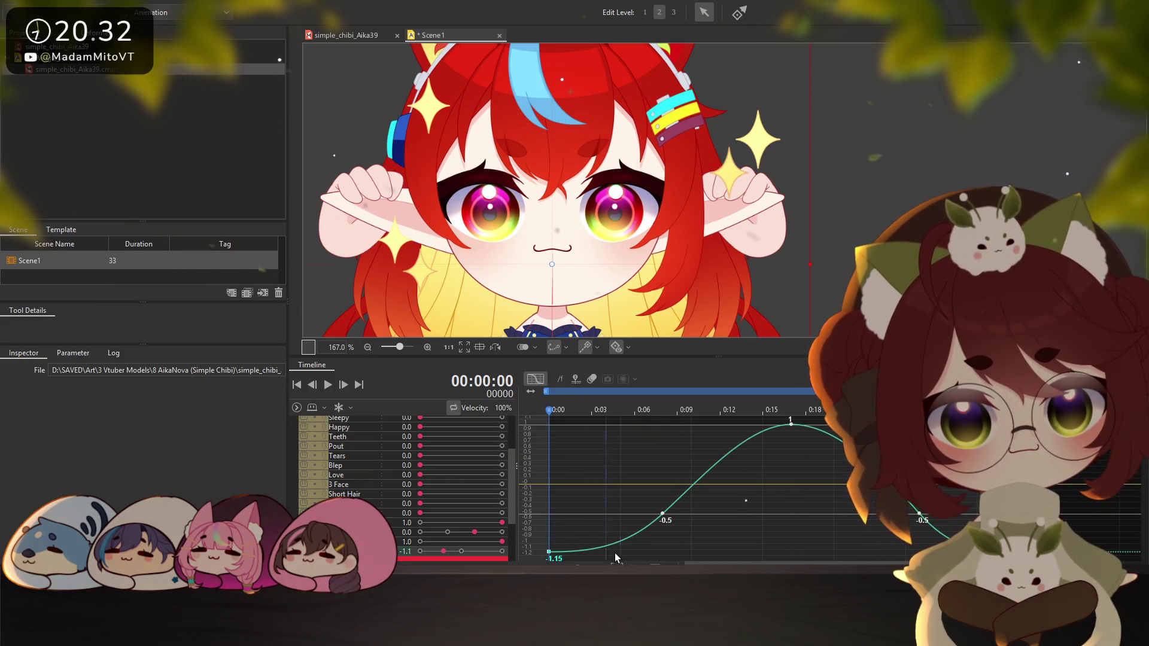
pyautogui.moveTo(550, 553)
pyautogui.mouseDown()
pyautogui.moveTo(551, 535)
pyautogui.moveTo(549, 593)
pyautogui.mouseUp()
pyautogui.press('End')
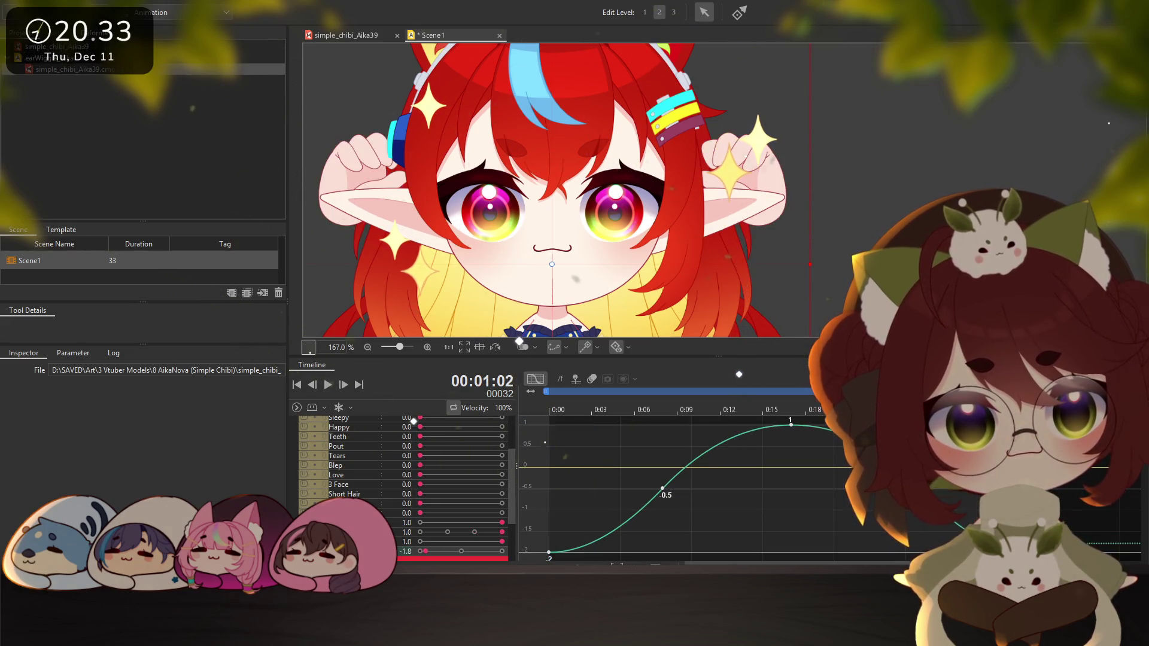
pyautogui.click(535, 379)
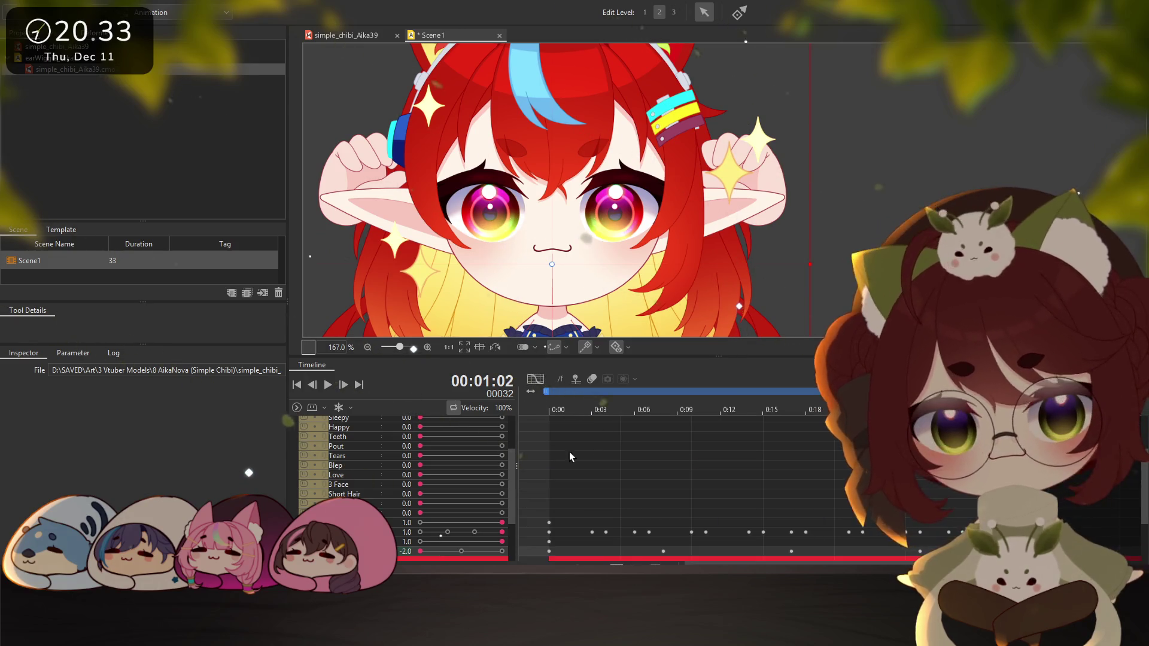
# Reset the hands-on-ears pose key from 1.0 to 0.0 and preview the looping animation
pyautogui.click(328, 385)
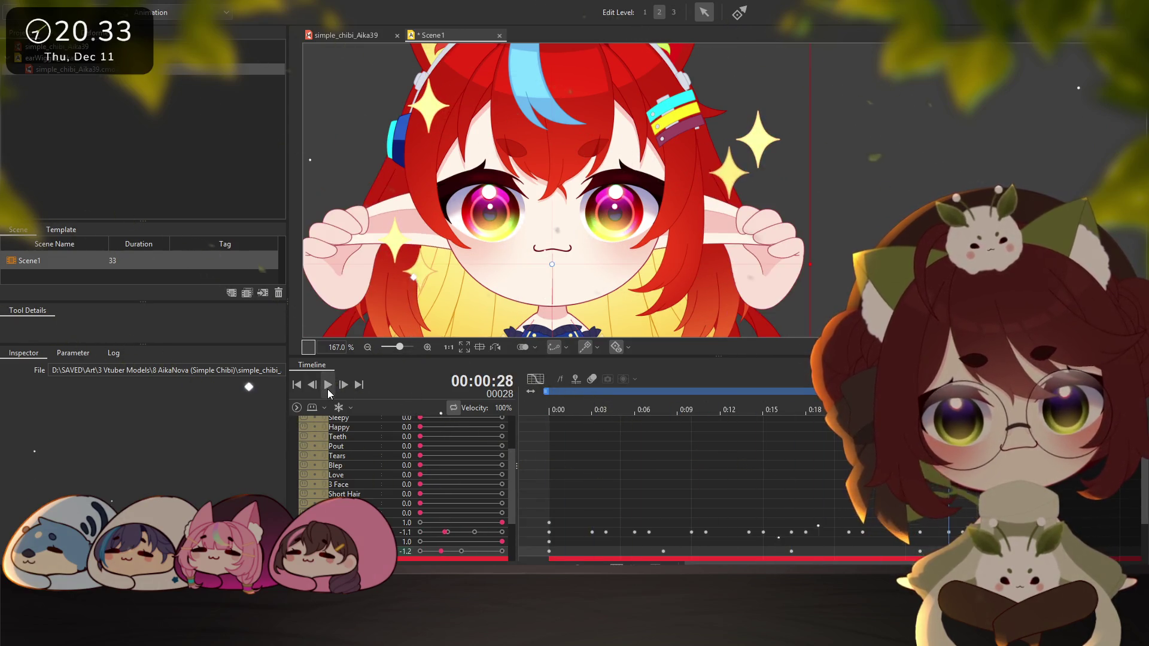
pyautogui.click(546, 522)
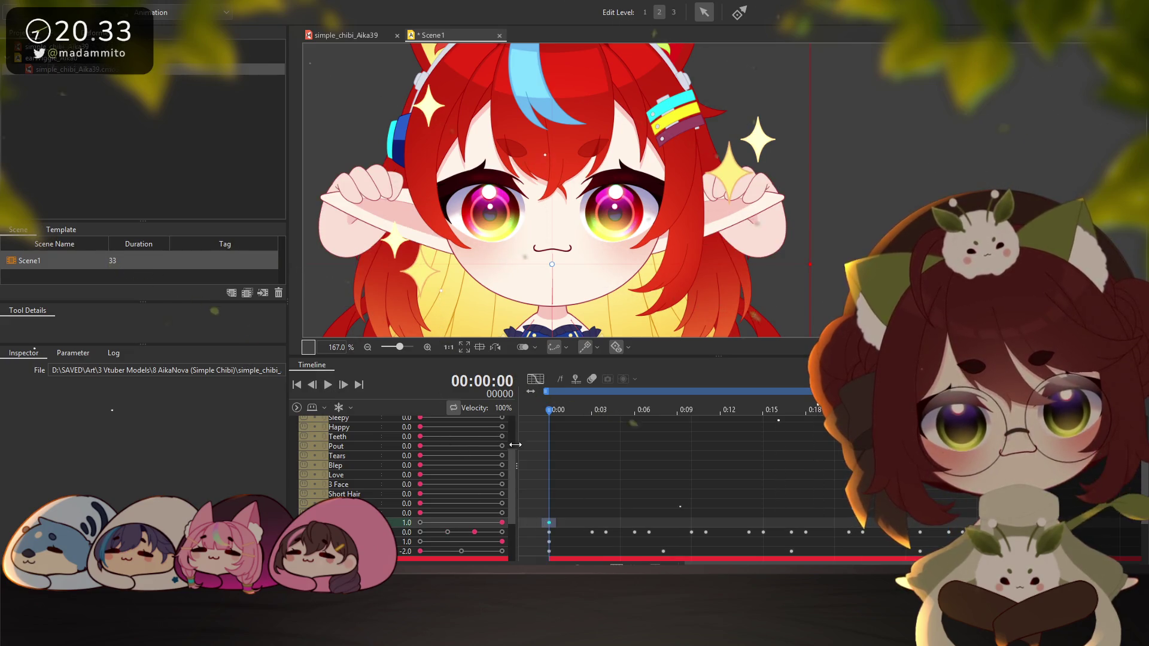
pyautogui.click(423, 523)
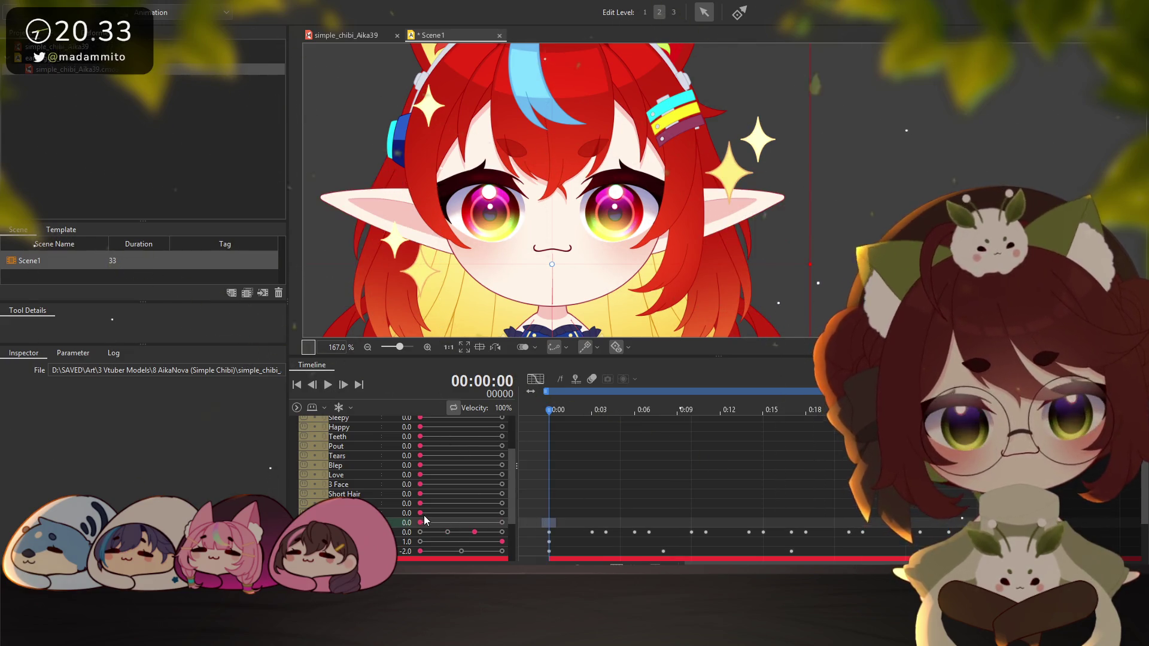
pyautogui.click(328, 388)
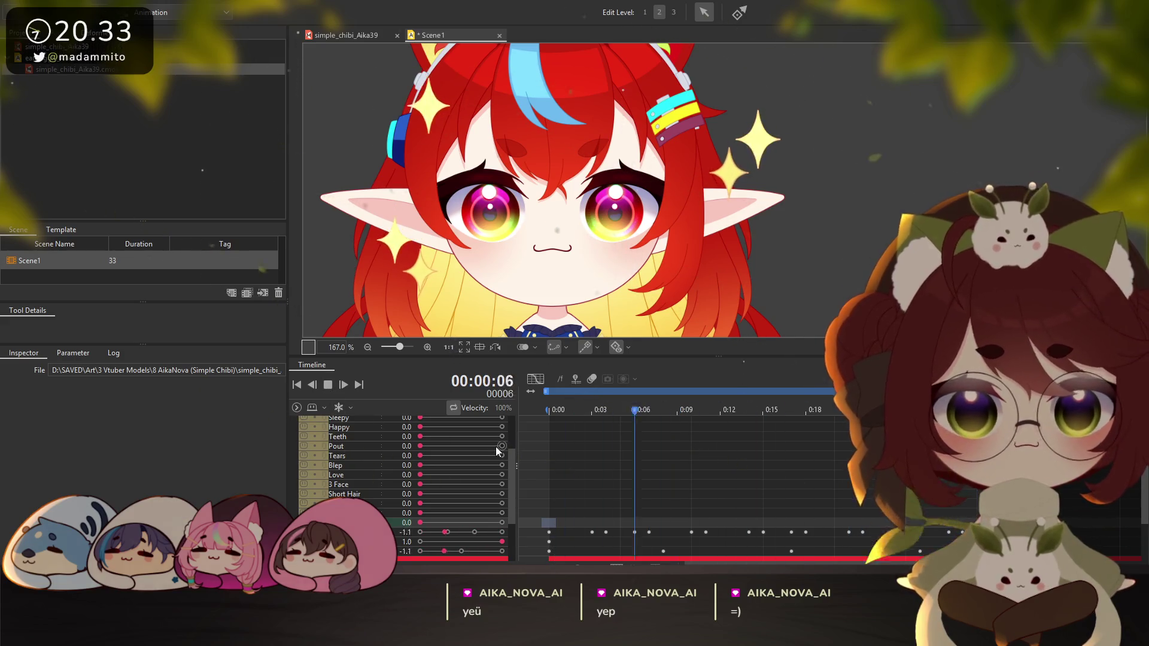
pyautogui.click(535, 380)
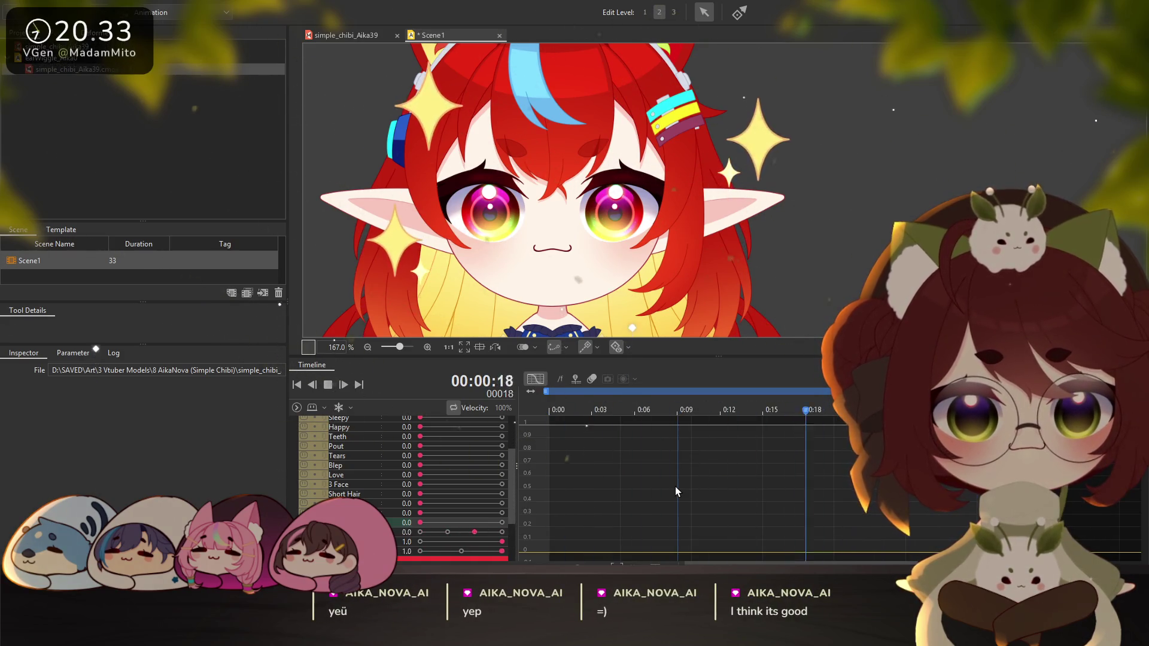
# Stop playback and bring up the Sparkle value curve again
pyautogui.click(536, 379)
pyautogui.click(327, 384)
pyautogui.click(535, 380)
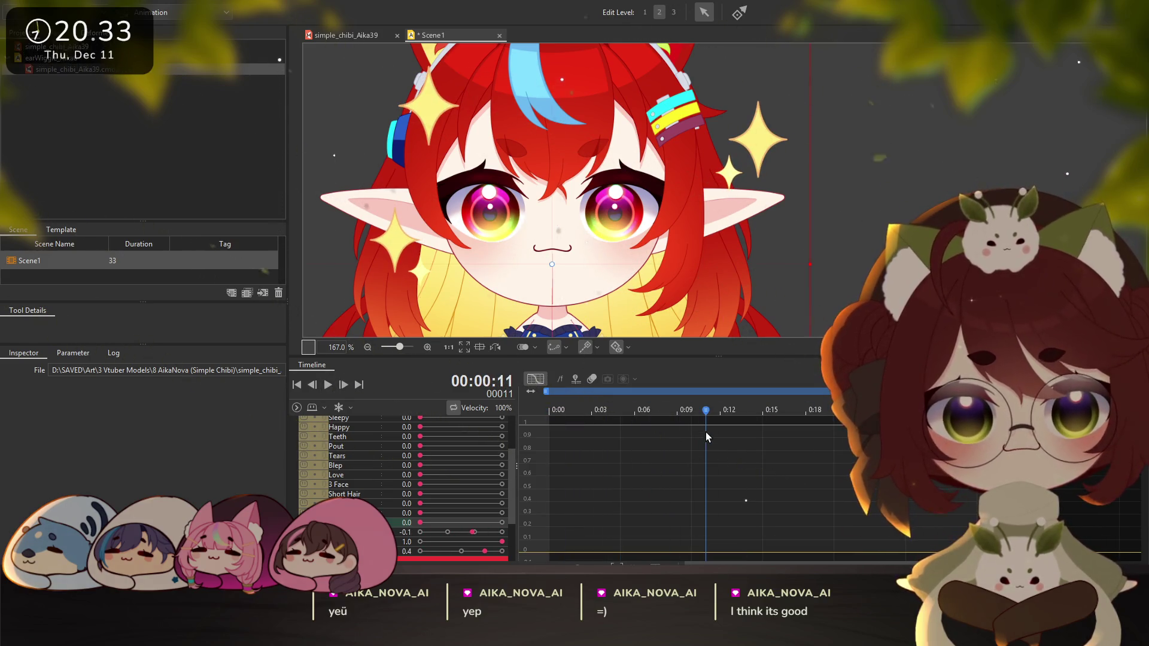
pyautogui.click(536, 380)
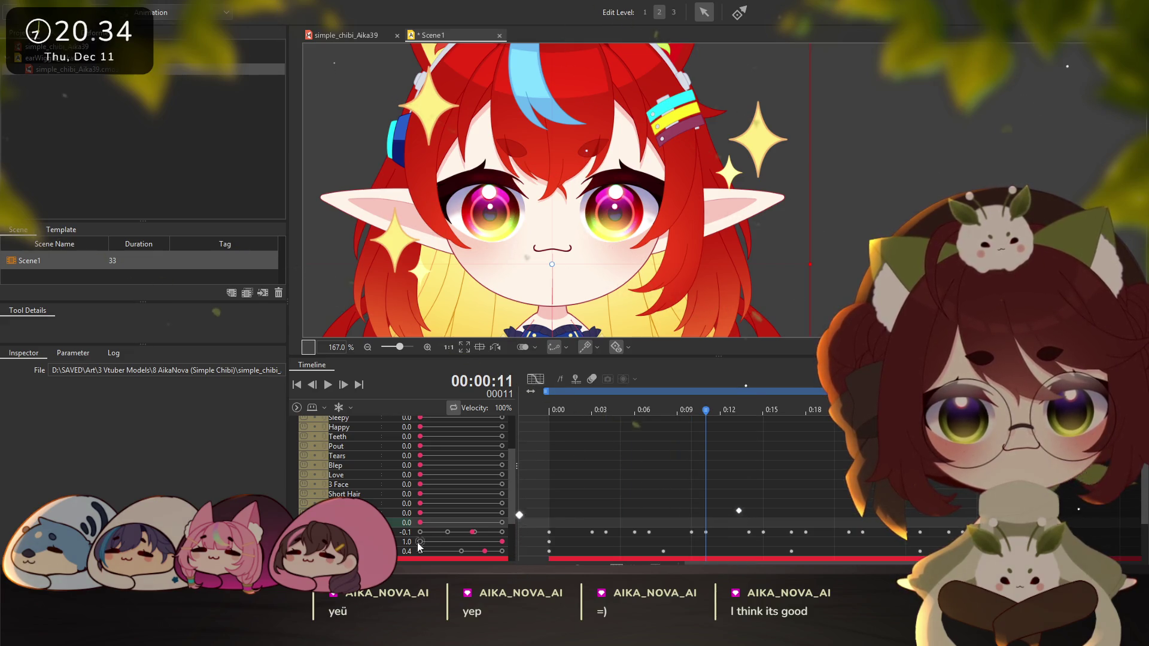
pyautogui.click(535, 379)
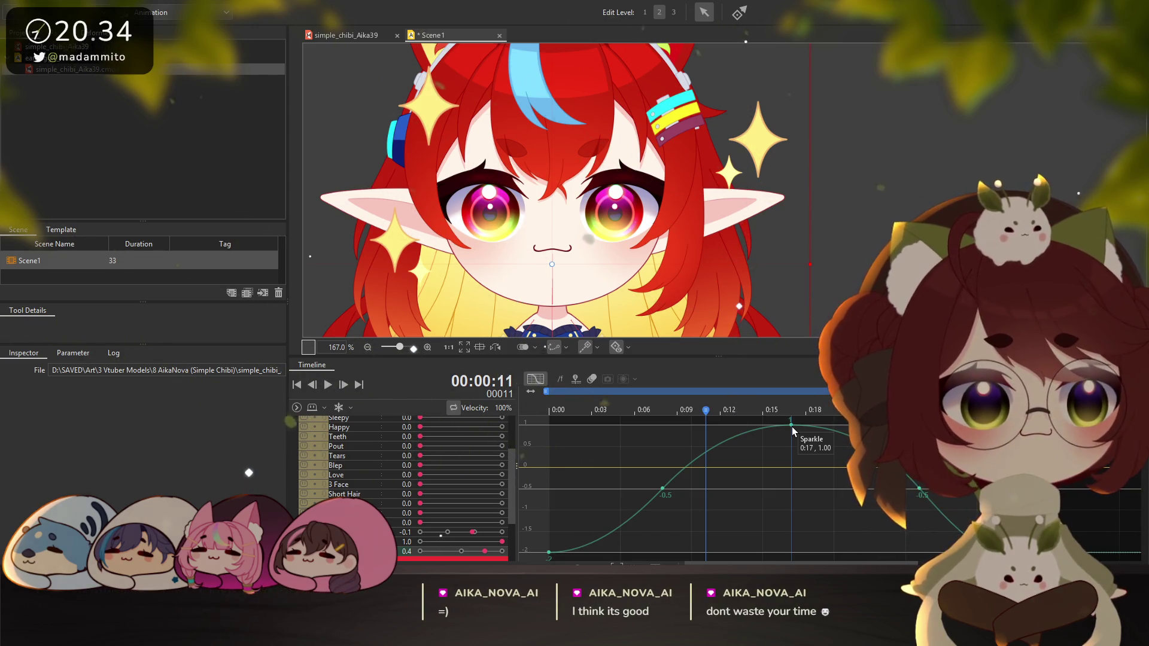
# Lower the 0:17 Sparkle peak to about 0.5, raise 0:00 to about -1.5, and replay in keyframe view
pyautogui.moveTo(791, 426); pyautogui.dragTo(790, 447)
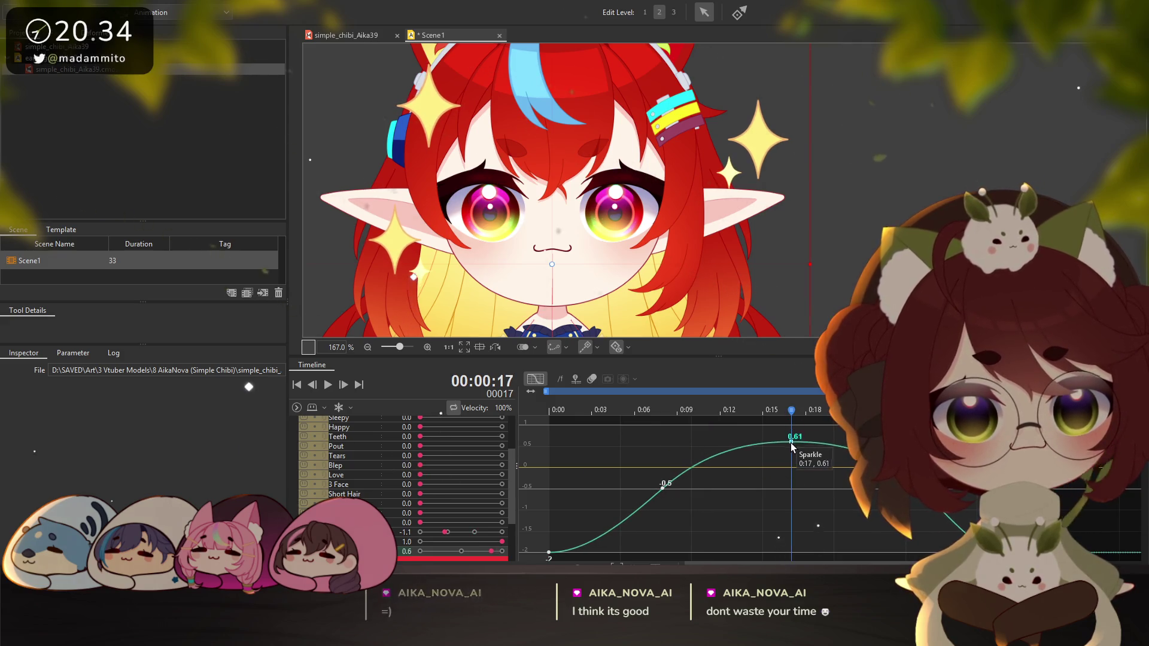
pyautogui.moveTo(791, 447); pyautogui.dragTo(791, 447)
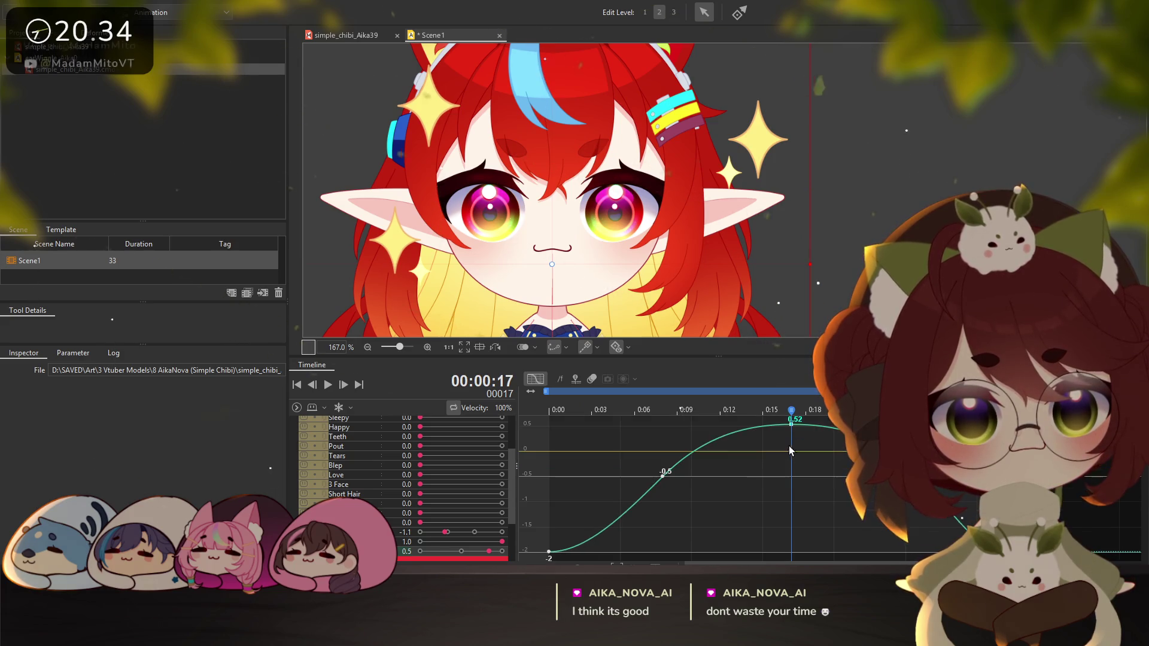
pyautogui.moveTo(549, 552); pyautogui.dragTo(548, 528)
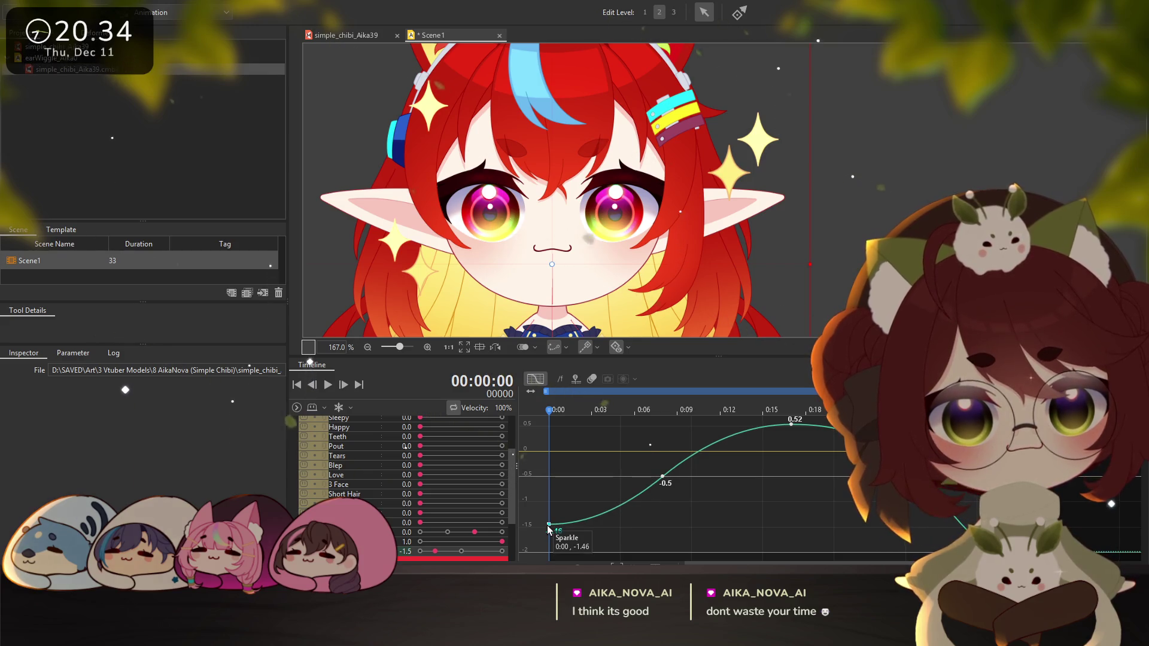
pyautogui.press('space')
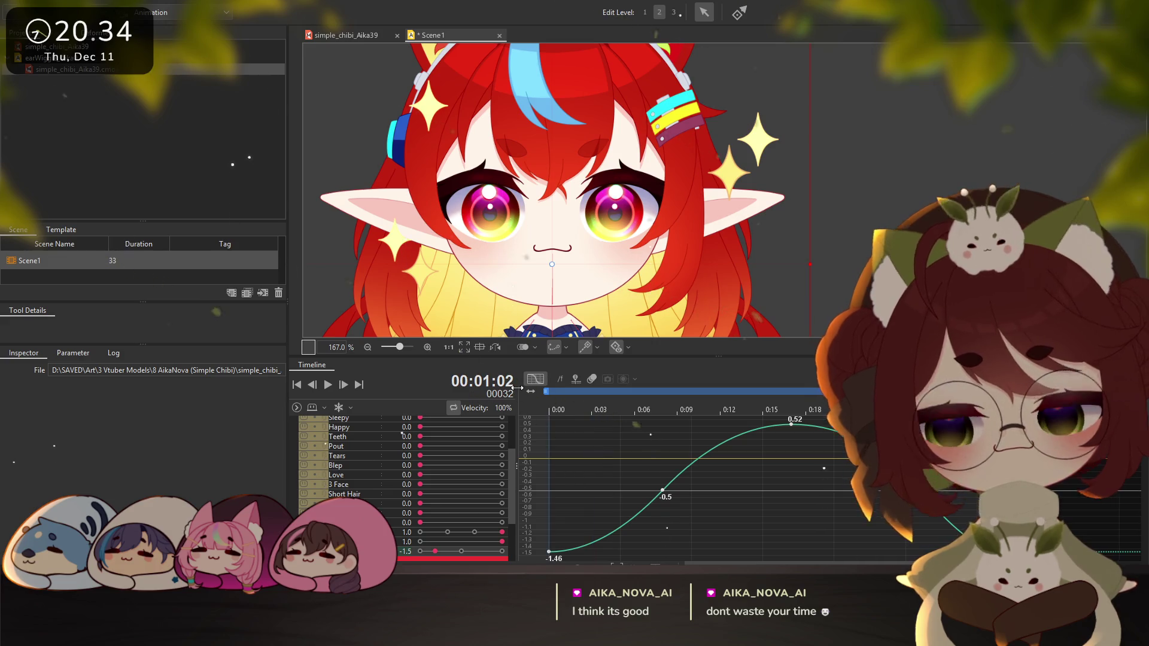
pyautogui.click(535, 379)
pyautogui.click(325, 386)
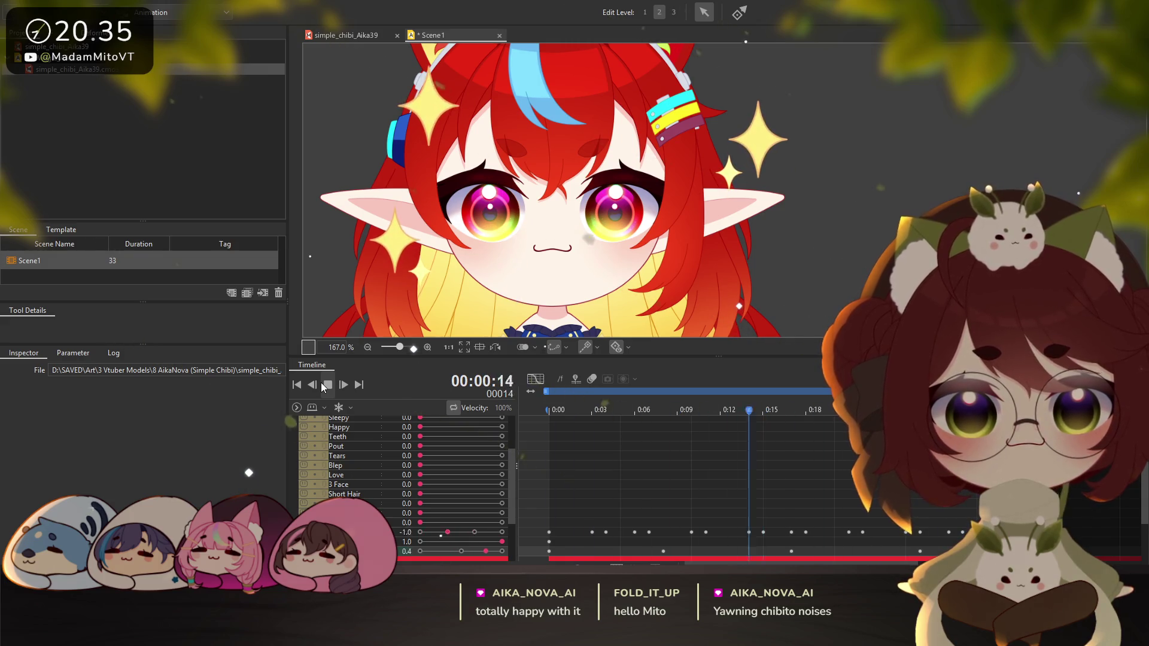
pyautogui.click(329, 386)
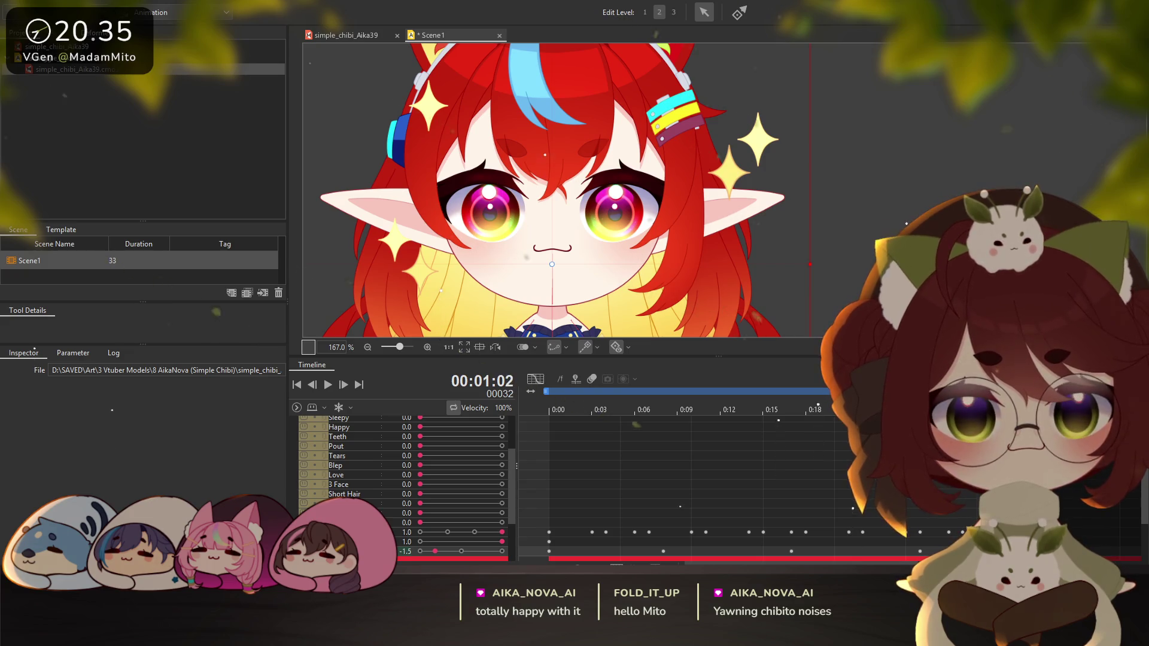
pyautogui.click(720, 410)
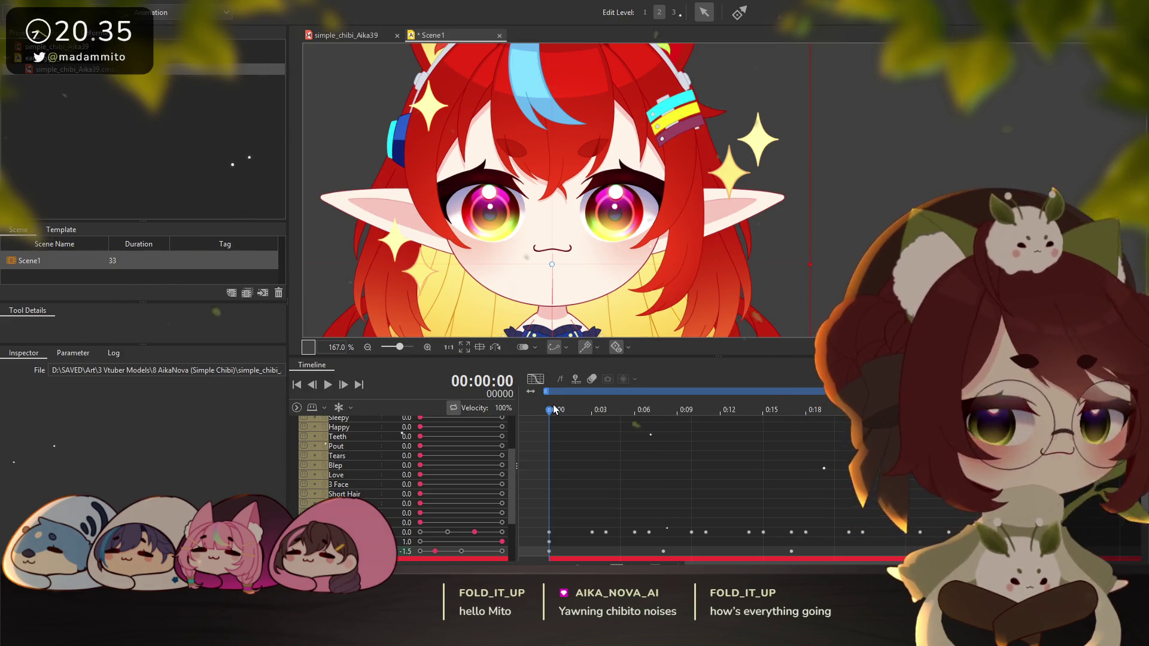
# Preview the animation, stopping at frame 17, and save the project
pyautogui.click(328, 385)
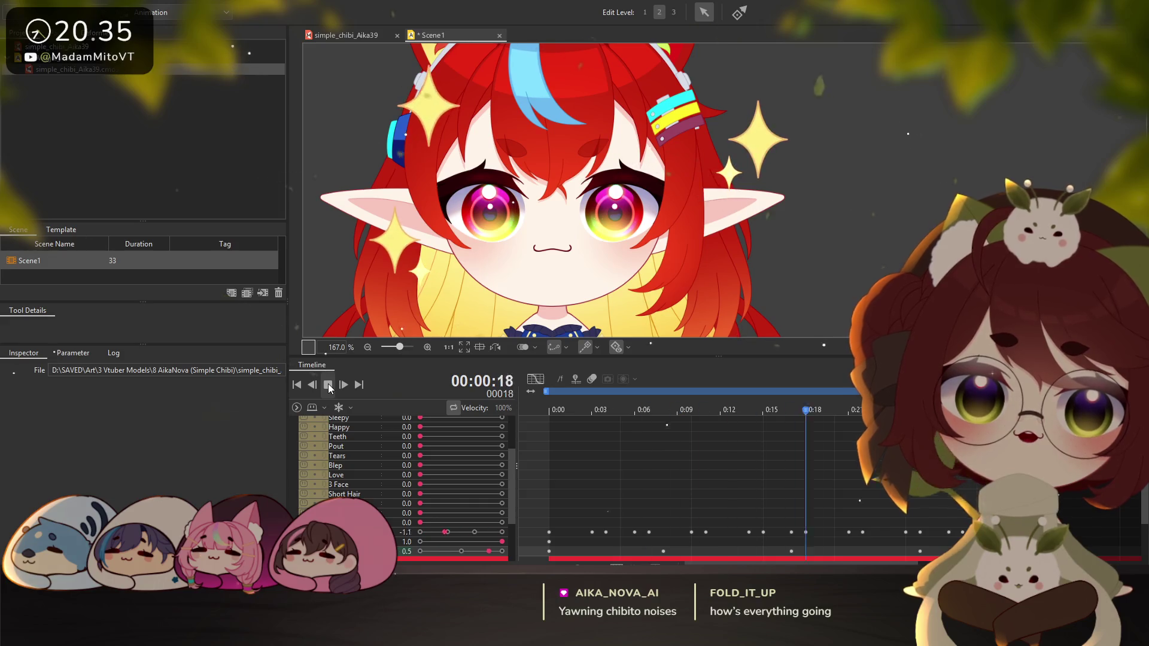
pyautogui.click(328, 385)
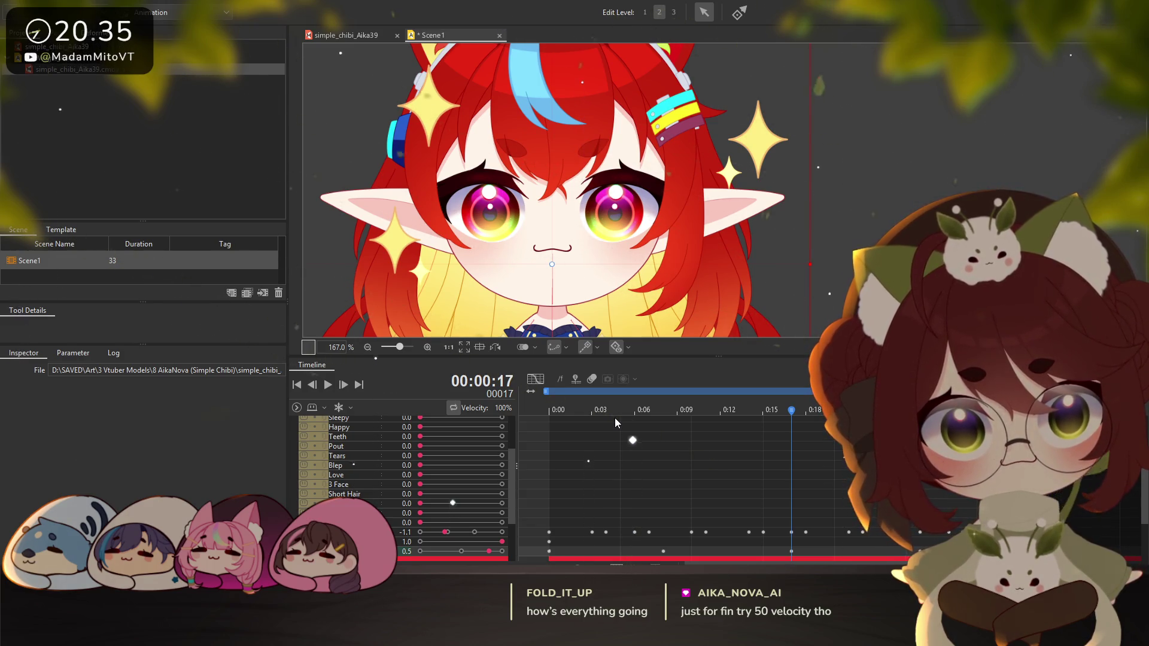
pyautogui.hotkey('ctrl', 's')
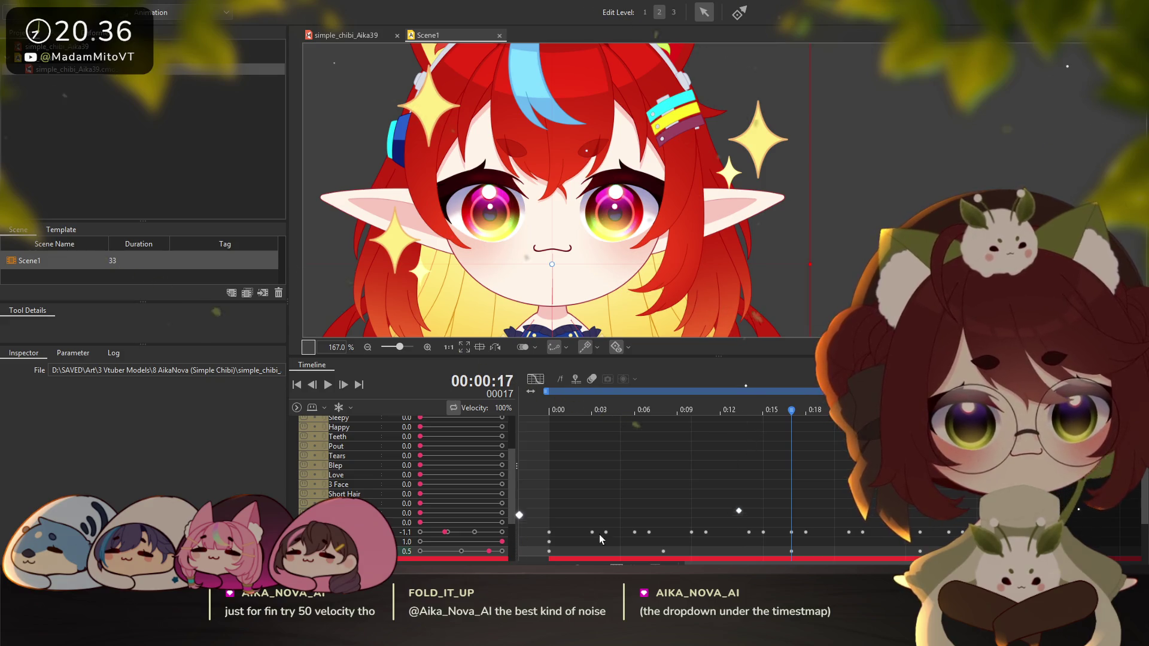
# Delete the 0:00 keyframe of the sparkle toggle row and save again
pyautogui.click(549, 542)
pyautogui.press('Delete')
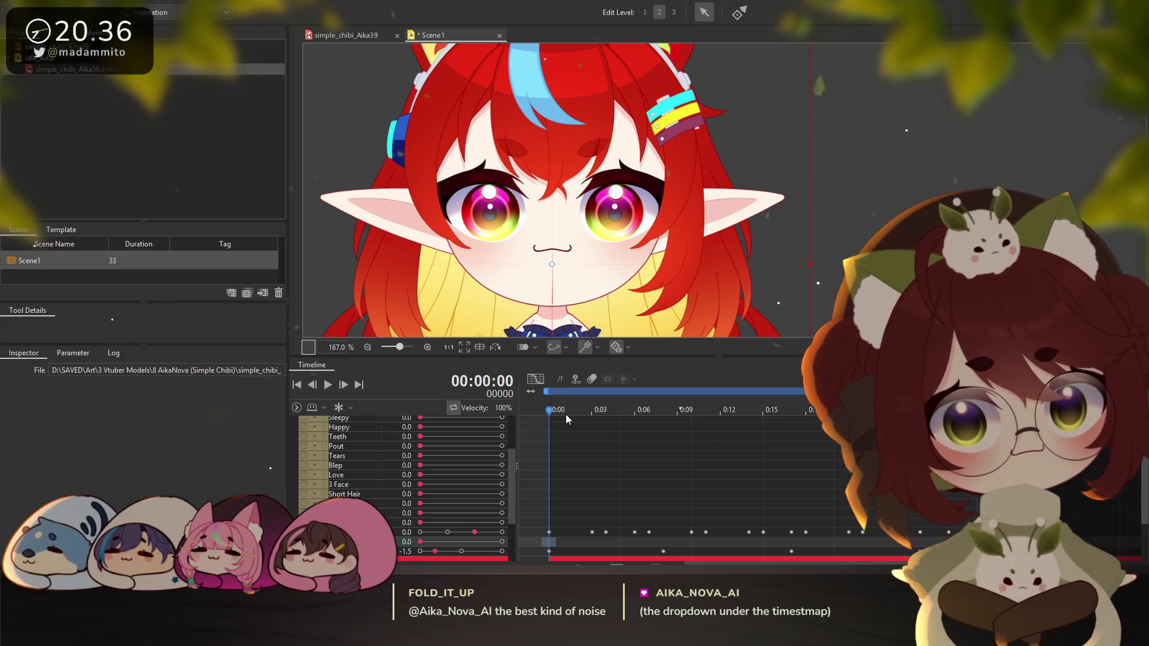
pyautogui.hotkey('ctrl', 's')
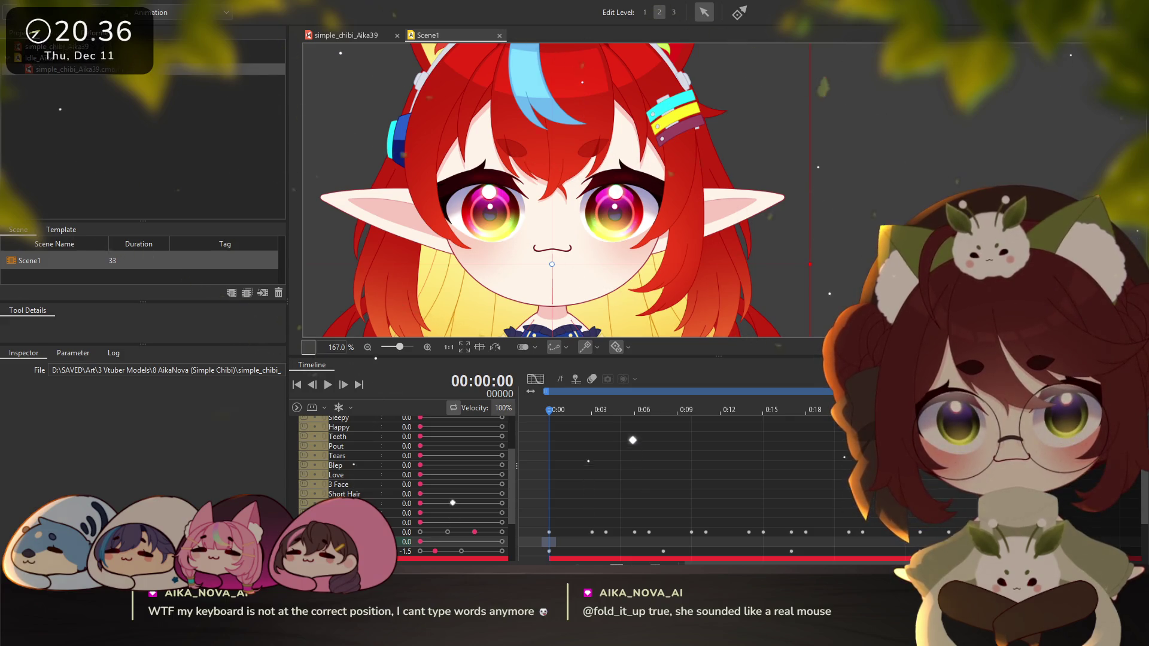
pyautogui.click(577, 552)
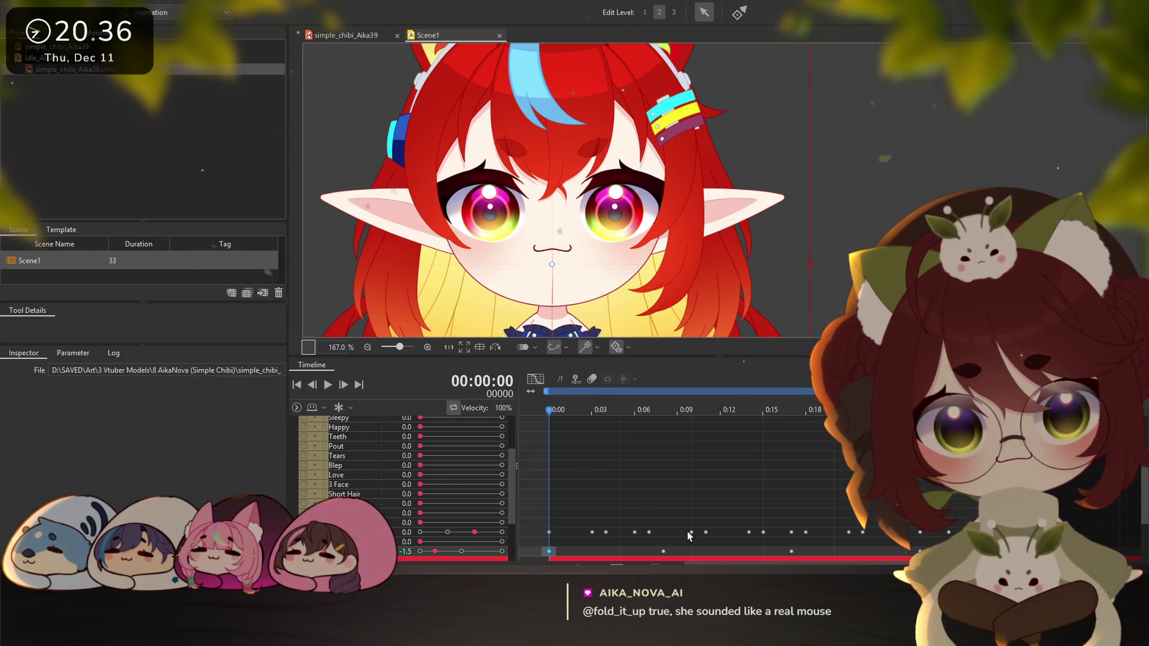
# Set the playback velocity to 50% and preview the slower animation
pyautogui.press('End')
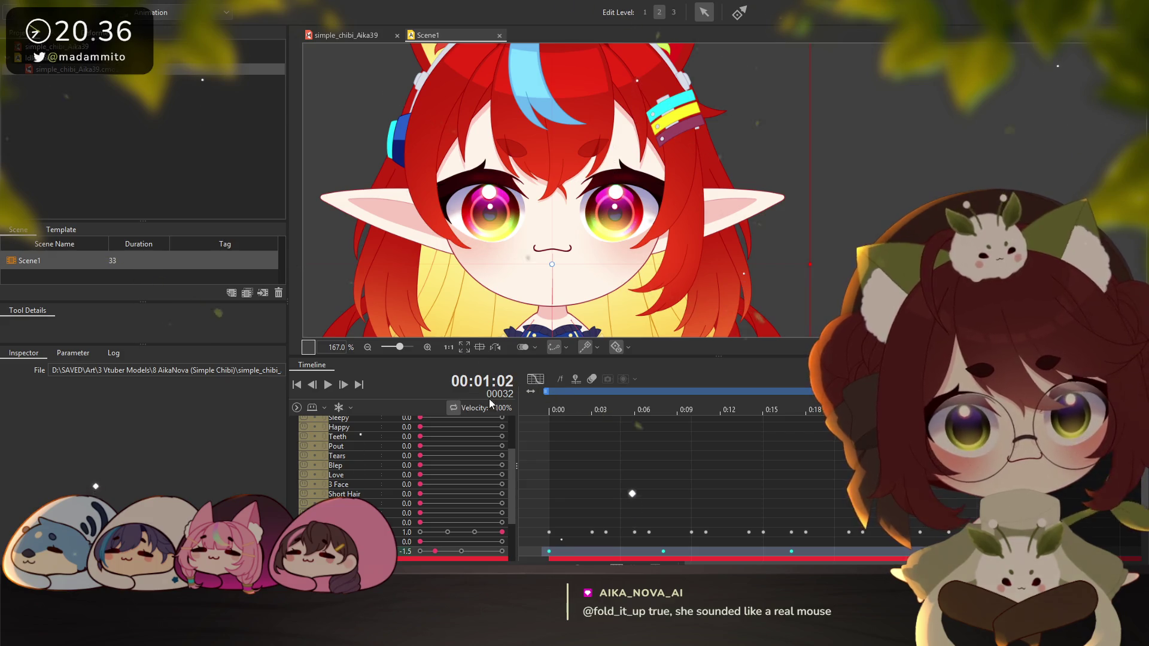
pyautogui.moveTo(497, 405); pyautogui.dragTo(502, 411)
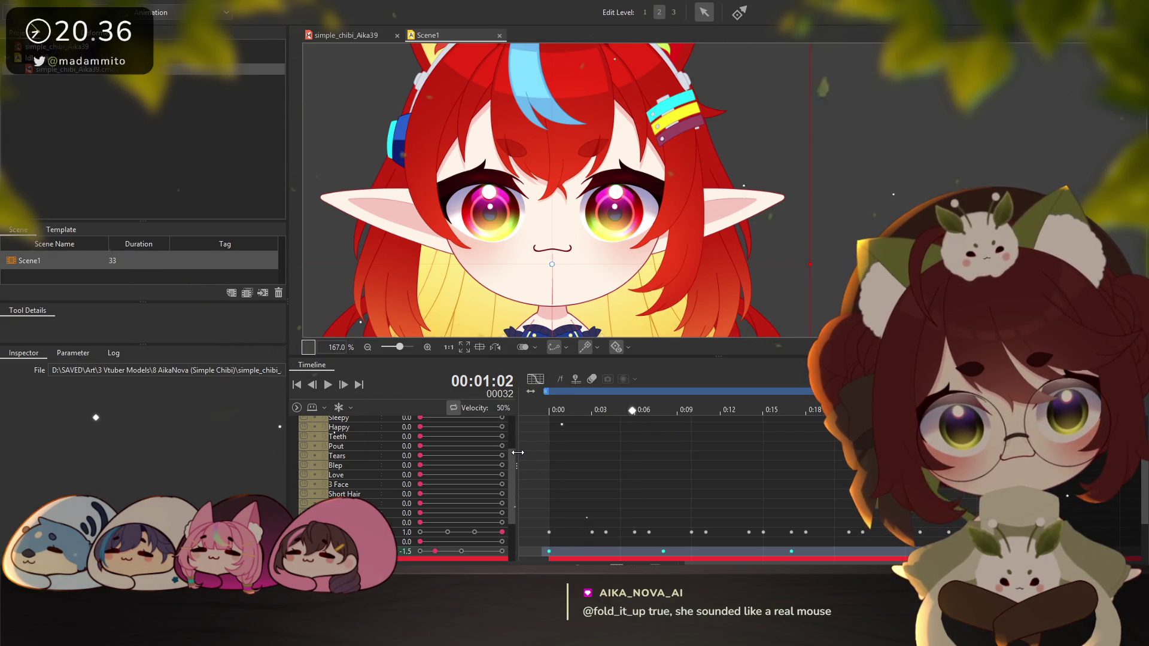
pyautogui.click(327, 385)
pyautogui.click(328, 385)
# Key the sparkle toggle to 1.0 at frame 0 and preview it
pyautogui.click(551, 425)
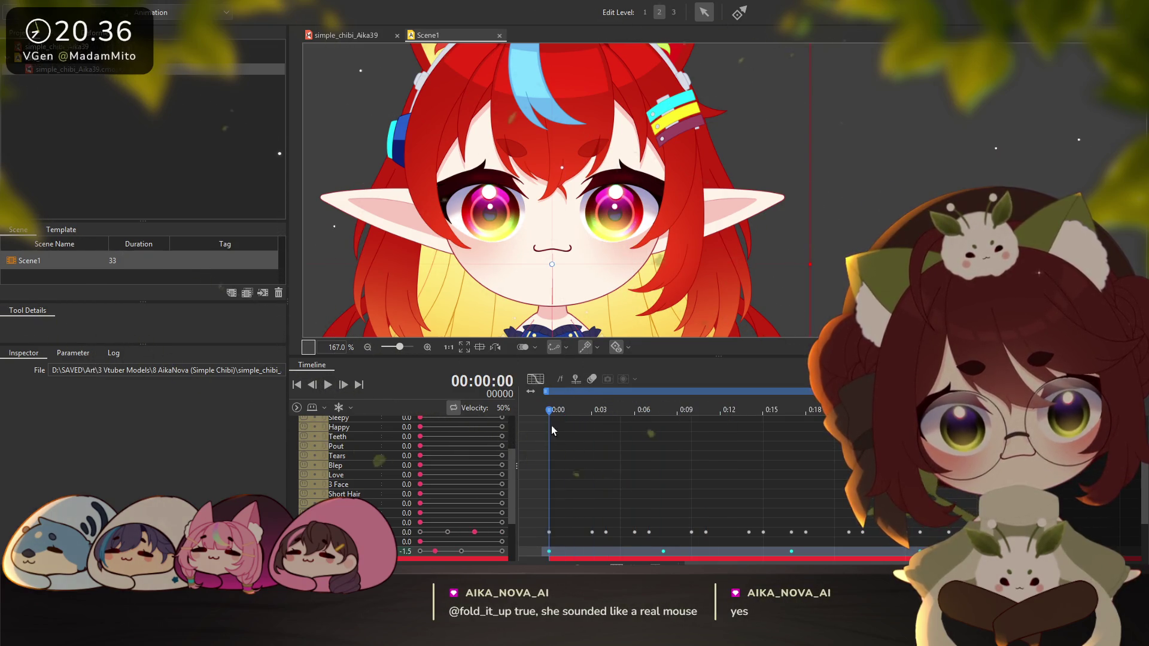
pyautogui.click(504, 541)
pyautogui.click(323, 389)
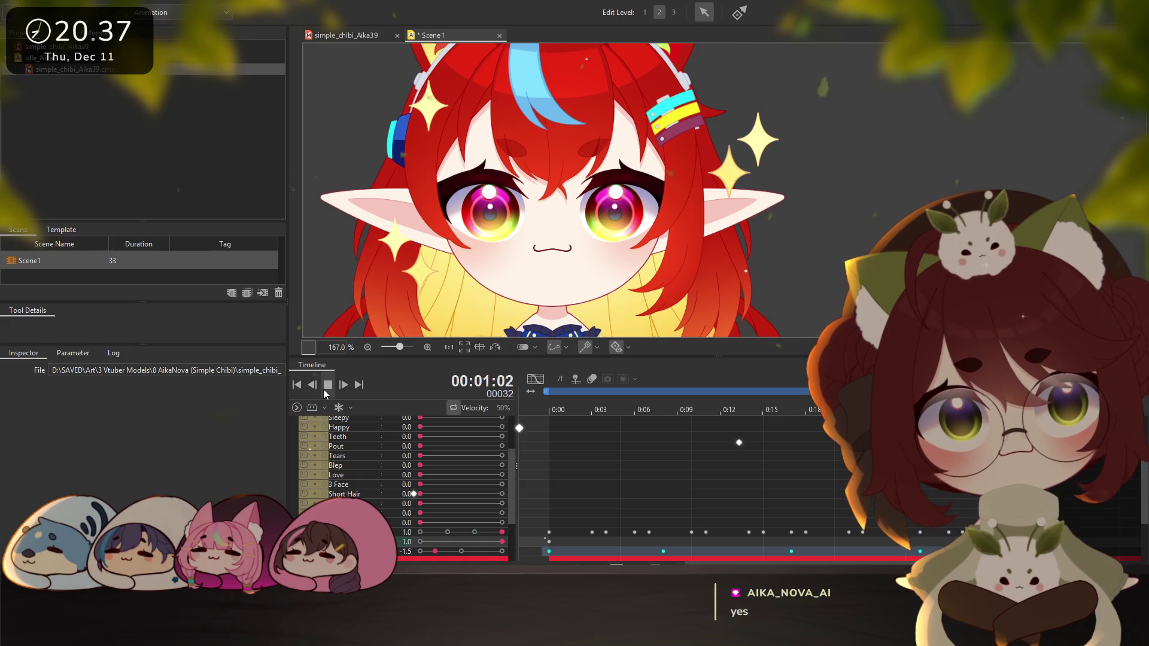
pyautogui.click(323, 388)
# Key the Wiggle Toggle to 1.0 at frame 0 and preview the ear wiggle
pyautogui.click(548, 525)
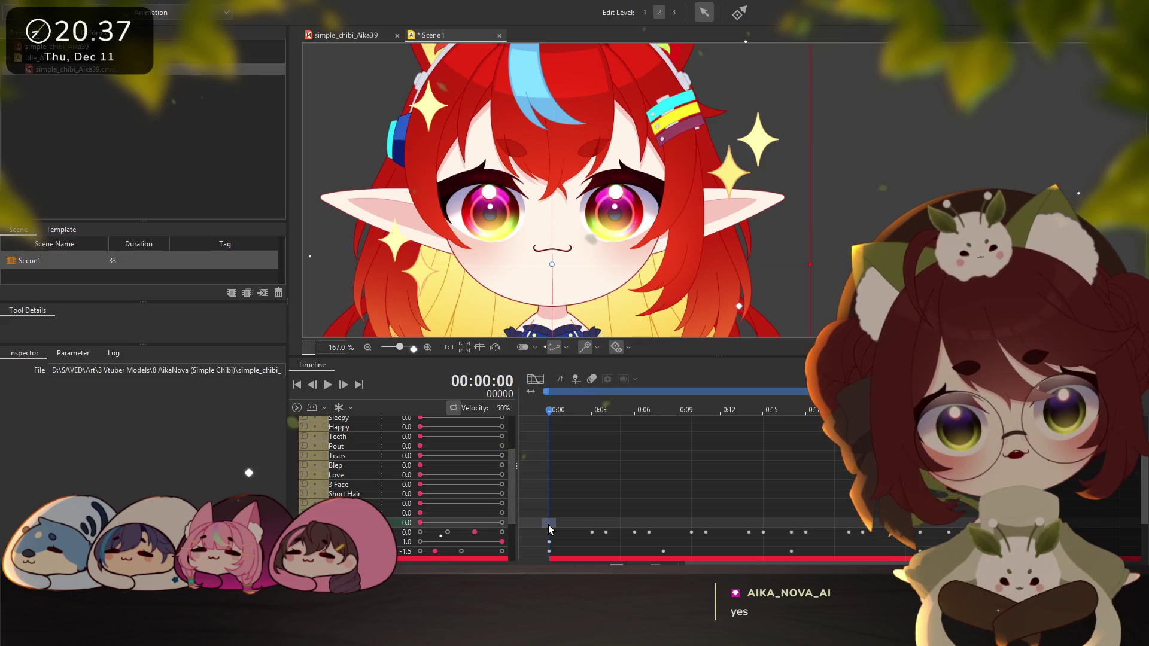
pyautogui.click(503, 522)
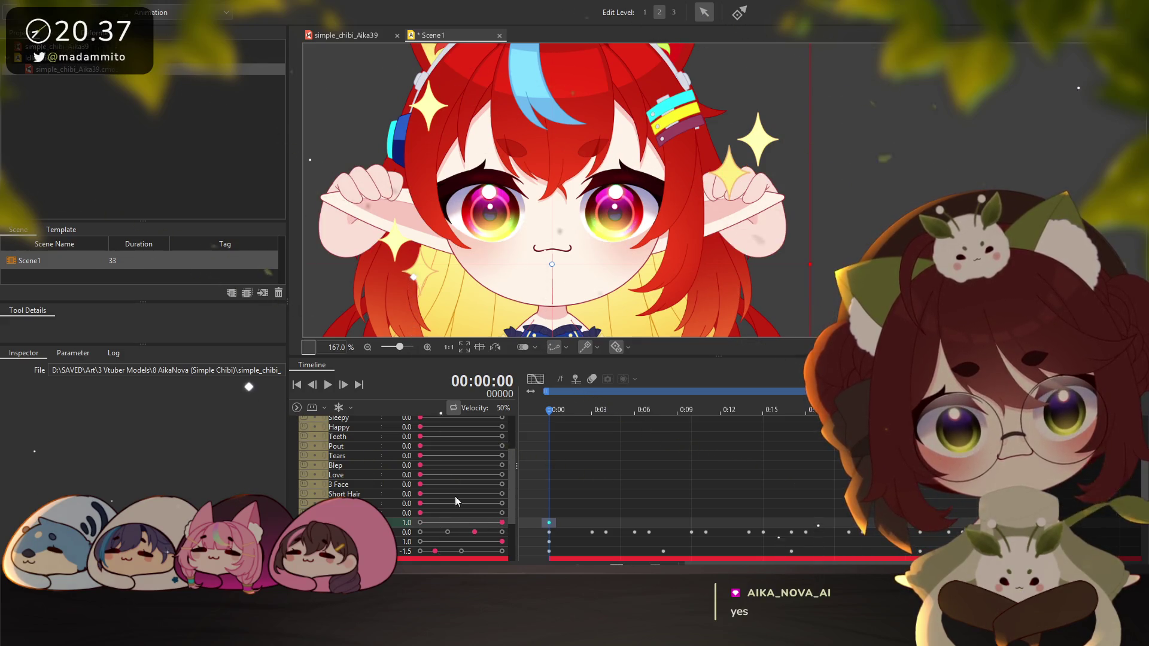
pyautogui.click(328, 388)
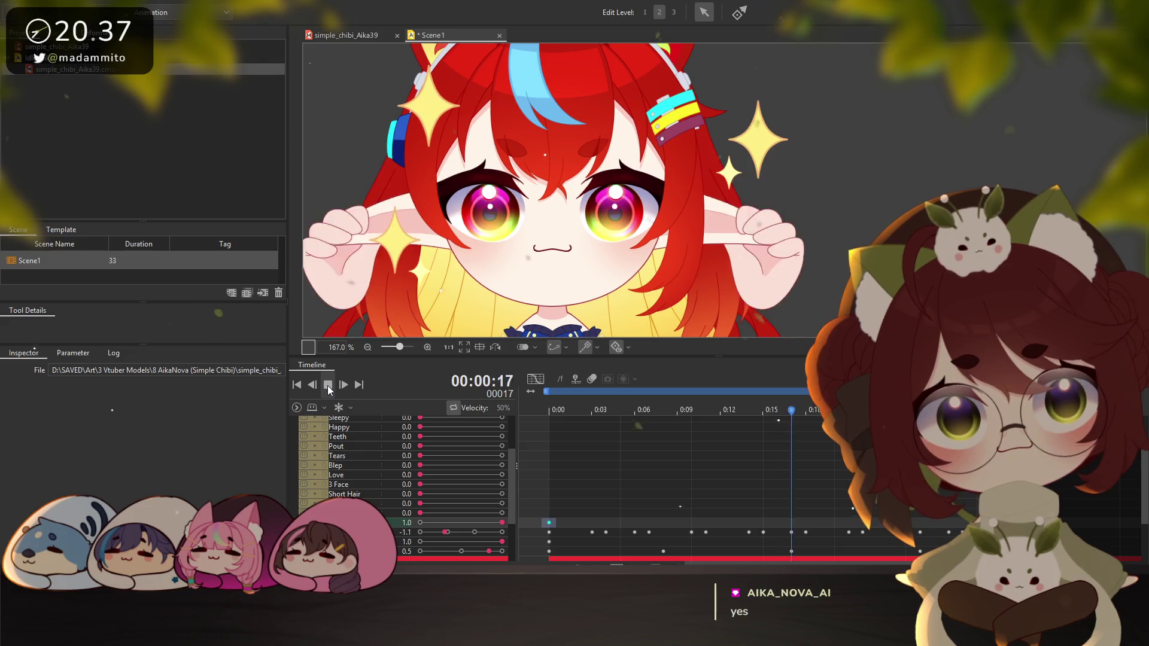
pyautogui.click(328, 388)
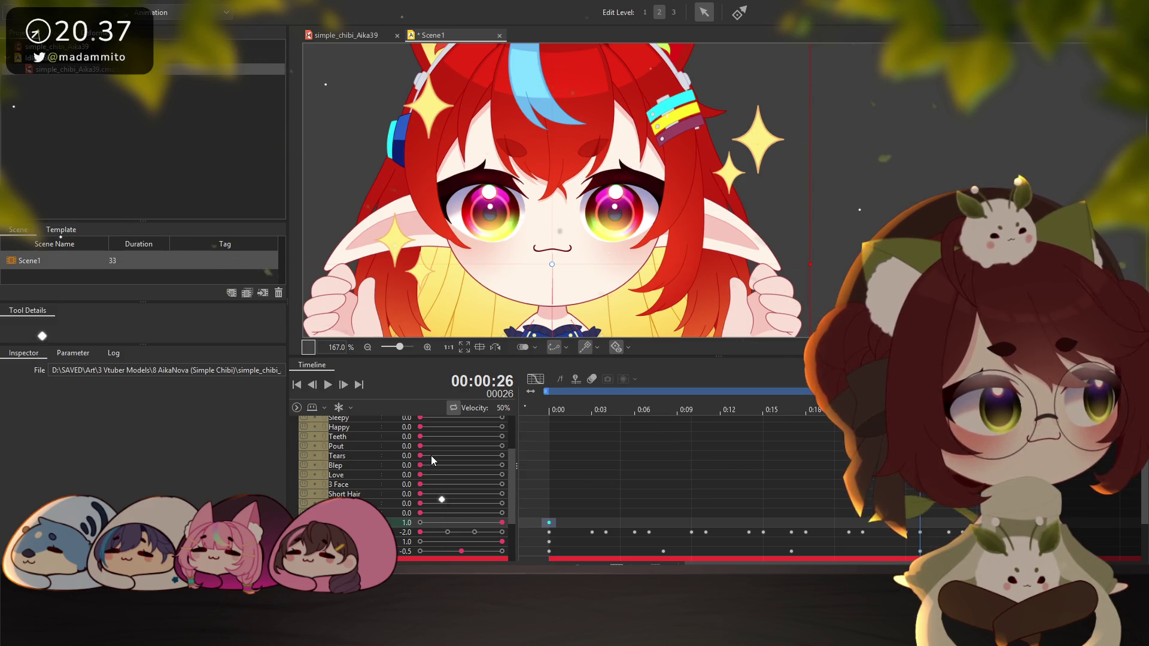
# Inspect the toggle, -1.5 and Wiggle row keyframes, then create a new scene named Sparkle
pyautogui.click(549, 532)
pyautogui.click(774, 532)
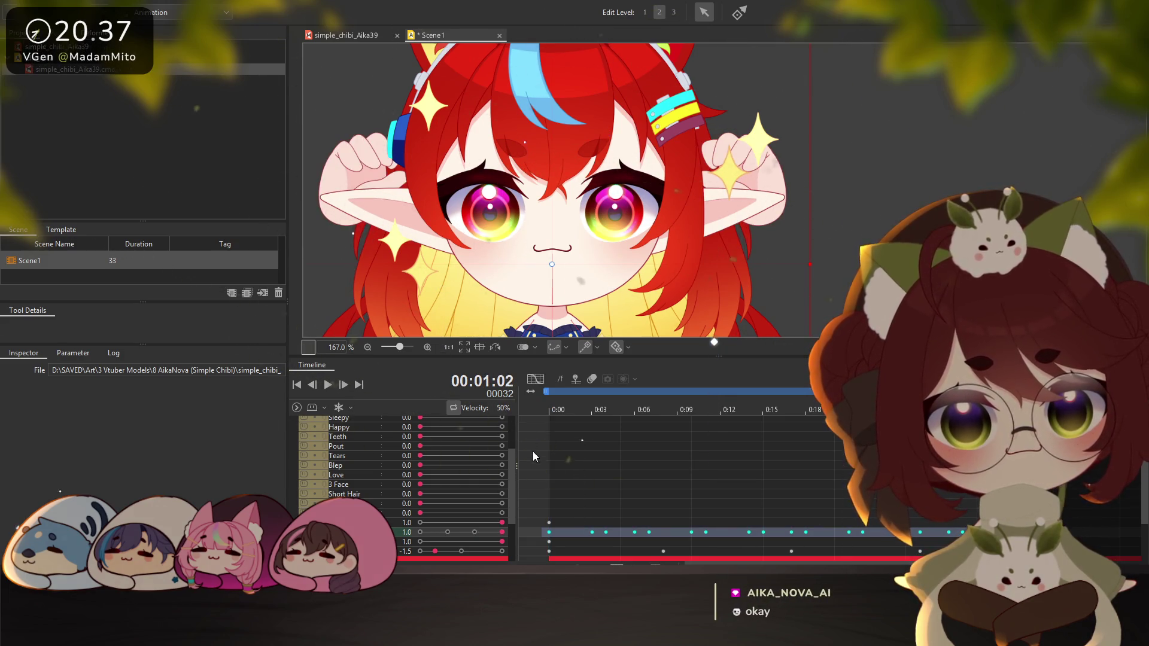
pyautogui.click(553, 550)
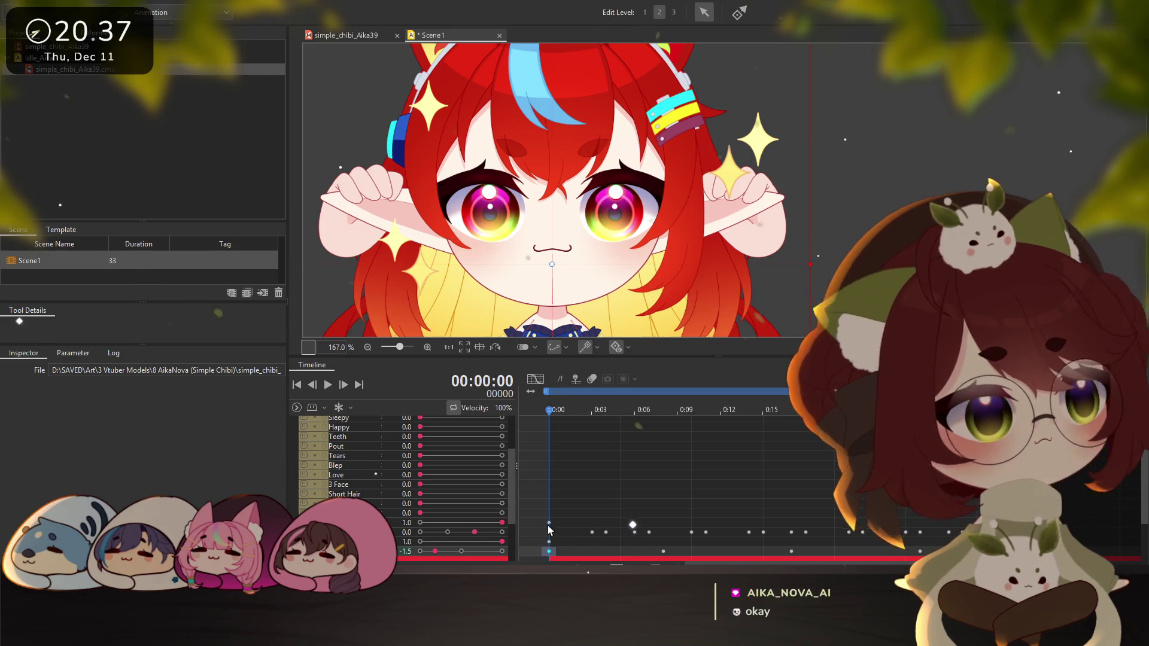
pyautogui.click(594, 535)
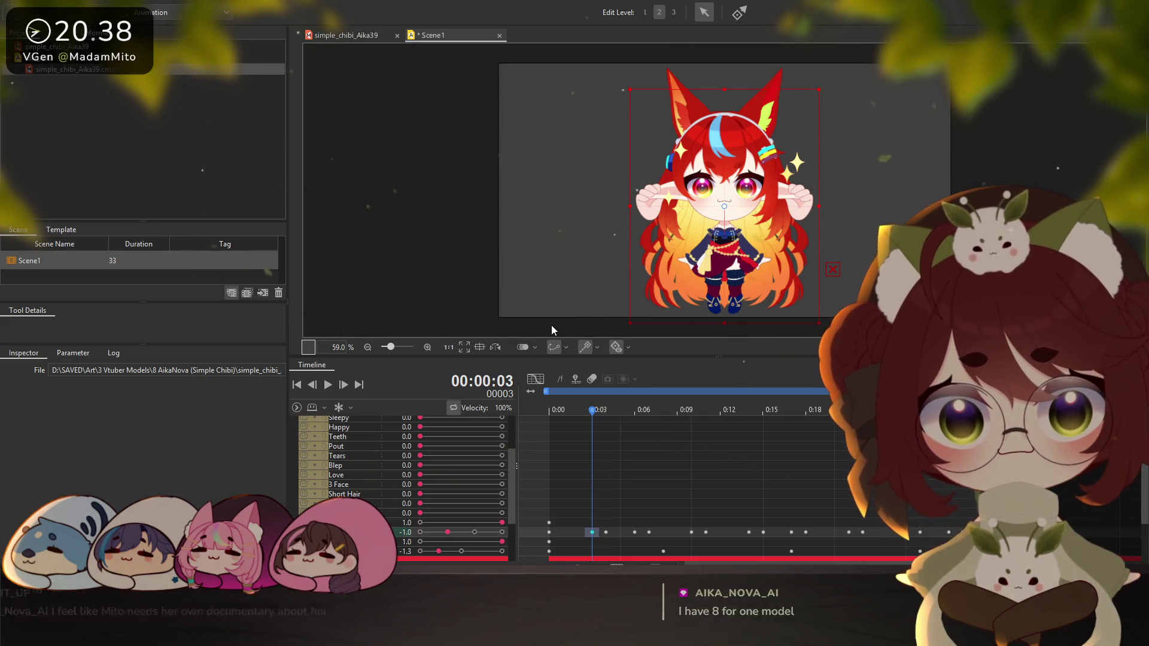
pyautogui.hotkey('ctrl', 'v')
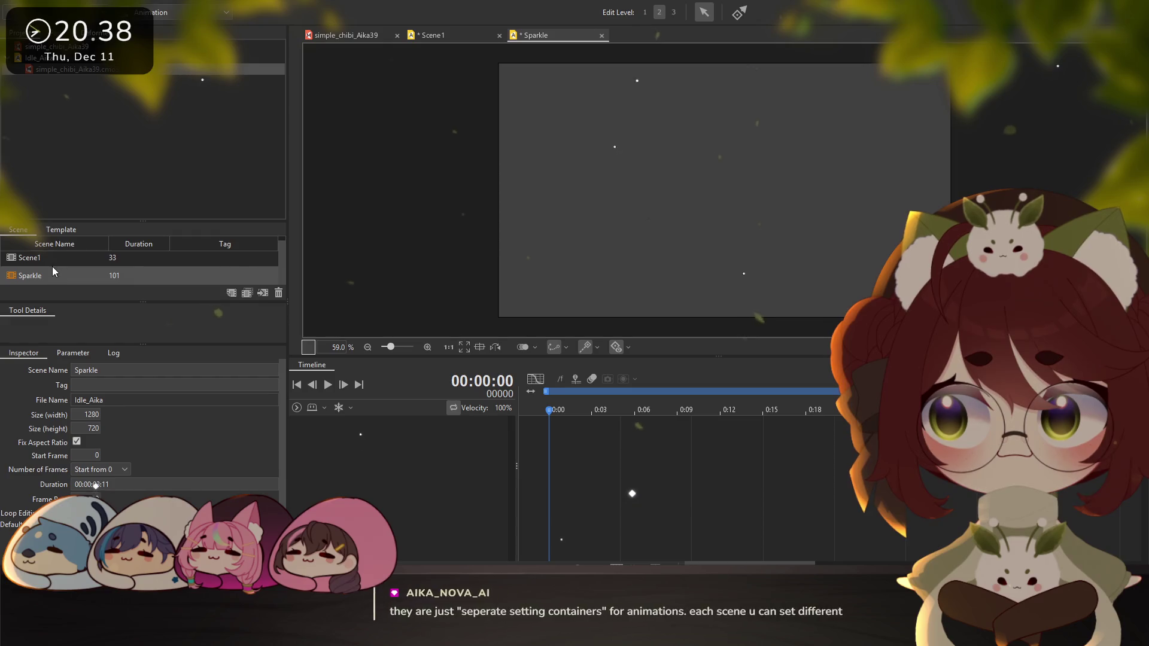
# Rename Scene1 to EarWiggle in the Scene Name field, then reselect EarWiggle after viewing Sparkle
pyautogui.click(45, 260)
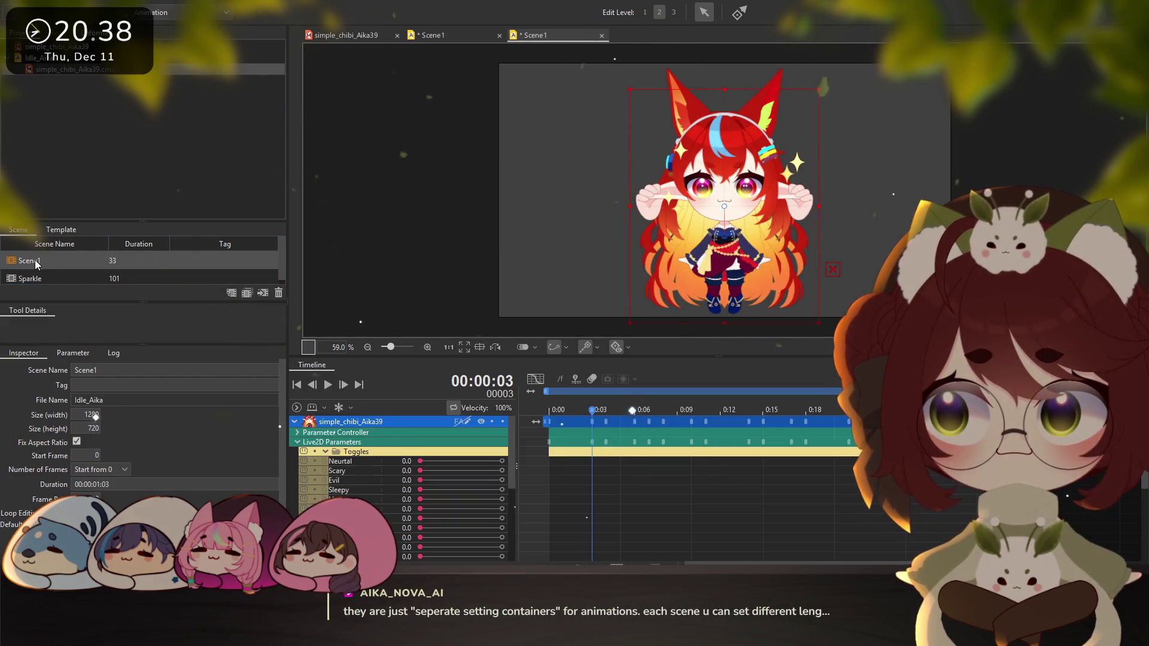
pyautogui.doubleClick(109, 371)
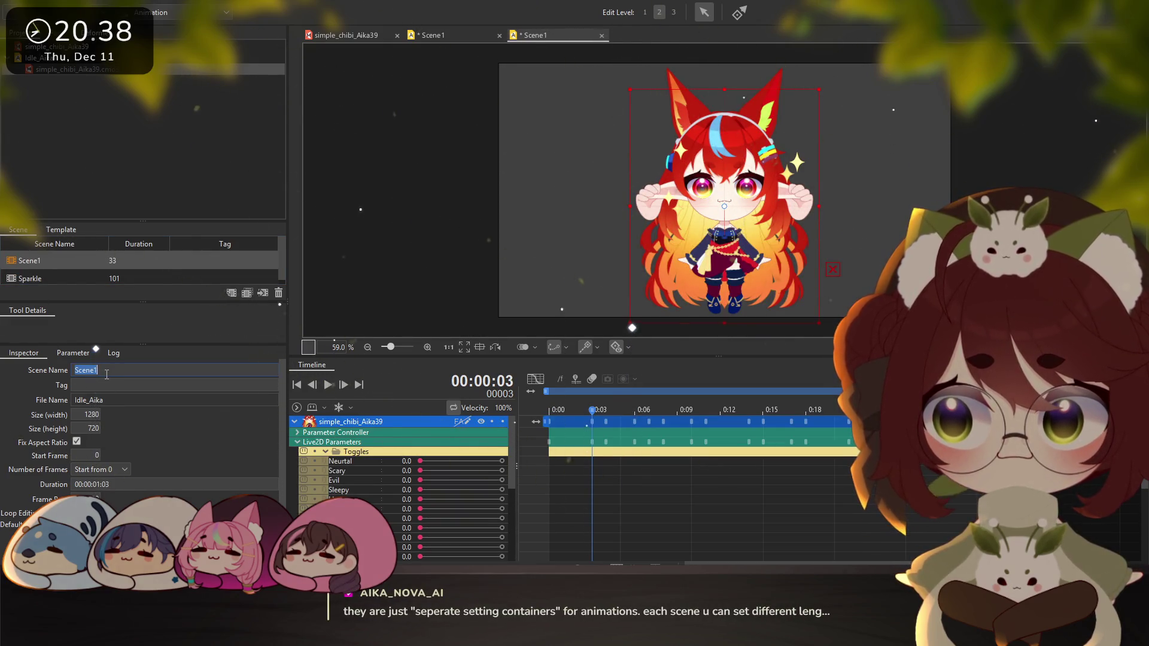
pyautogui.write('EarWiggle')
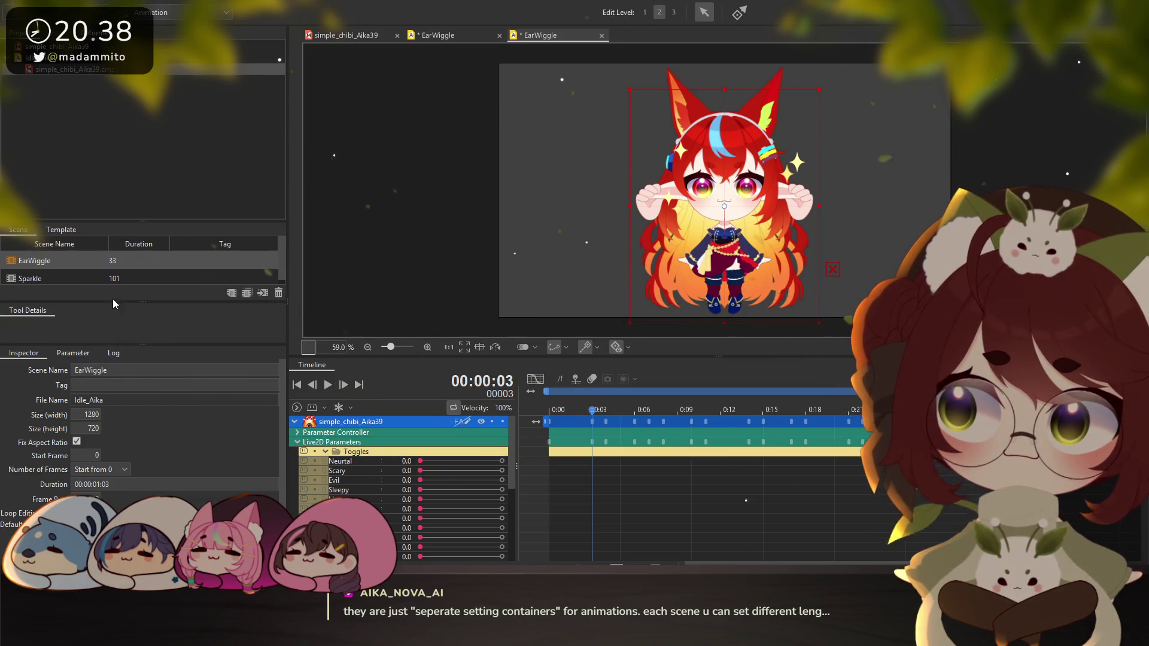
pyautogui.click(64, 279)
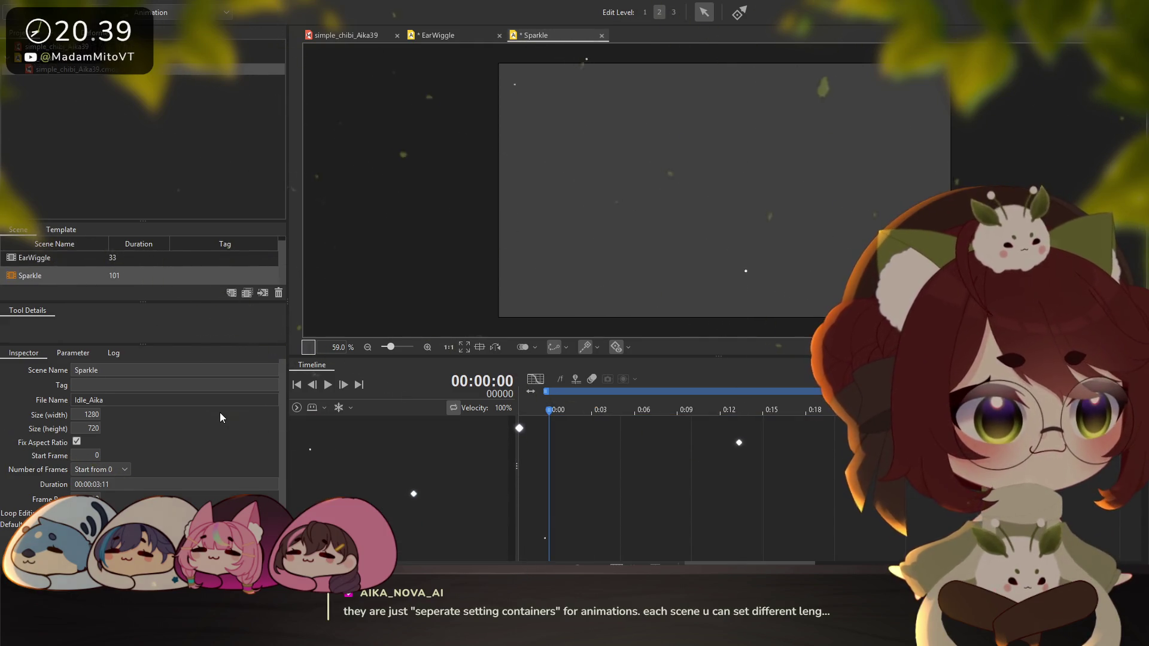
pyautogui.click(43, 261)
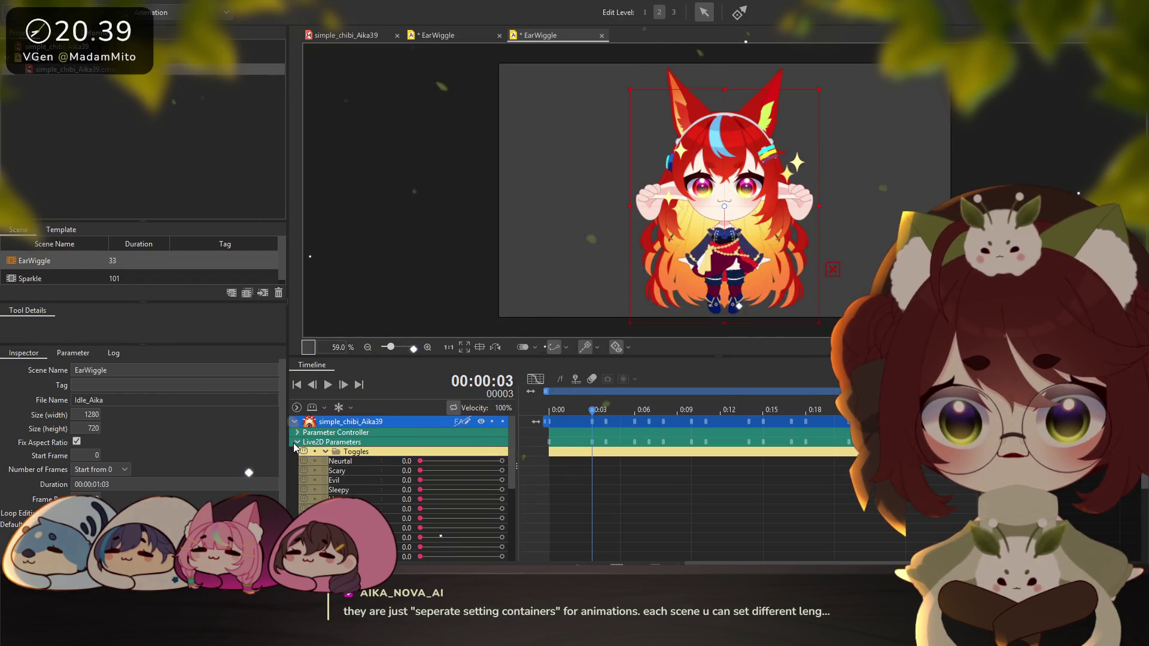
pyautogui.scroll(-5, 378, 469)
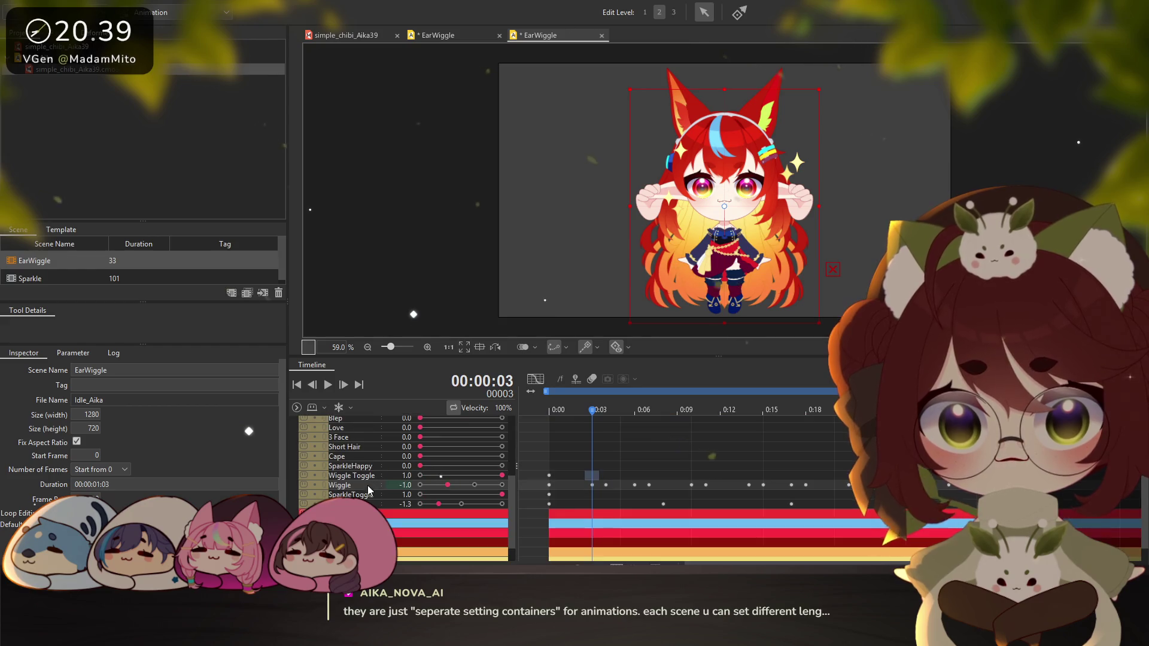
# Delete the sparkle keyframes from both rows of the EarWiggle scene
pyautogui.click(549, 495)
pyautogui.moveTo(541, 490); pyautogui.dragTo(1003, 508)
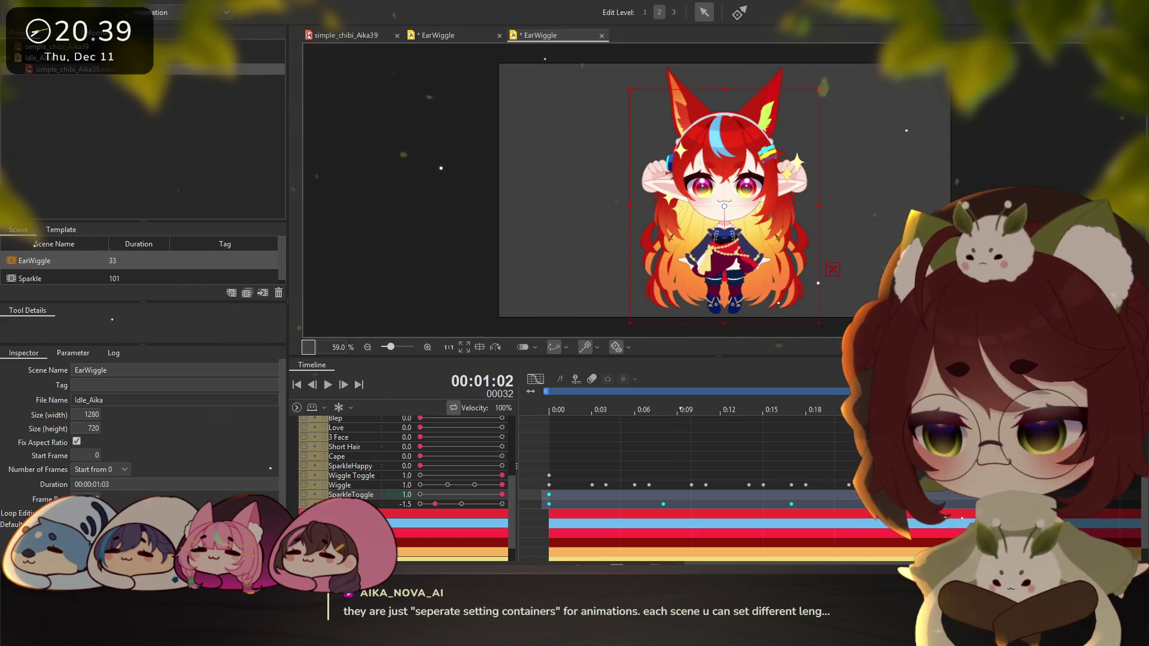
pyautogui.press('Delete')
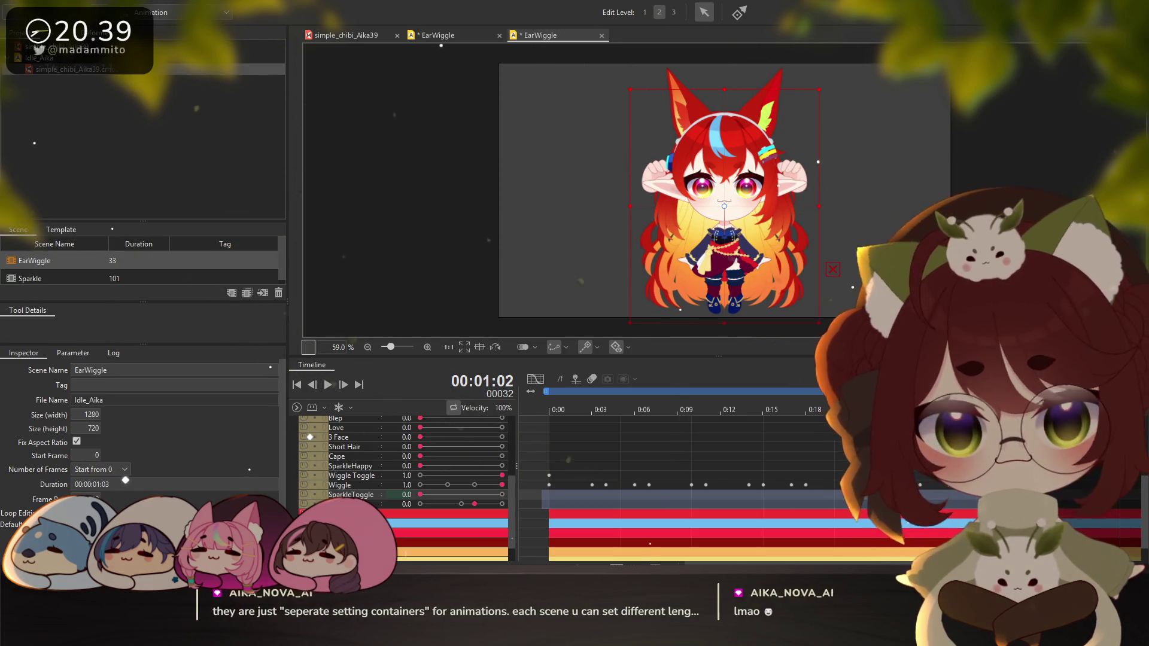
# Preview EarWiggle, delete its Wiggle Toggle keyframe at 0:00, then switch to the Sparkle scene
pyautogui.click(549, 476)
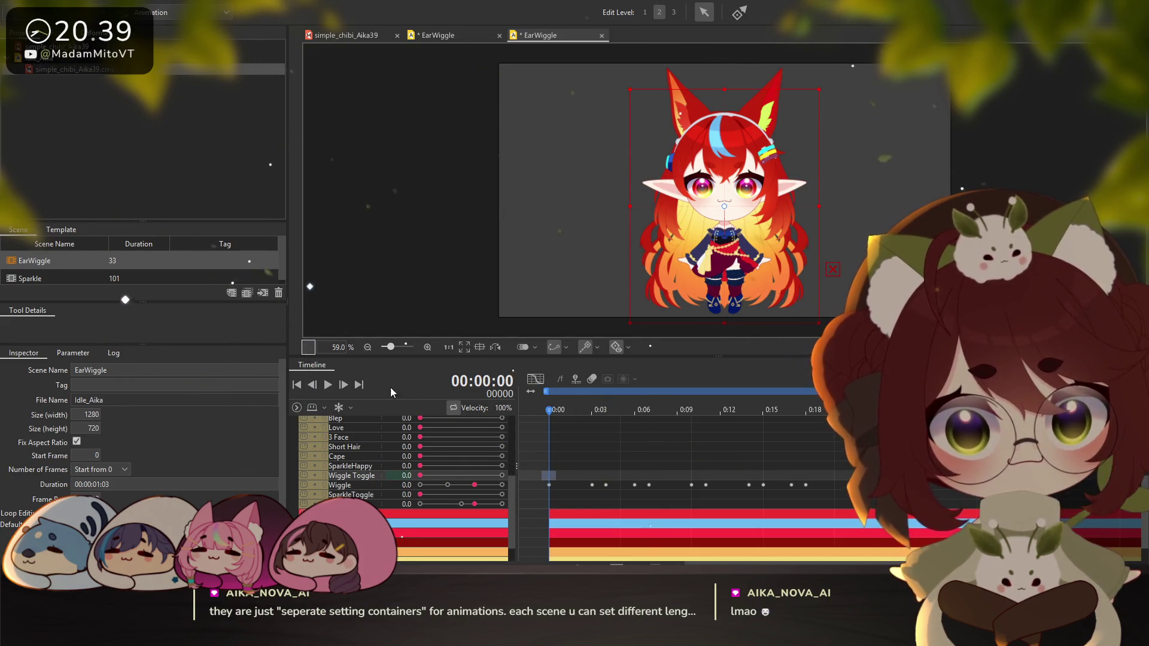
pyautogui.click(329, 390)
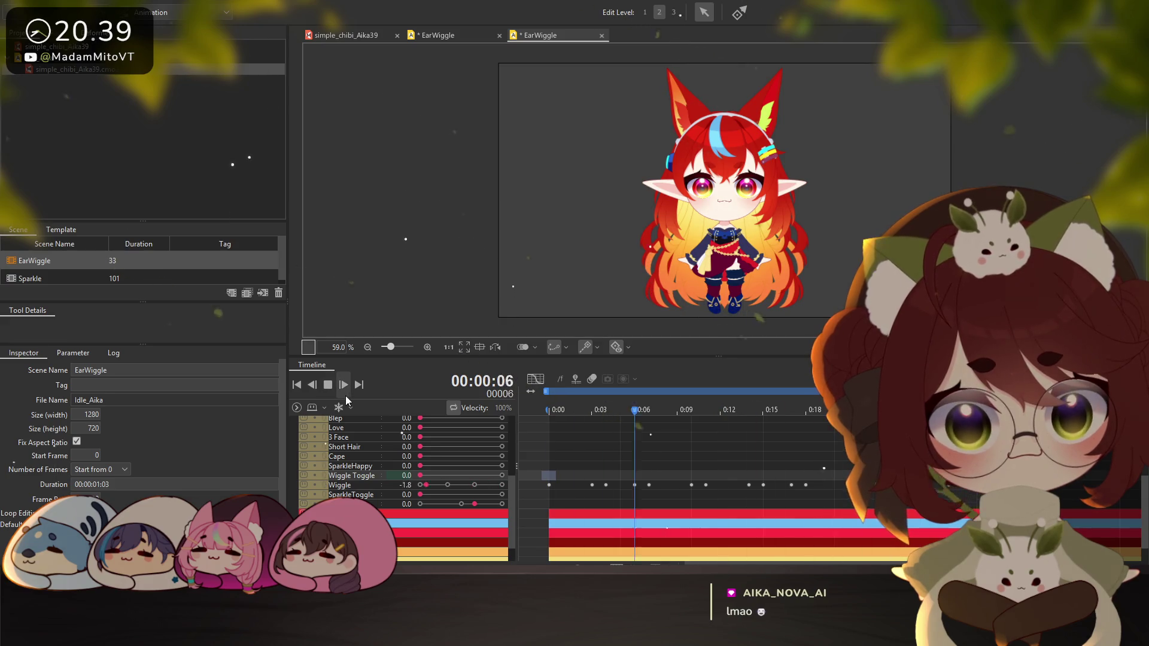
pyautogui.click(331, 386)
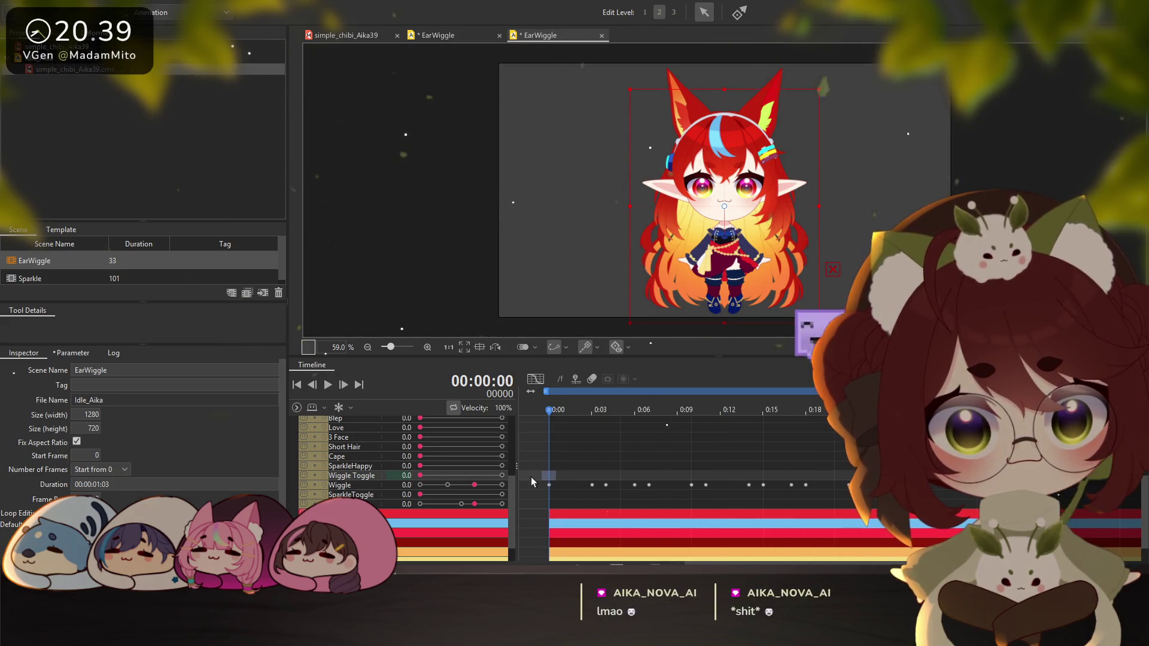
pyautogui.click(324, 385)
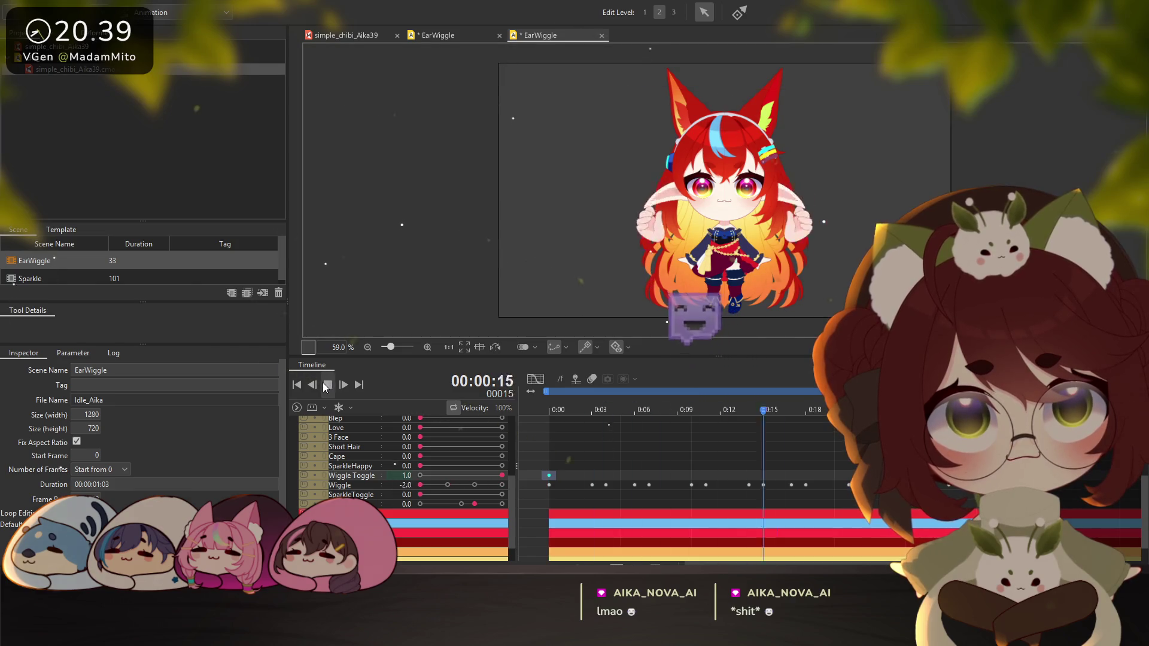
pyautogui.click(324, 385)
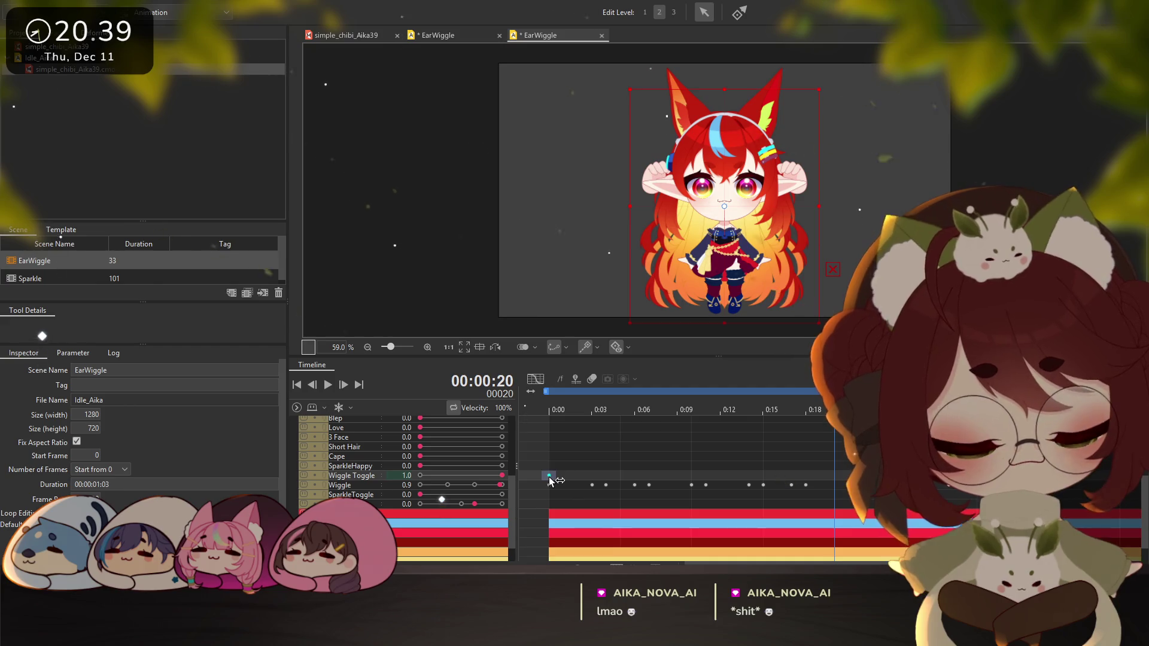
pyautogui.press('Delete')
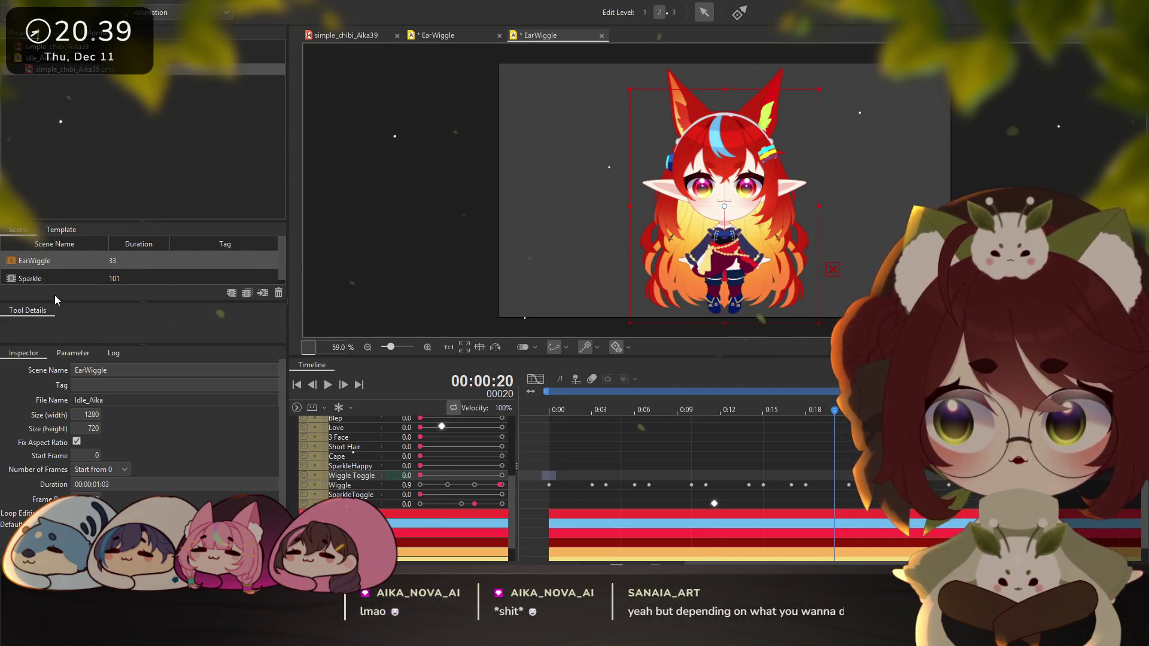
pyautogui.click(50, 279)
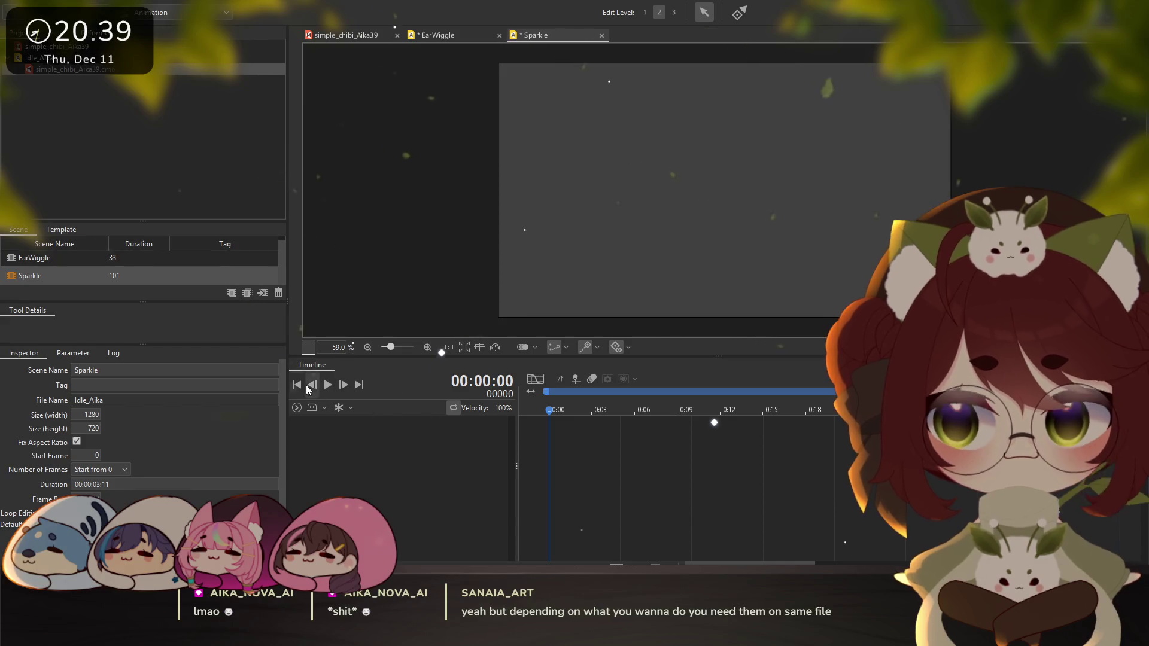
# Add simple_chibi_Aika39 to the Sparkle scene and shrink it to fit the frame
pyautogui.moveTo(70, 69); pyautogui.dragTo(653, 282)
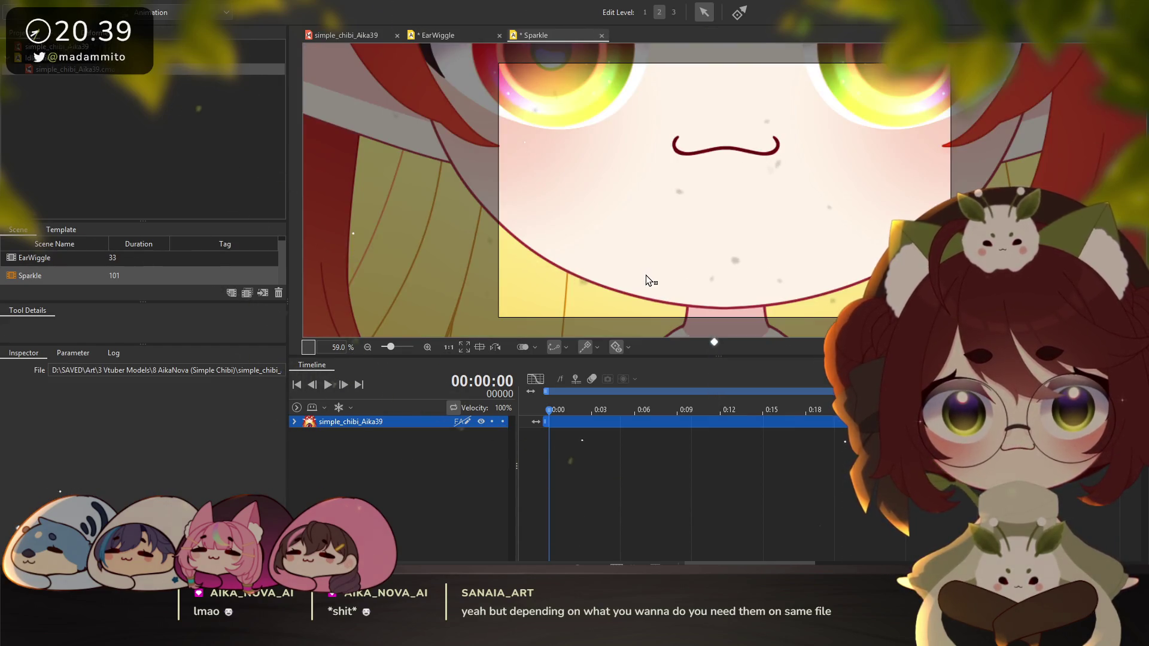
pyautogui.scroll(-6, 649, 279)
pyautogui.click(706, 275)
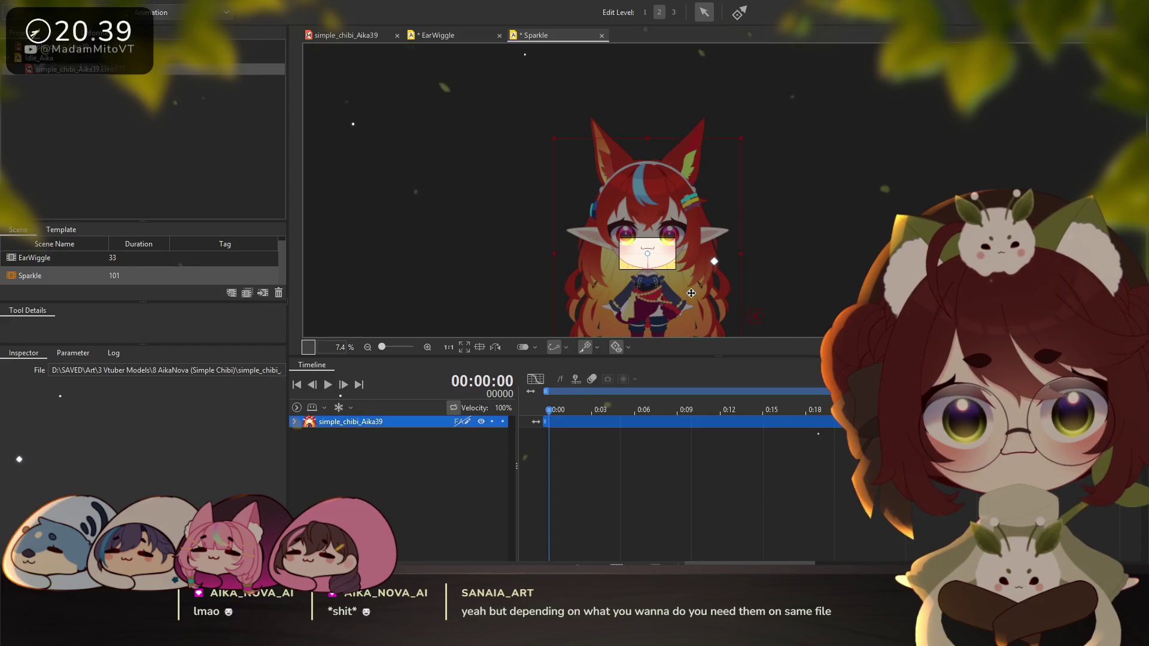
pyautogui.moveTo(742, 138)
pyautogui.mouseDown()
pyautogui.moveTo(713, 139)
pyautogui.moveTo(655, 219)
pyautogui.mouseUp()
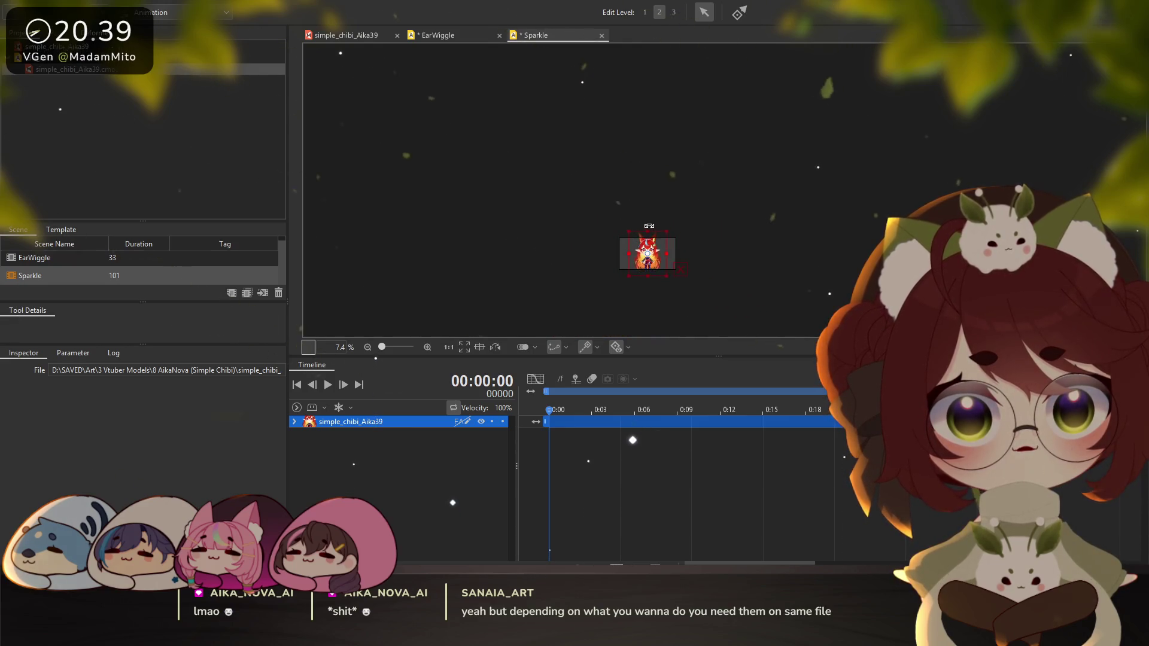
pyautogui.scroll(5, 654, 259)
pyautogui.scroll(-2, 654, 258)
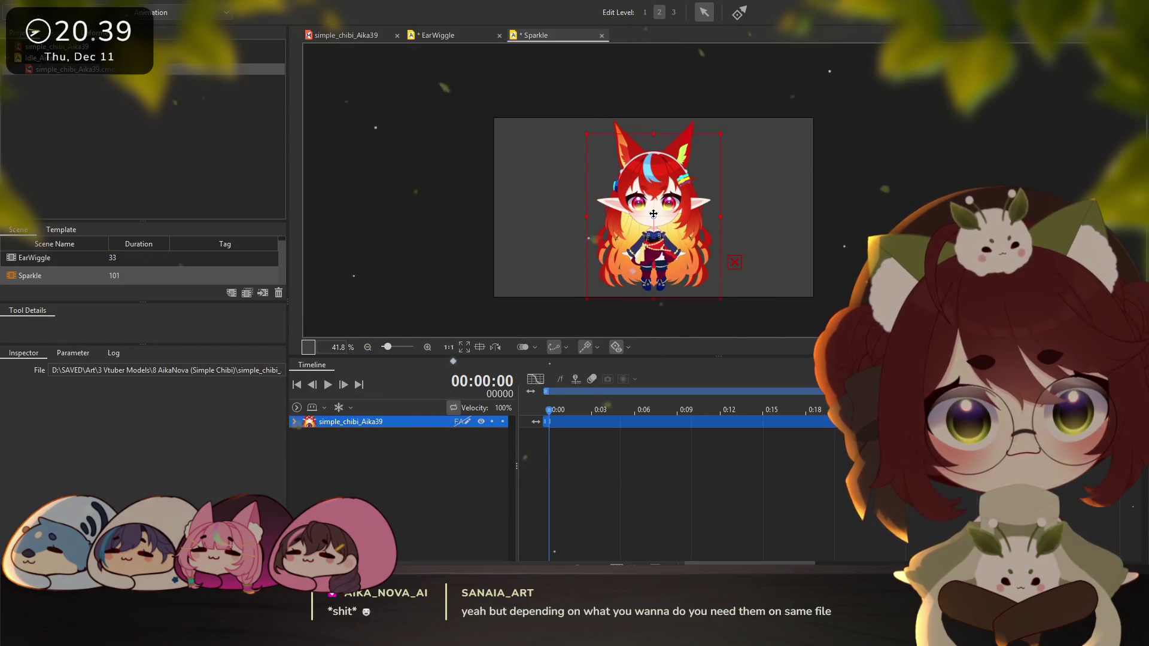
pyautogui.click(617, 462)
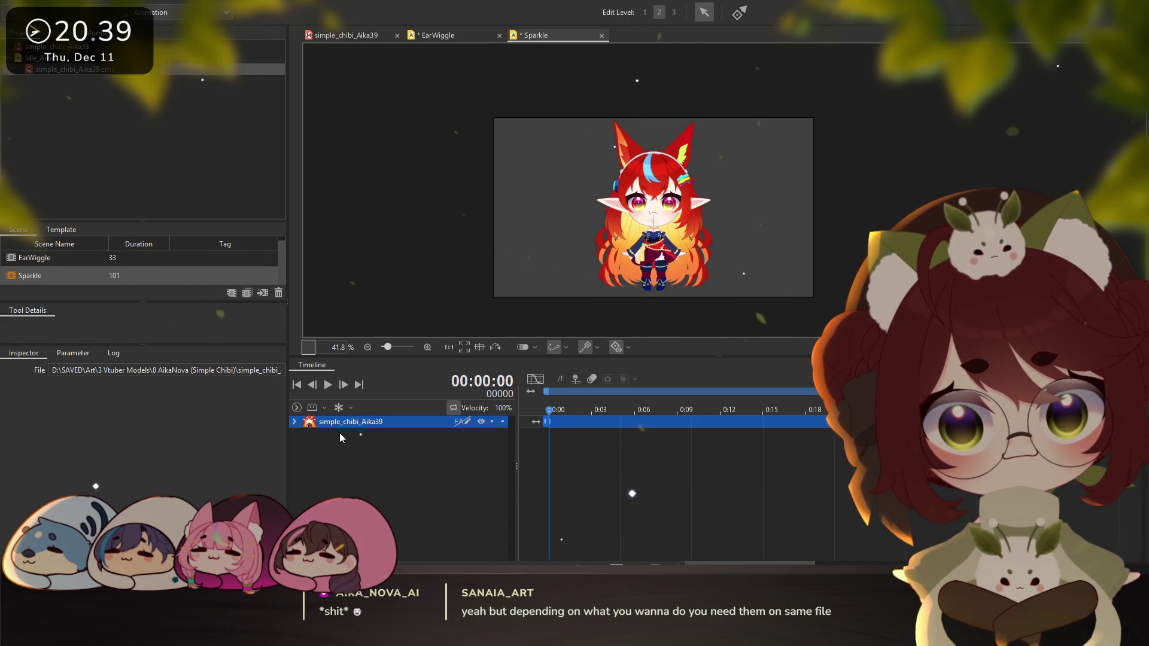
# Expand Live2D Parameters and paste frame-0 keyframes for the sparkle parameters
pyautogui.click(294, 422)
pyautogui.click(298, 441)
pyautogui.click(297, 441)
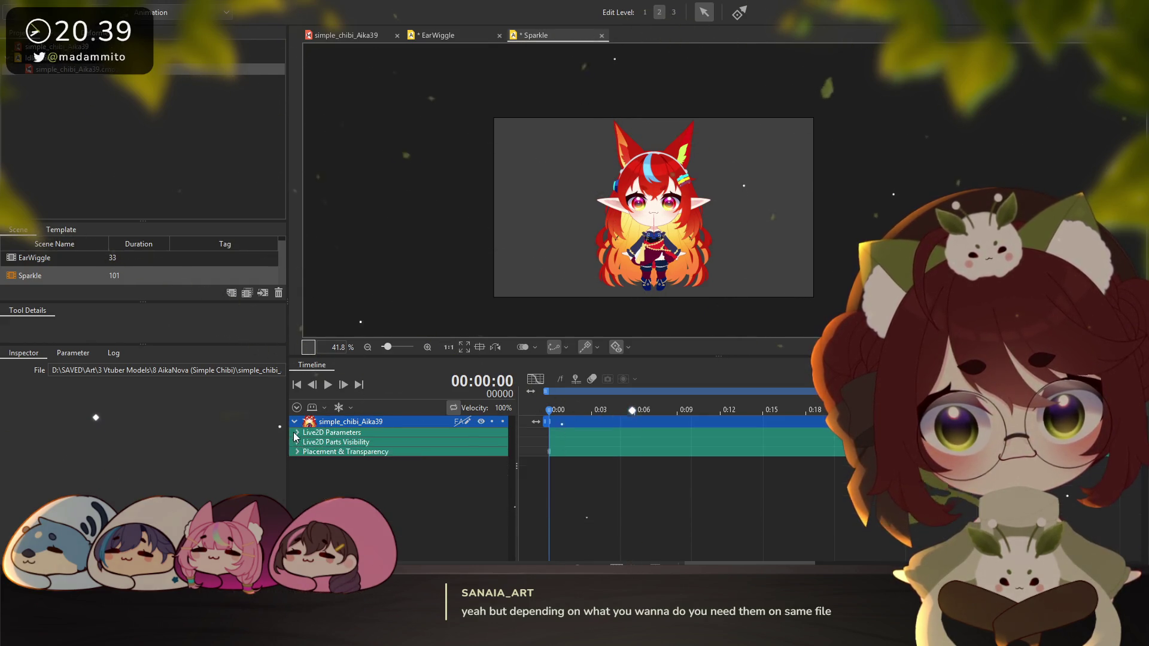
pyautogui.click(297, 431)
pyautogui.scroll(-2, 608, 494)
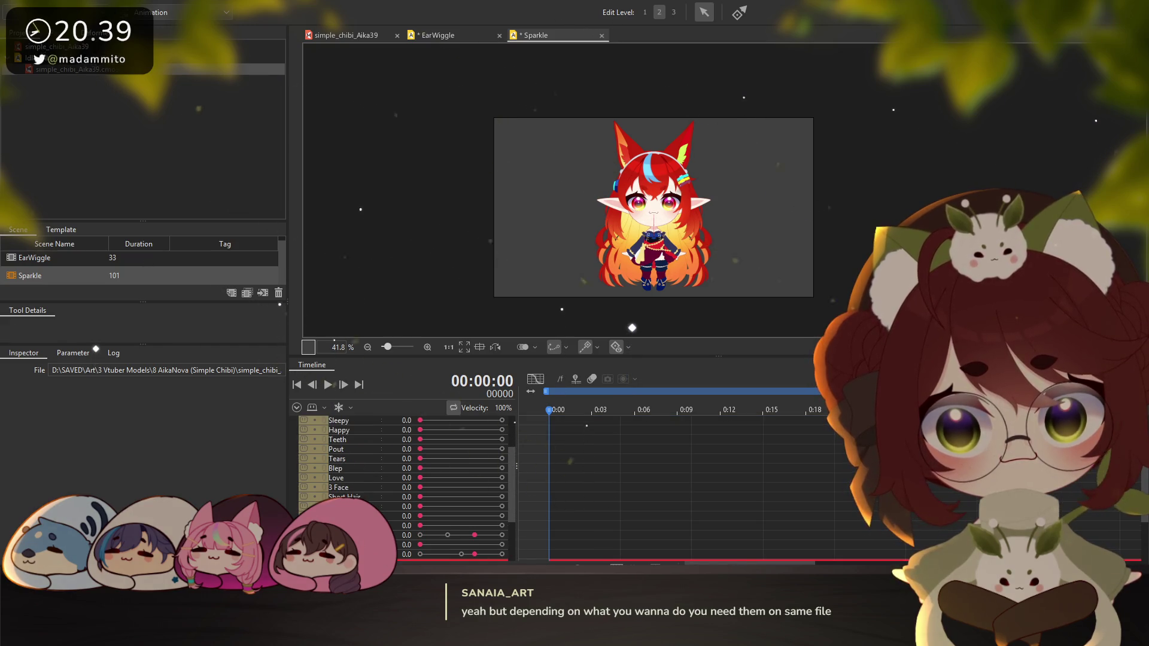
pyautogui.click(439, 557)
pyautogui.click(551, 544)
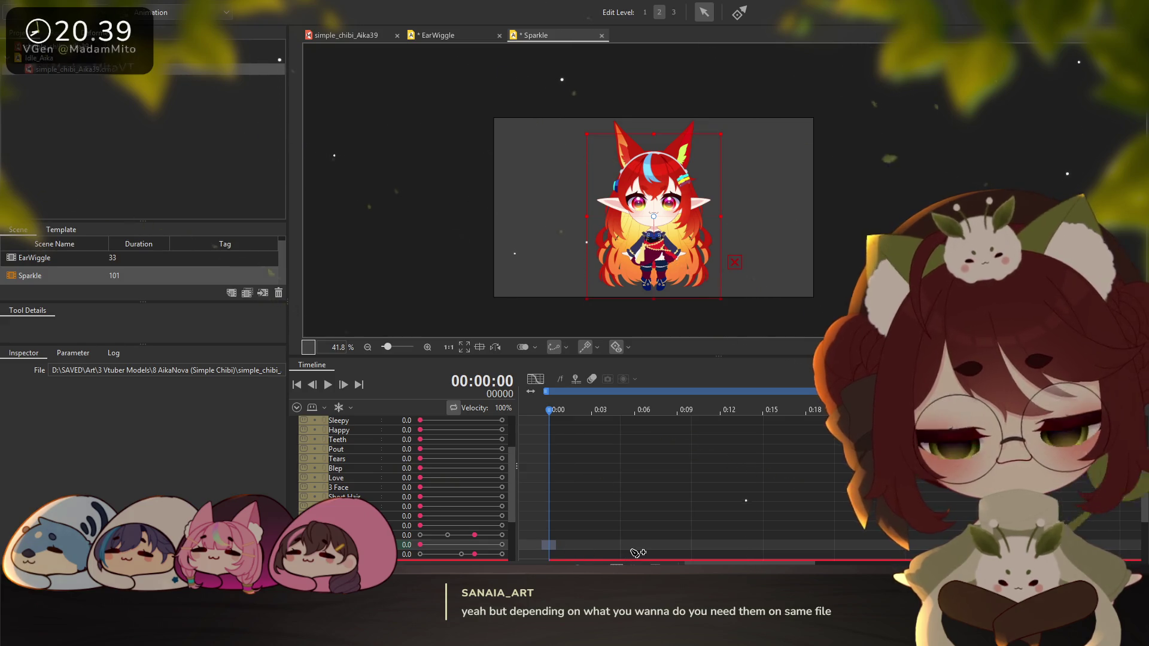
pyautogui.hotkey('ctrl', 'v')
pyautogui.scroll(1, 802, 522)
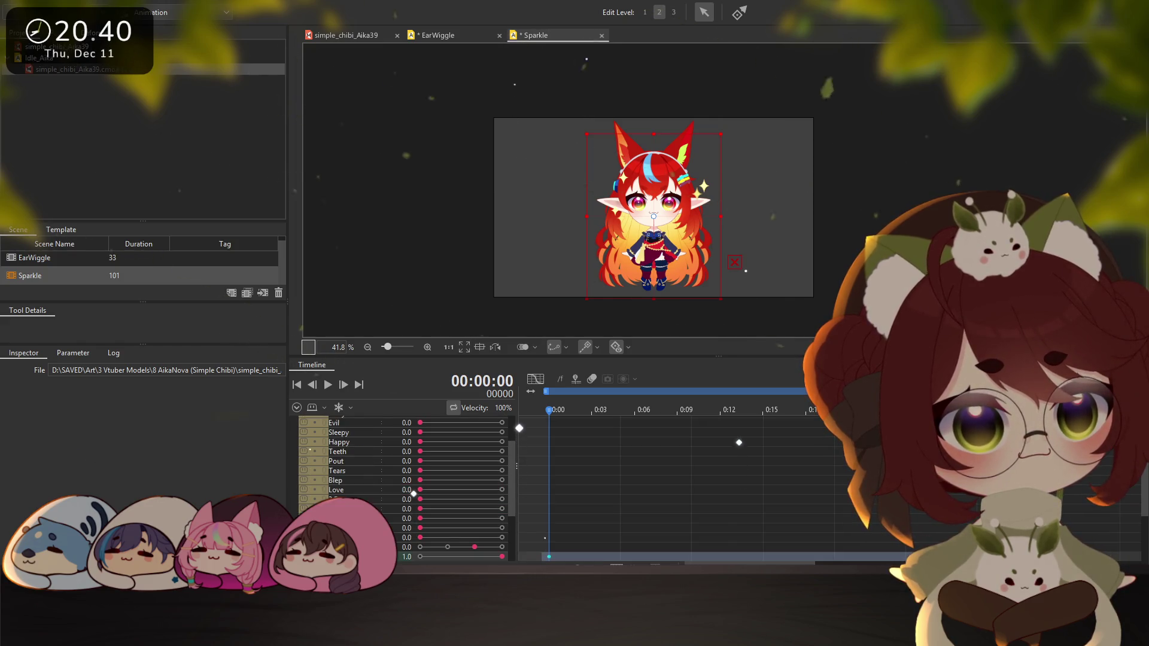
# Trim the Sparkle work area to about 1:00 and move the last SparkleToggle keyframe to 1:04
pyautogui.hscroll(2, 841, 534)
pyautogui.hscroll(-2, 778, 479)
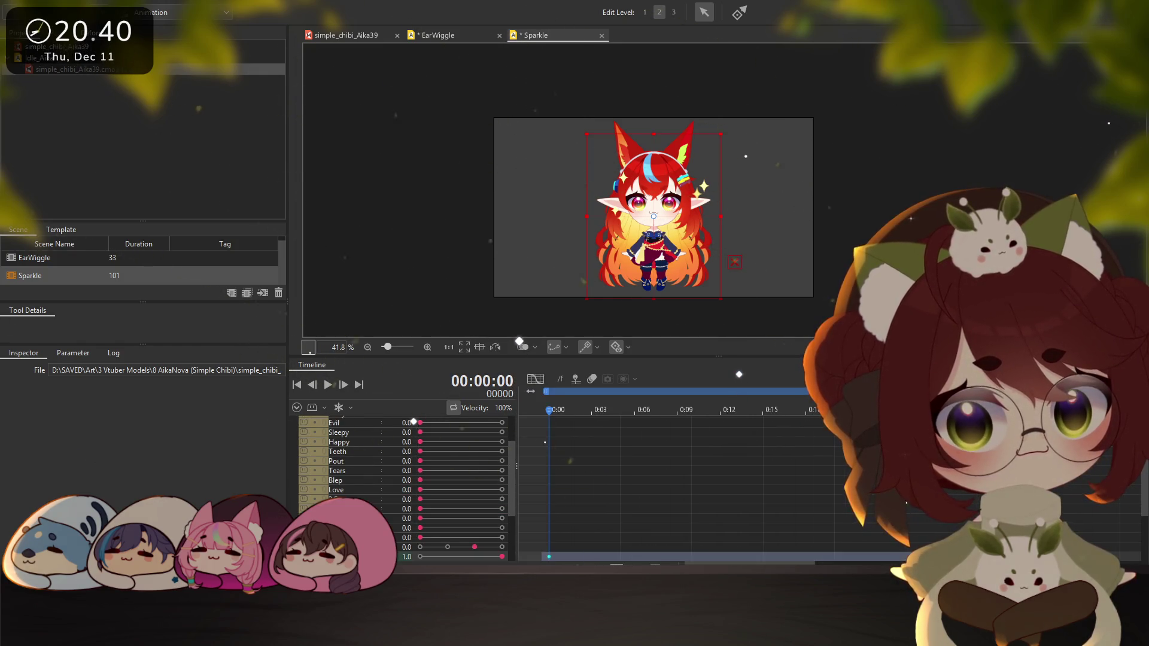
pyautogui.keyDown('ctrl'); pyautogui.scroll(-2, 778, 479); pyautogui.keyUp('ctrl')
pyautogui.moveTo(838, 413); pyautogui.dragTo(614, 408)
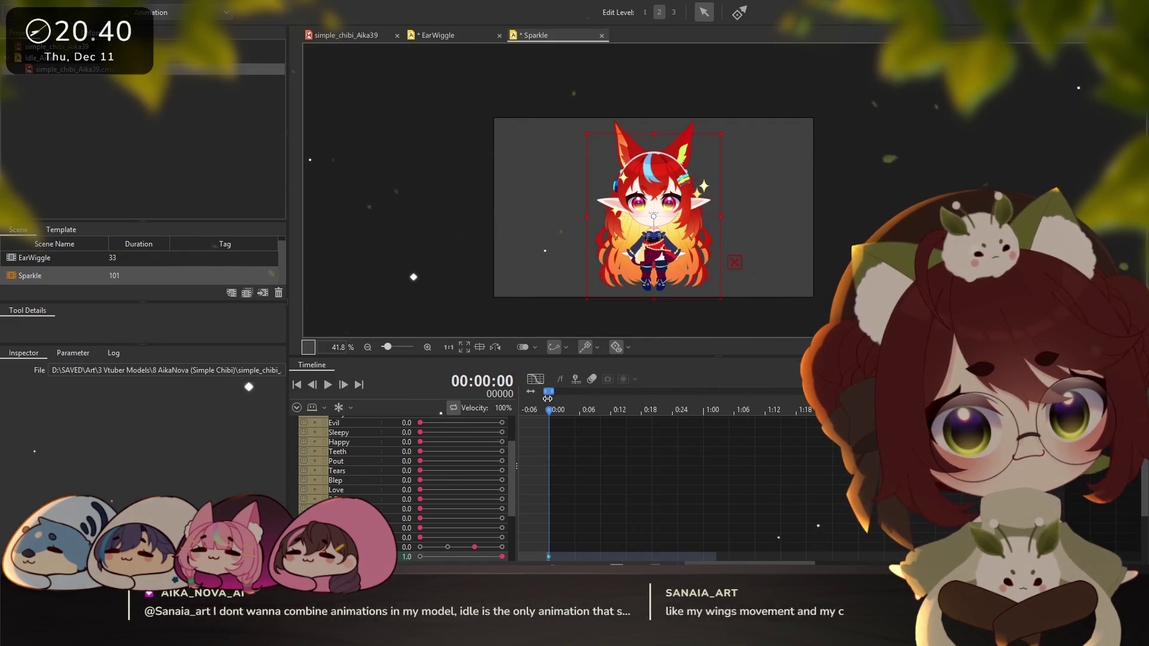
pyautogui.scroll(-2, 614, 407)
pyautogui.moveTo(616, 392)
pyautogui.mouseDown()
pyautogui.moveTo(747, 392)
pyautogui.moveTo(735, 391)
pyautogui.mouseUp()
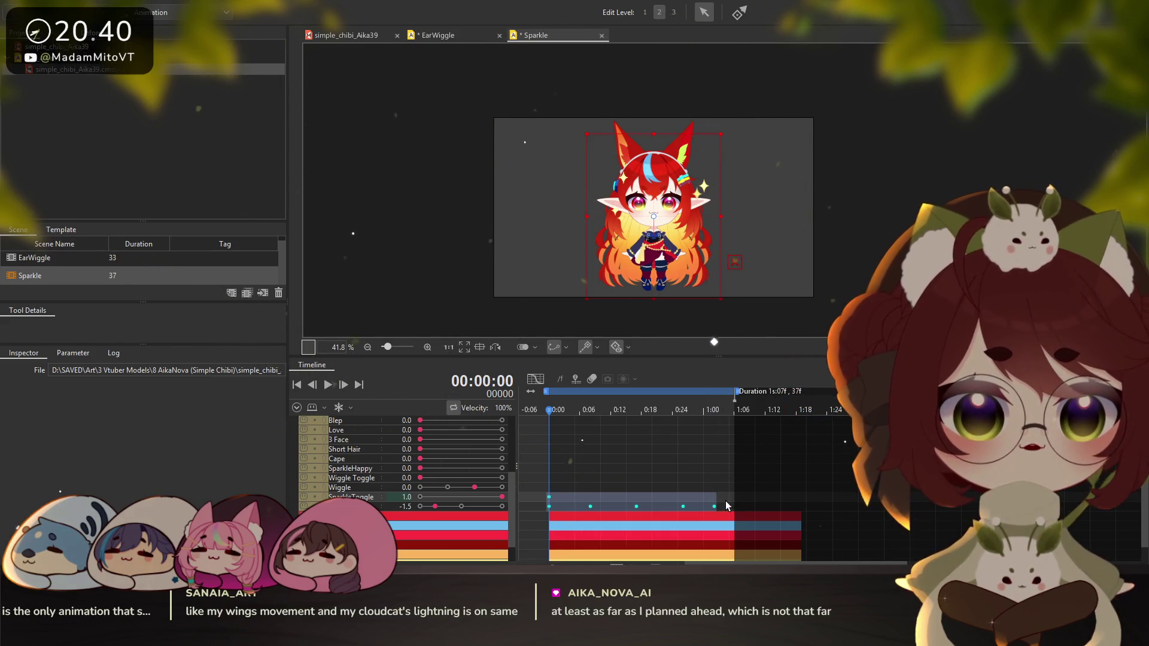
pyautogui.moveTo(714, 506); pyautogui.dragTo(724, 508)
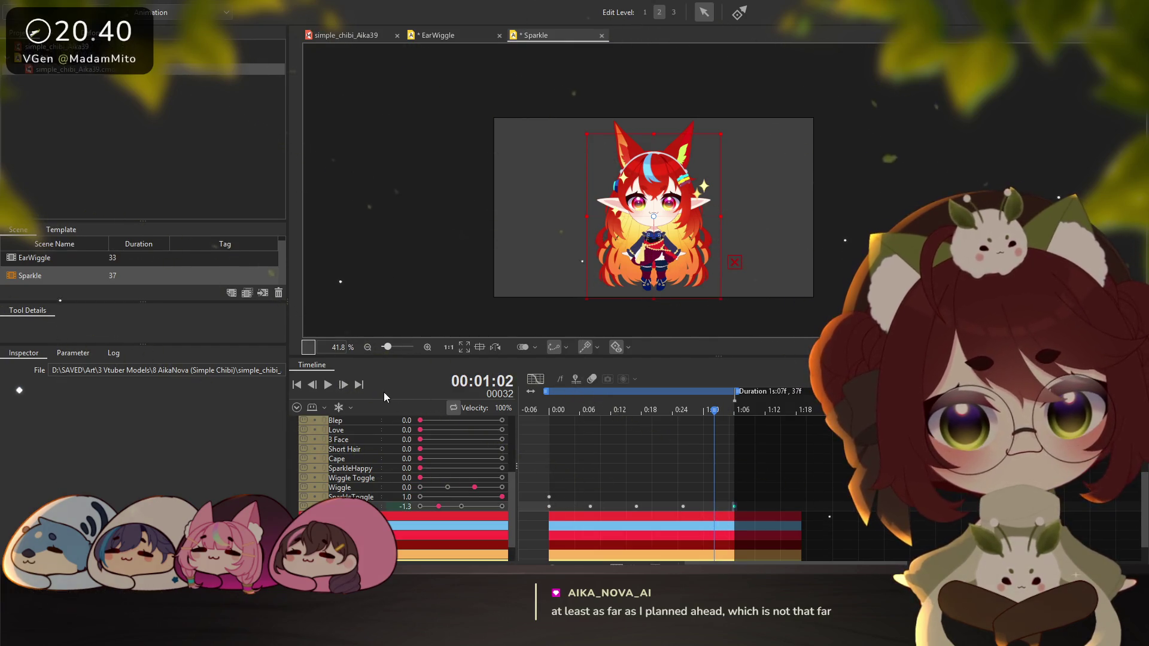
# Set playback Velocity to 50% and play the Sparkle animation
pyautogui.click(548, 497)
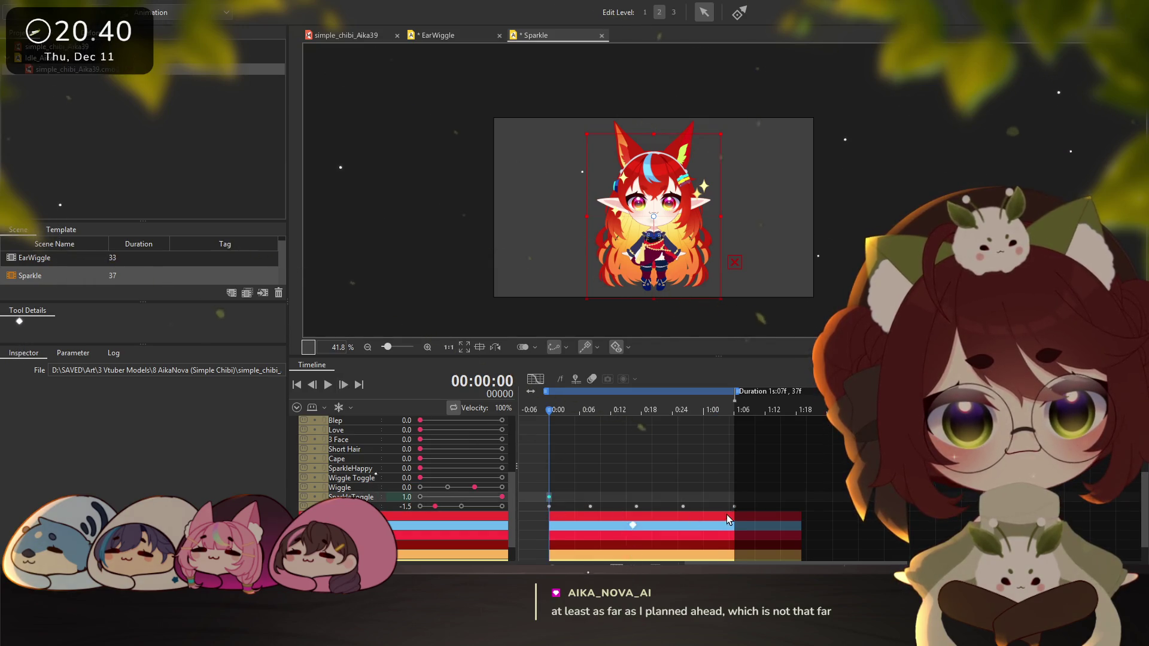
pyautogui.click(502, 408)
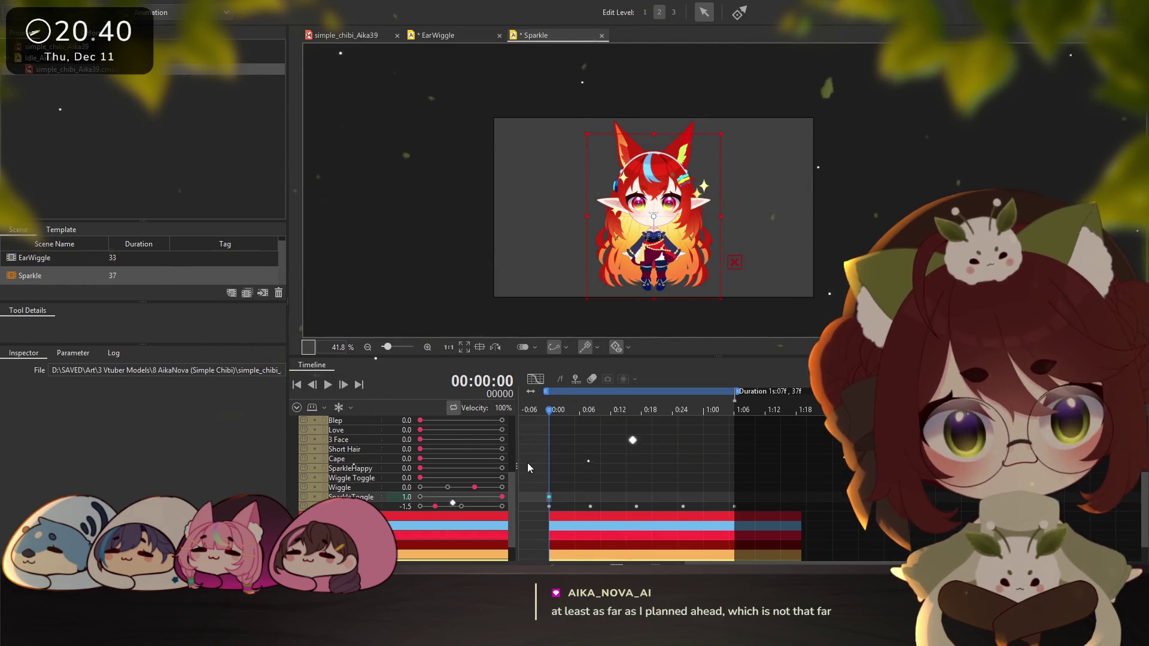
pyautogui.click(523, 461)
pyautogui.click(330, 386)
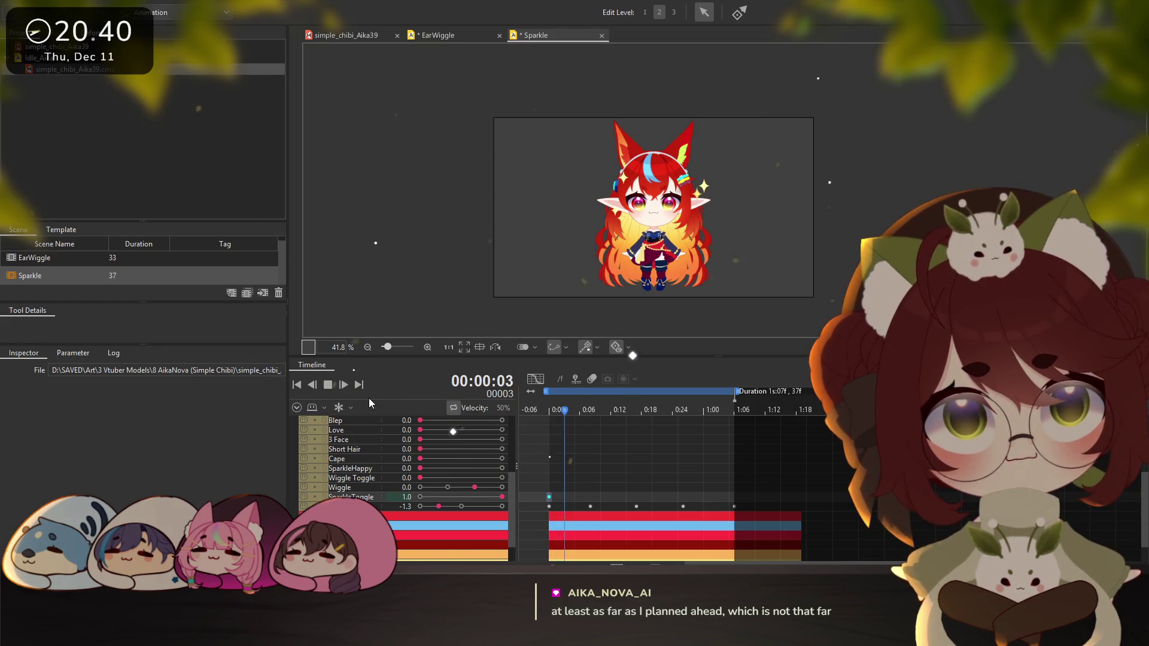
pyautogui.scroll(3, 666, 220)
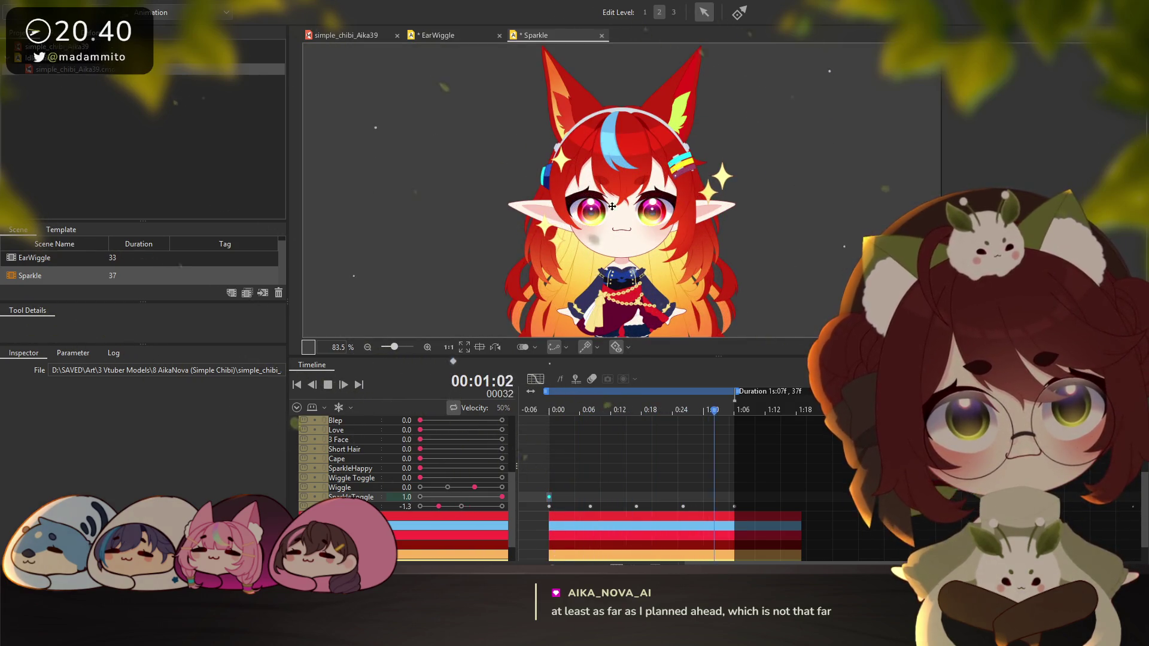
# Stop the Sparkle preview once the 74-frame twinkle animation has played
pyautogui.scroll(1, 603, 207)
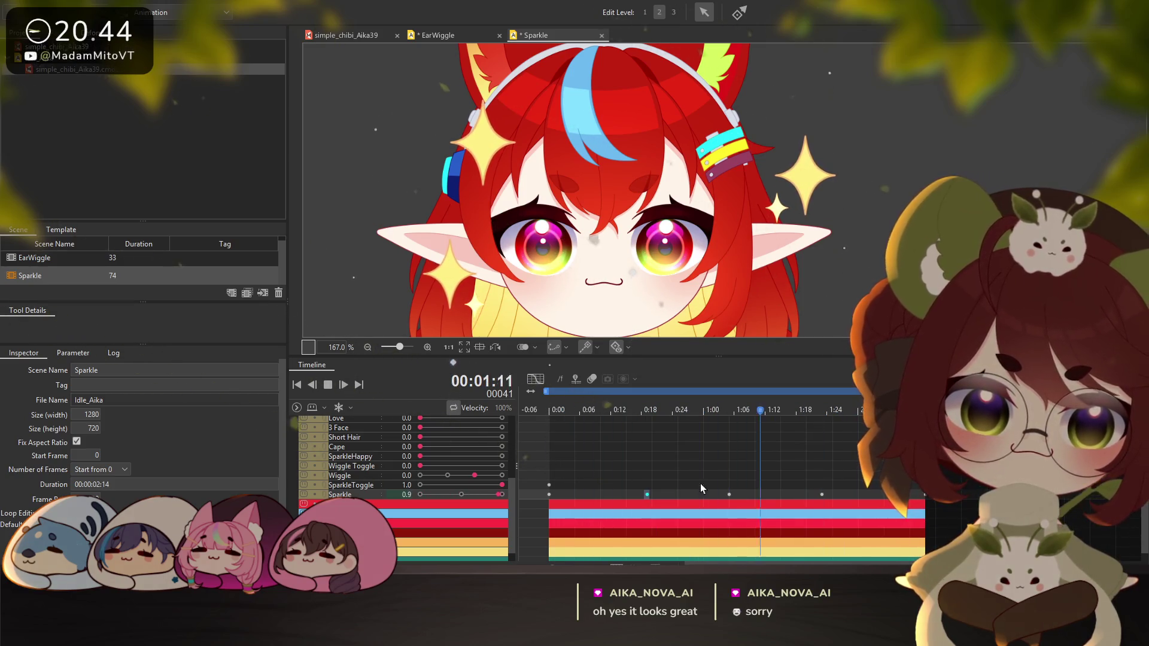
pyautogui.click(327, 384)
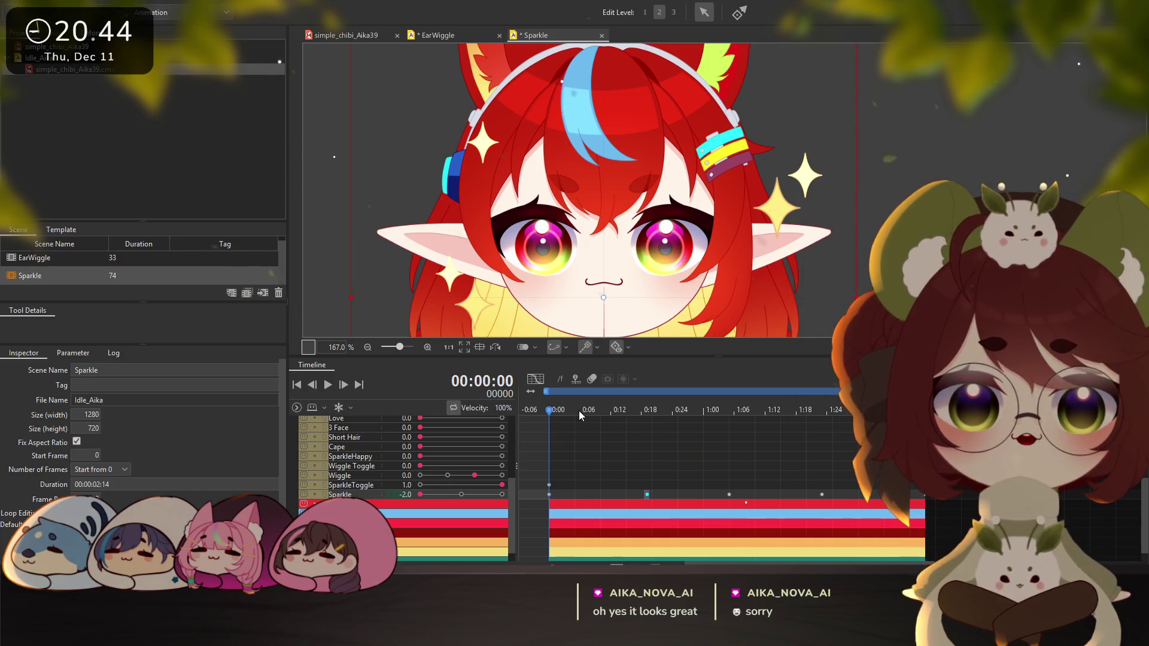
# Delete Sparkle's SparkleToggle keyframe at 0:00, save the project, and open EarWiggle
pyautogui.hotkey('ctrl', 's')
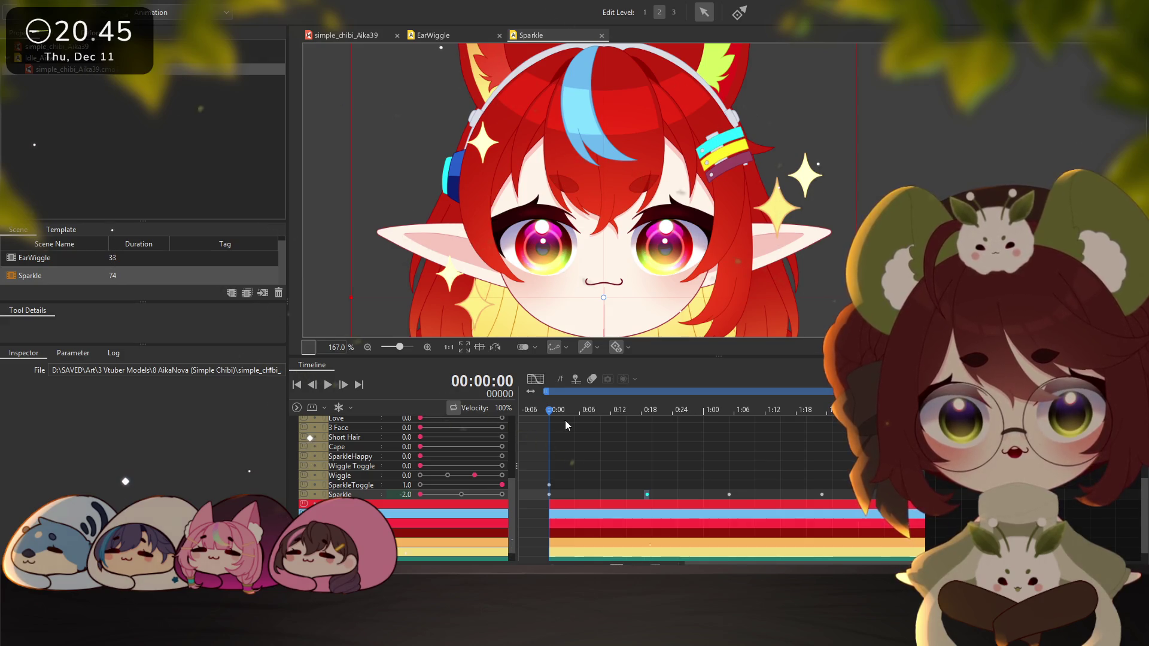
pyautogui.click(549, 485)
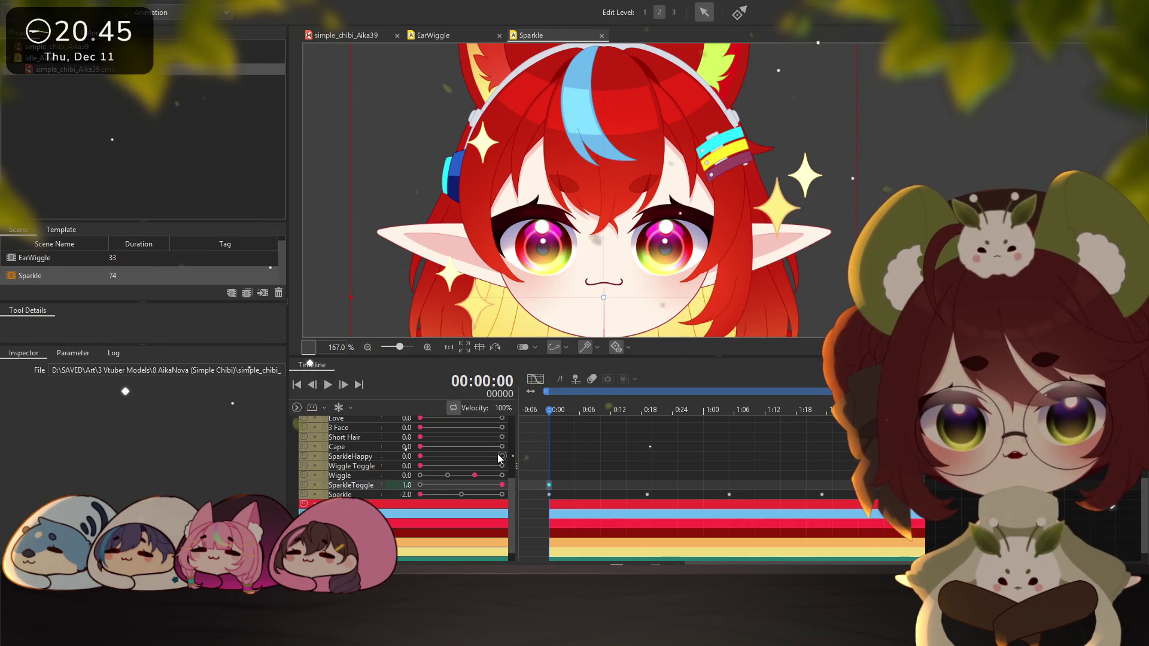
pyautogui.press('Delete')
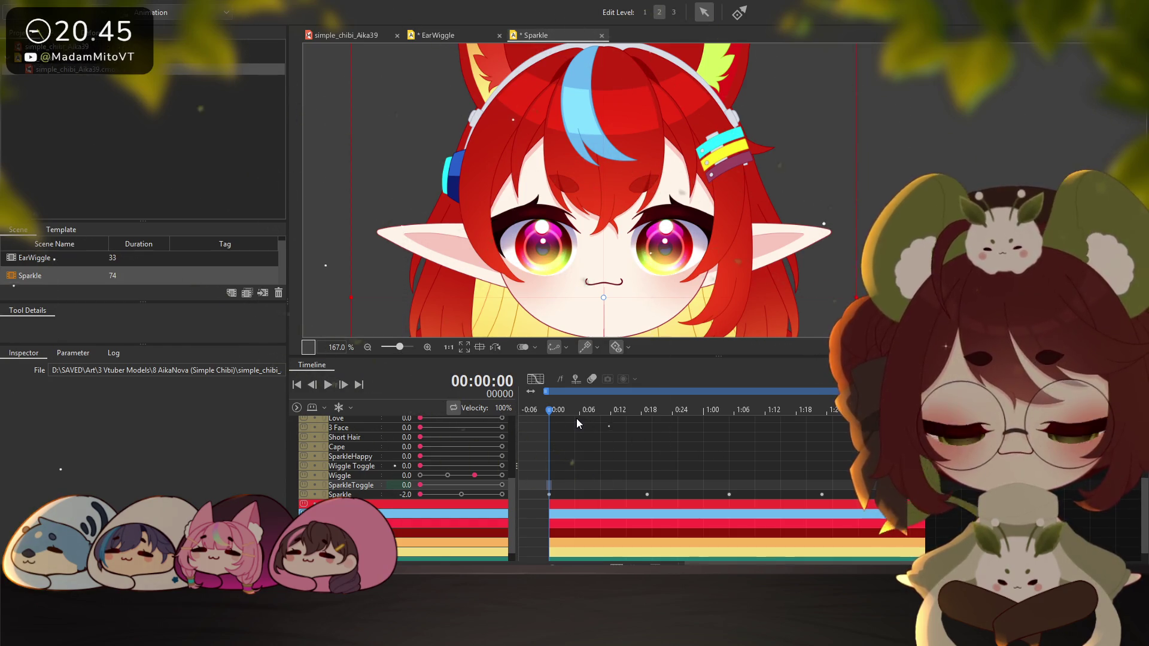
pyautogui.hotkey('ctrl', 's')
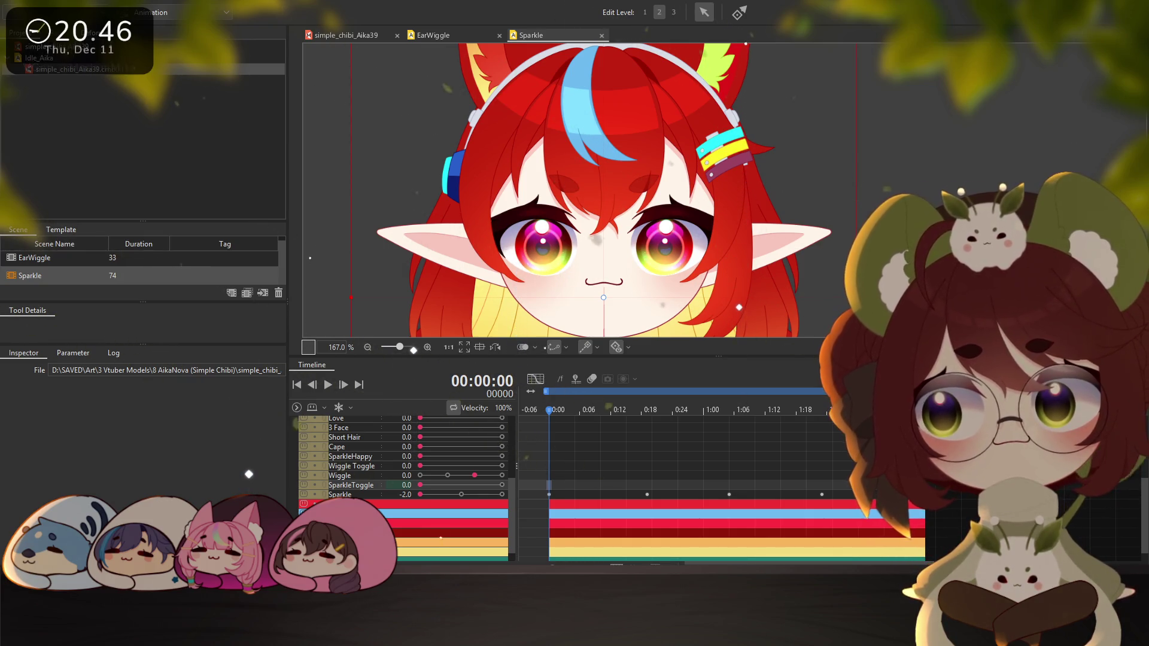
pyautogui.doubleClick(53, 258)
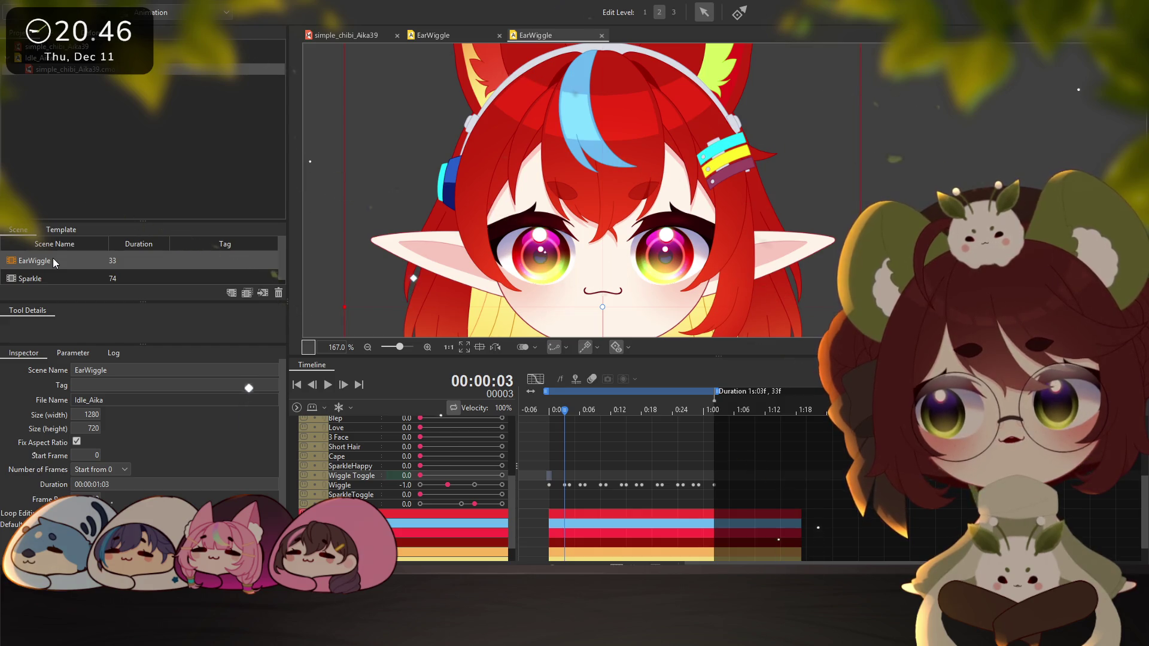
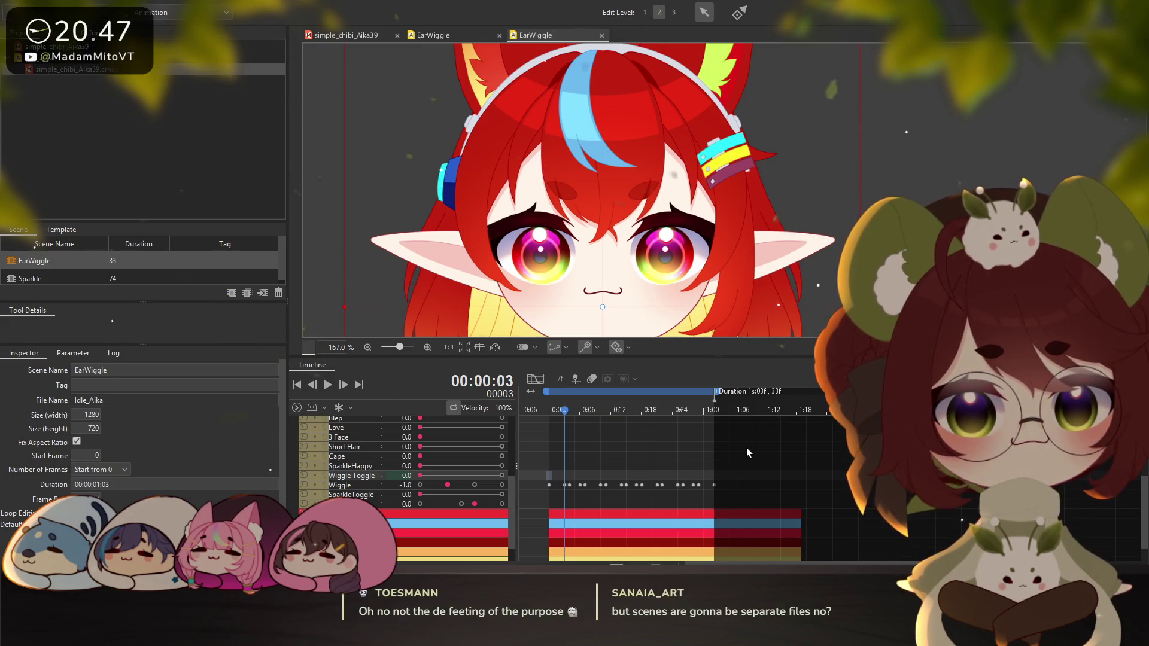
# Switch briefly to the Sparkle scene, then return to the EarWiggle scene
pyautogui.scroll(-1, 738, 454)
pyautogui.scroll(1, 738, 454)
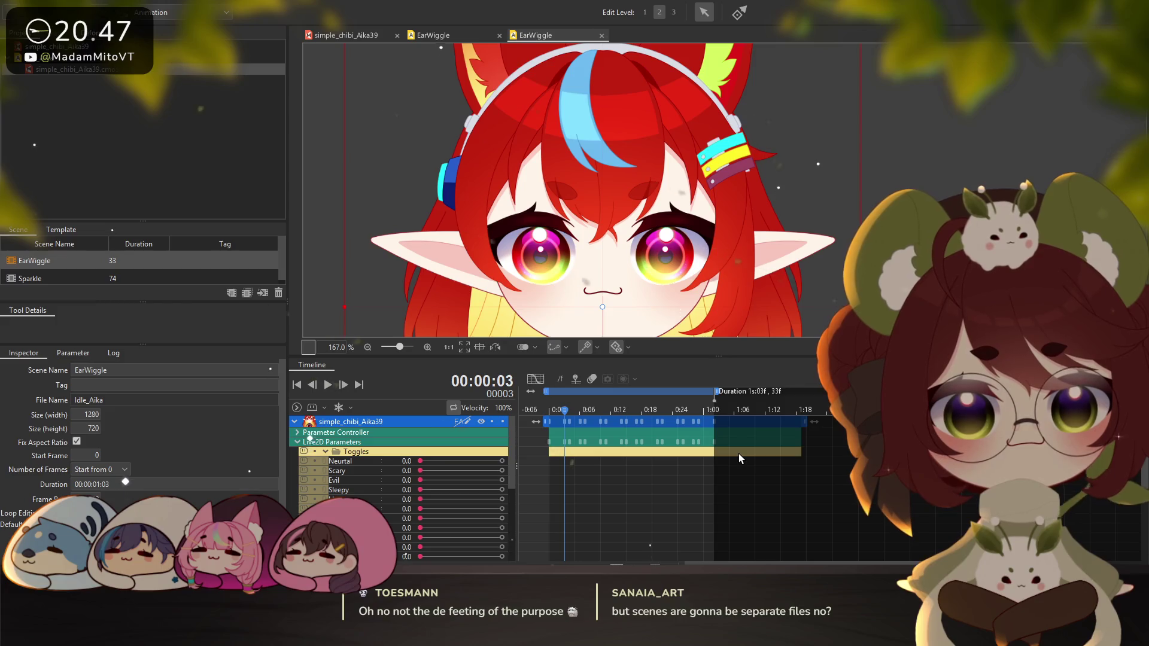
pyautogui.scroll(-1, 738, 454)
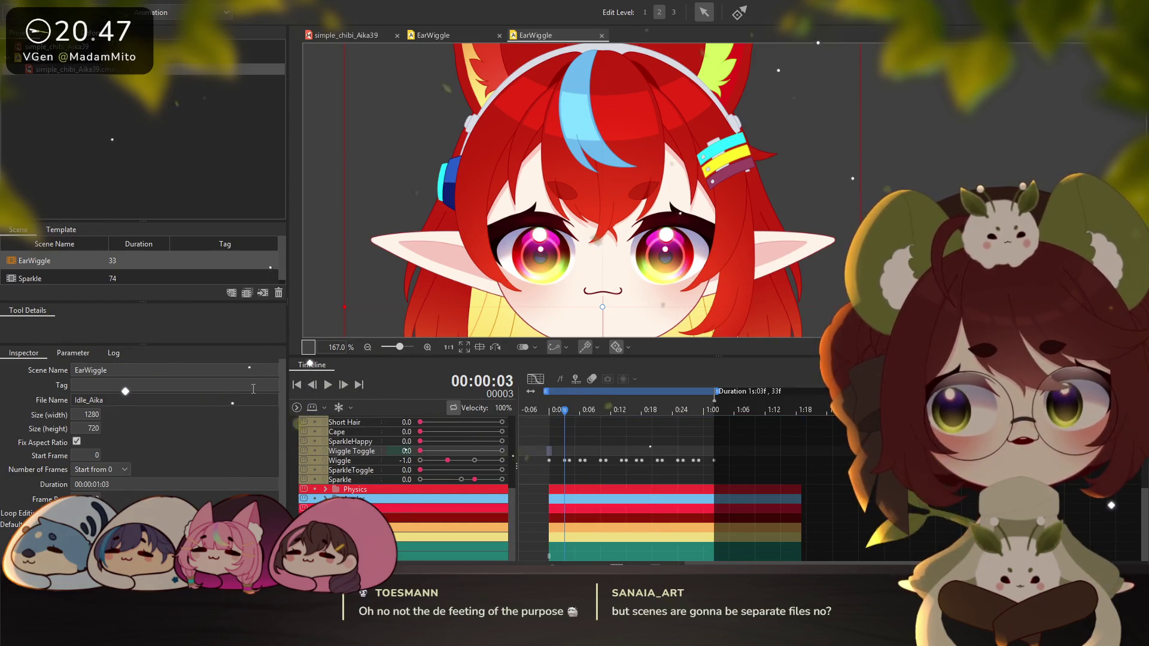
pyautogui.click(42, 279)
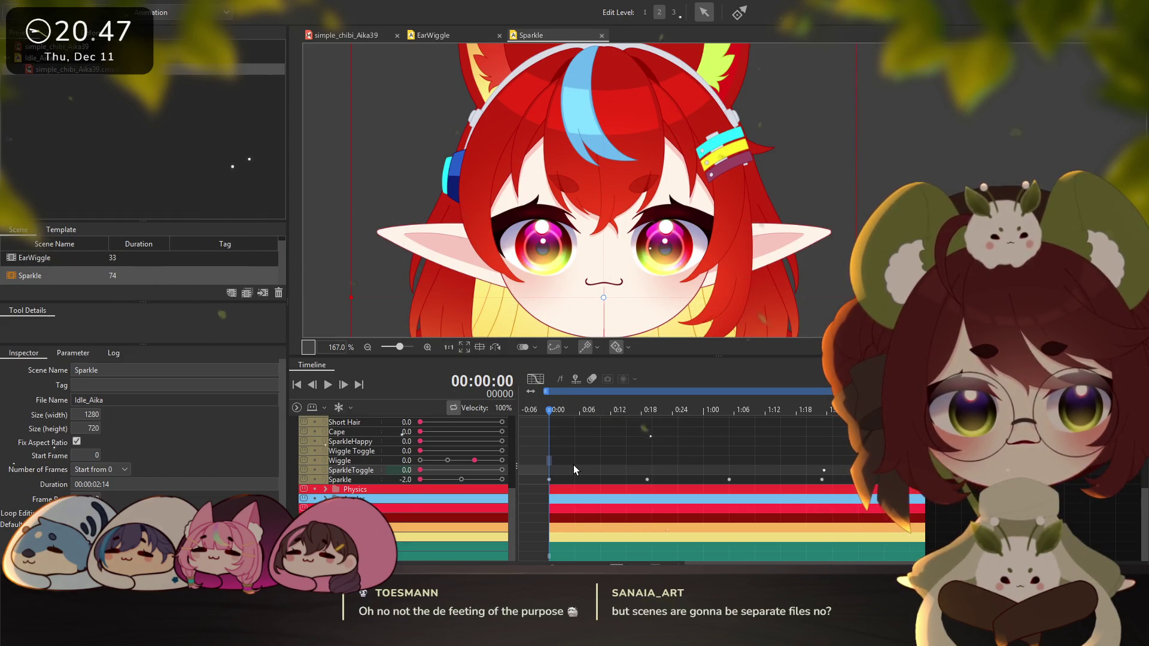
pyautogui.click(69, 260)
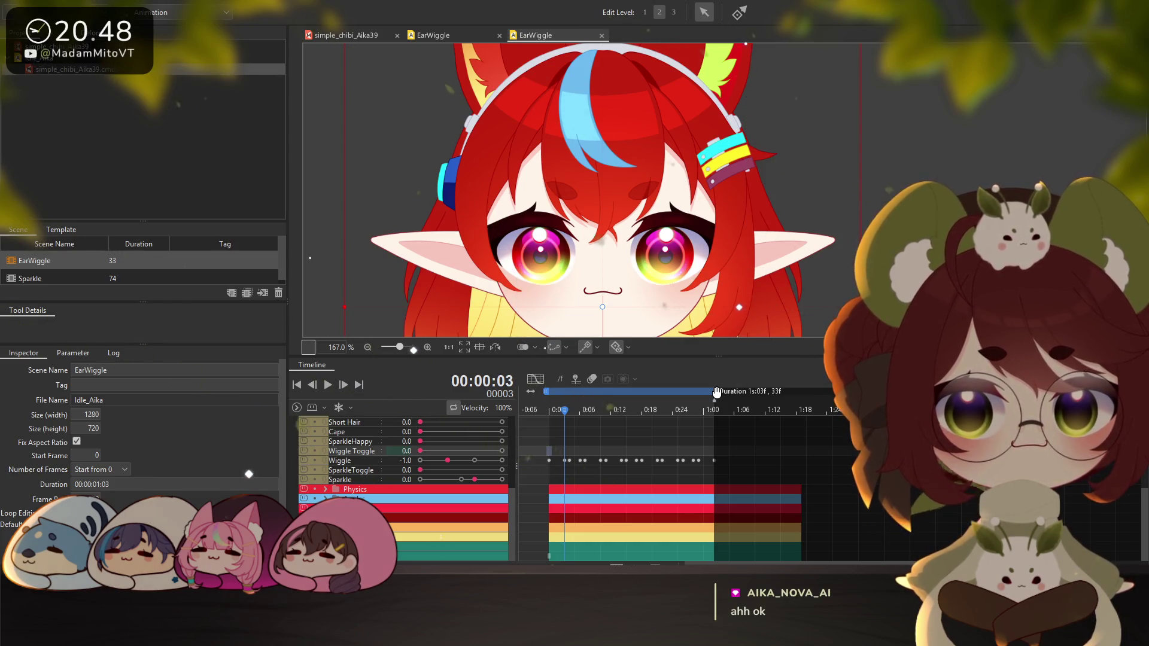
# Drag the EarWiggle scene end out to about two seconds (66 frames)
pyautogui.moveTo(719, 392); pyautogui.dragTo(837, 394)
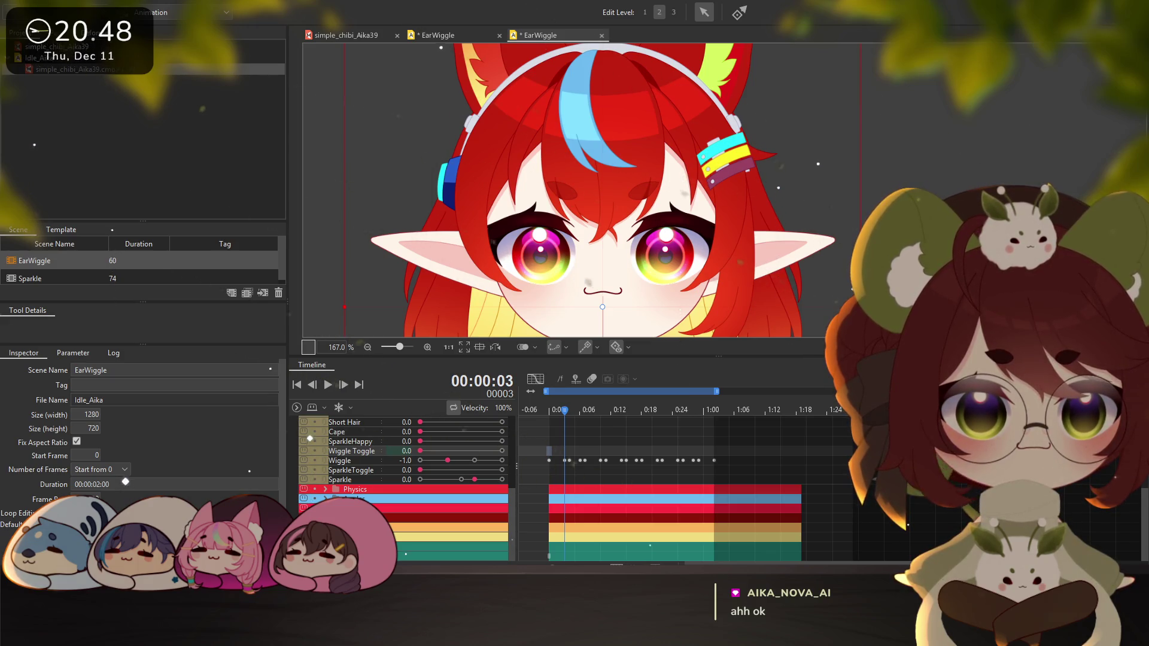
pyautogui.moveTo(716, 391); pyautogui.dragTo(844, 392)
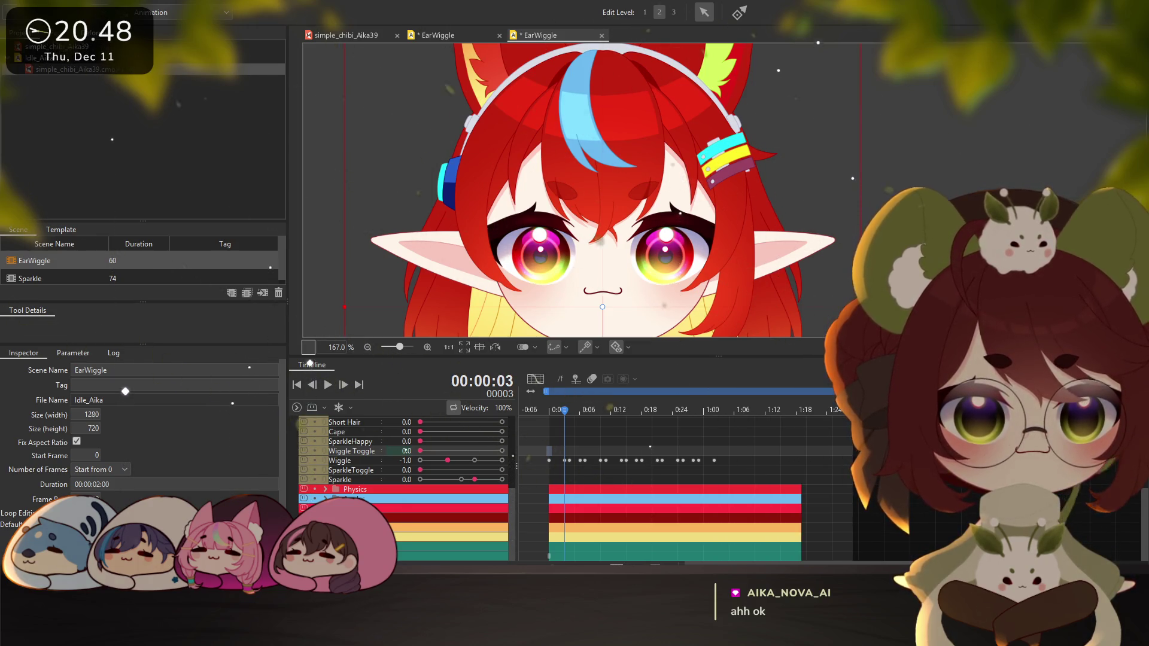
pyautogui.scroll(5, 795, 446)
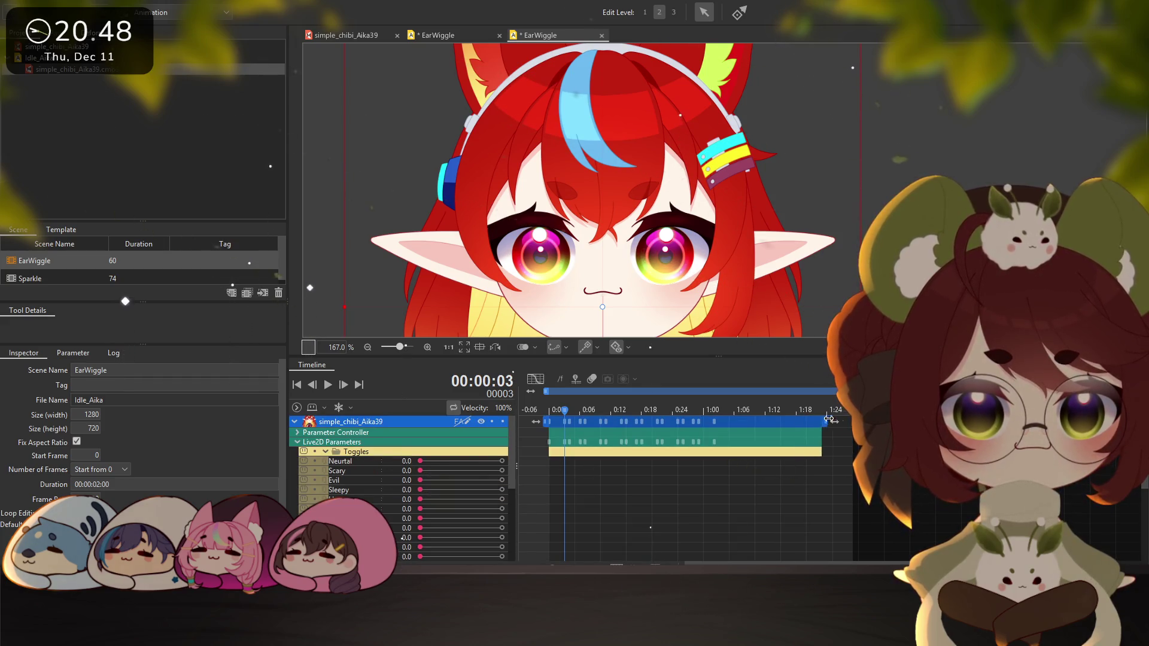
pyautogui.scroll(-5, 827, 461)
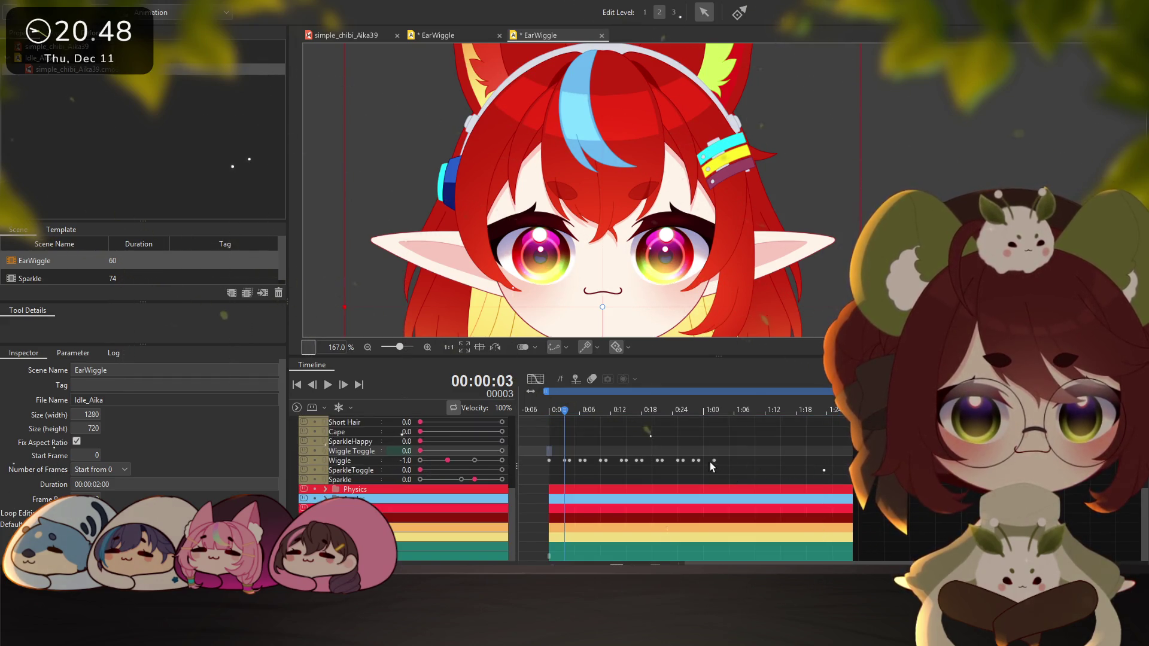
pyautogui.scroll(2, 559, 435)
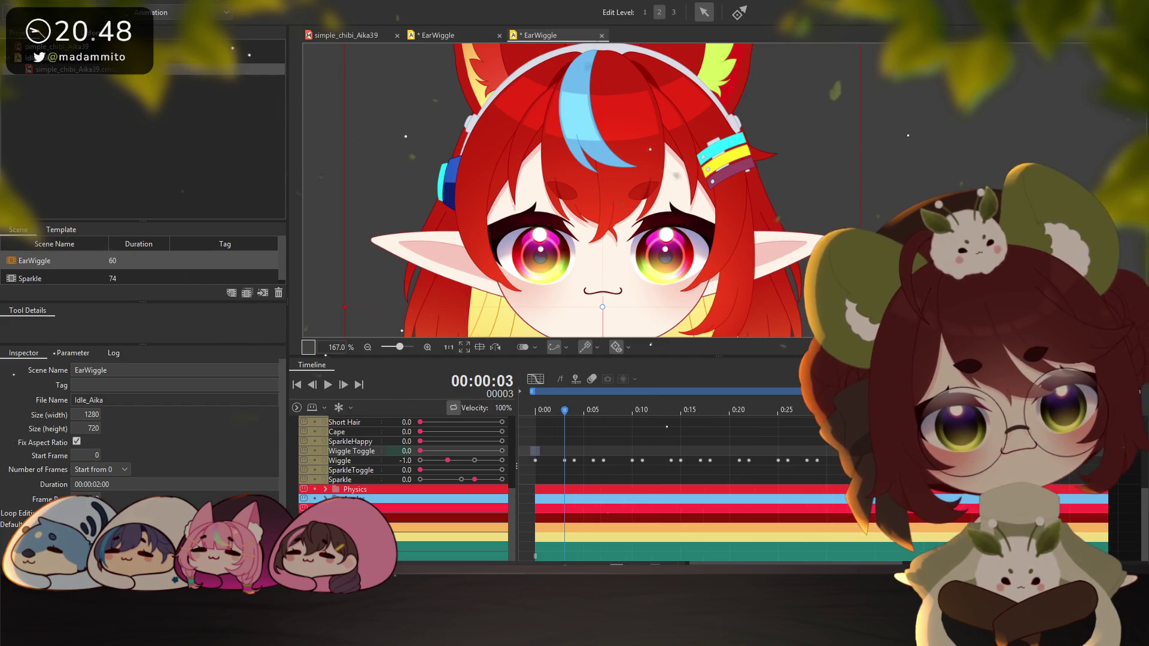
# Select the first Wiggle keyframes, preview the ear wiggle around frame 44, and jump to the scene end
pyautogui.moveTo(532, 459); pyautogui.dragTo(670, 466)
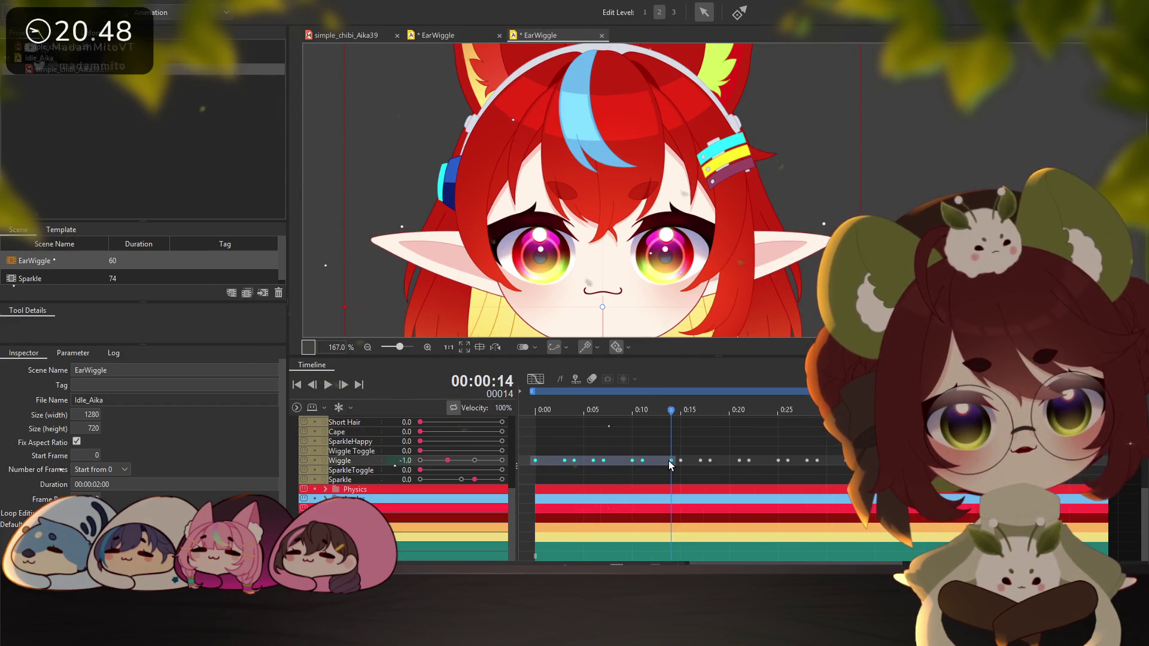
pyautogui.click(536, 454)
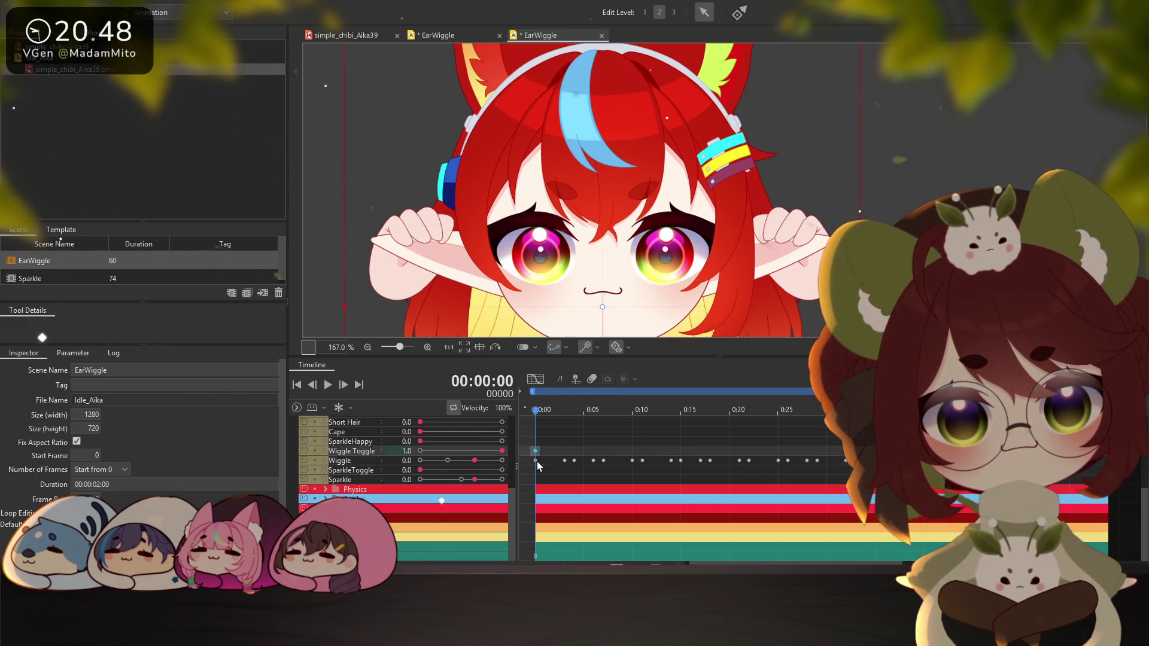
pyautogui.moveTo(533, 460); pyautogui.dragTo(633, 465)
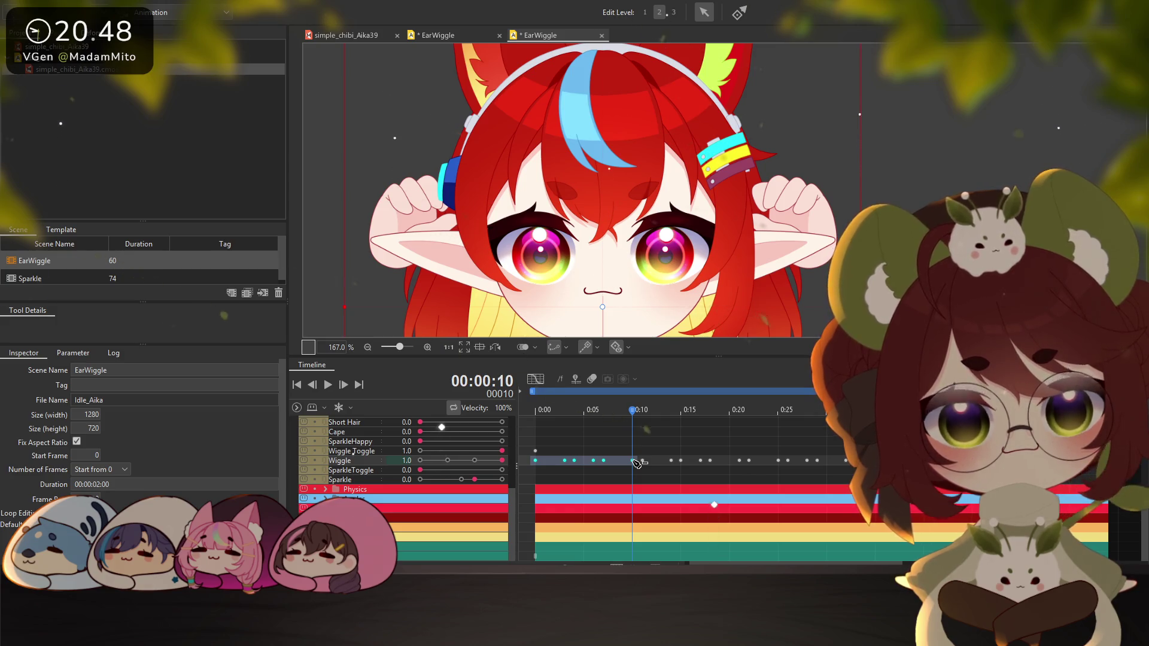
pyautogui.moveTo(803, 465); pyautogui.dragTo(962, 465)
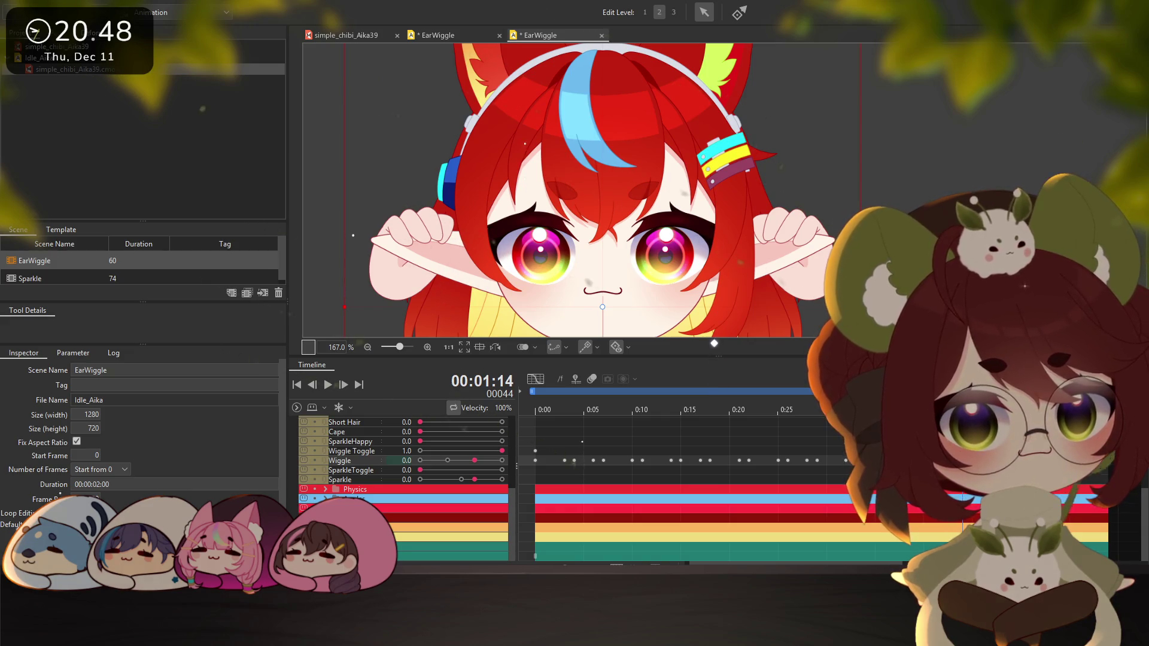
pyautogui.moveTo(961, 465); pyautogui.dragTo(1099, 475)
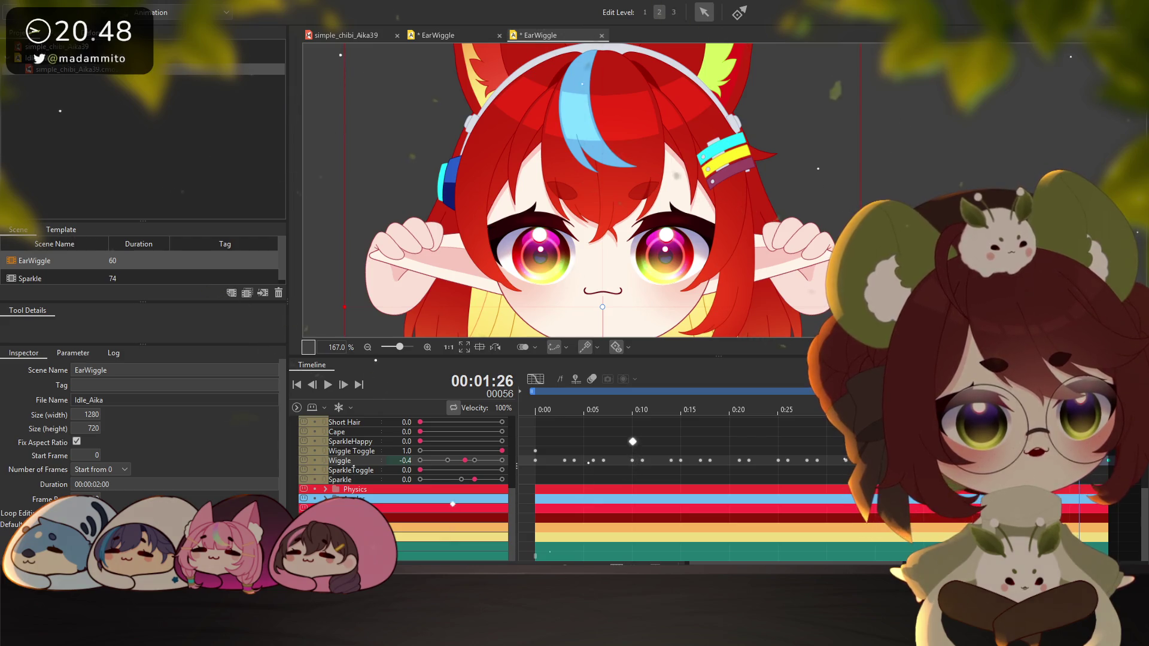
pyautogui.moveTo(838, 563)
pyautogui.mouseDown()
pyautogui.moveTo(898, 563)
pyautogui.moveTo(870, 563)
pyautogui.mouseUp()
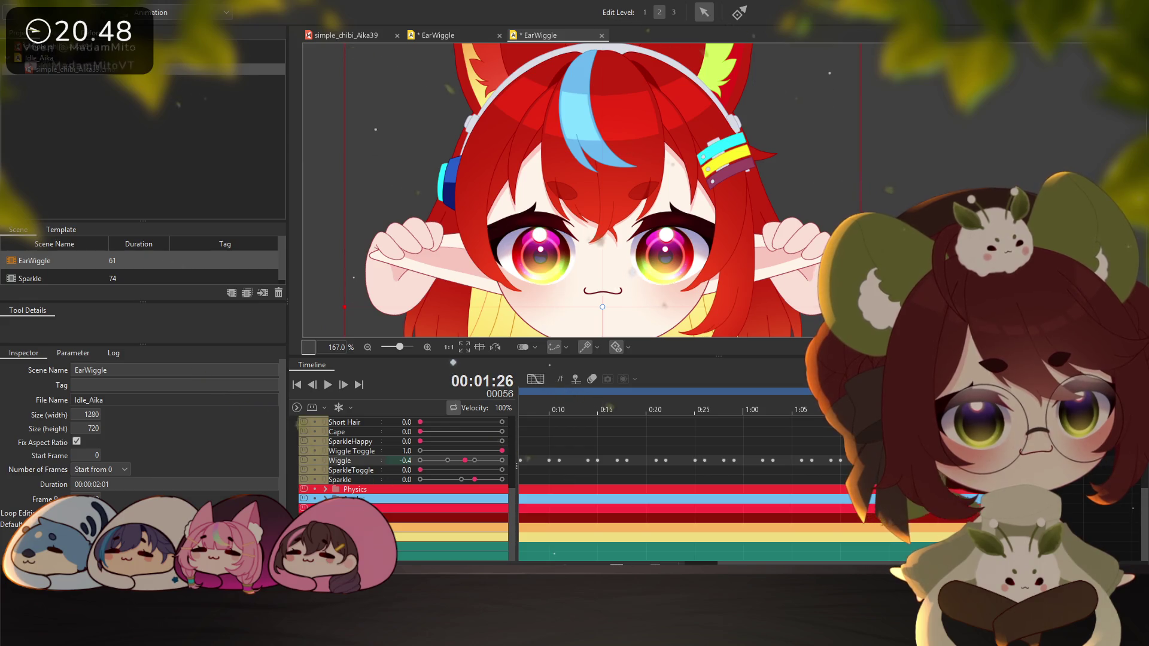
pyautogui.press('End')
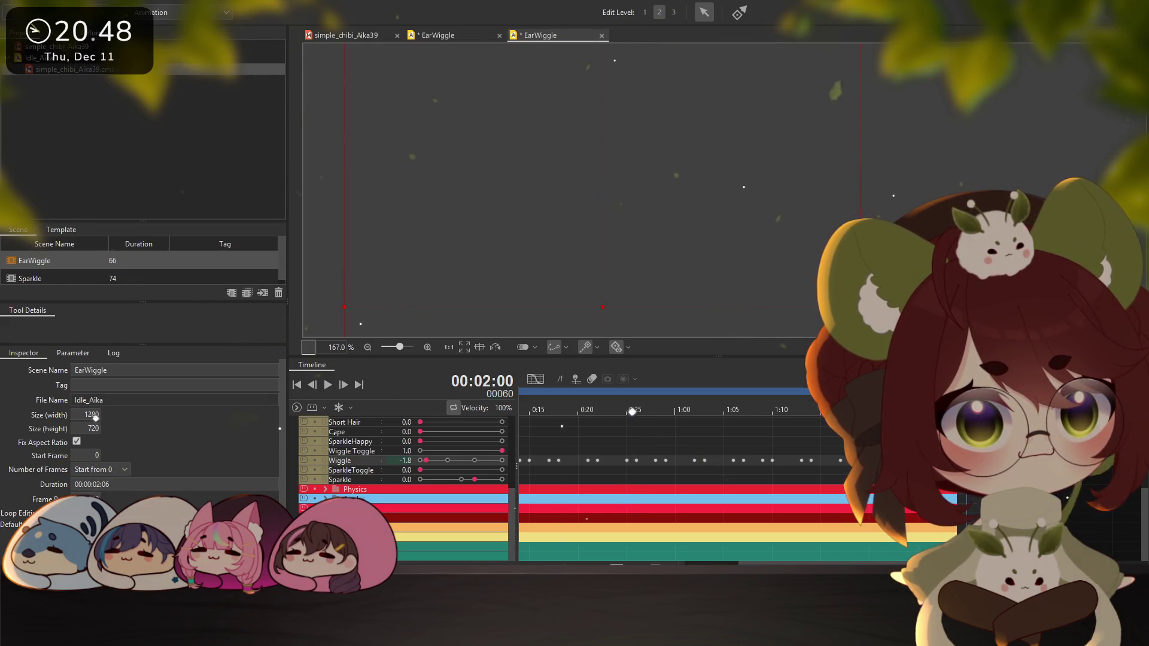
# In the Sparkle scene, select all keyframes of the Sparkle parameter
pyautogui.scroll(10, 401, 488)
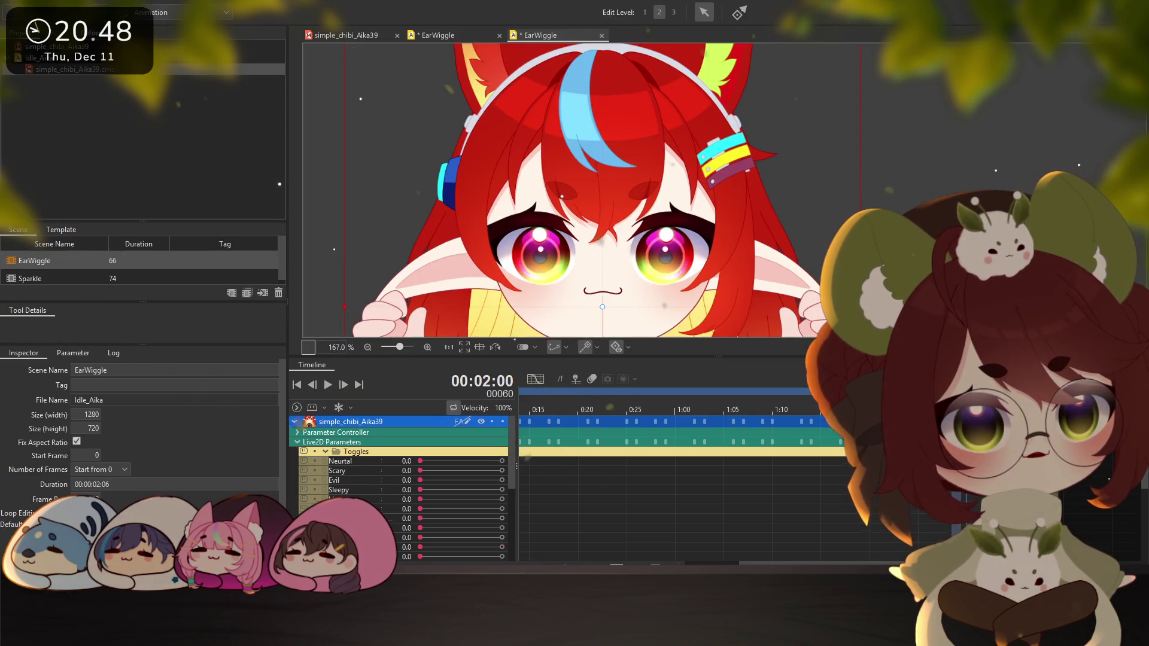
pyautogui.scroll(-10, 399, 486)
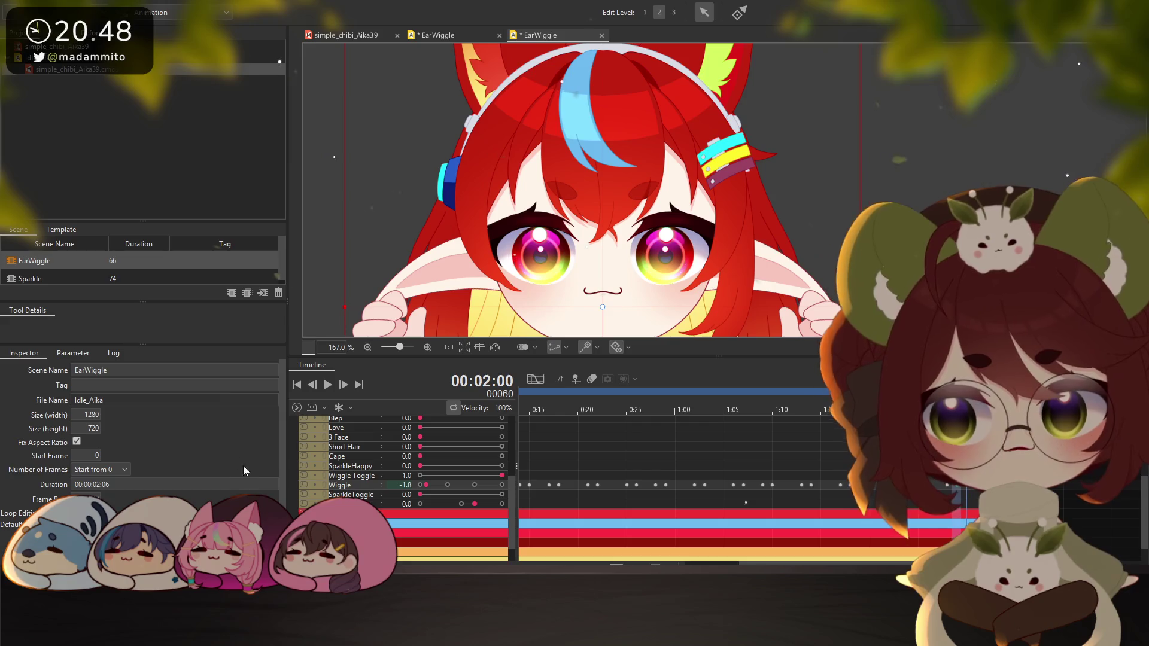
pyautogui.doubleClick(30, 275)
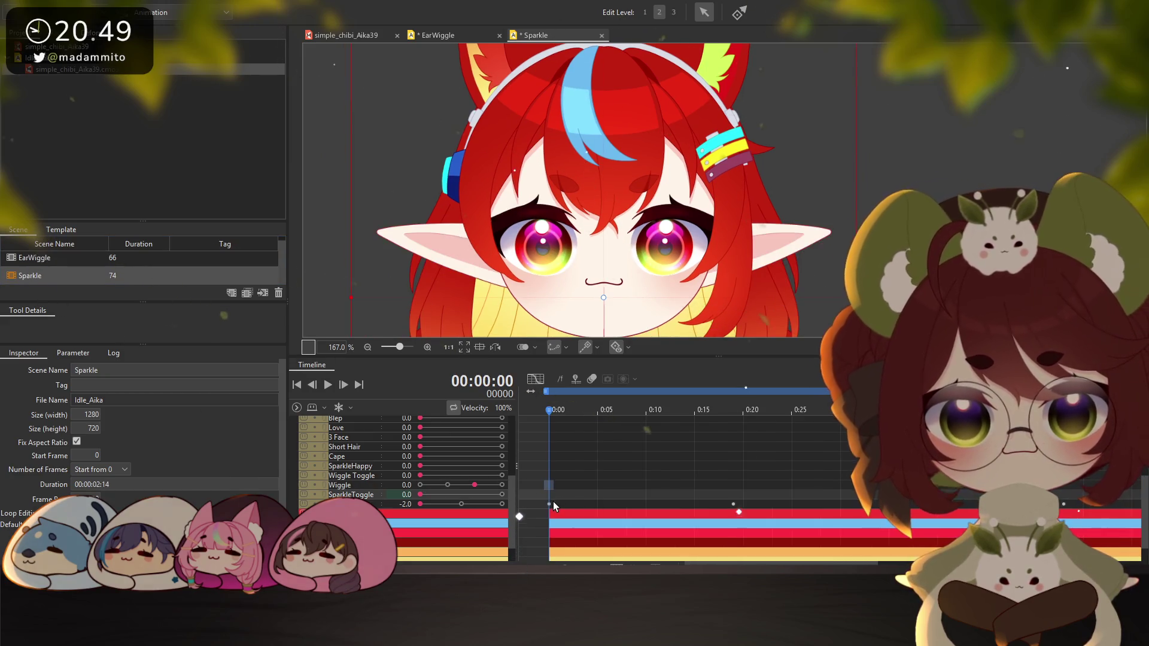
pyautogui.click(551, 504)
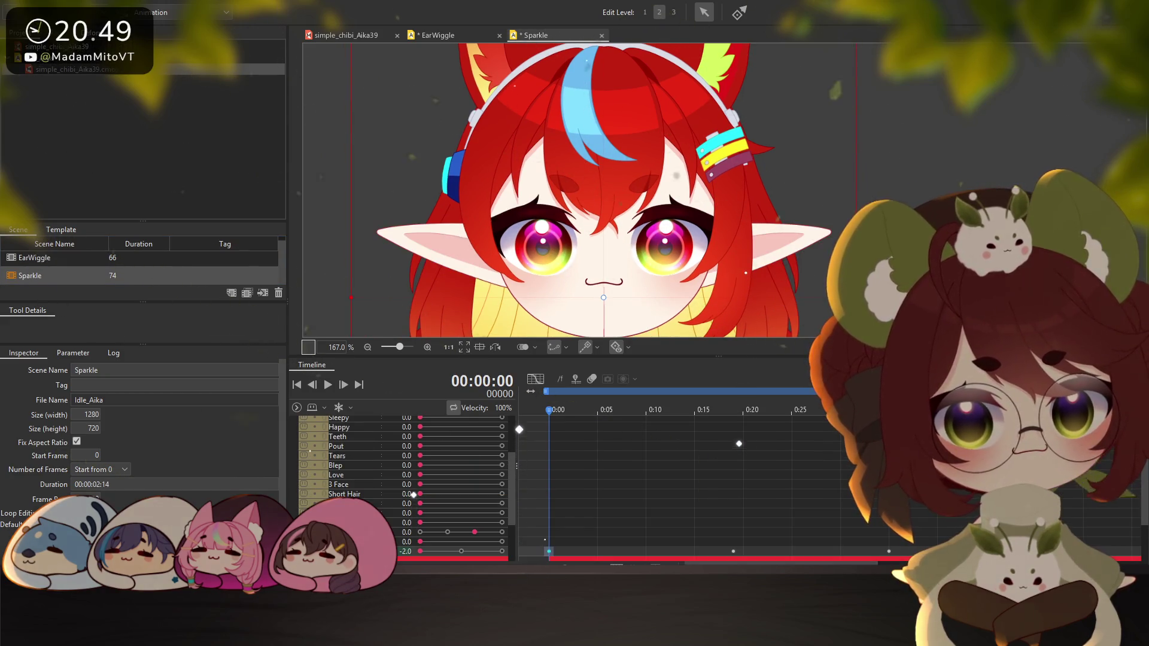
pyautogui.scroll(-2, 676, 479)
pyautogui.hotkey('ctrl', 'a')
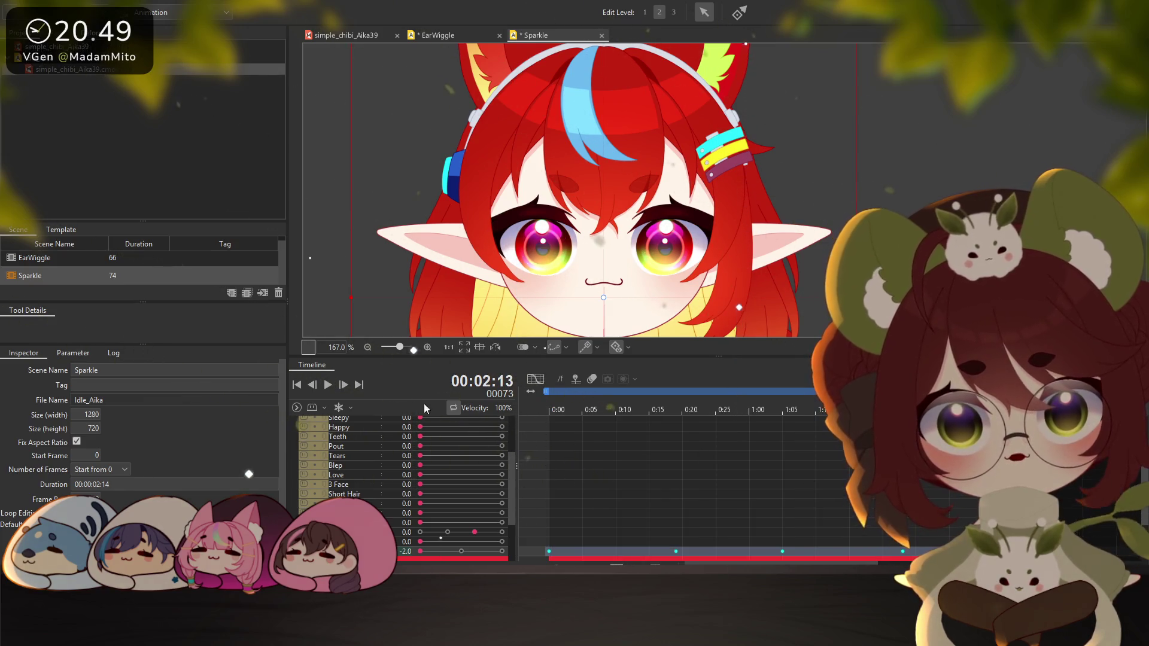
# Back in EarWiggle, paste the keyframes onto the Sparkle track starting at 0:00
pyautogui.click(105, 260)
pyautogui.click(529, 552)
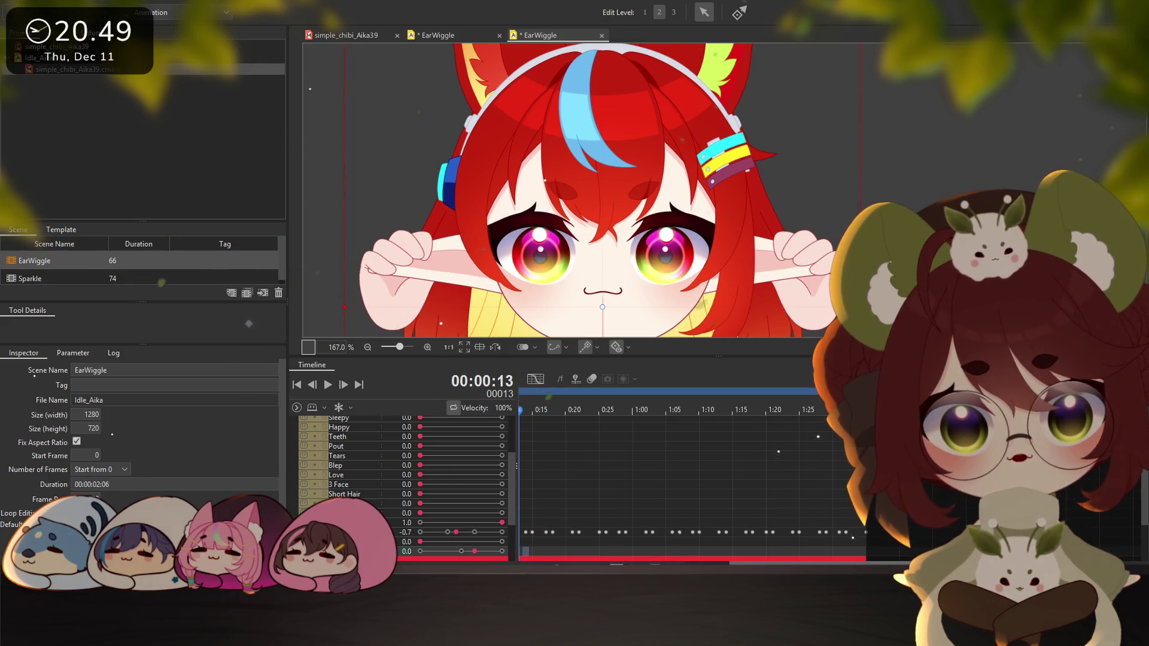
pyautogui.hscroll(-5, 525, 558)
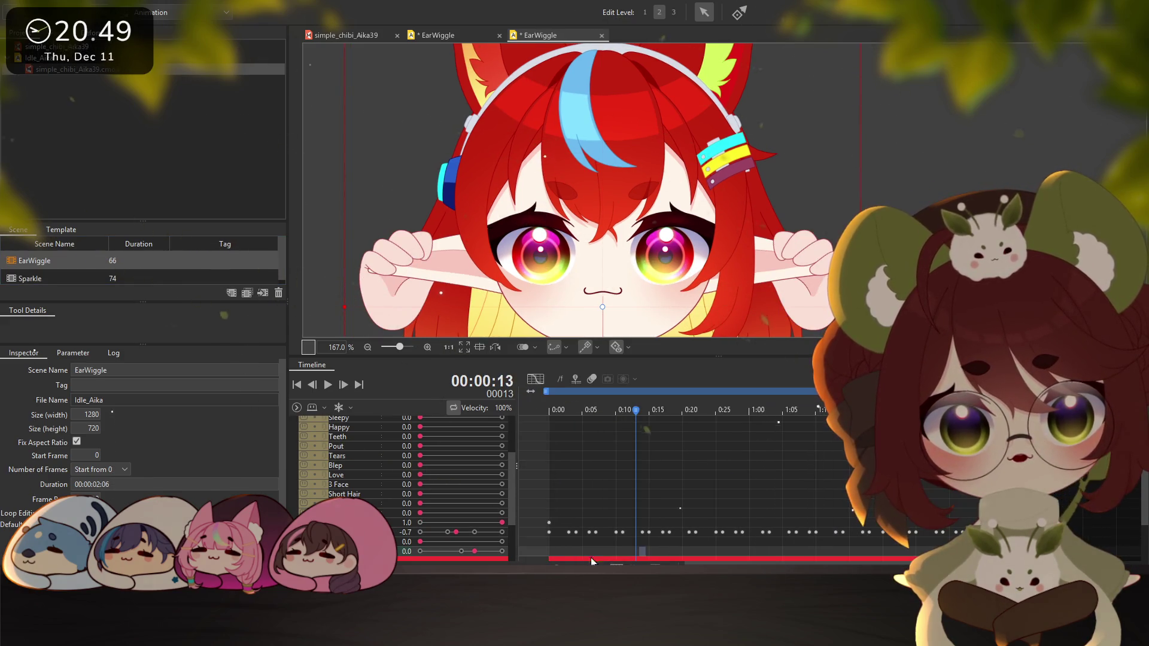
pyautogui.moveTo(554, 556); pyautogui.dragTo(551, 557)
pyautogui.hotkey('ctrl', 'v')
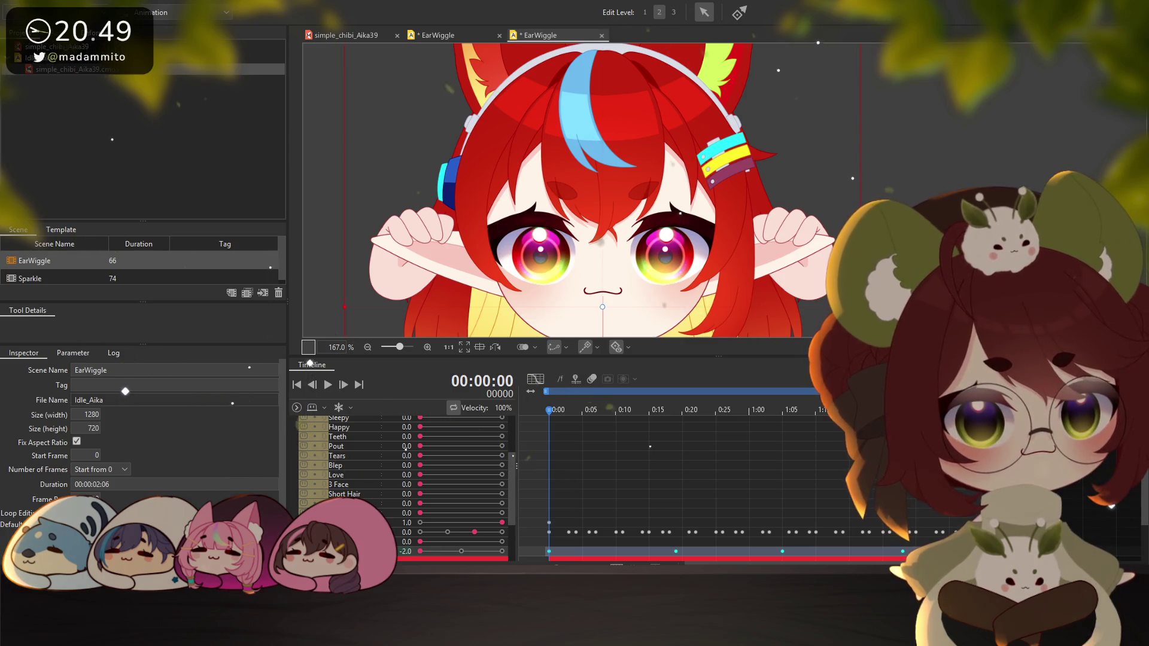
# Box-select the keyframes from 0:00 to 0:10
pyautogui.hscroll(1, 554, 547)
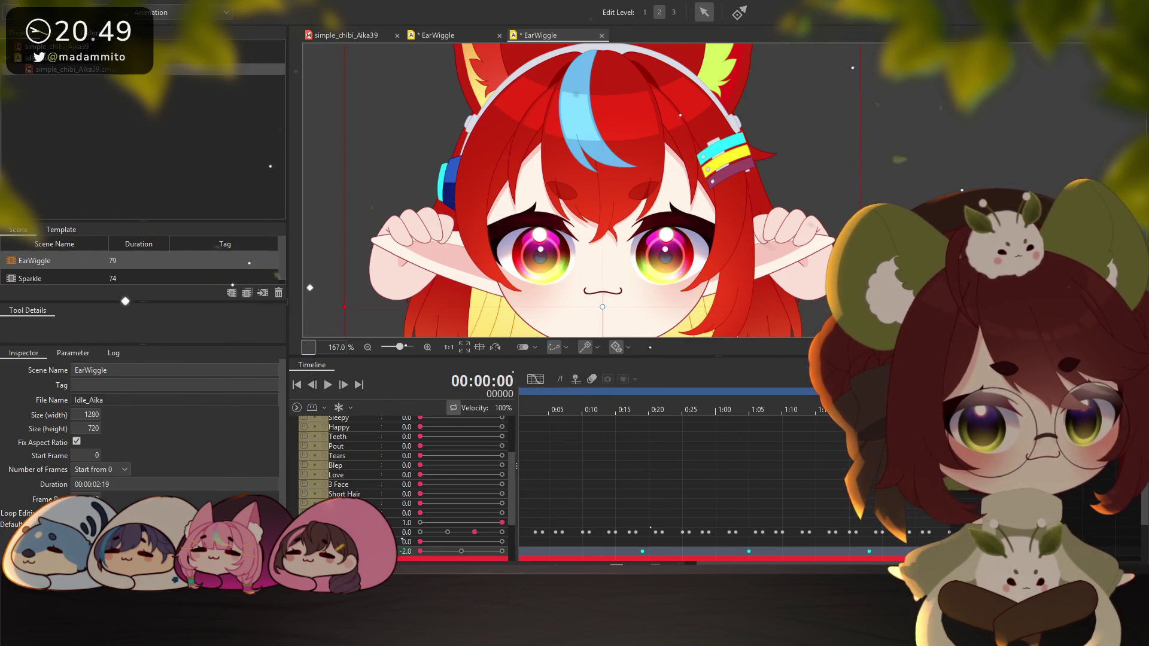
pyautogui.hscroll(-1, 554, 547)
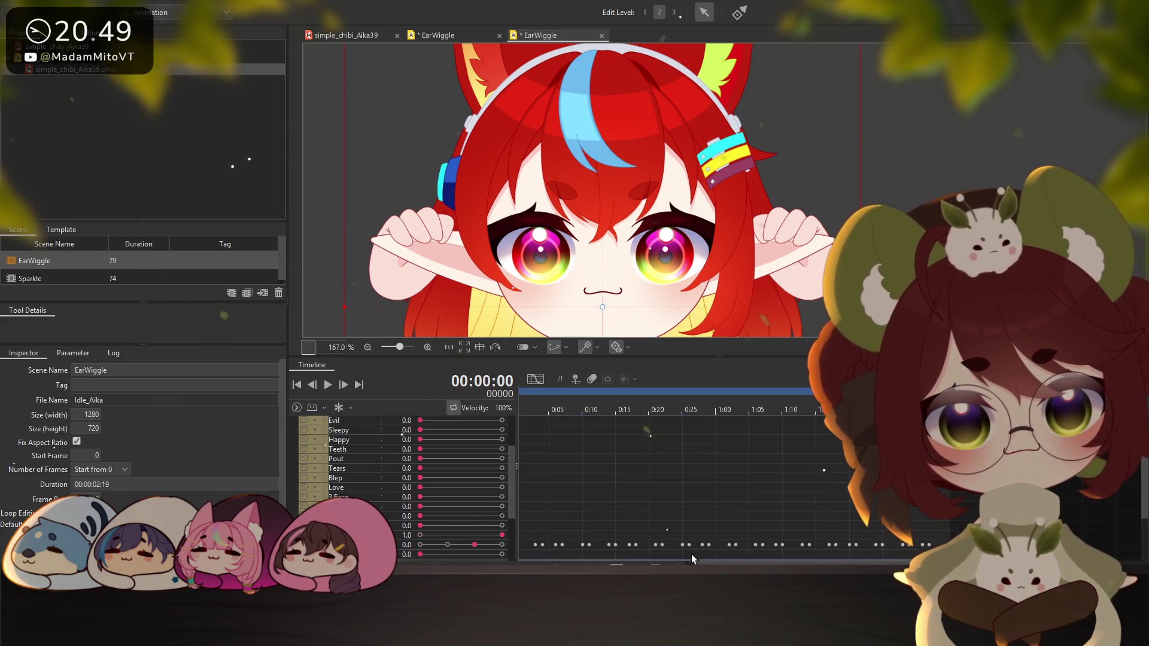
pyautogui.moveTo(556, 549); pyautogui.dragTo(616, 544)
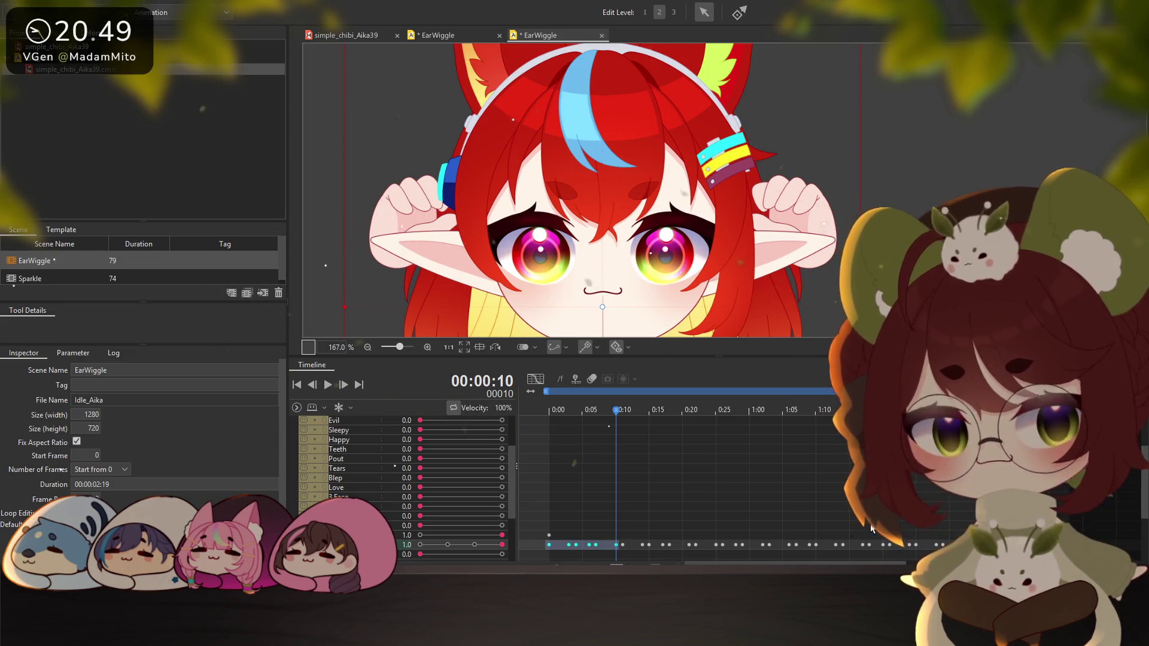
# Scrub the playhead across frames 60, 71, 73, 53, 35 and 78 to review the pasted keys
pyautogui.click(956, 506)
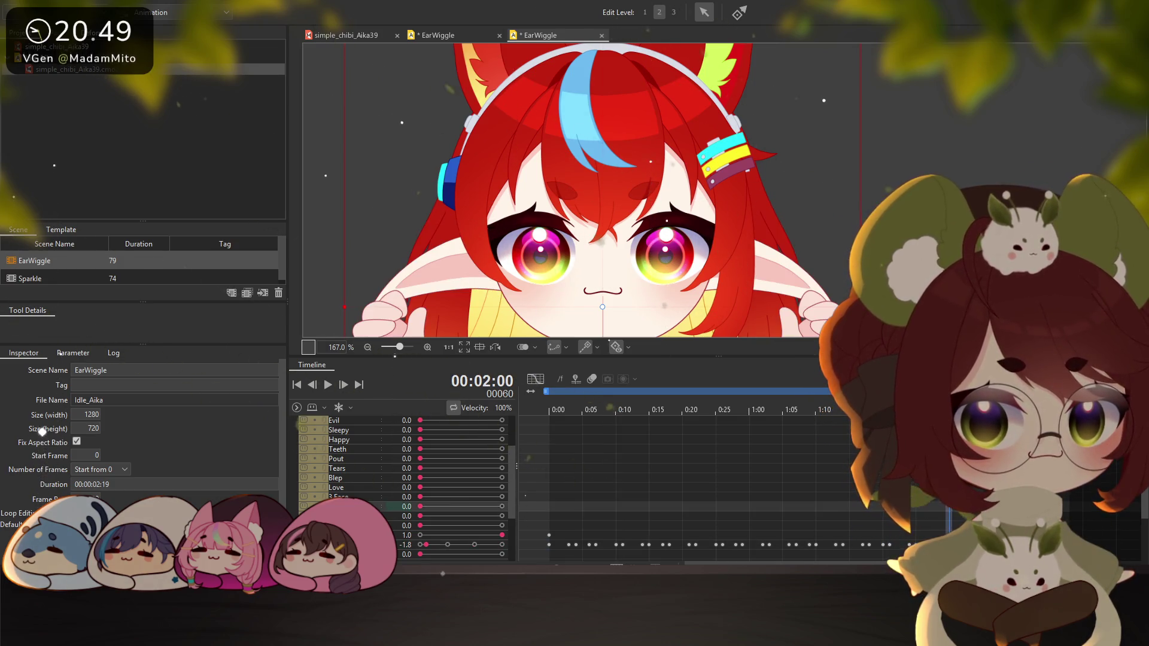
pyautogui.click(1021, 545)
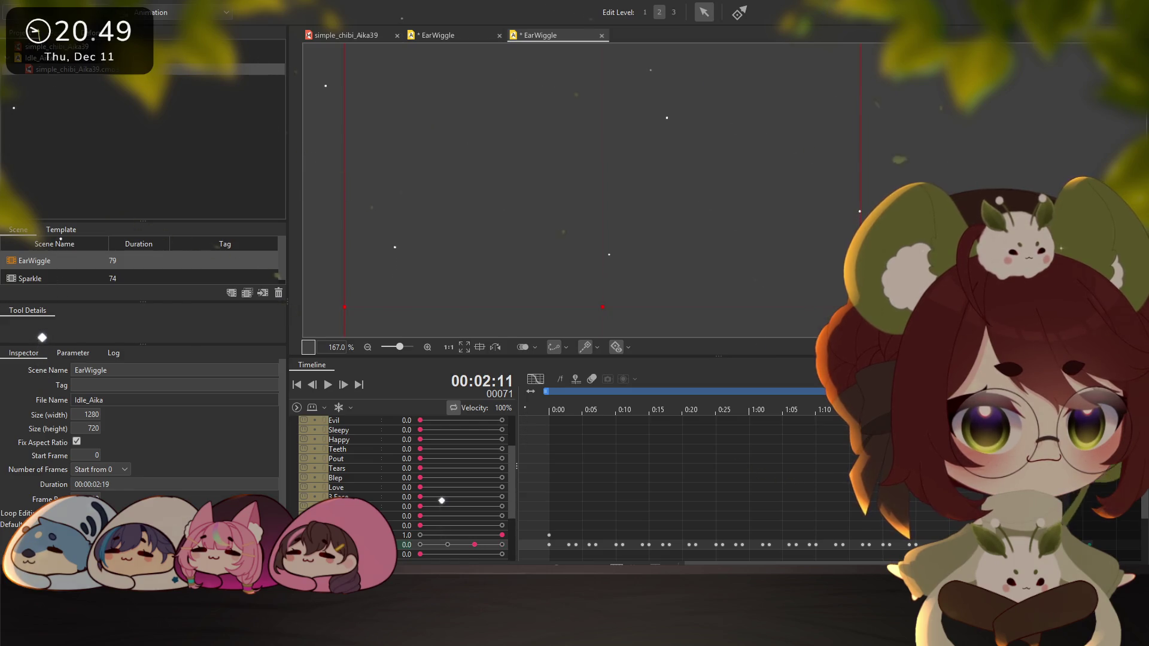
pyautogui.scroll(-2, 441, 445)
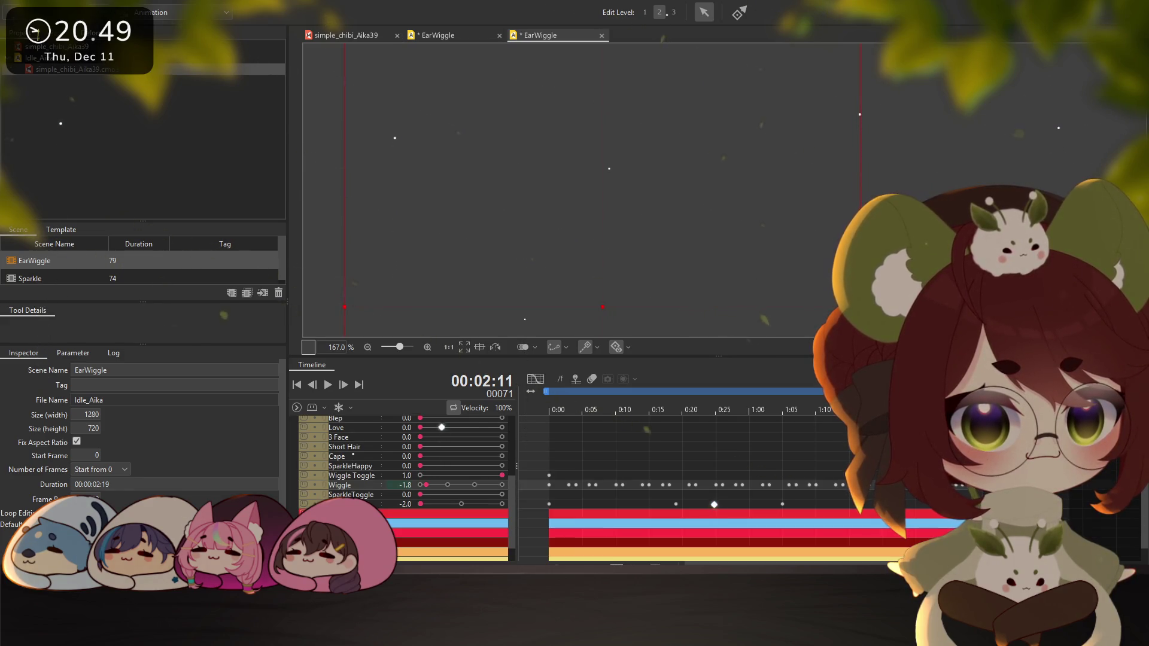
pyautogui.click(347, 504)
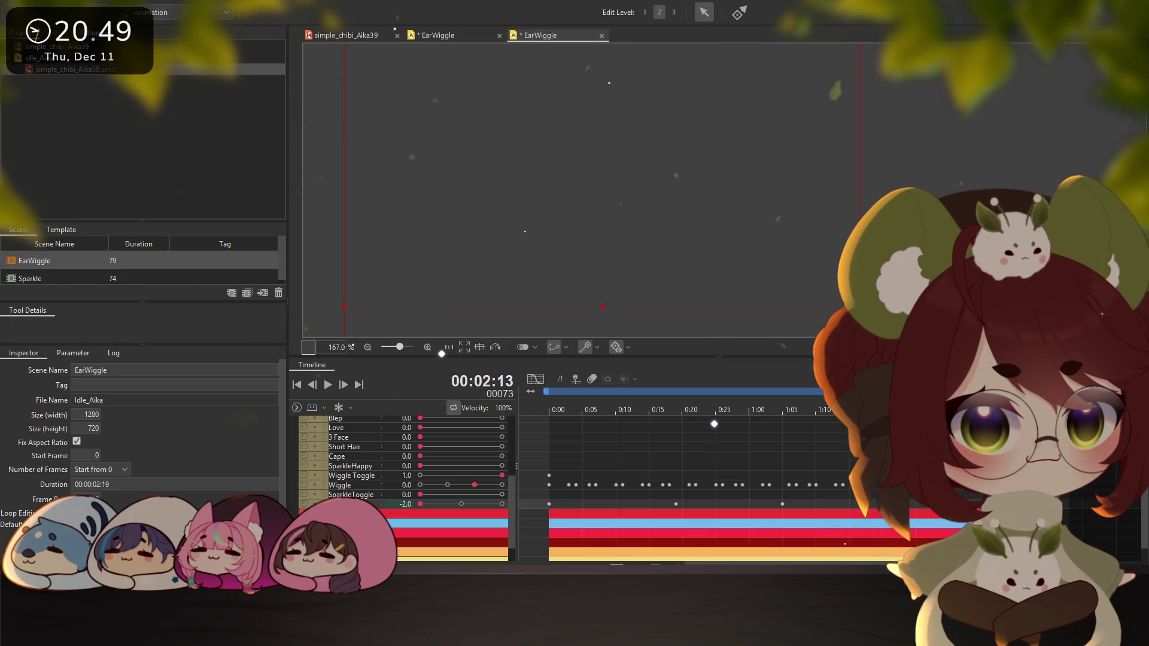
pyautogui.moveTo(1038, 410); pyautogui.dragTo(906, 409)
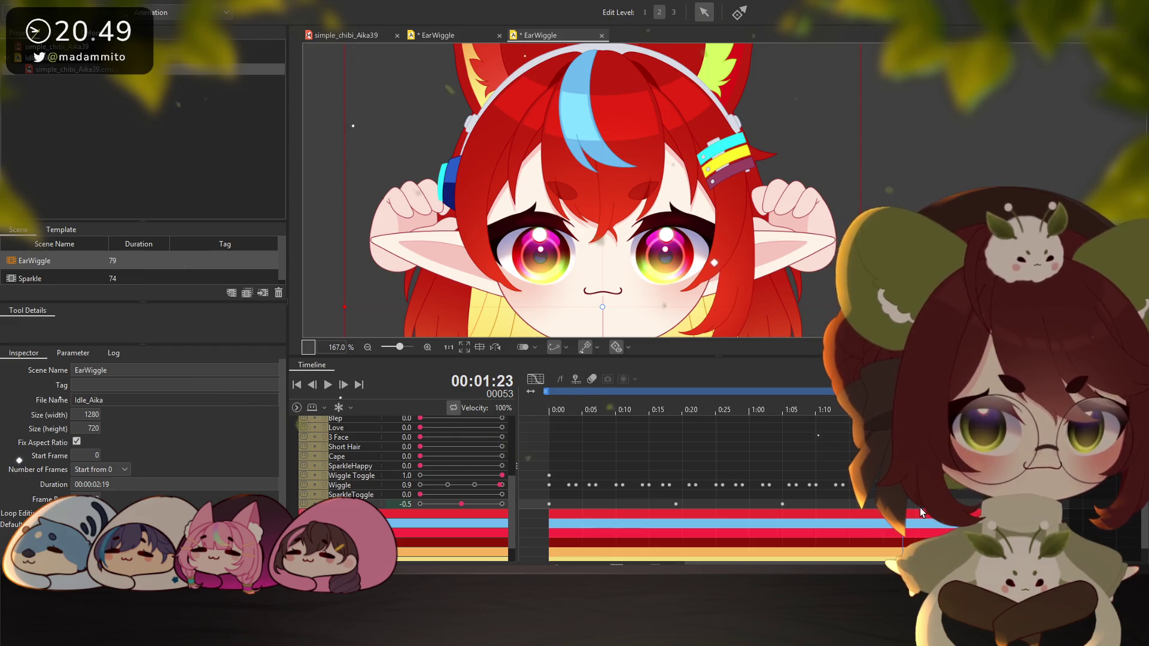
pyautogui.moveTo(917, 507)
pyautogui.mouseDown()
pyautogui.moveTo(785, 507)
pyautogui.moveTo(795, 506)
pyautogui.mouseUp()
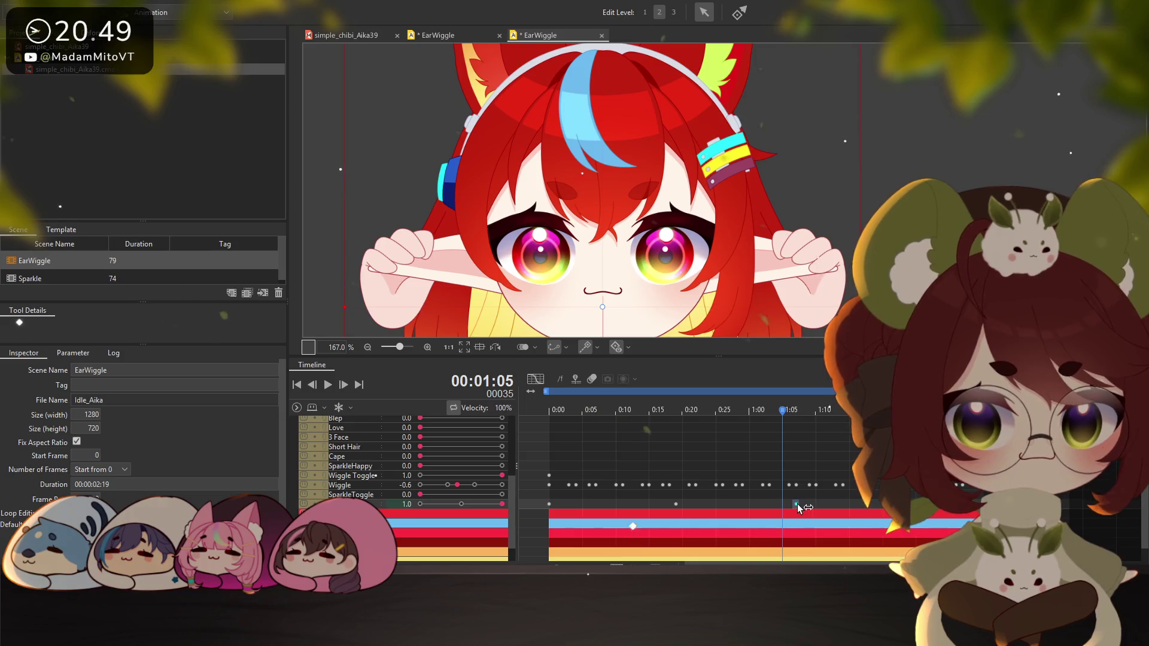
pyautogui.click(1070, 508)
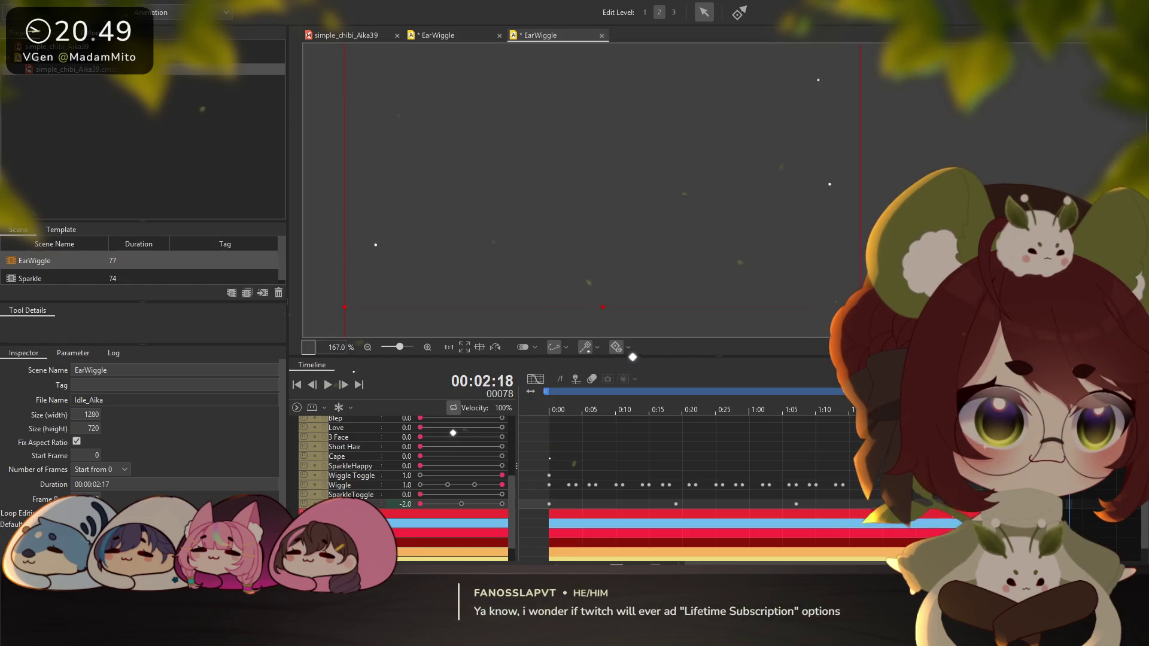
# Set SparkleToggle to 1.0 at frame 0 and play the animation preview, then stop it
pyautogui.scroll(3, 658, 488)
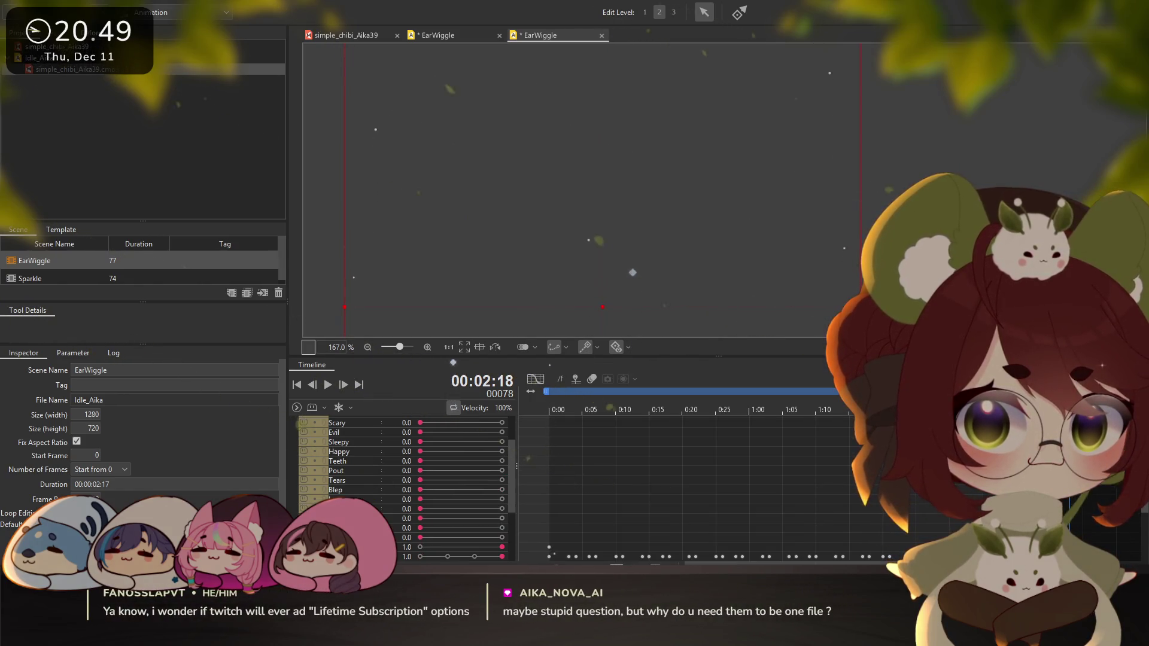
pyautogui.scroll(3, 658, 488)
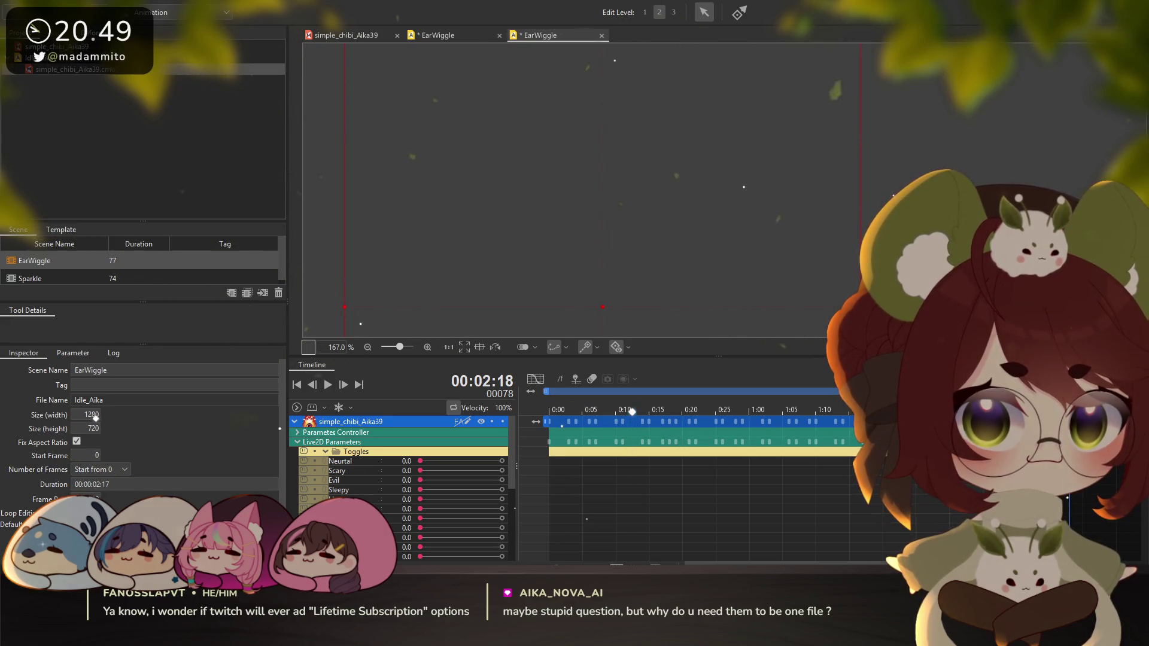
pyautogui.scroll(-5, 659, 488)
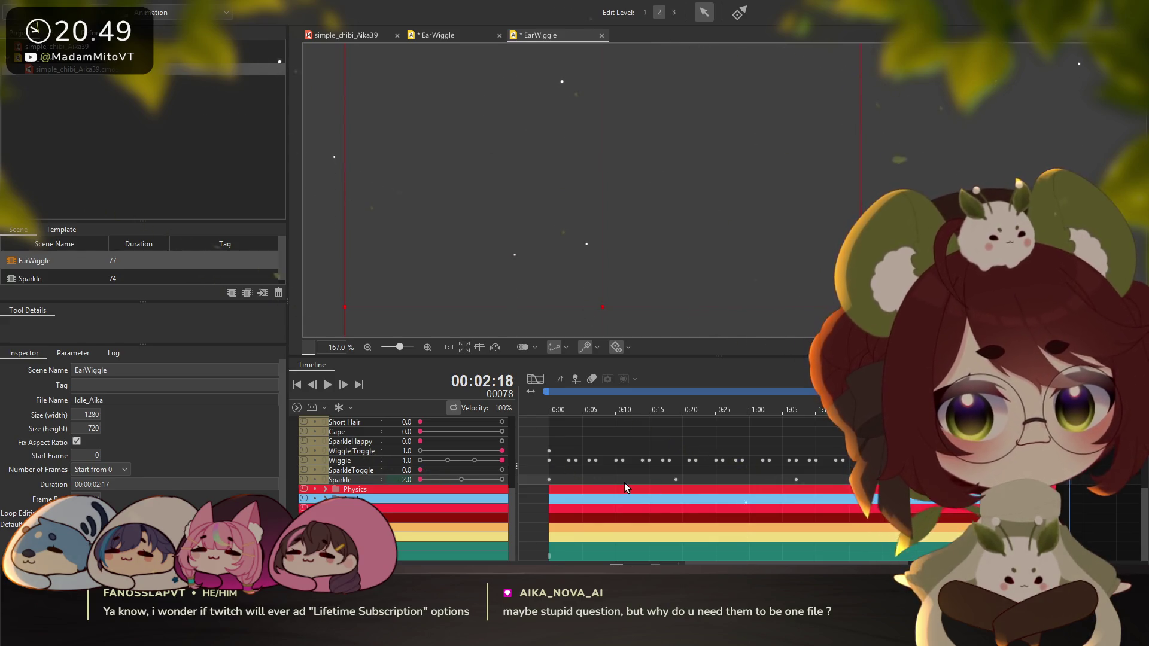
pyautogui.click(550, 473)
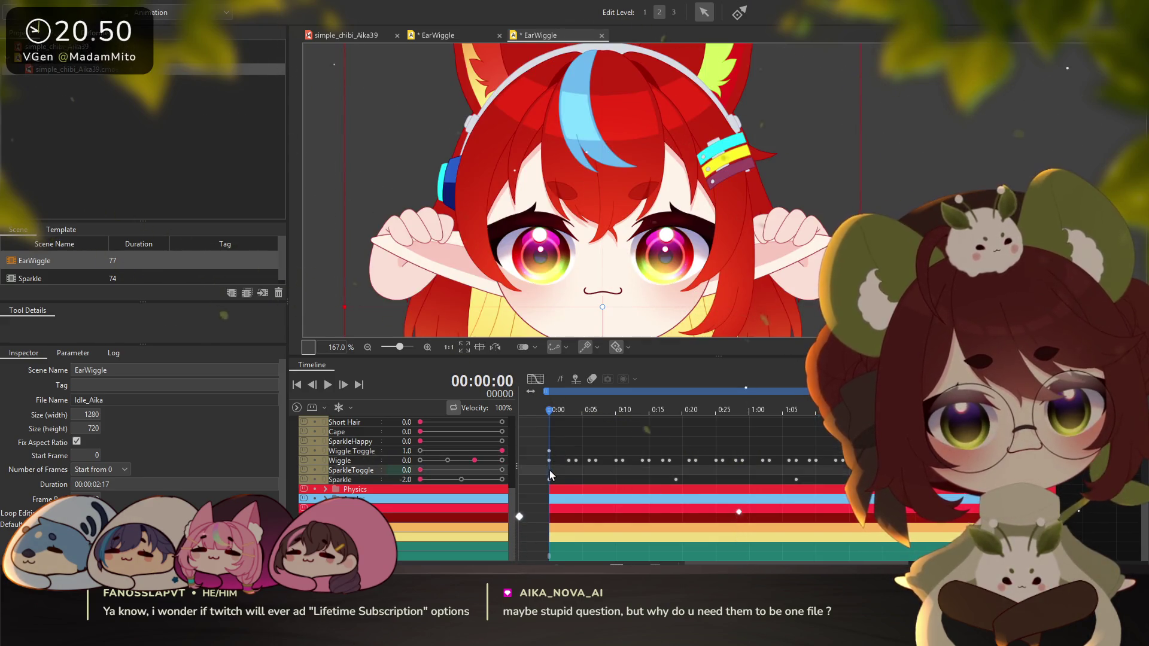
pyautogui.click(501, 470)
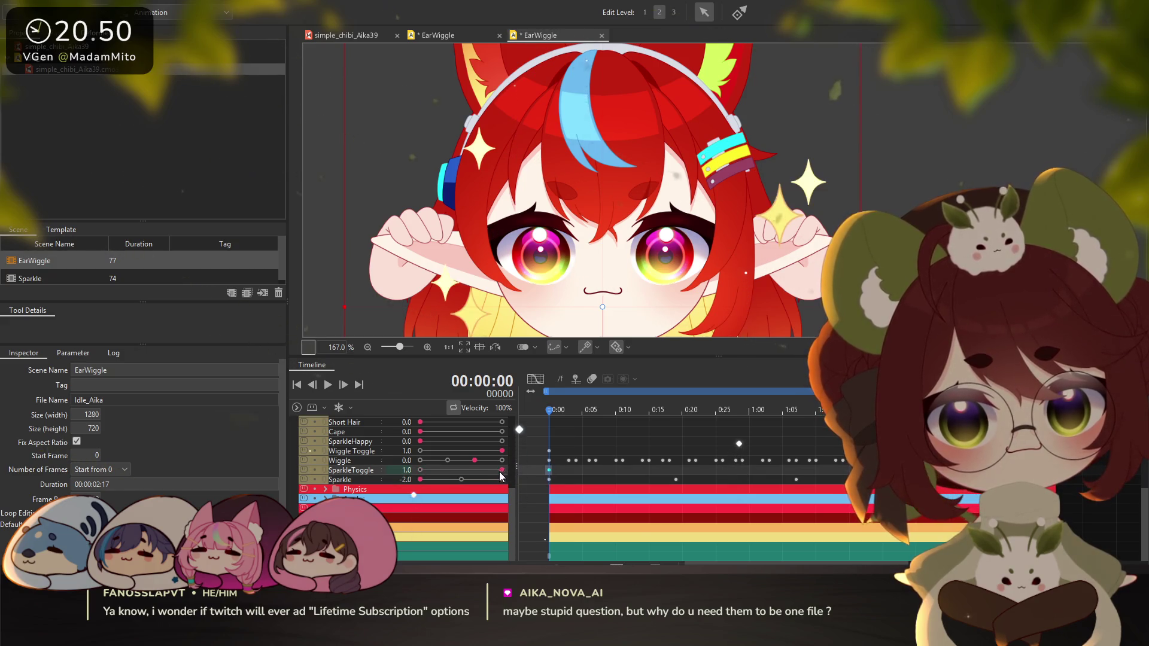
pyautogui.click(327, 385)
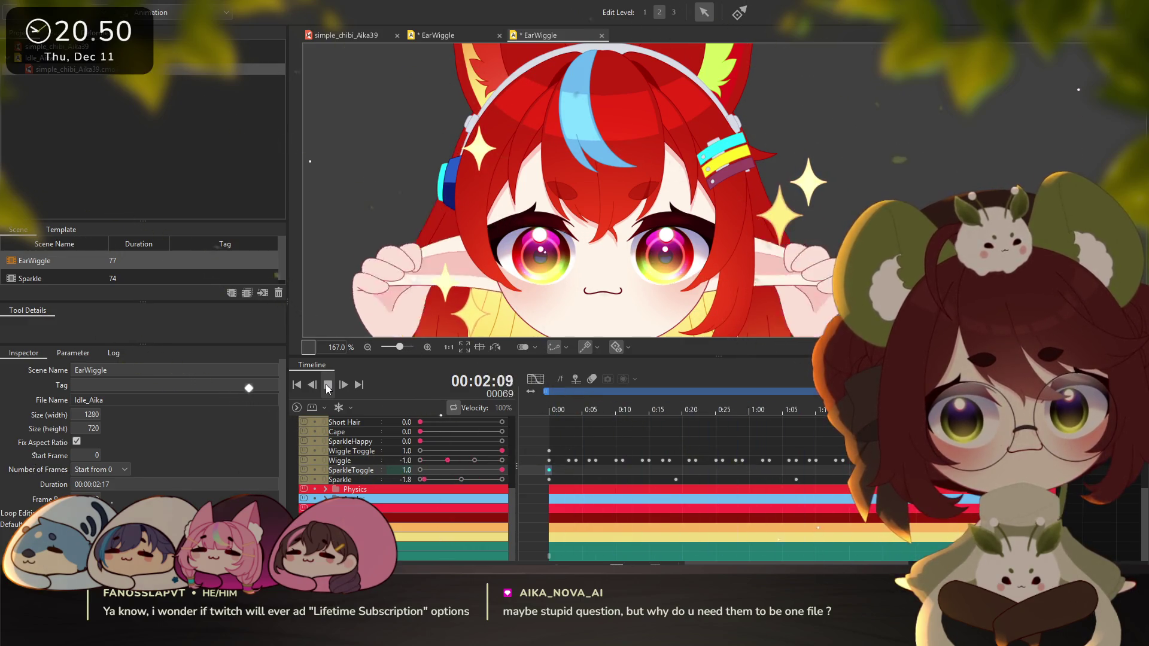
pyautogui.click(327, 385)
# Delete the SparkleToggle keyframe at 0:00
pyautogui.click(556, 472)
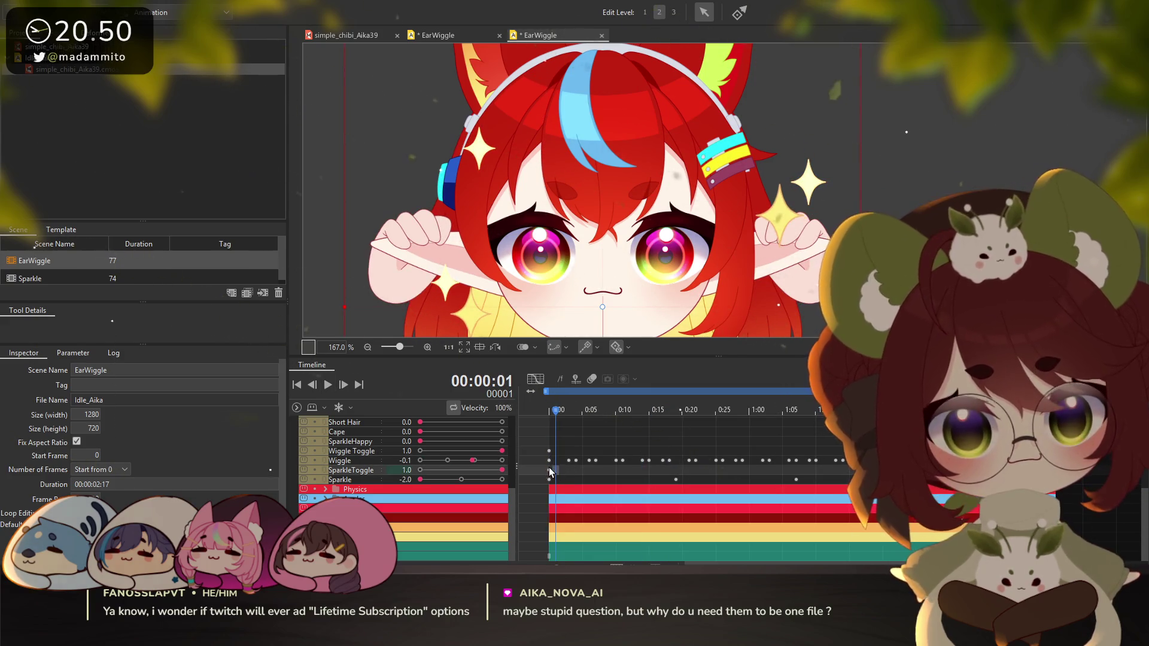
pyautogui.click(550, 473)
pyautogui.click(549, 472)
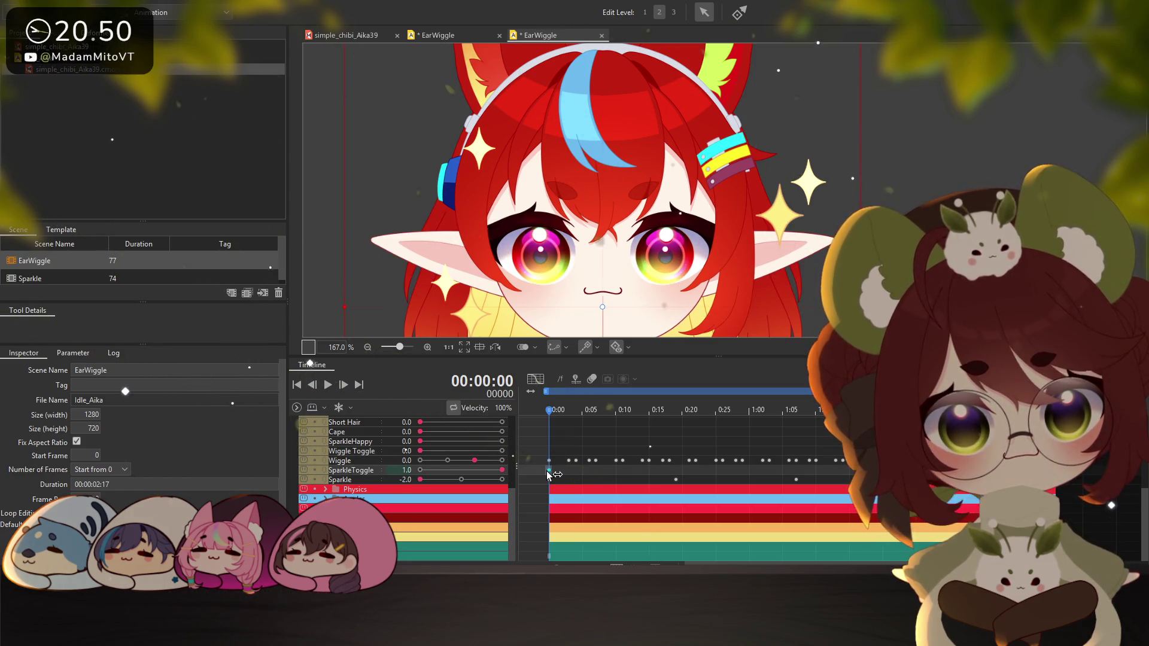
pyautogui.press('Delete')
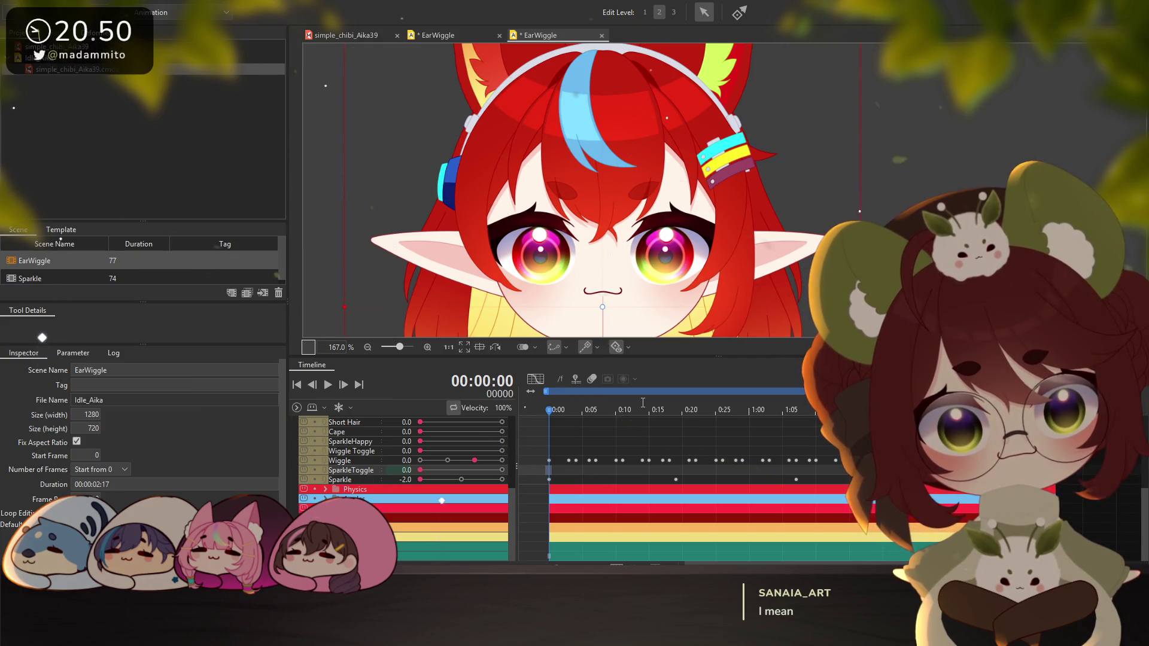
# Save the 77-frame EarWiggle animation file with Ctrl+S
pyautogui.hotkey('ctrl', 's')
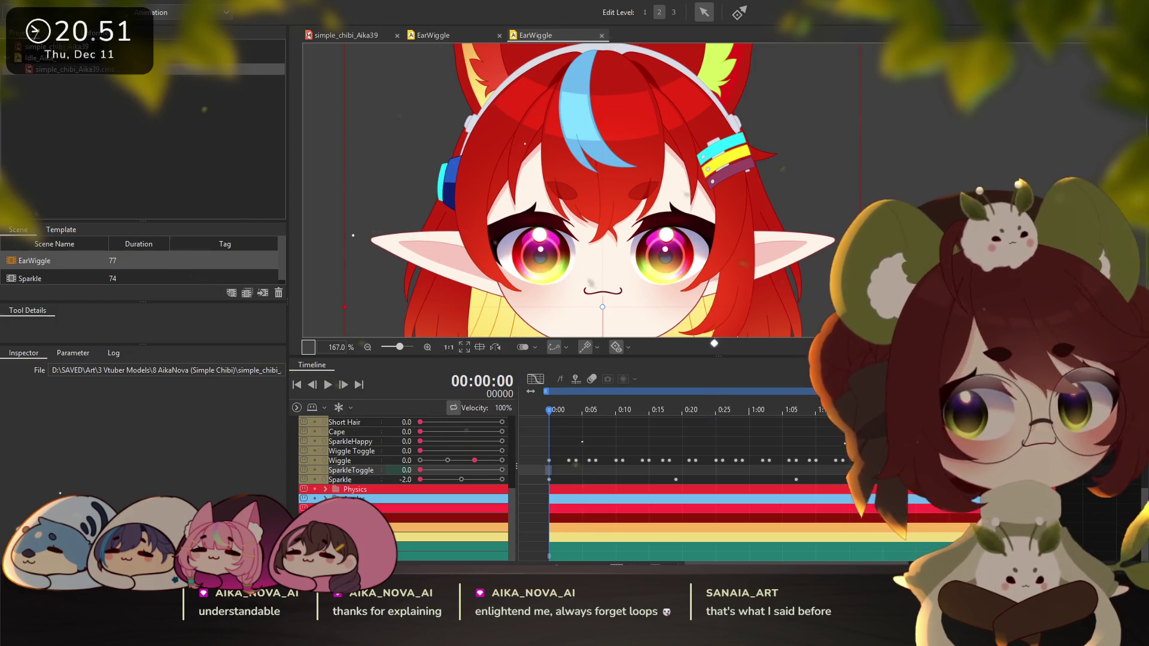
# Switch to editing the Aika model and undo an accidental Wiggle Toggle–Wiggle combination
pyautogui.click(342, 35)
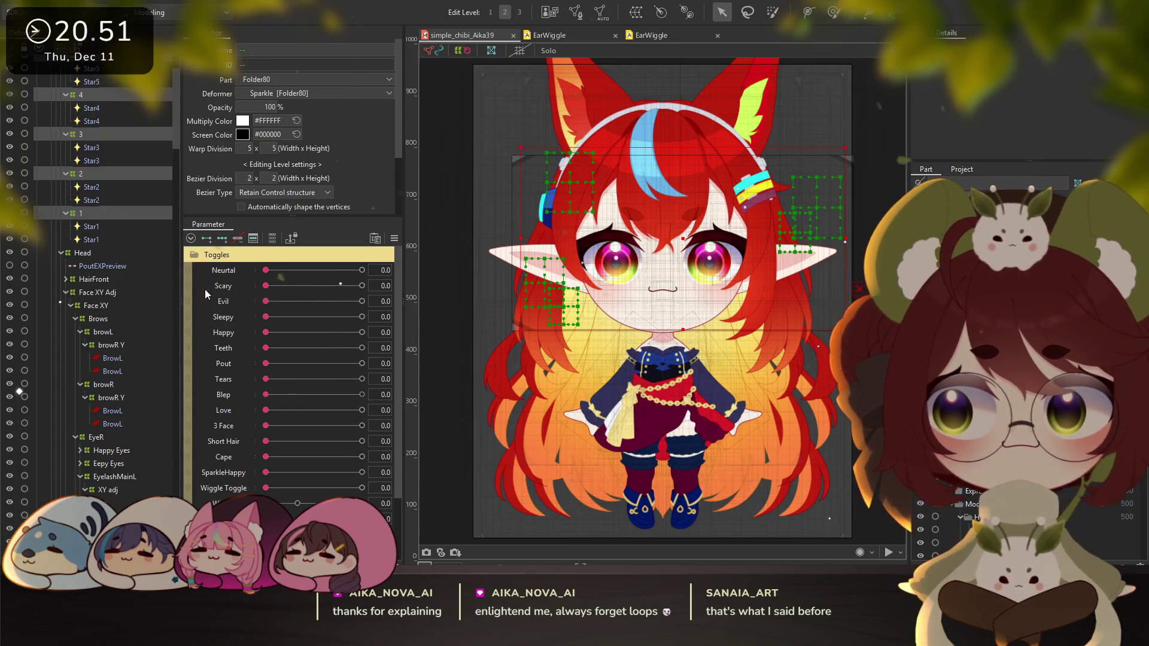
pyautogui.press('Escape')
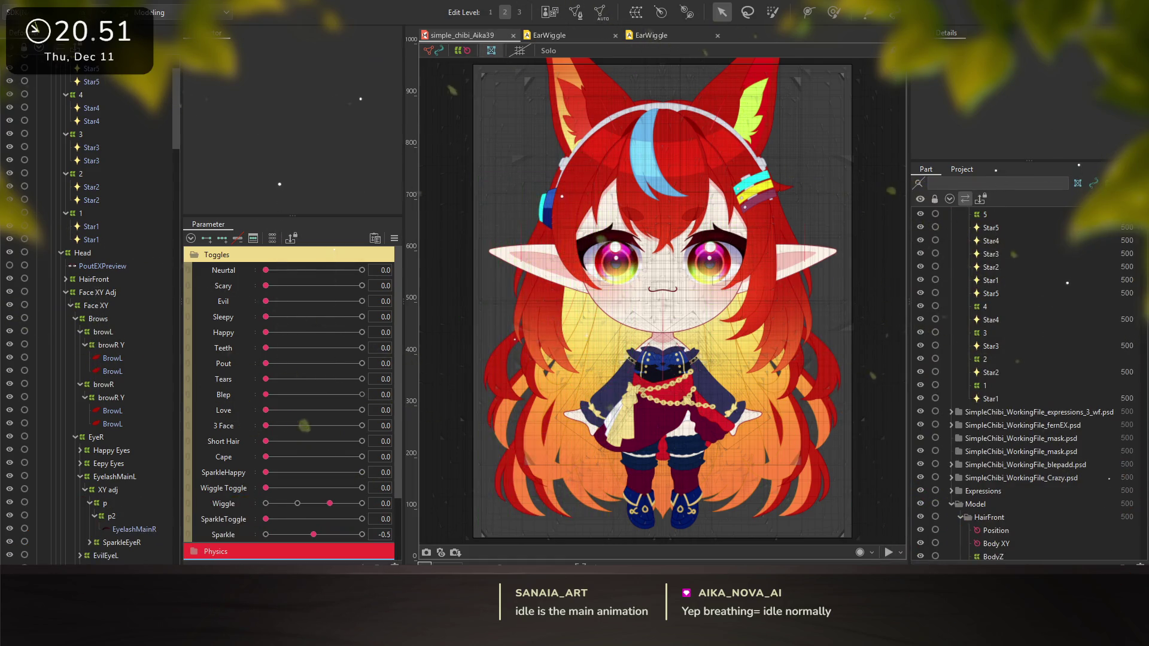
pyautogui.scroll(-1, 283, 496)
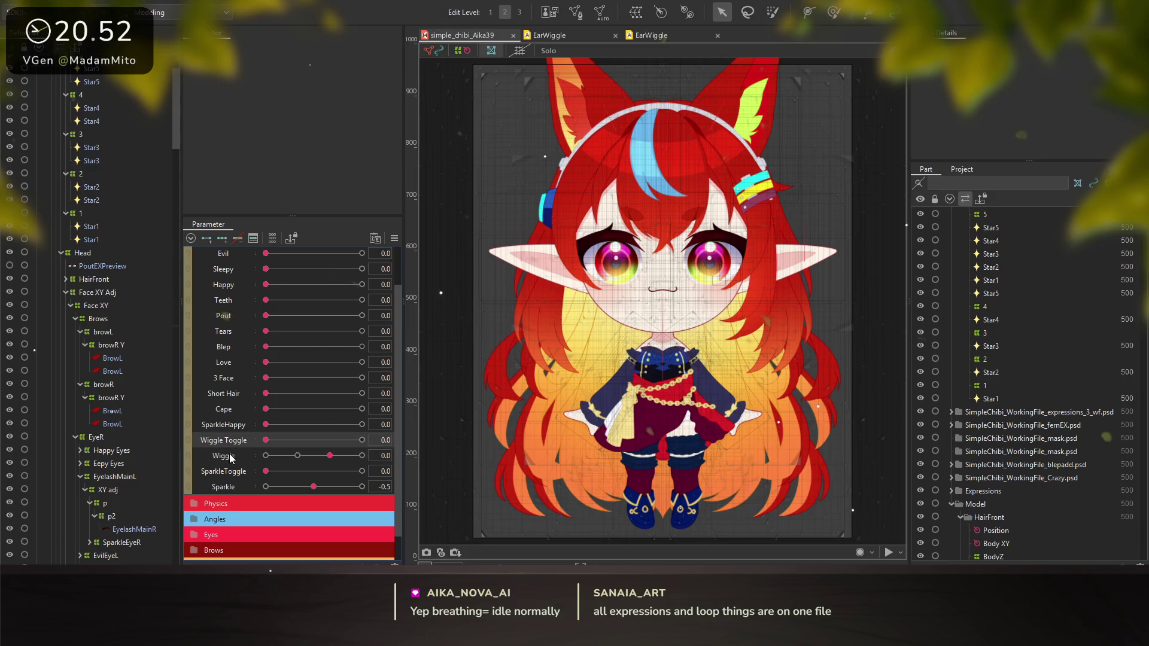
pyautogui.moveTo(221, 456); pyautogui.dragTo(192, 437)
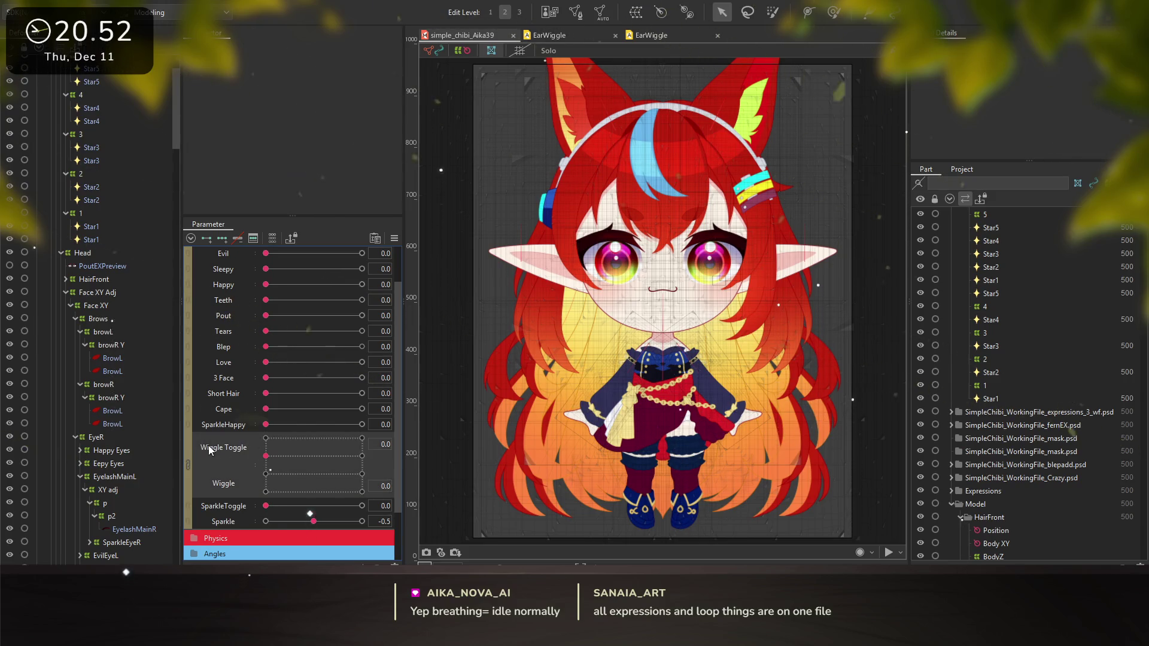
pyautogui.hotkey('ctrl', 'z')
# Set Wiggle Toggle to 1.0 and drag Wiggle from -1.2 to test the ear tug
pyautogui.moveTo(265, 440); pyautogui.dragTo(403, 443)
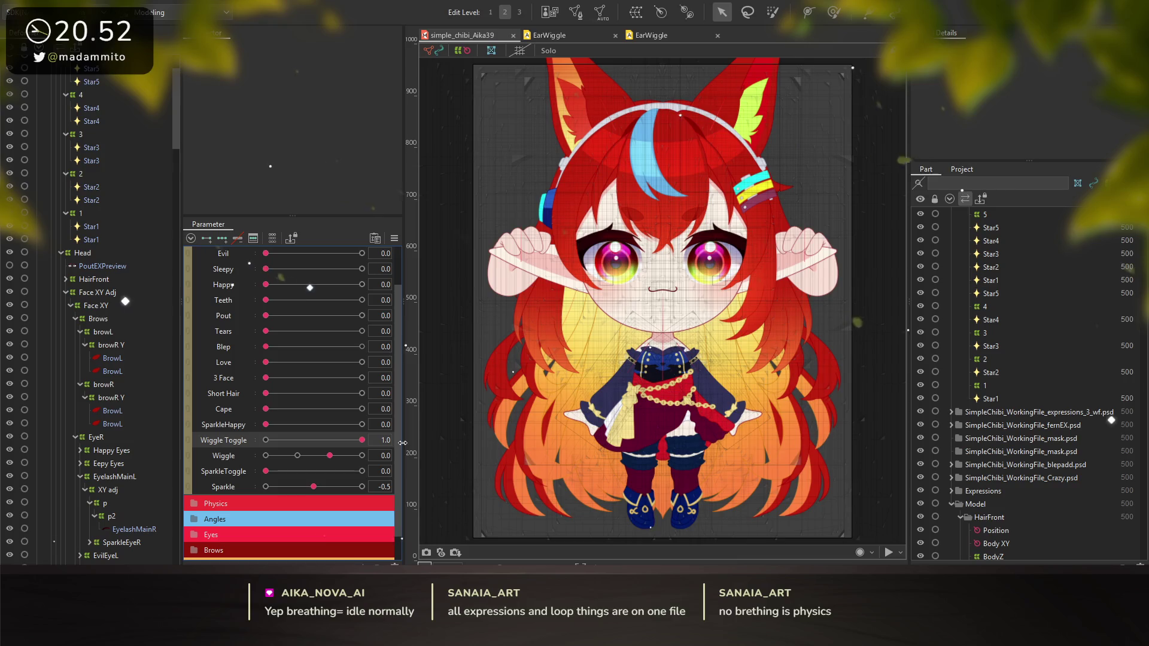
pyautogui.click(271, 442)
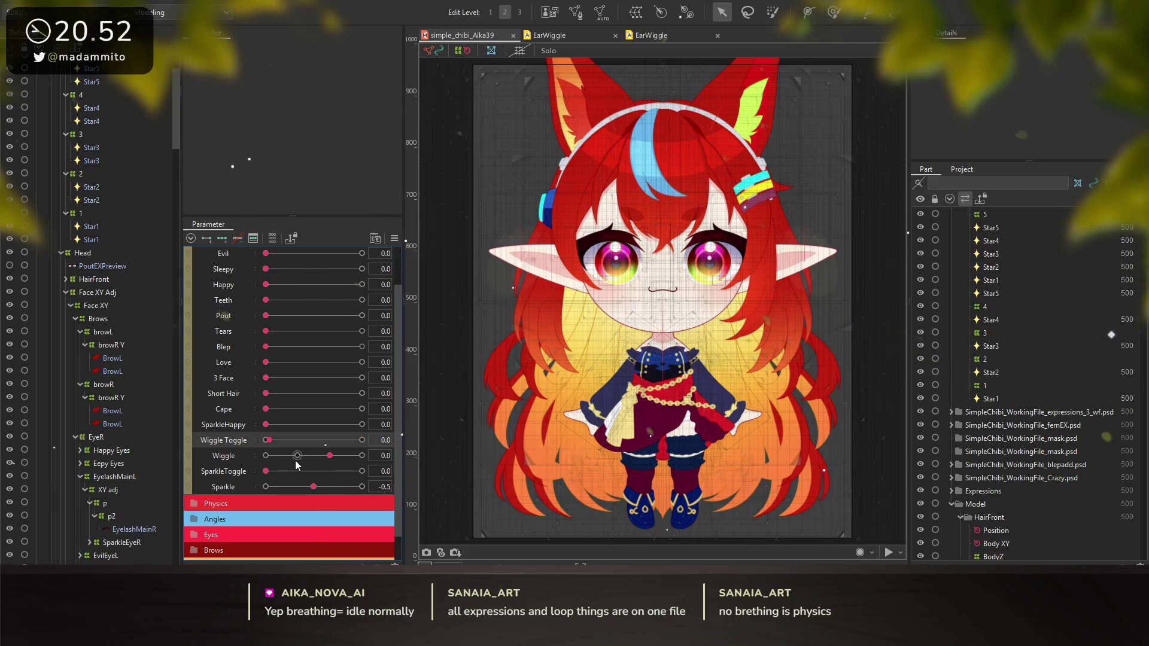
pyautogui.moveTo(330, 456); pyautogui.dragTo(316, 461)
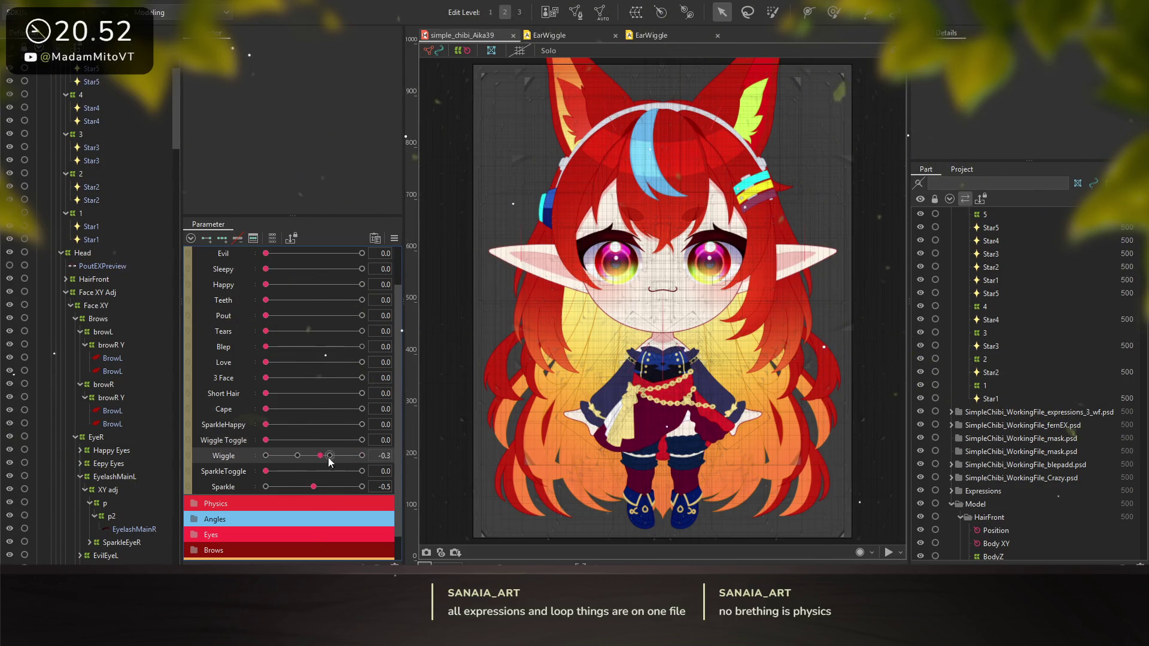
pyautogui.click(280, 443)
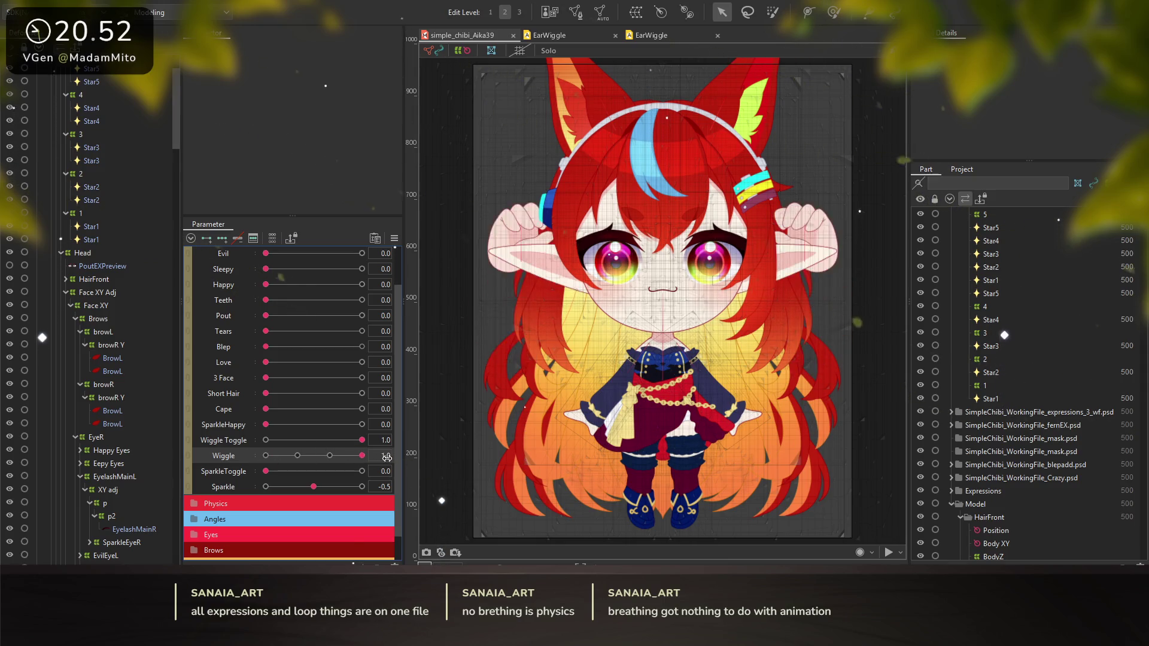
pyautogui.moveTo(291, 456)
pyautogui.mouseDown()
pyautogui.moveTo(311, 456)
pyautogui.moveTo(272, 456)
pyautogui.moveTo(335, 457)
pyautogui.mouseUp()
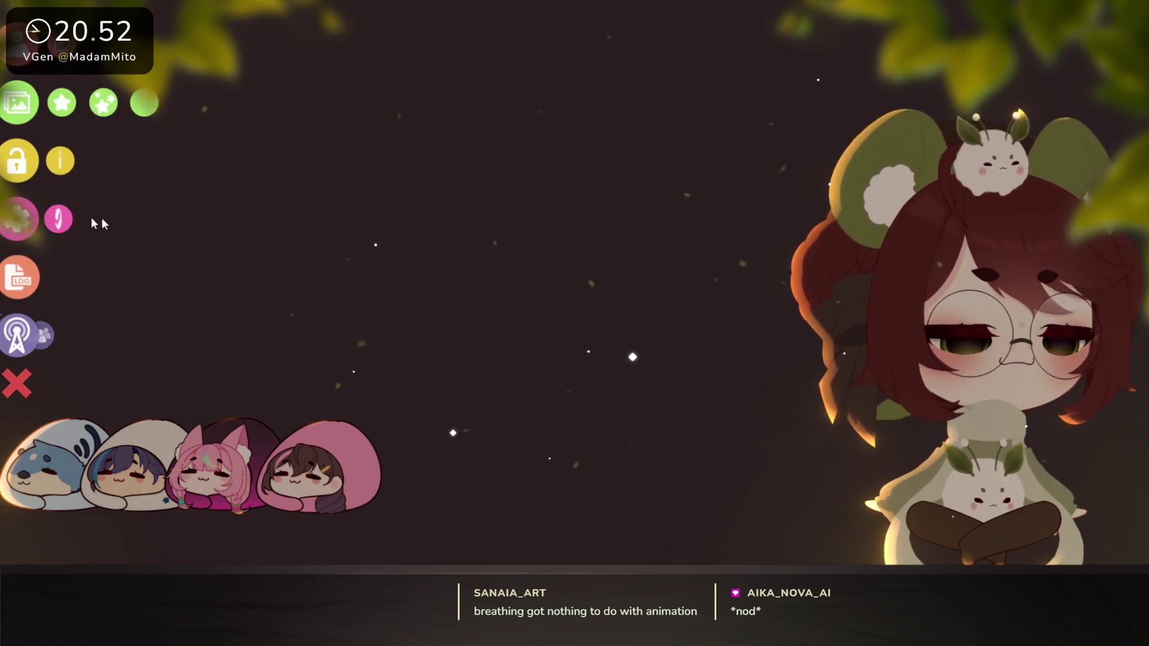
pyautogui.click(18, 219)
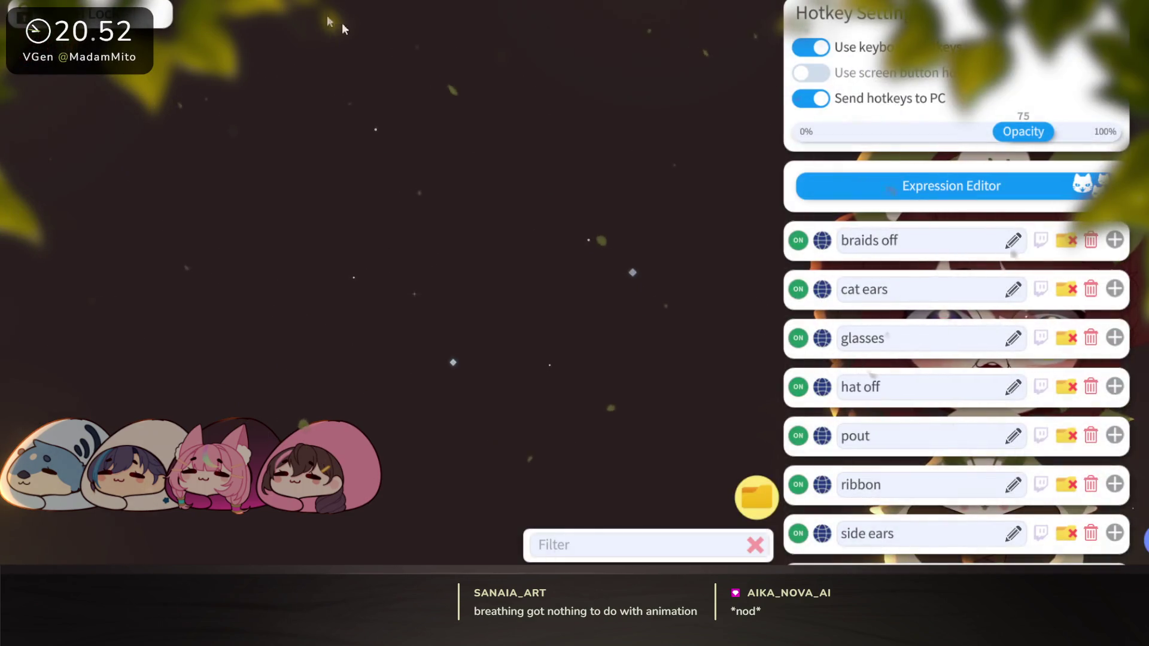
# Scroll through VTube Studio's expression hotkeys, then browse the general app settings
pyautogui.scroll(-3, 907, 277)
pyautogui.scroll(-4, 884, 258)
pyautogui.scroll(-6, 873, 325)
pyautogui.scroll(-7, 876, 406)
pyautogui.scroll(-1, 872, 407)
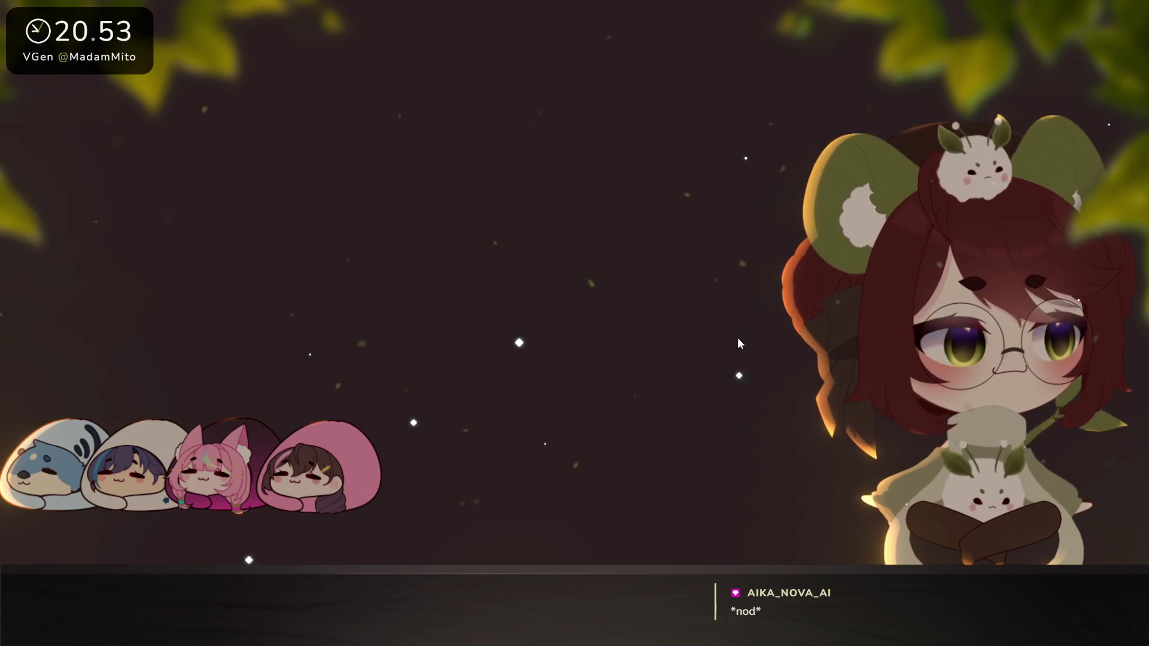
pyautogui.moveTo(59, 148)
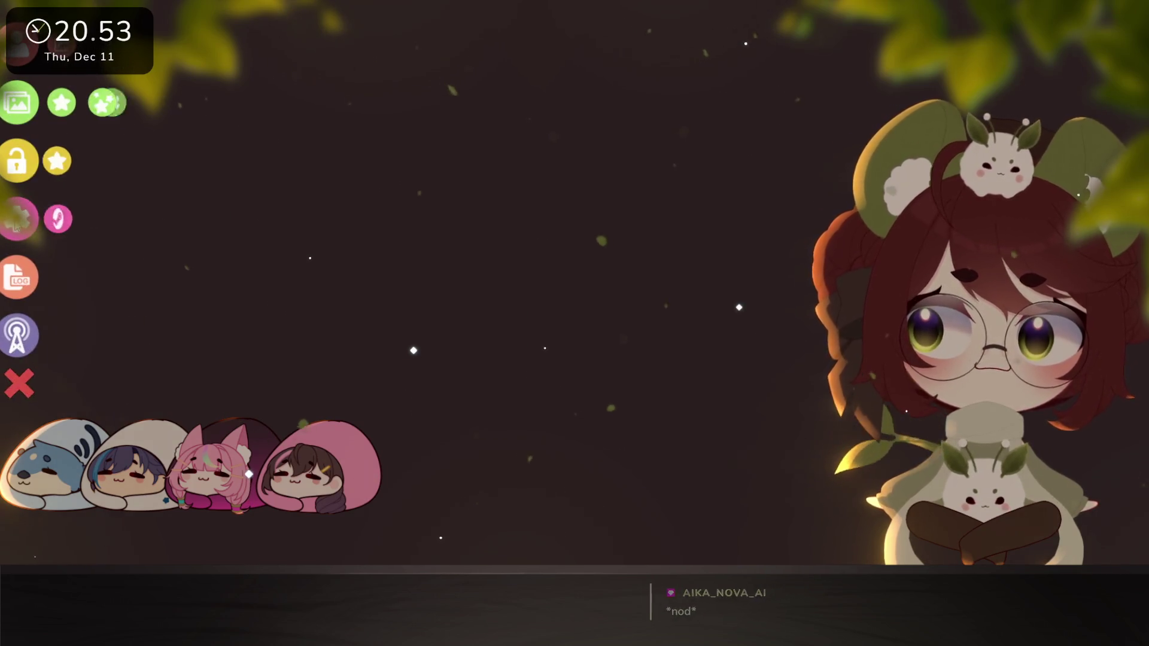
pyautogui.click(17, 220)
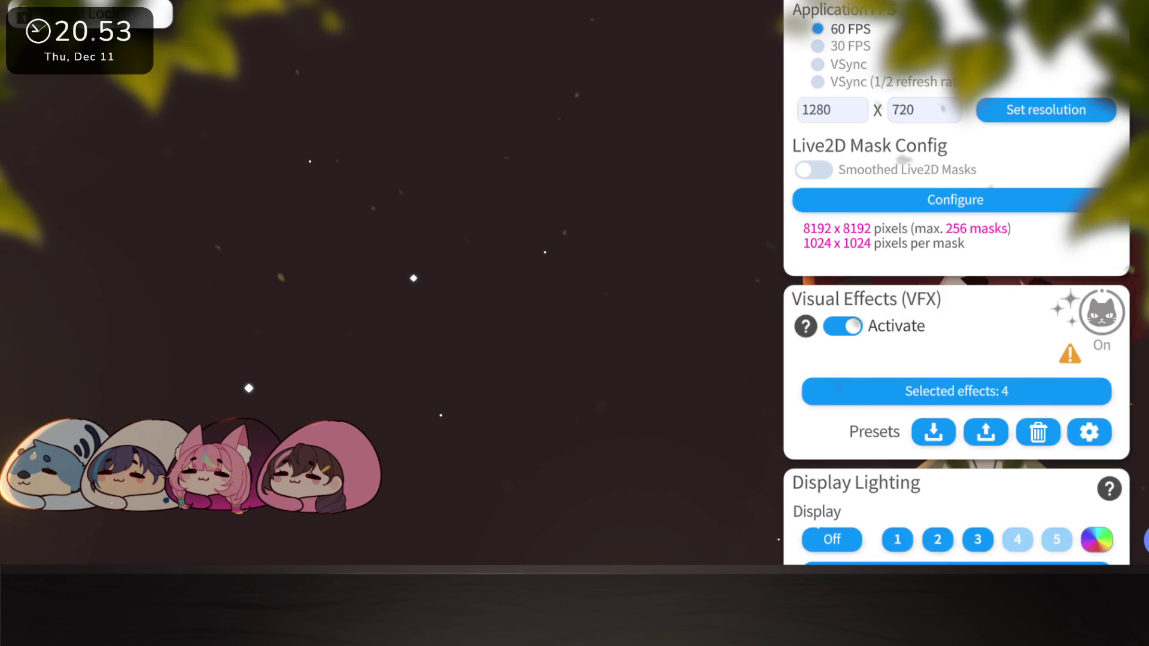
pyautogui.scroll(5, 820, 263)
pyautogui.scroll(3, 820, 263)
pyautogui.scroll(2, 821, 264)
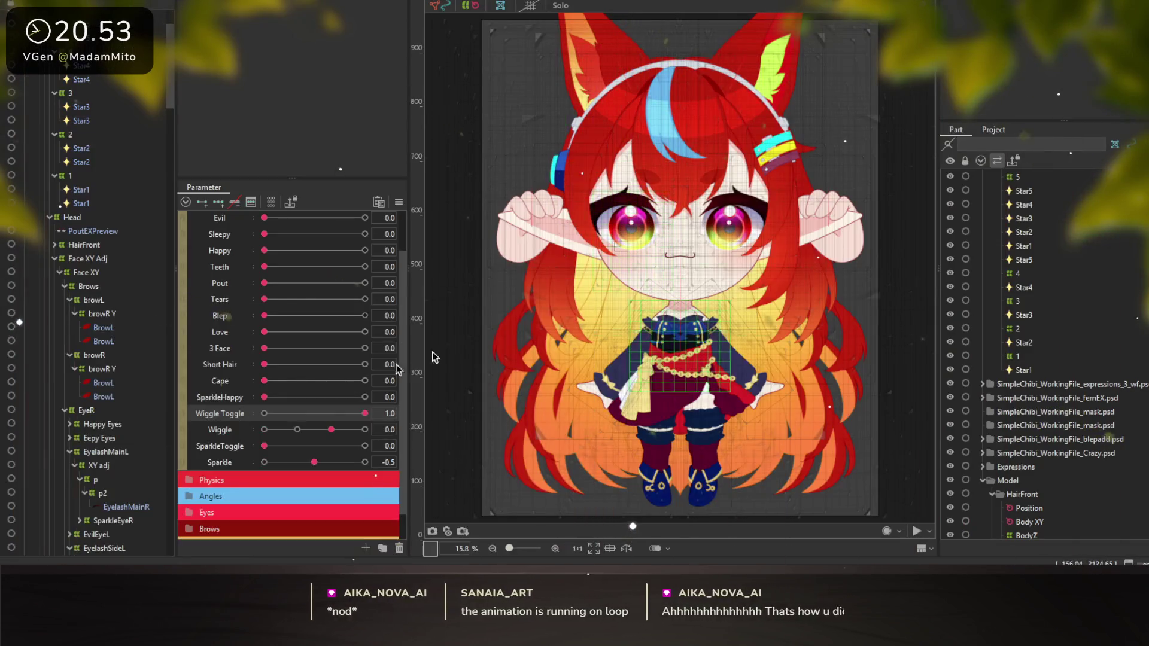
pyautogui.moveTo(365, 413)
pyautogui.mouseDown()
pyautogui.moveTo(332, 421)
pyautogui.moveTo(389, 425)
pyautogui.mouseUp()
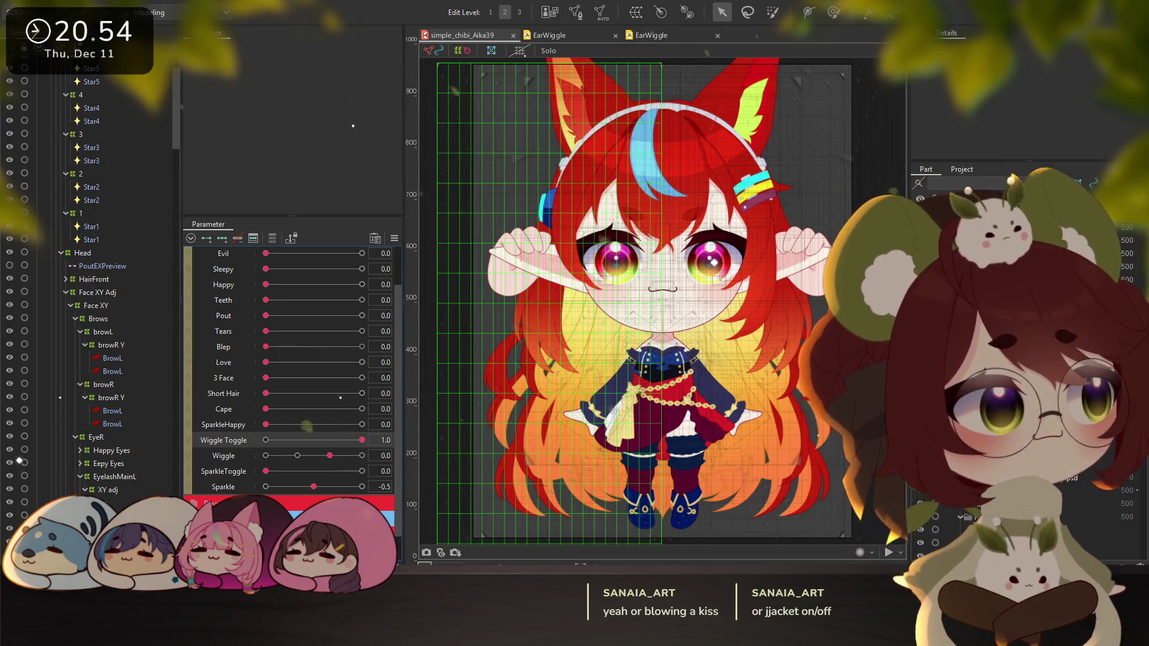
pyautogui.click(427, 426)
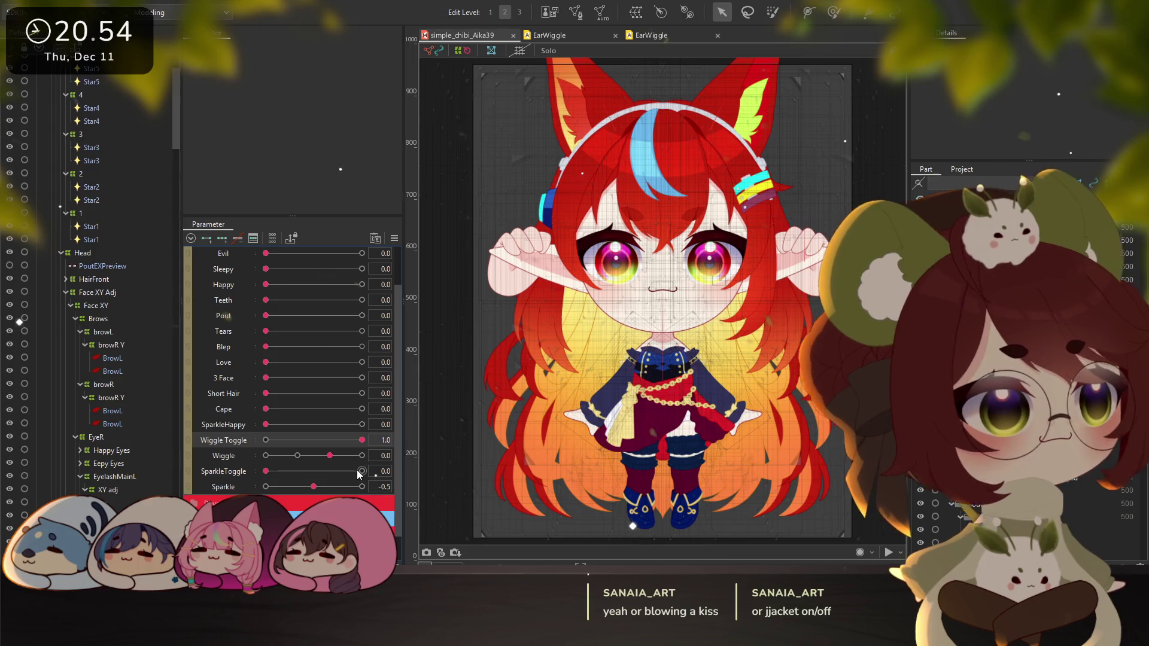
# Collapse Breathe and BodyZ in the Part tree, inspect BodyZ, then deselect it
pyautogui.scroll(3, 112, 347)
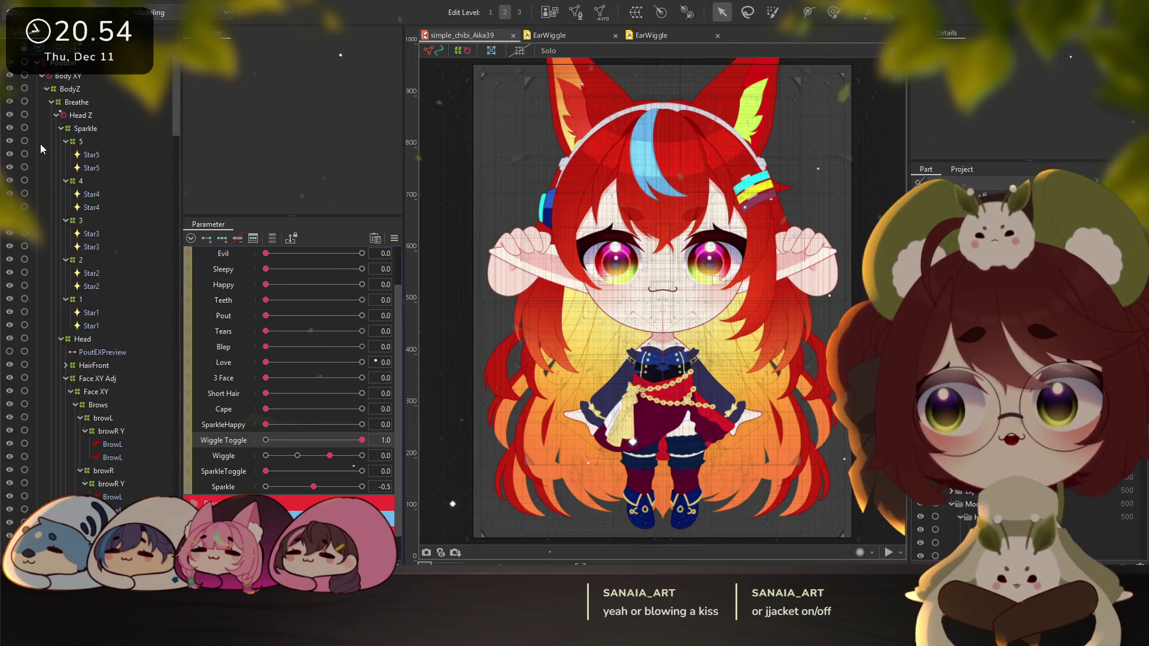
pyautogui.click(52, 103)
pyautogui.click(48, 93)
pyautogui.click(46, 88)
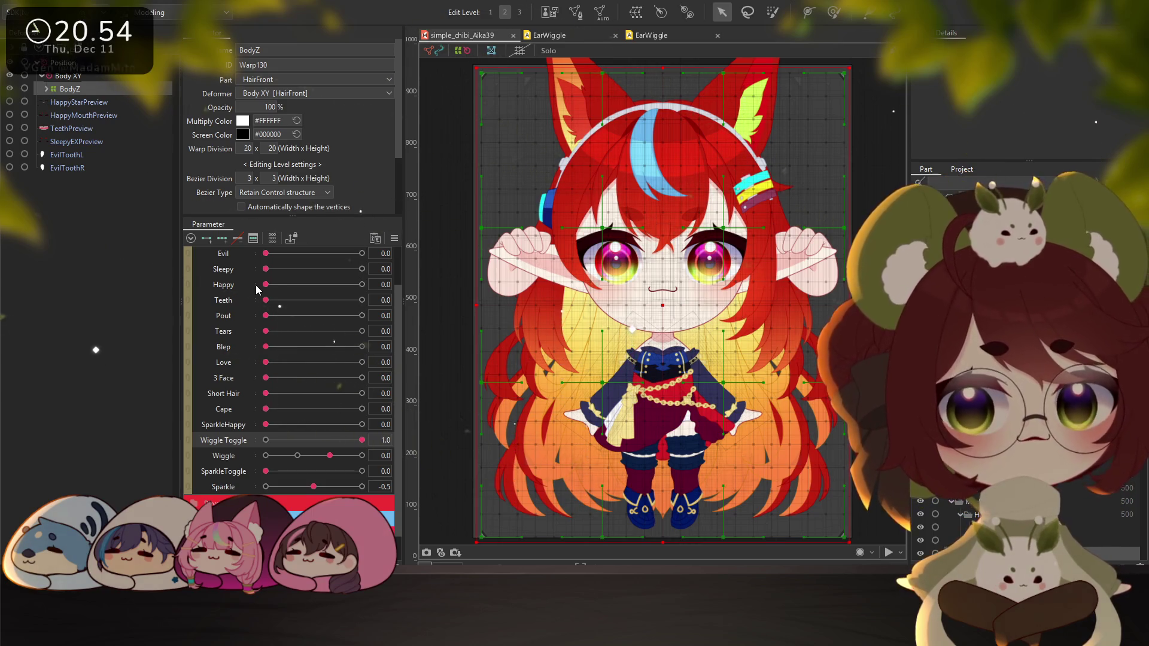
pyautogui.click(114, 144)
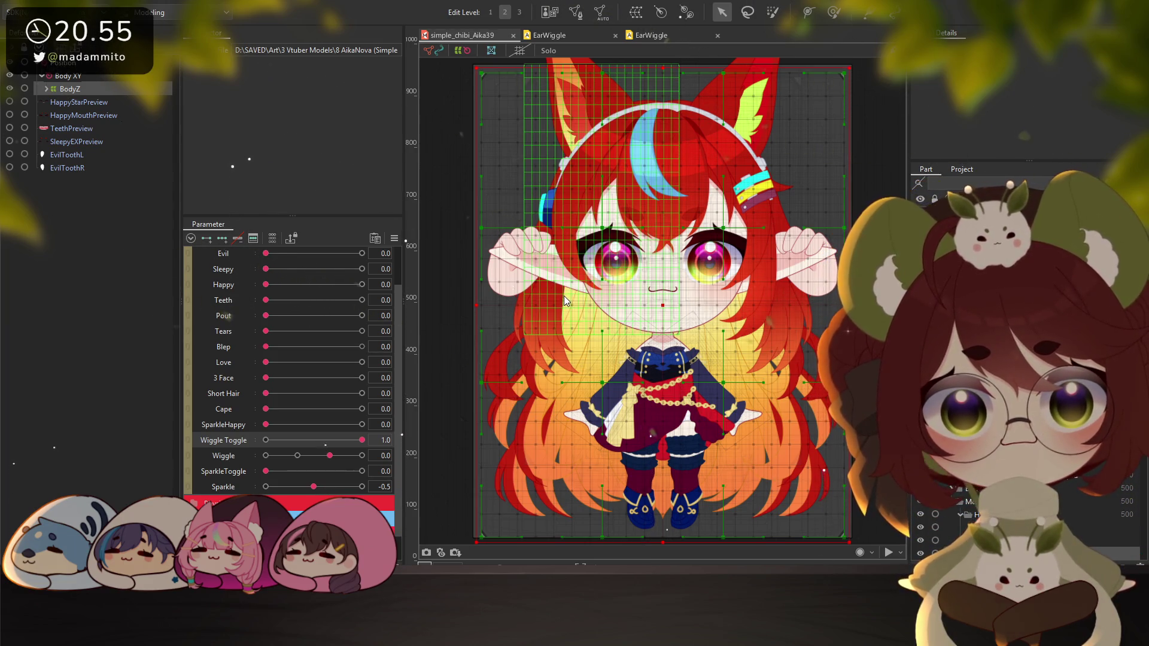
# Save the simple_chibi_Aika39 model twice, then select the right eye mesh
pyautogui.hotkey('ctrl', 's')
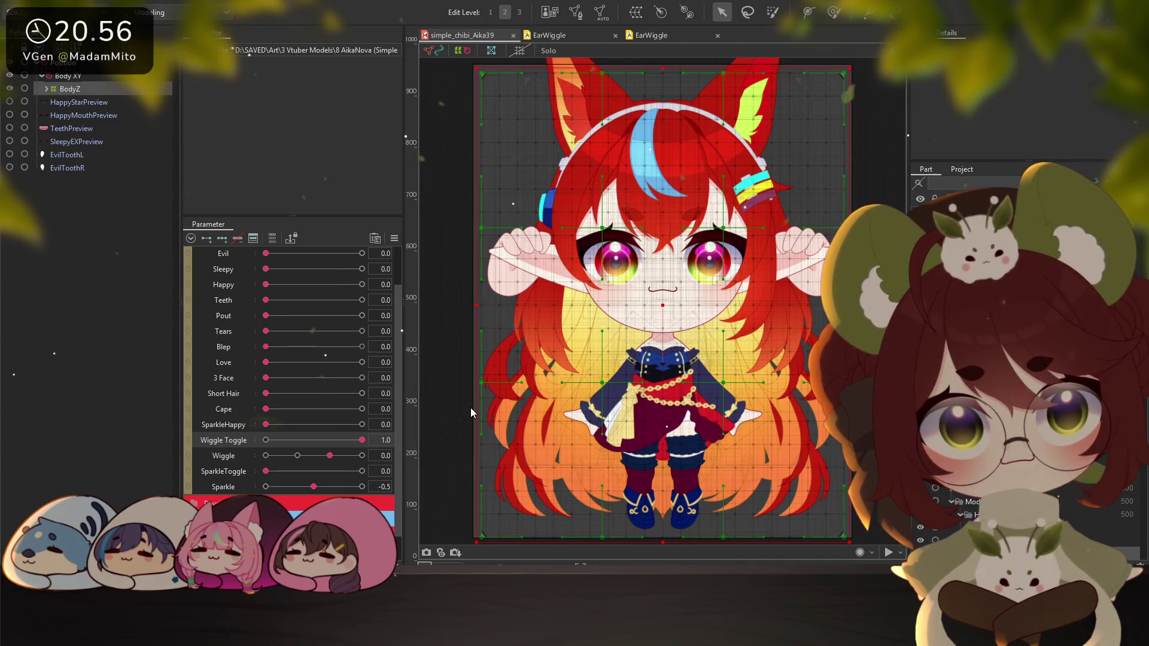
pyautogui.hotkey('ctrl', 's')
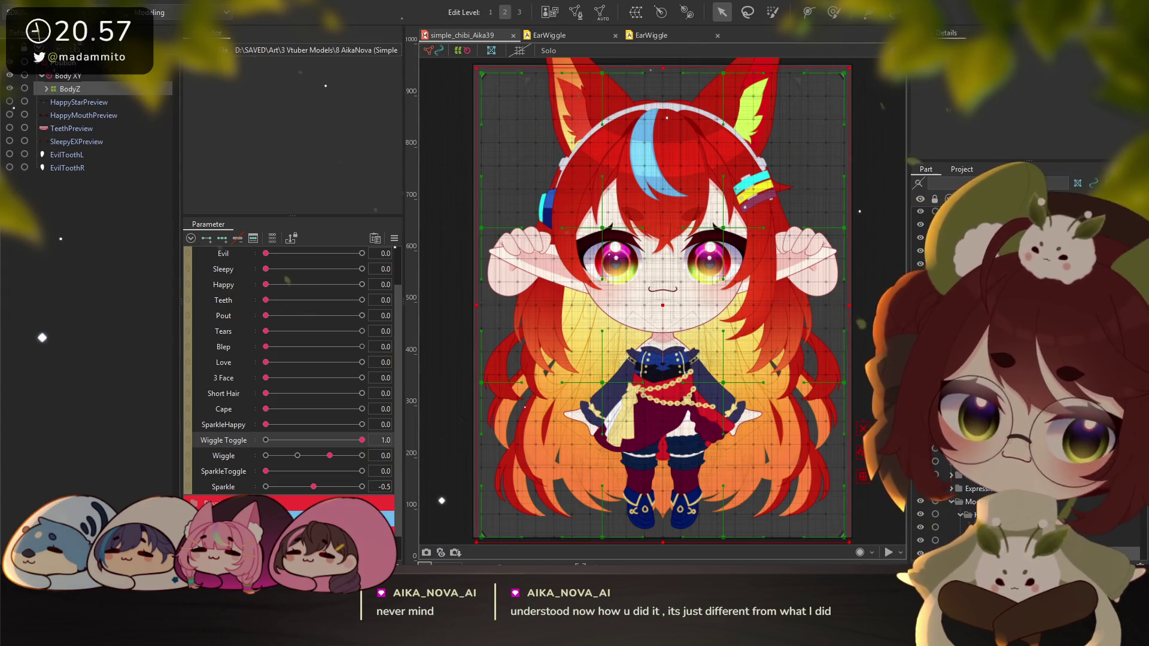
pyautogui.click(715, 258)
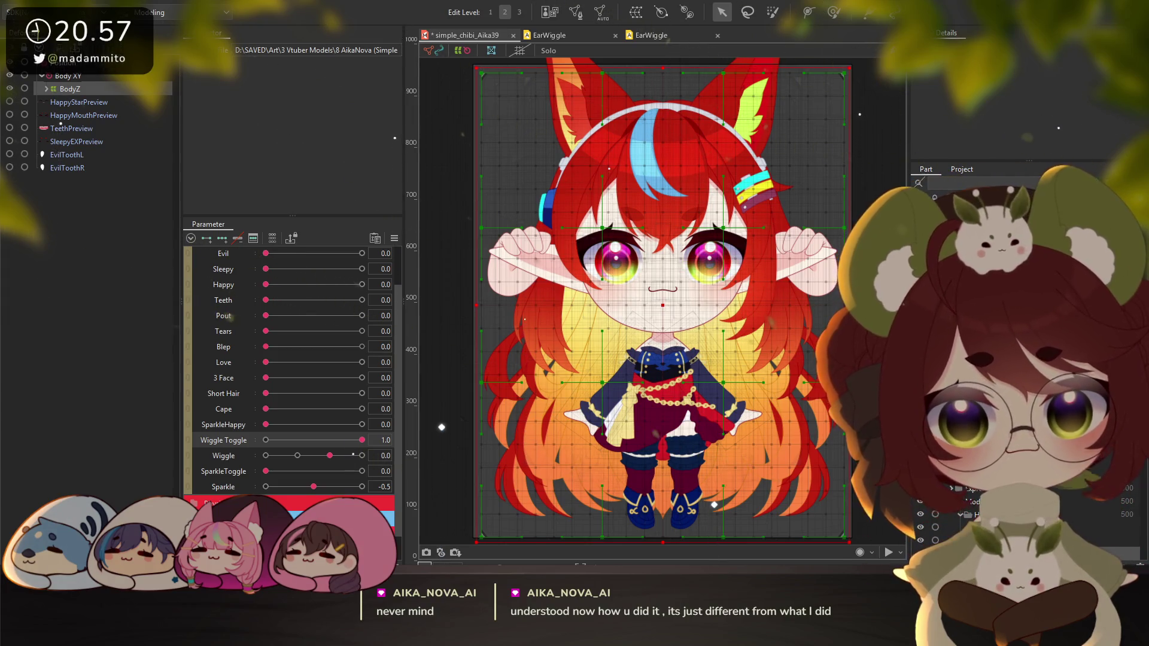